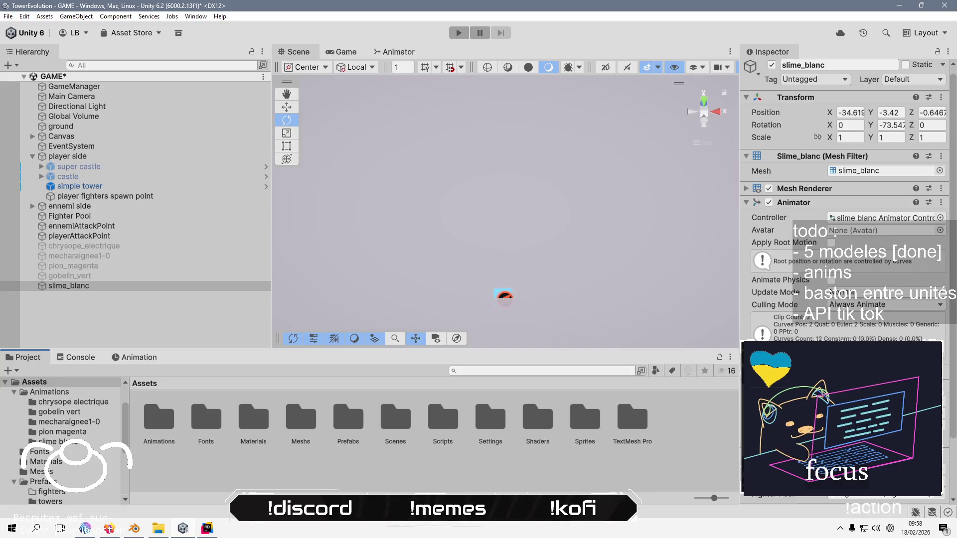
Open the Assets/Scripts/Data folder and inspect the Cylinder fighter data asset.
{"action": "double_click", "coordinate": [443, 418]}
{"action": "double_click", "coordinate": [159, 418]}
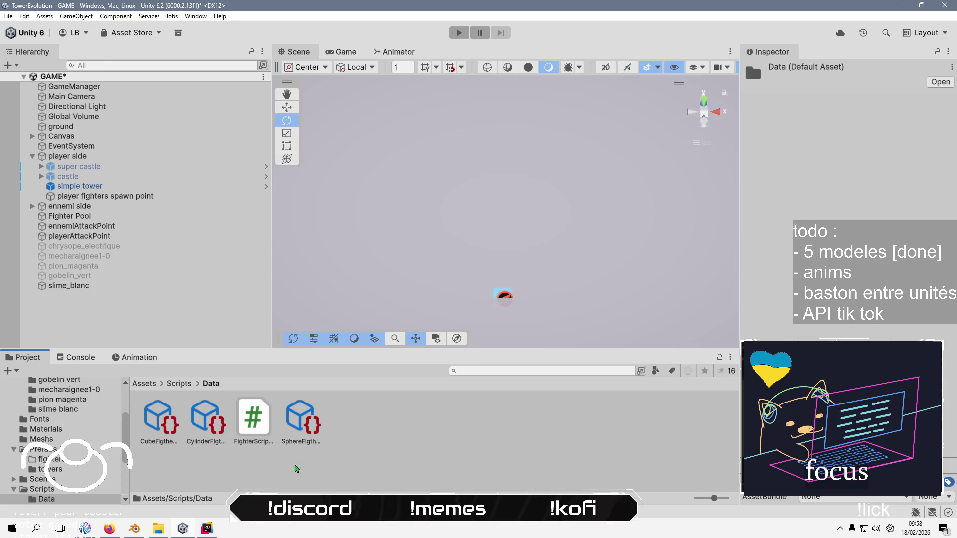
{"action": "left_click", "coordinate": [259, 474]}
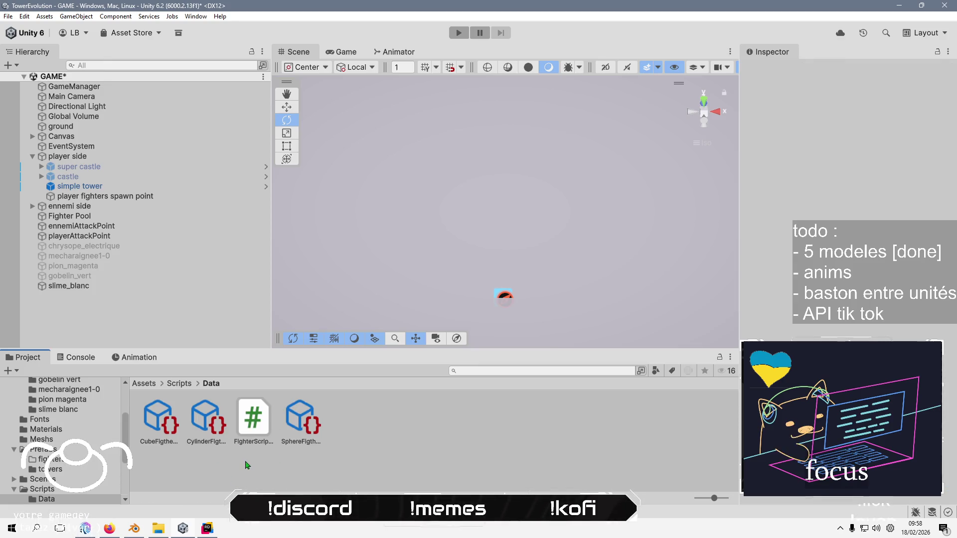
{"action": "left_click", "coordinate": [210, 438]}
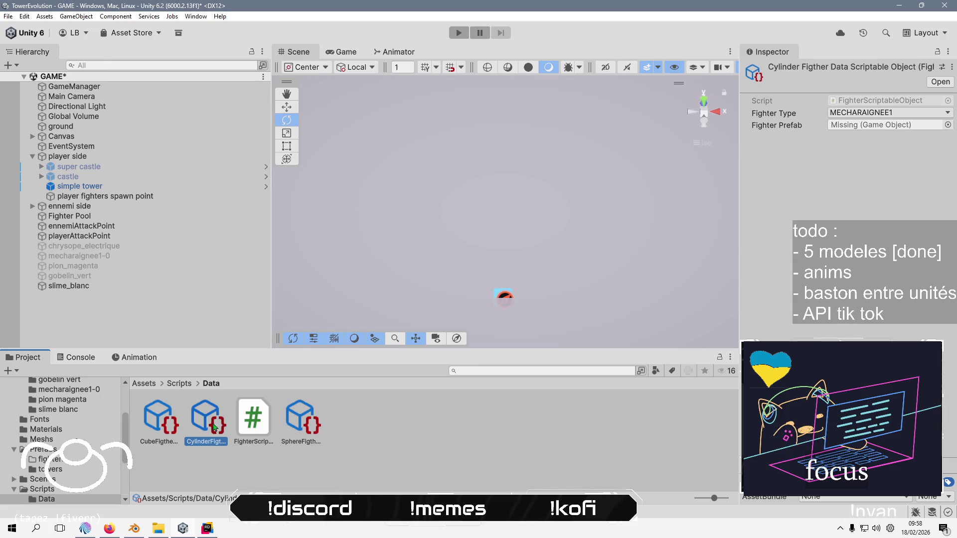
{"action": "right_click", "coordinate": [258, 487]}
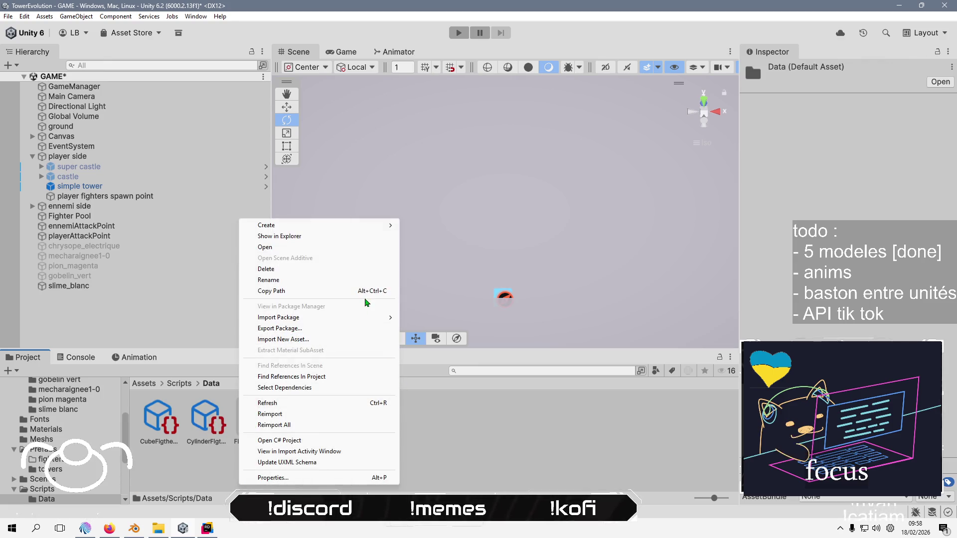
{"action": "mouse_move", "coordinate": [381, 226]}
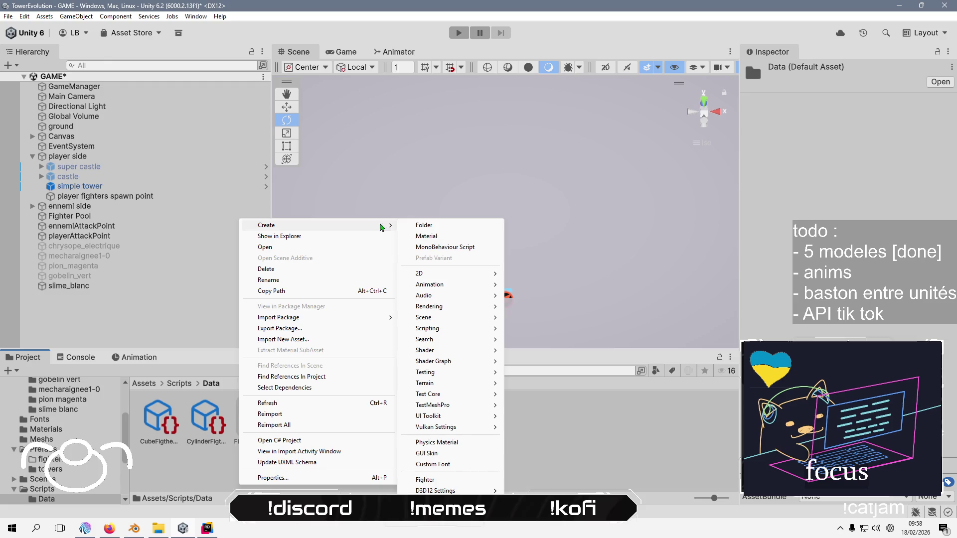
Rename CubeFighterData to SlimeBlanc fighter data.
{"action": "left_click", "coordinate": [158, 421]}
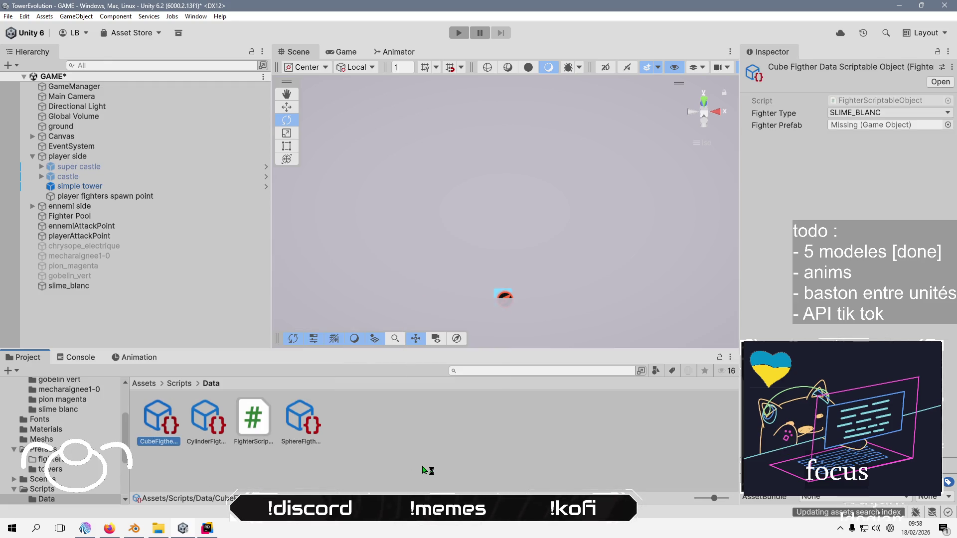
{"action": "key", "text": "F2"}
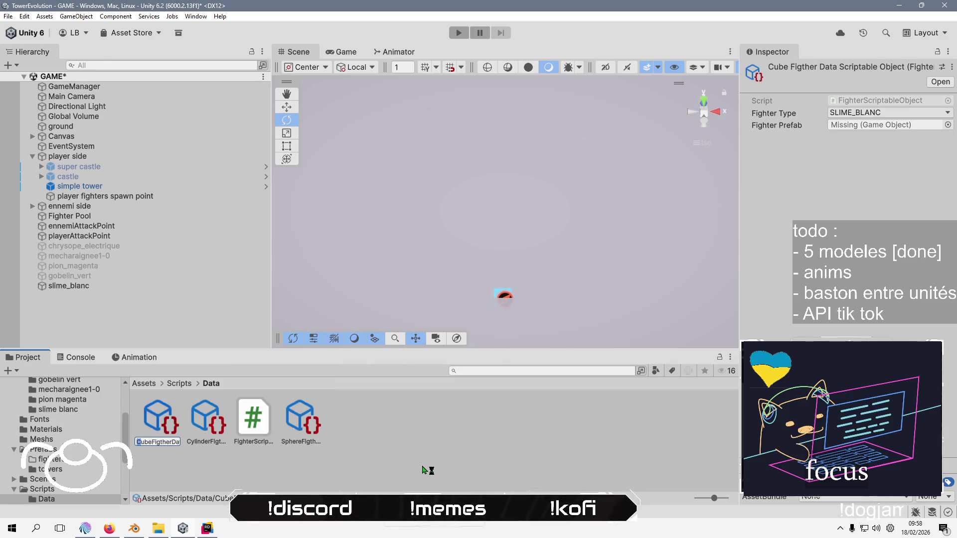
{"action": "type", "text": "slime_"}
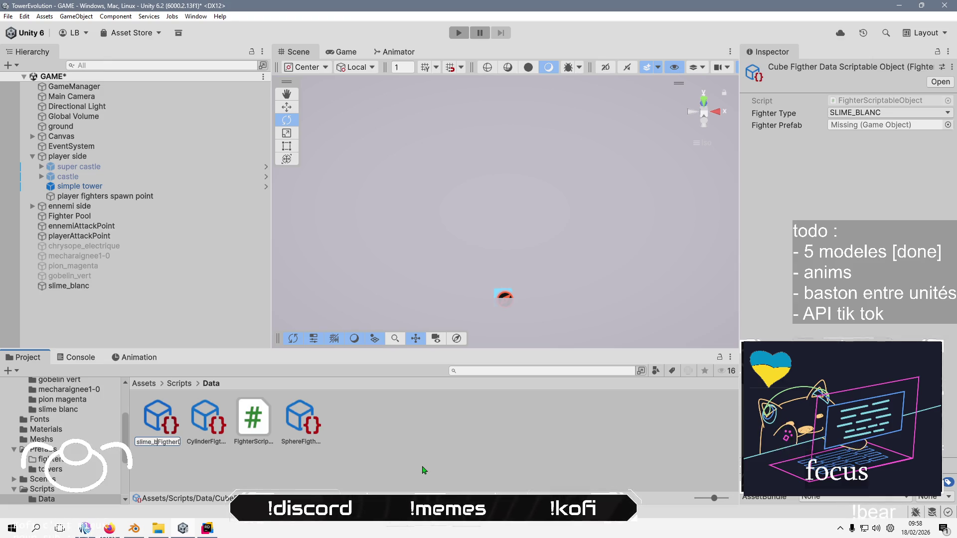
{"action": "key", "text": "BackSpace"}
{"action": "key", "text": "BackSpace"}
{"action": "key", "text": "BackSpace"}
{"action": "key", "text": "BackSpace"}
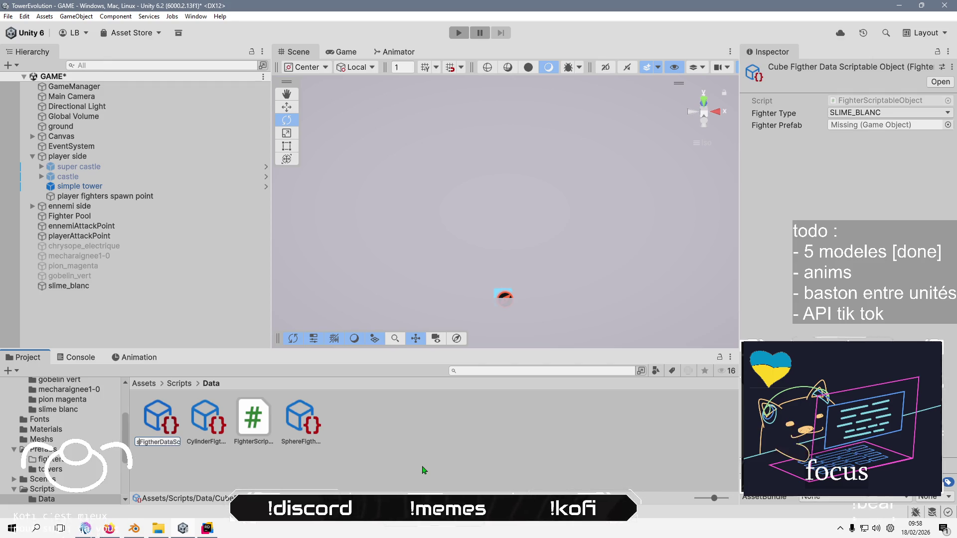
{"action": "type", "text": "Slime"}
{"action": "type", "text": "BlancF..."}
{"action": "key", "text": "Return"}
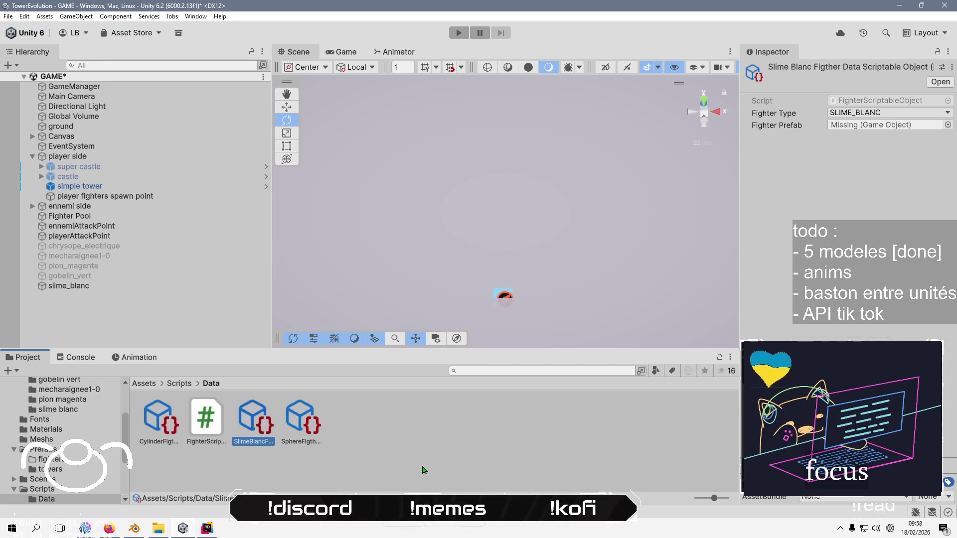
Rename CylinderFighterData to Mecharaignee1 fighter data.
{"action": "key", "text": "Left"}
{"action": "key", "text": "Left"}
{"action": "key", "text": "F2"}
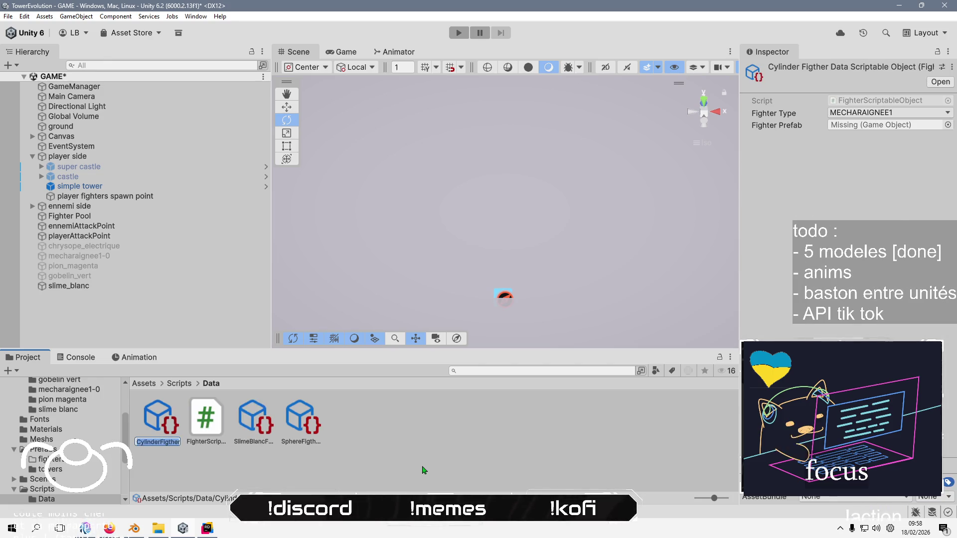
{"action": "key", "text": "BackSpace"}
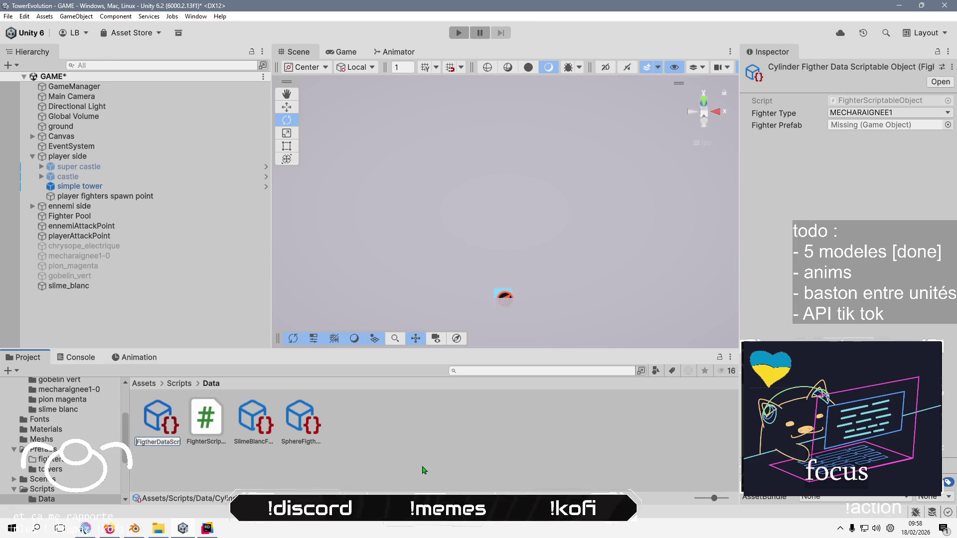
{"action": "type", "text": "charaignee"}
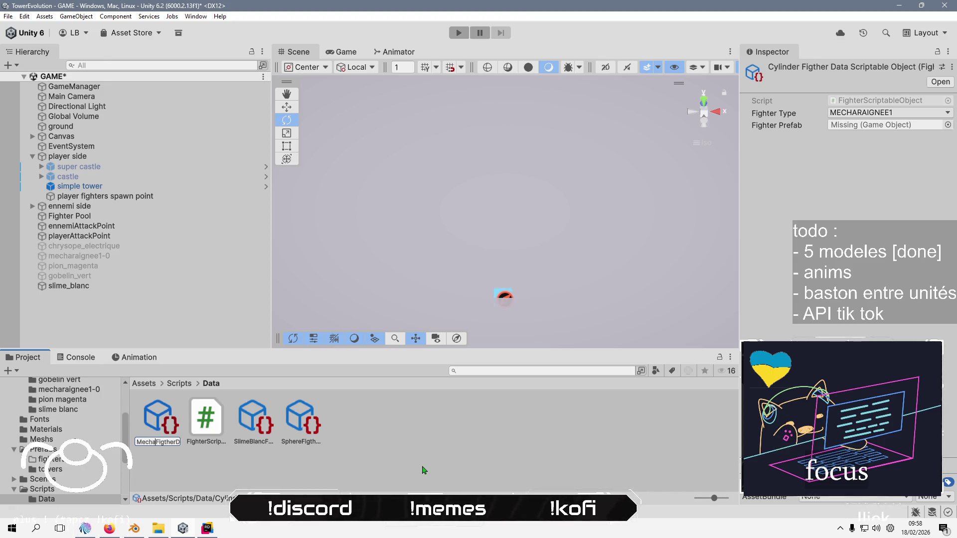
{"action": "type", "text": "1"}
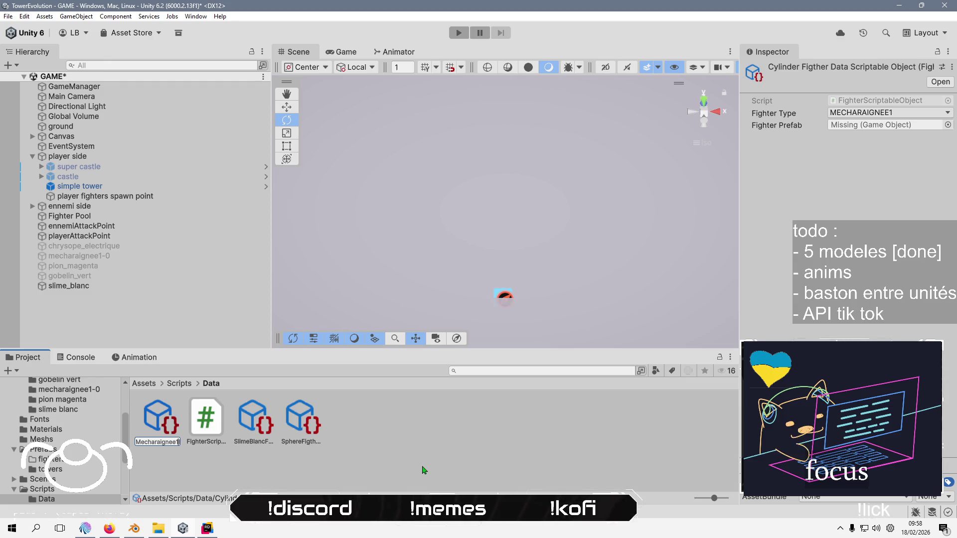
{"action": "key", "text": "Right"}
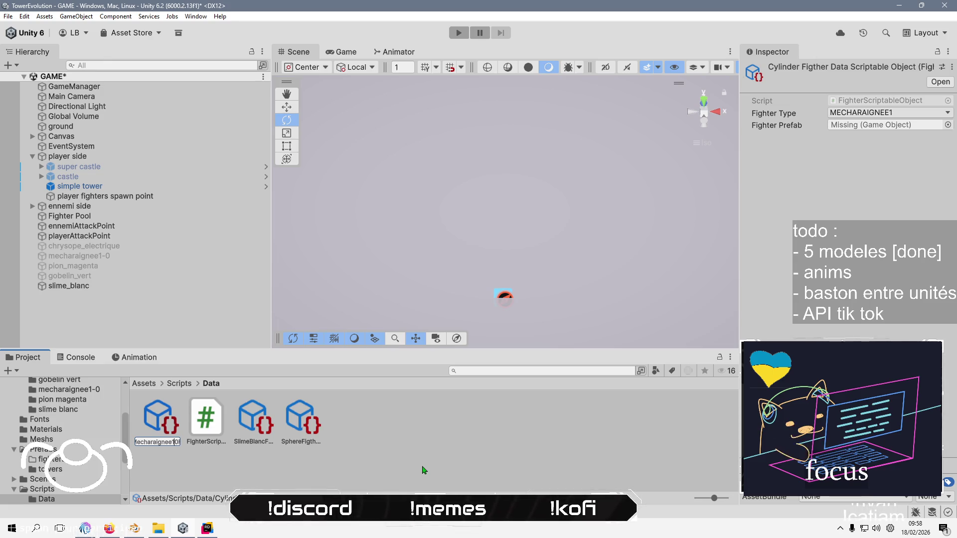
{"action": "key", "text": "Return"}
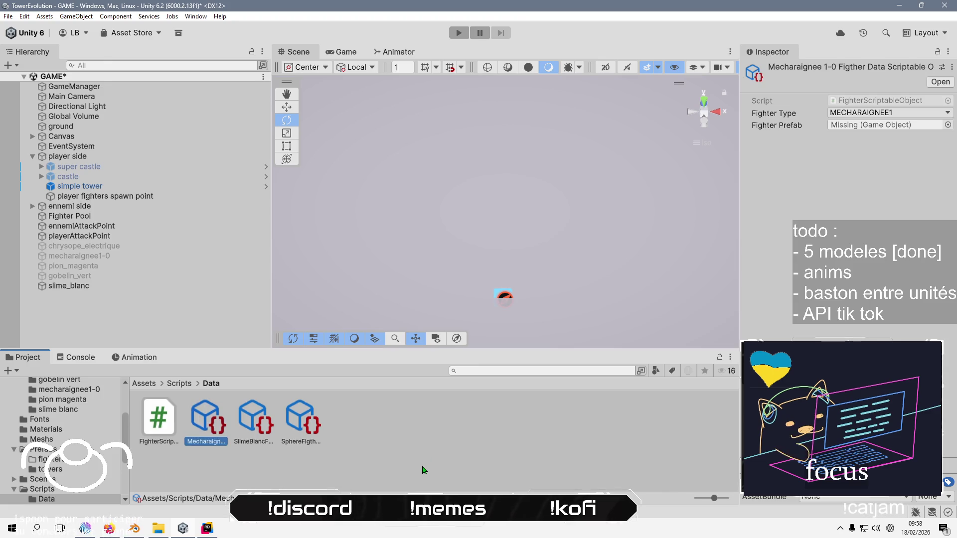
Rename SphereFighterData to Gobelin fighter data.
{"action": "key", "text": "Right"}
{"action": "key", "text": "Right"}
{"action": "key", "text": "F2"}
{"action": "key", "text": "shift+Right"}
{"action": "key", "text": "shift+Right"}
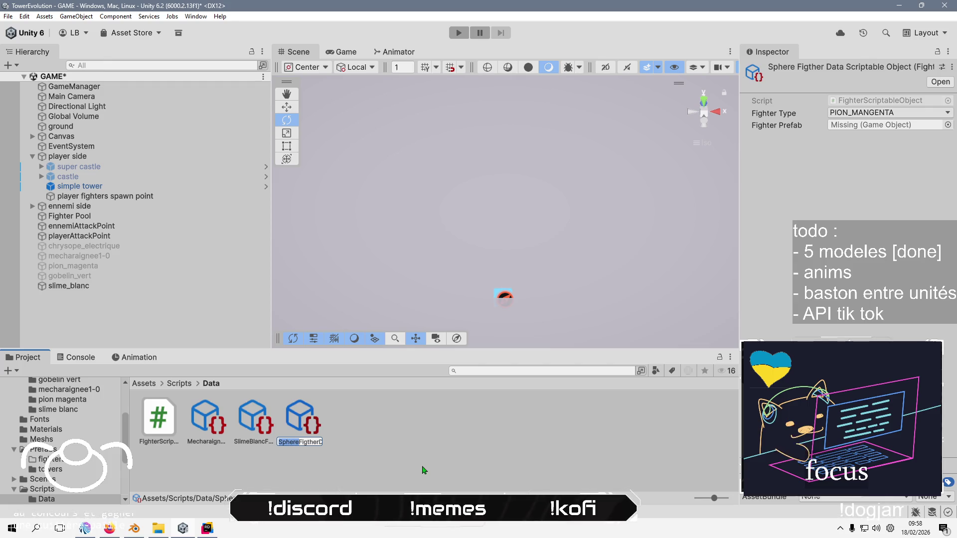
{"action": "type", "text": "Gobelin"}
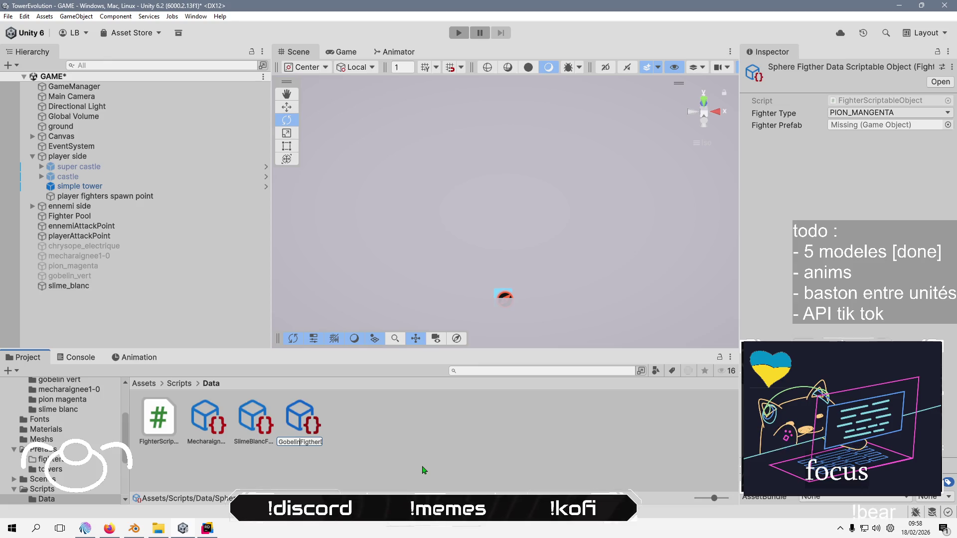
{"action": "key", "text": "Return"}
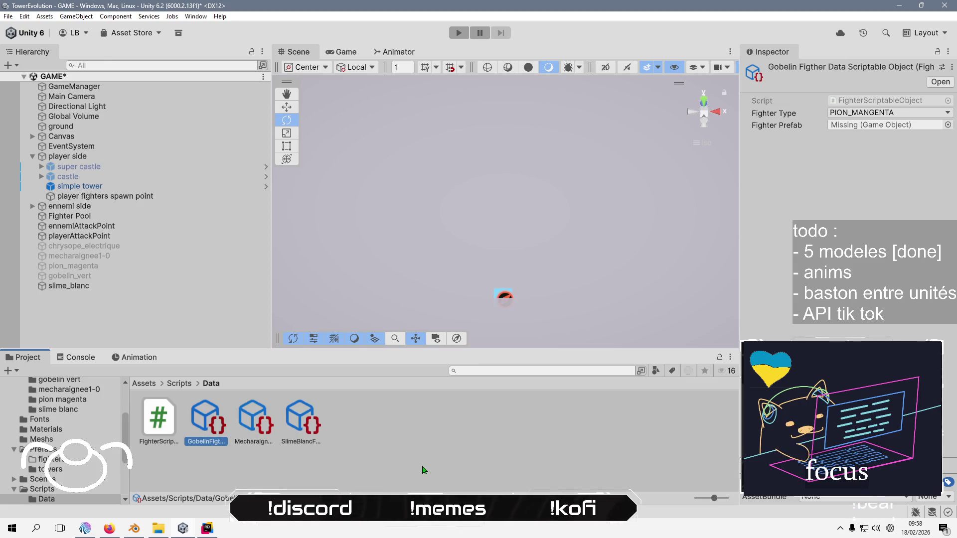
Duplicate the Gobelin data asset and rename the copy ChrysopeElectrique fighter data.
{"action": "key", "text": "ctrl+d"}
{"action": "key", "text": "F2"}
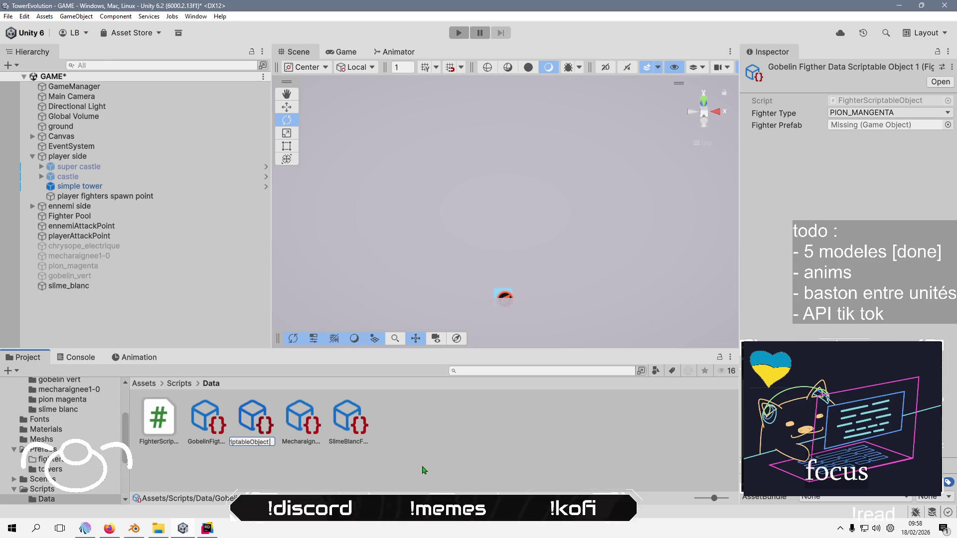
{"action": "type", "text": "ct"}
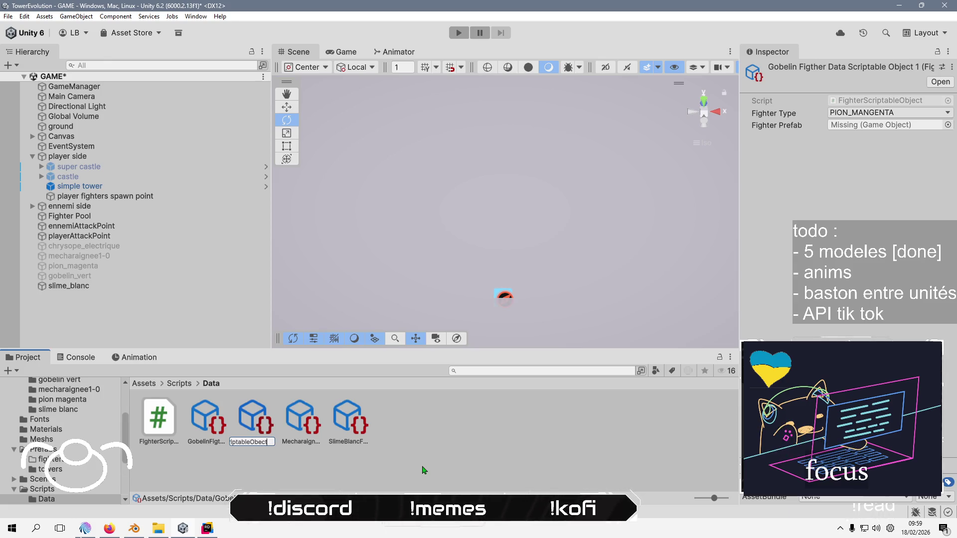
{"action": "key", "text": "Home"}
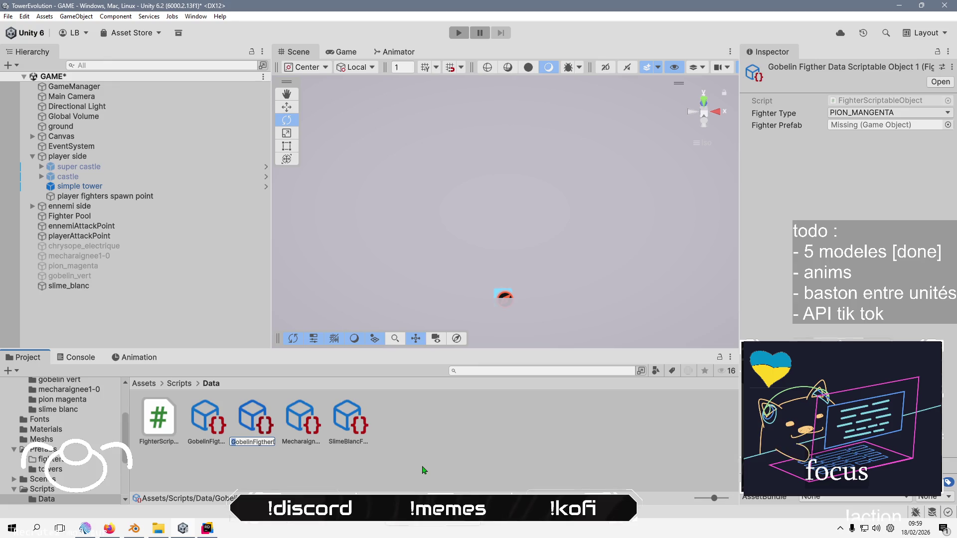
{"action": "key", "text": "shift+Right"}
{"action": "key", "text": "shift+Right"}
{"action": "key", "text": "shift+Right"}
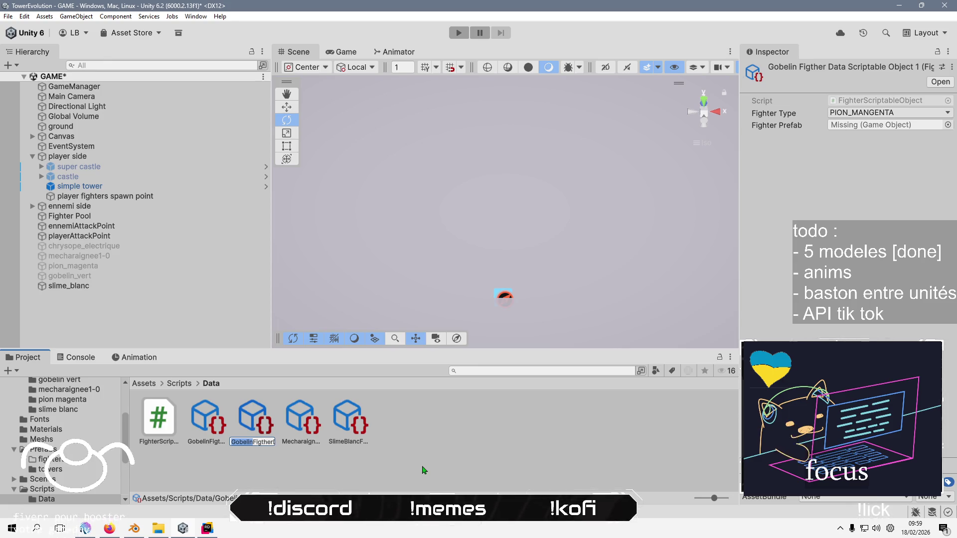
{"action": "type", "text": "hryso"}
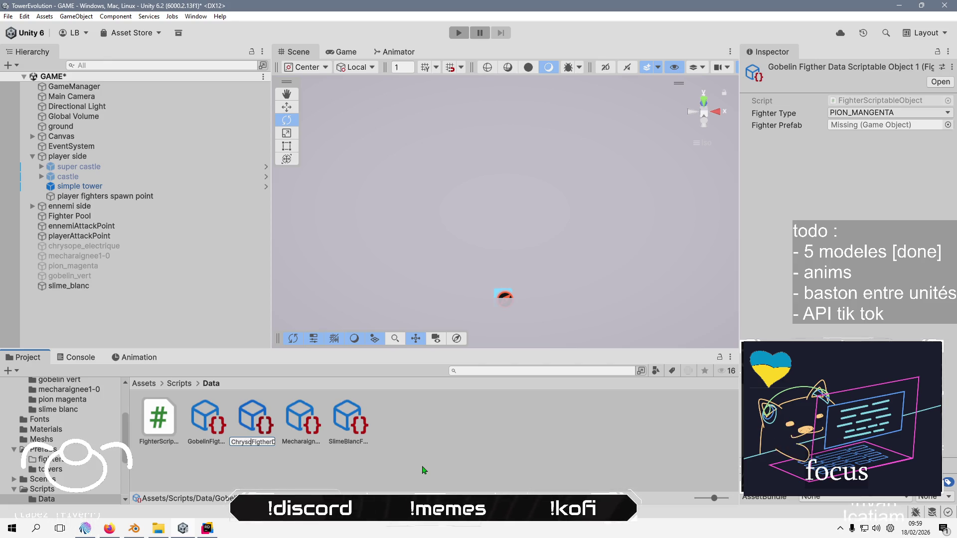
{"action": "type", "text": "pe"}
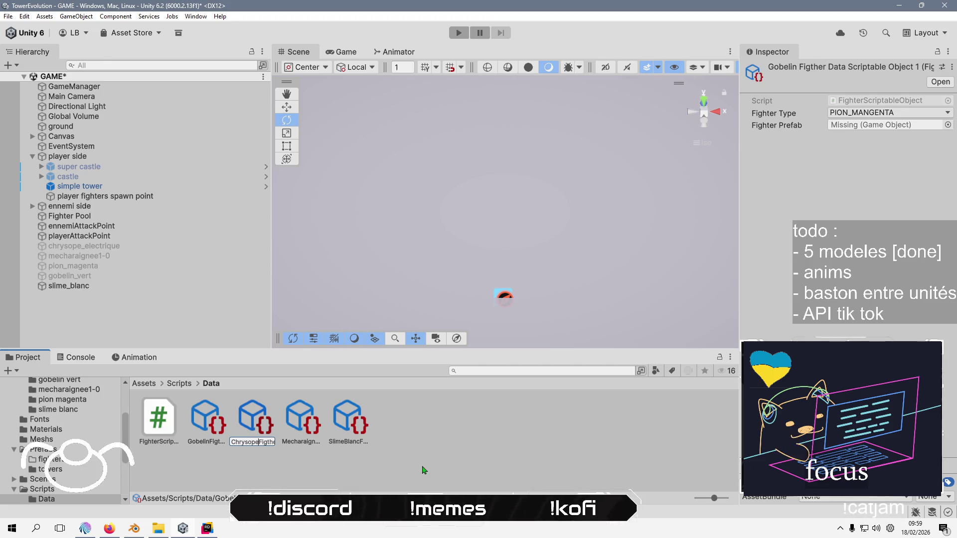
{"action": "type", "text": "trique"}
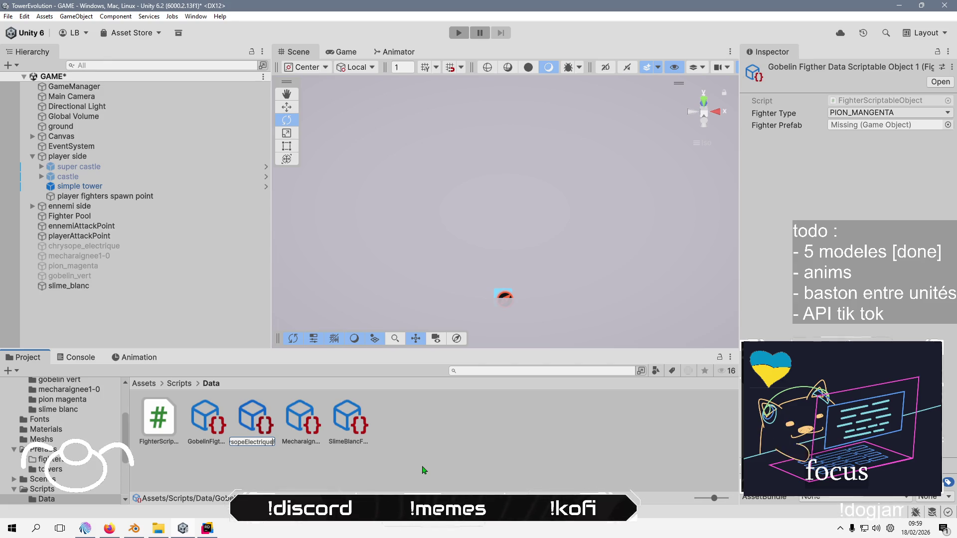
{"action": "key", "text": "Return"}
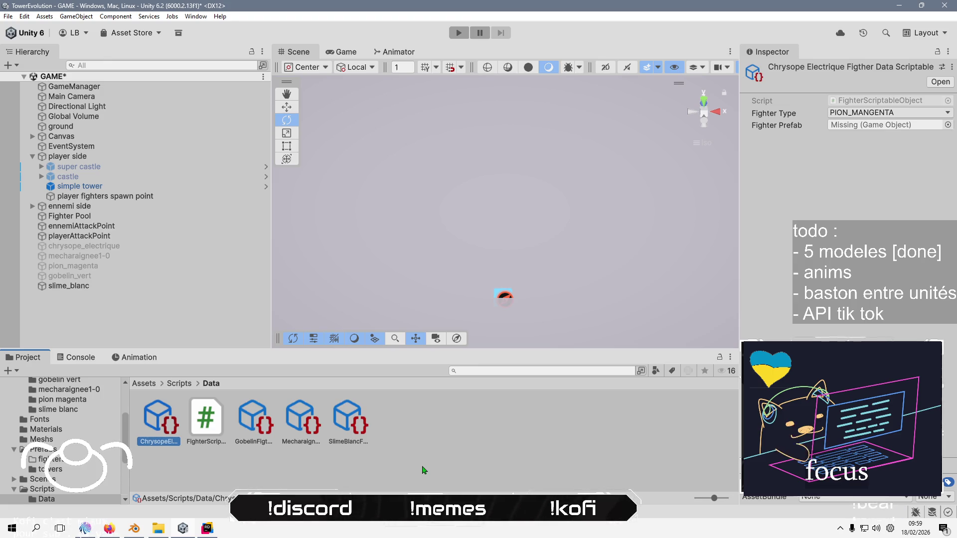
Step through the fighter data assets and select the Chrysope Electrique one.
{"action": "key", "text": "Right"}
{"action": "key", "text": "Right"}
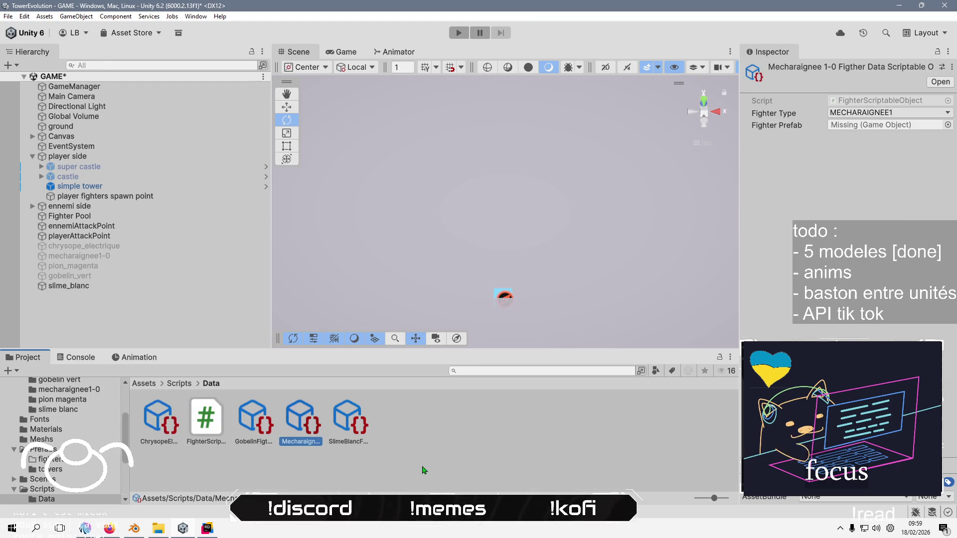
{"action": "key", "text": "Right"}
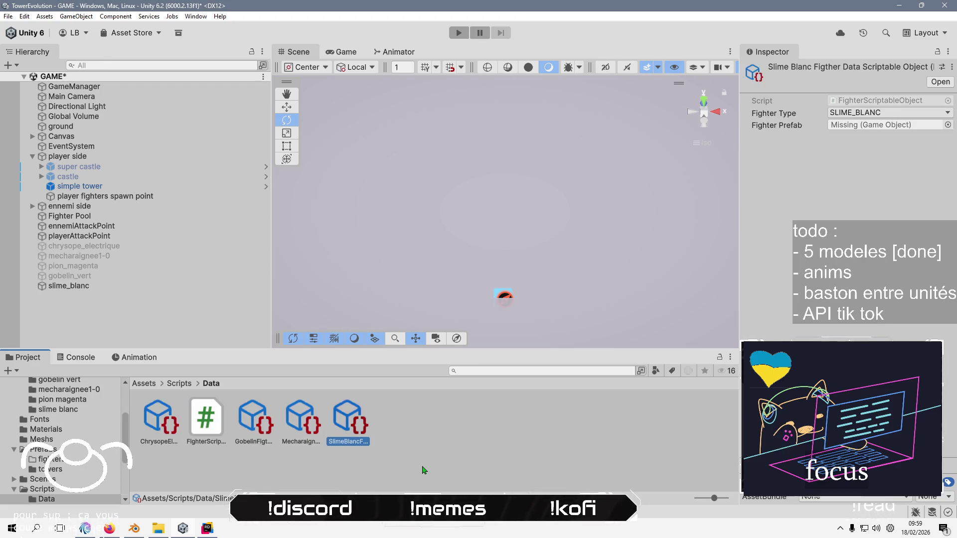
{"action": "key", "text": "shift+Left"}
{"action": "key", "text": "shift+Left"}
{"action": "key", "text": "shift+Left"}
{"action": "key", "text": "Left"}
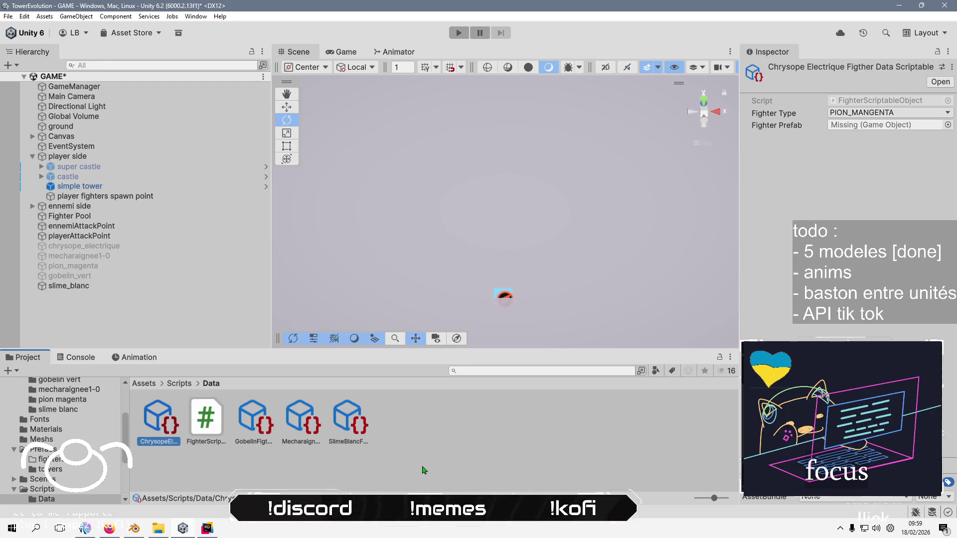
Duplicate Chrysope Electrique data and rename the copy PionMagentaElectrique fighter data.
{"action": "key", "text": "ctrl+d"}
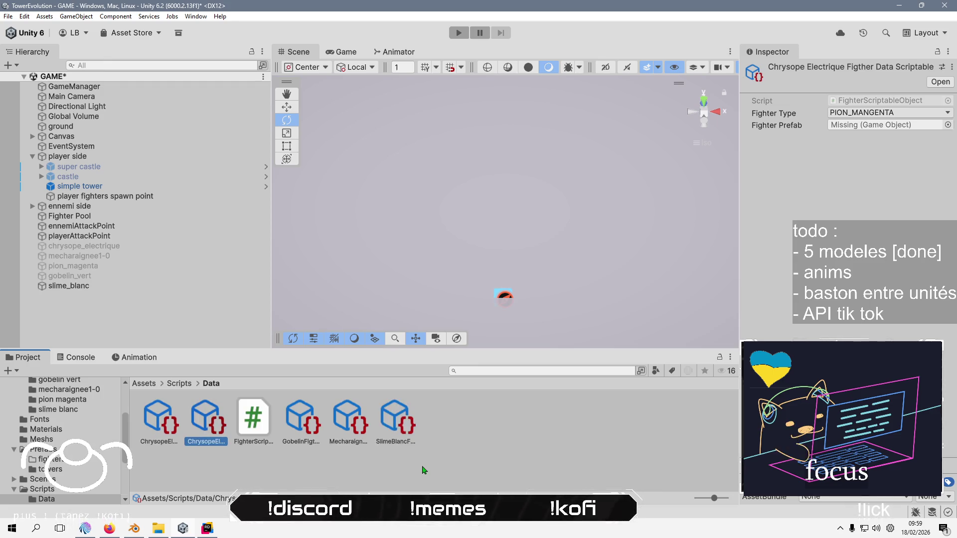
{"action": "key", "text": "F2"}
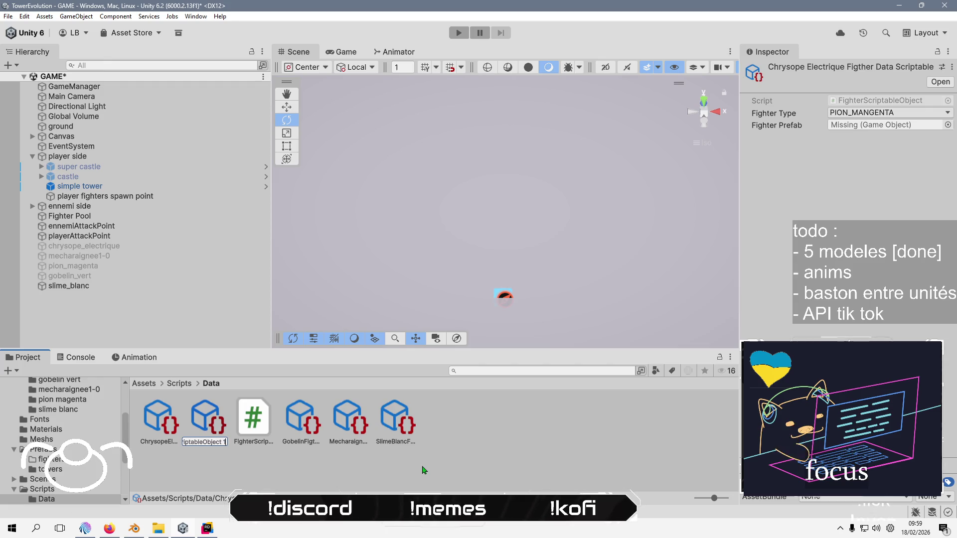
{"action": "key", "text": "Home"}
{"action": "key", "text": "shift+Right"}
{"action": "key", "text": "shift+Right"}
{"action": "key", "text": "shift+Right"}
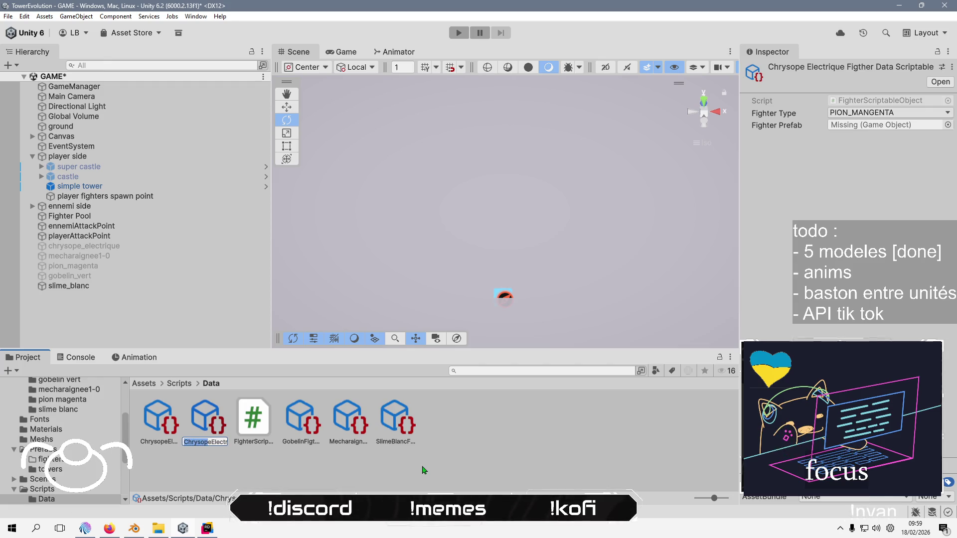
{"action": "type", "text": "PionMa"}
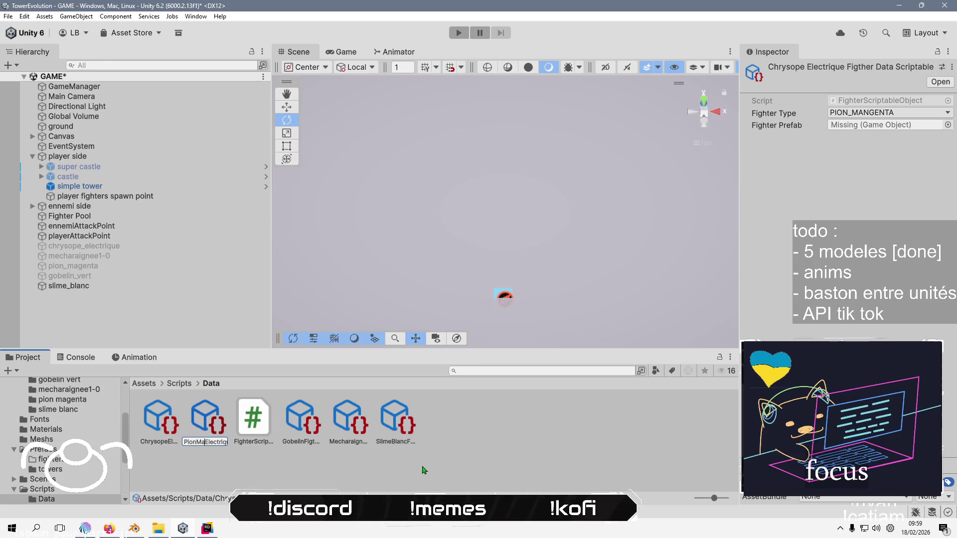
{"action": "type", "text": "enta"}
{"action": "key", "text": "Return"}
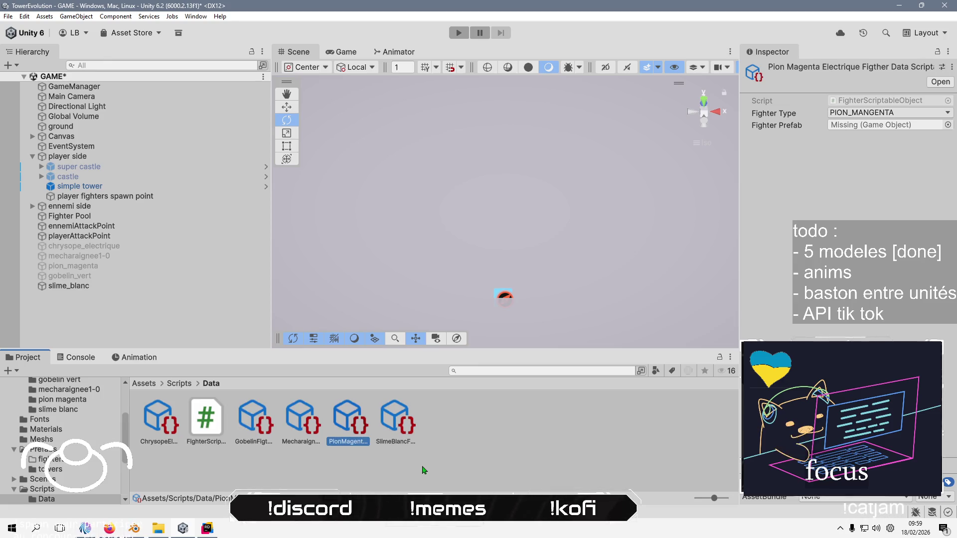
{"action": "key", "text": "Right"}
{"action": "key", "text": "Left"}
{"action": "key", "text": "Left"}
{"action": "key", "text": "Left"}
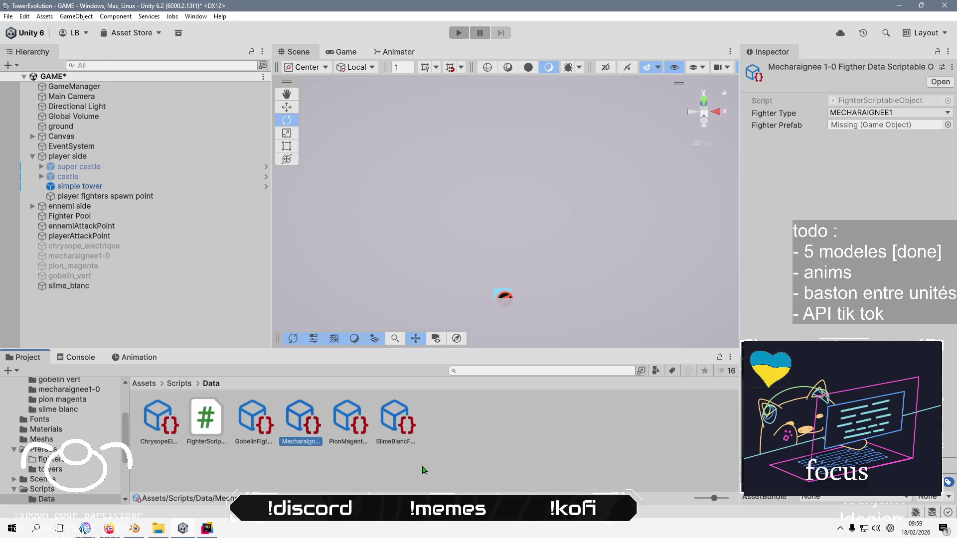
{"action": "key", "text": "Left"}
{"action": "key", "text": "Left"}
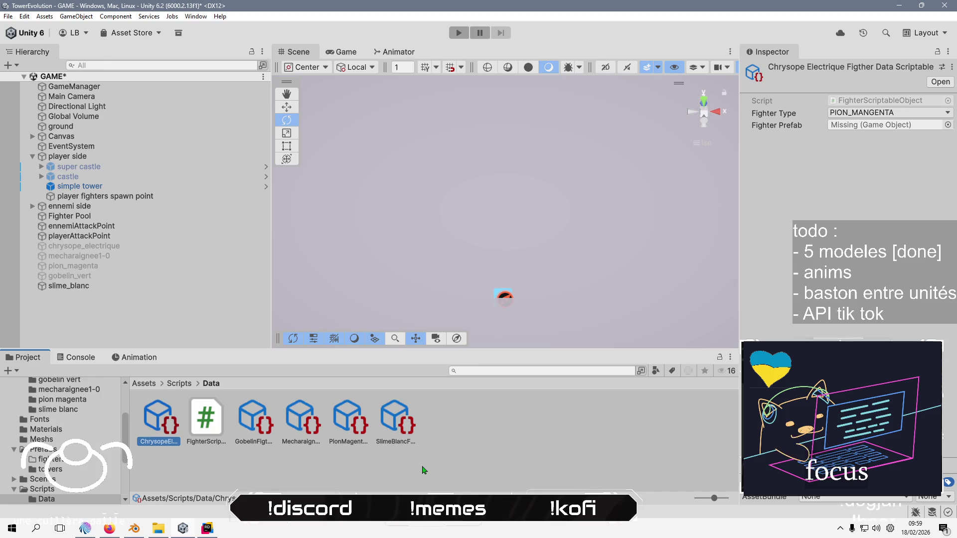
Set fighter types to CHRYSOPE_ELECTRIQUE and GOBELIN_VERT on their data assets.
{"action": "left_click", "coordinate": [881, 113]}
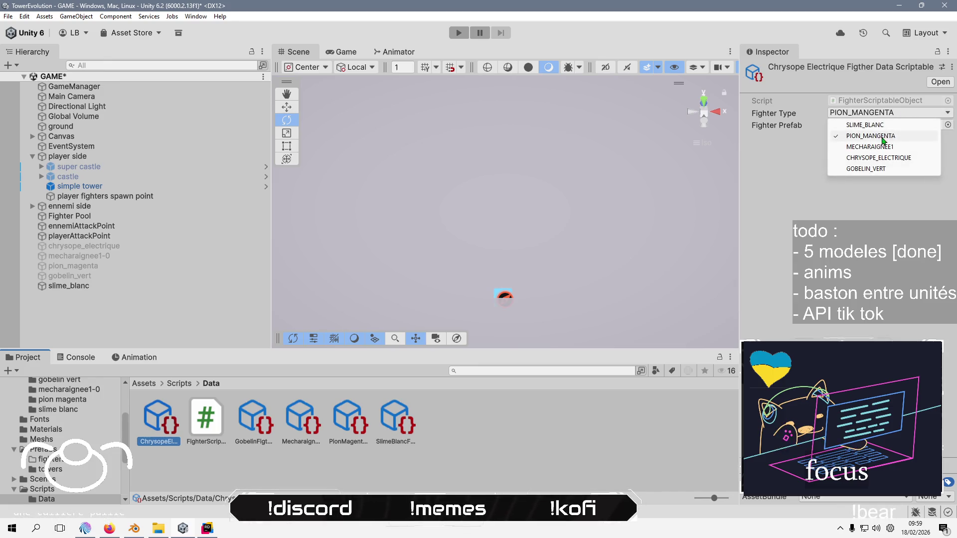
{"action": "left_click", "coordinate": [867, 169]}
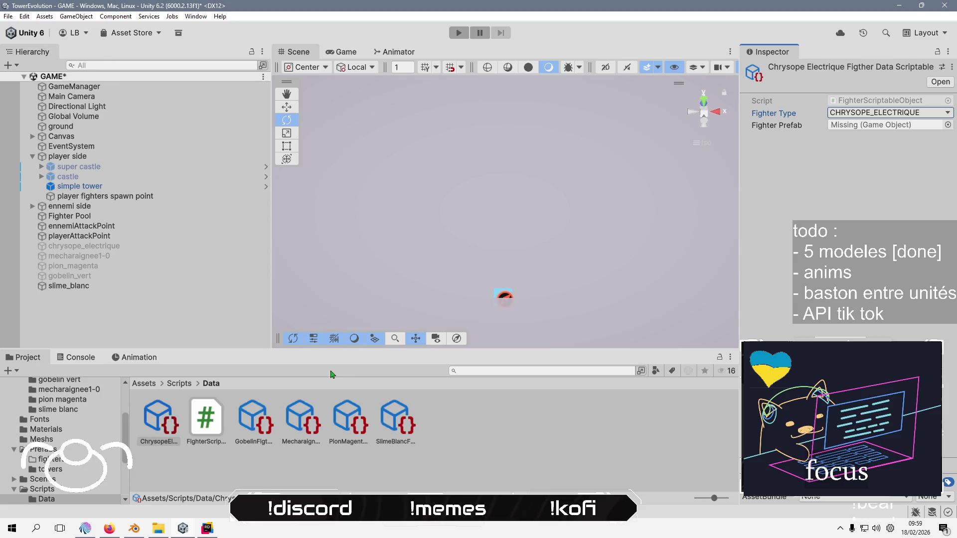
{"action": "left_click", "coordinate": [254, 421]}
{"action": "left_click", "coordinate": [854, 114]}
{"action": "left_click", "coordinate": [855, 169]}
Verify the remaining assets' types, keeping SLIME_BLANC, then select slime_blanc in the Hierarchy.
{"action": "left_click", "coordinate": [297, 415]}
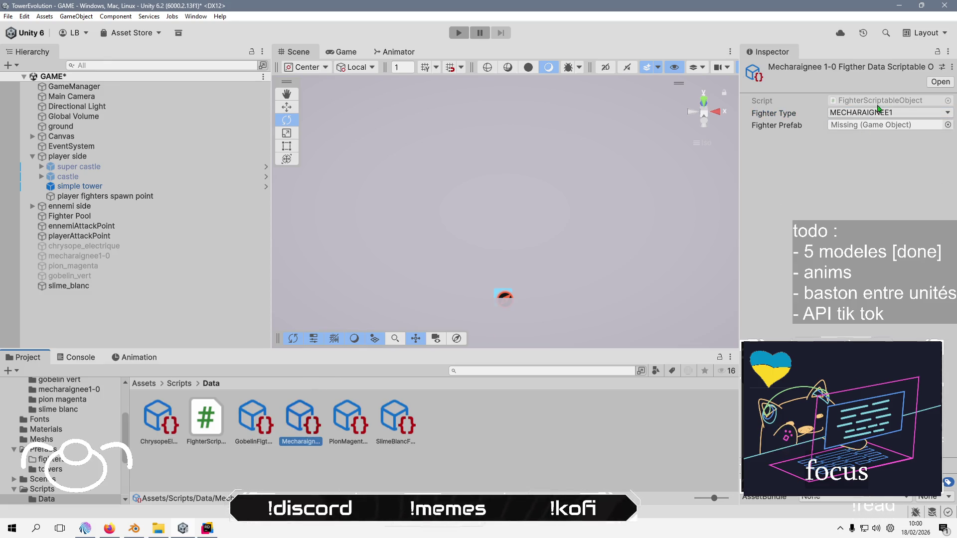
{"action": "left_click", "coordinate": [343, 424]}
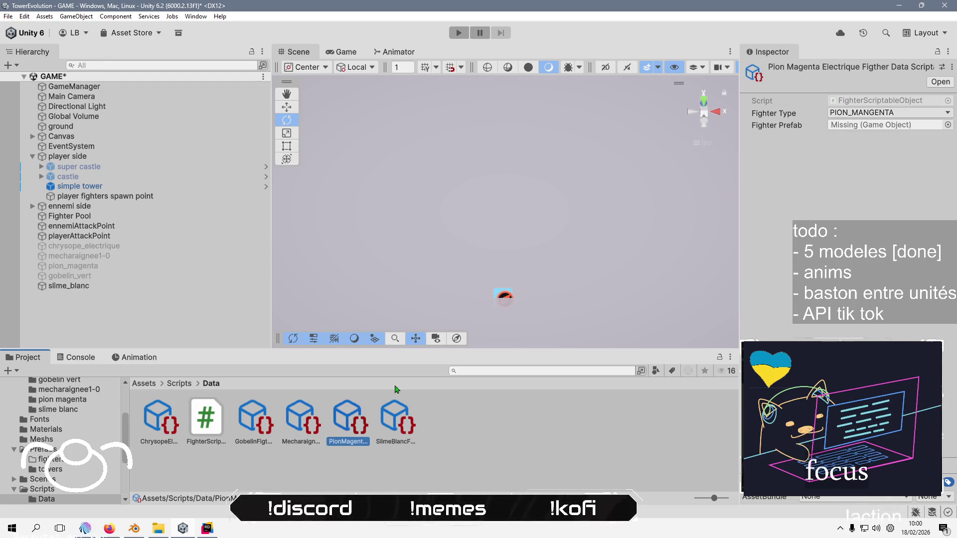
{"action": "left_click", "coordinate": [394, 419]}
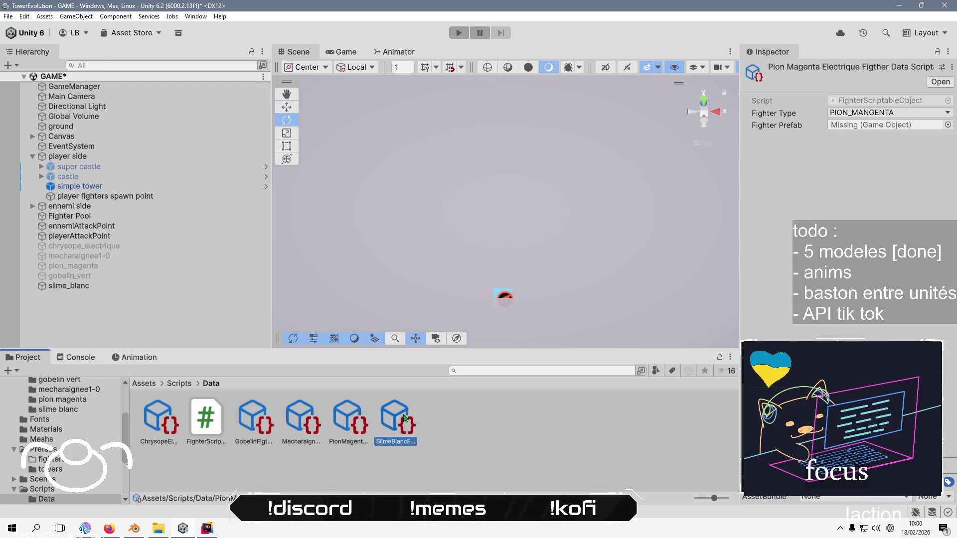
{"action": "left_click", "coordinate": [851, 113]}
{"action": "left_click", "coordinate": [799, 304]}
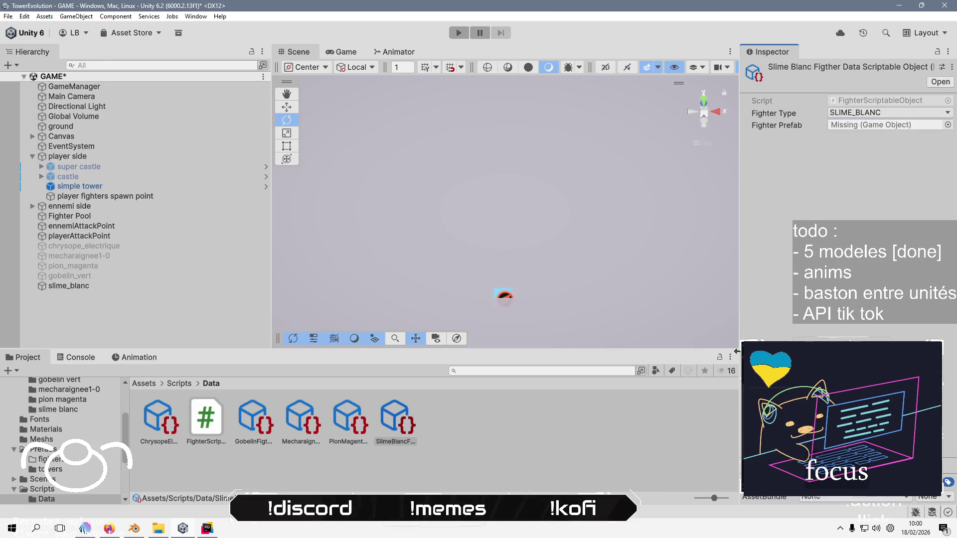
{"action": "left_click", "coordinate": [358, 424]}
{"action": "left_click", "coordinate": [297, 415]}
{"action": "left_click", "coordinate": [249, 424]}
{"action": "left_click", "coordinate": [157, 426]}
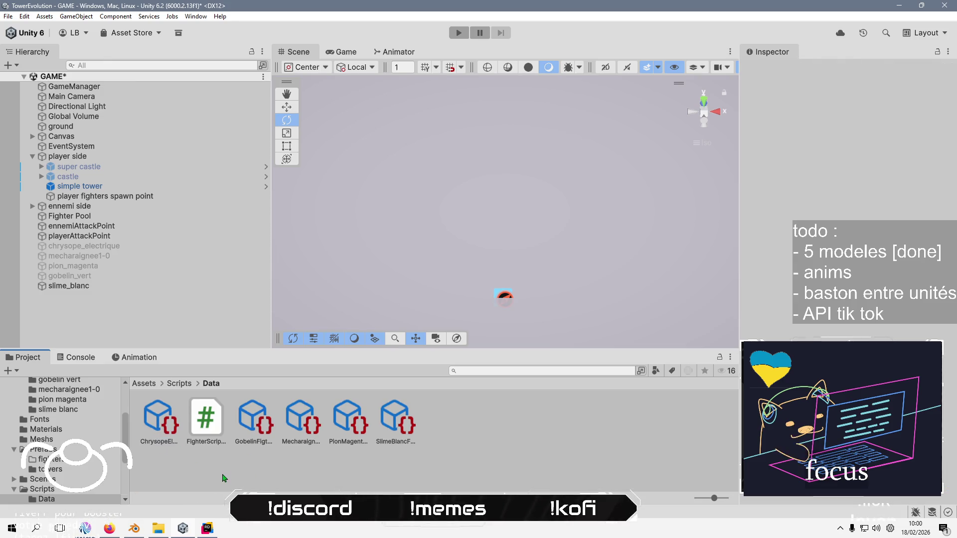
{"action": "left_click", "coordinate": [69, 286]}
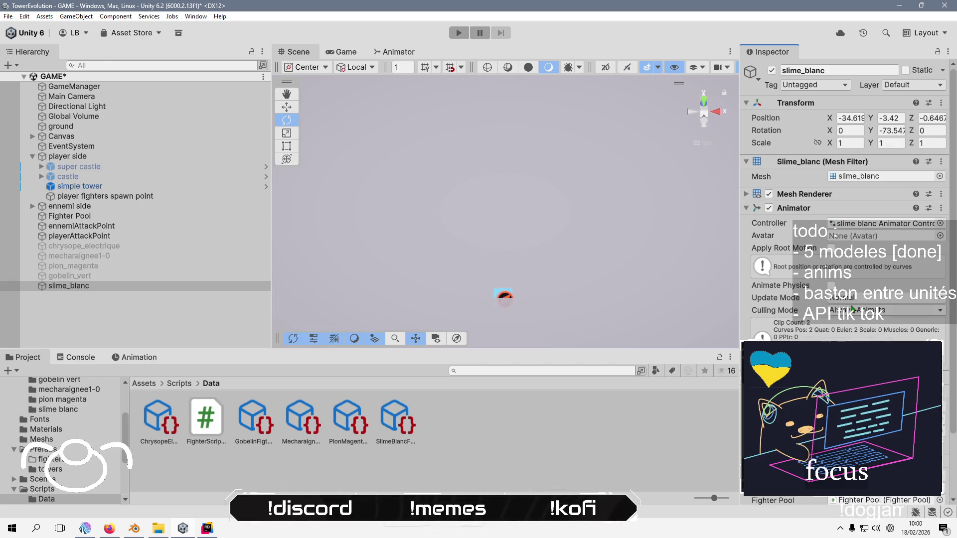
{"action": "scroll", "coordinate": [848, 309], "scroll_direction": "down", "scroll_amount": 3}
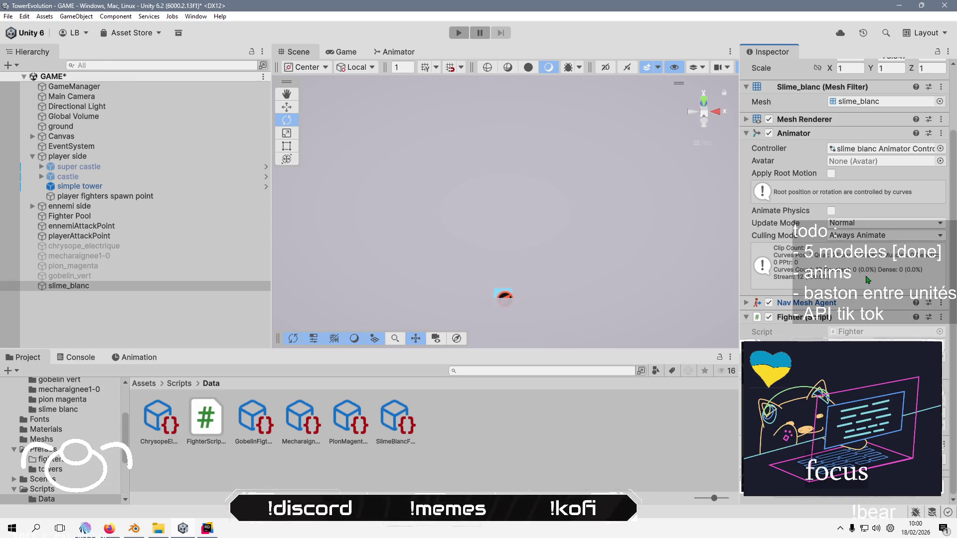
Drag slime_blanc from the Hierarchy into Assets/Prefabs/fighters to create its prefab.
{"action": "scroll", "coordinate": [868, 281], "scroll_direction": "up", "scroll_amount": 3}
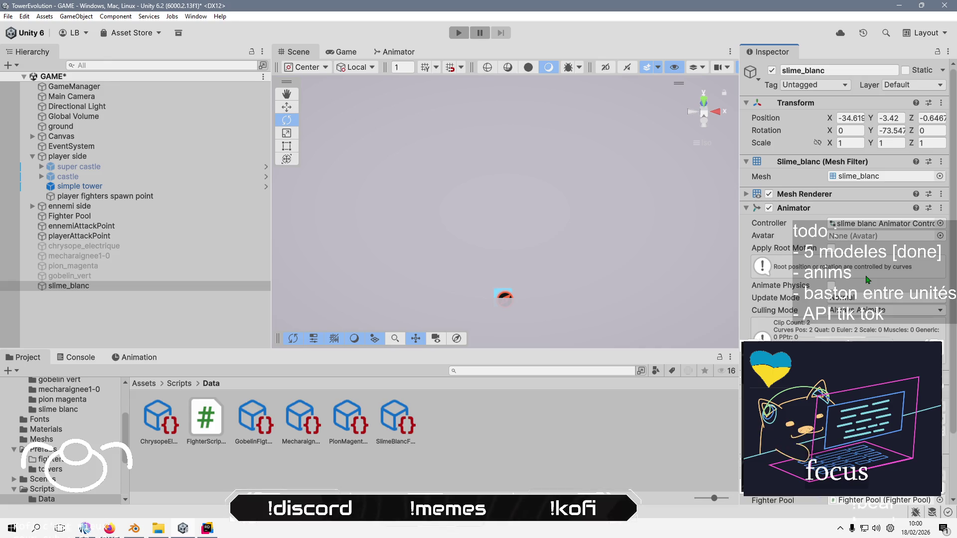
{"action": "scroll", "coordinate": [847, 295], "scroll_direction": "down", "scroll_amount": 3}
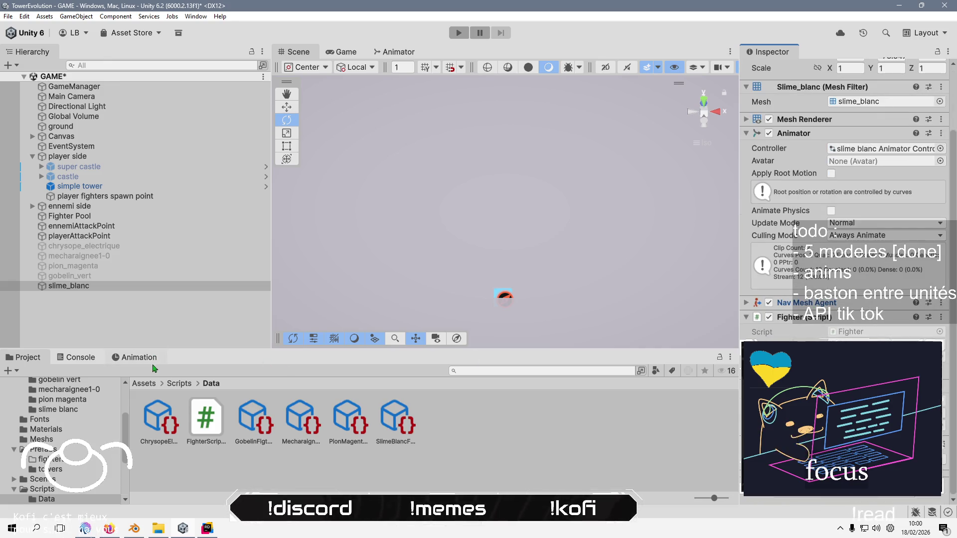
{"action": "left_click", "coordinate": [143, 383]}
{"action": "double_click", "coordinate": [349, 419]}
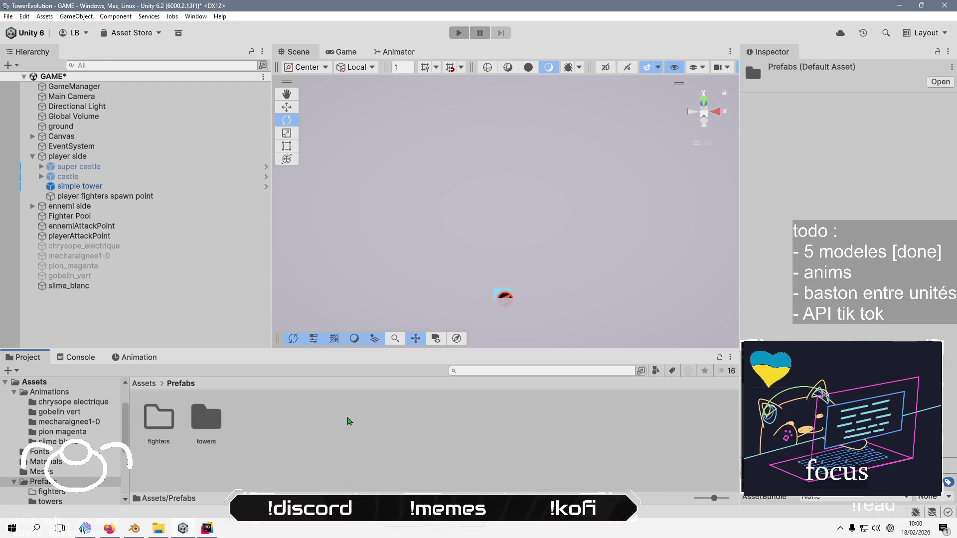
{"action": "double_click", "coordinate": [161, 418]}
{"action": "left_click_drag", "start_coordinate": [100, 298], "coordinate": [175, 449]}
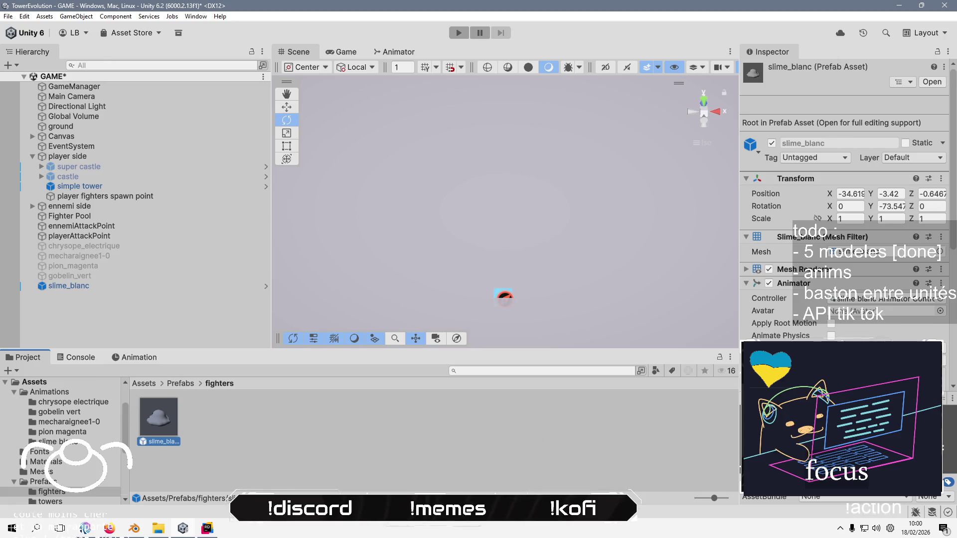
{"action": "left_click", "coordinate": [952, 457]}
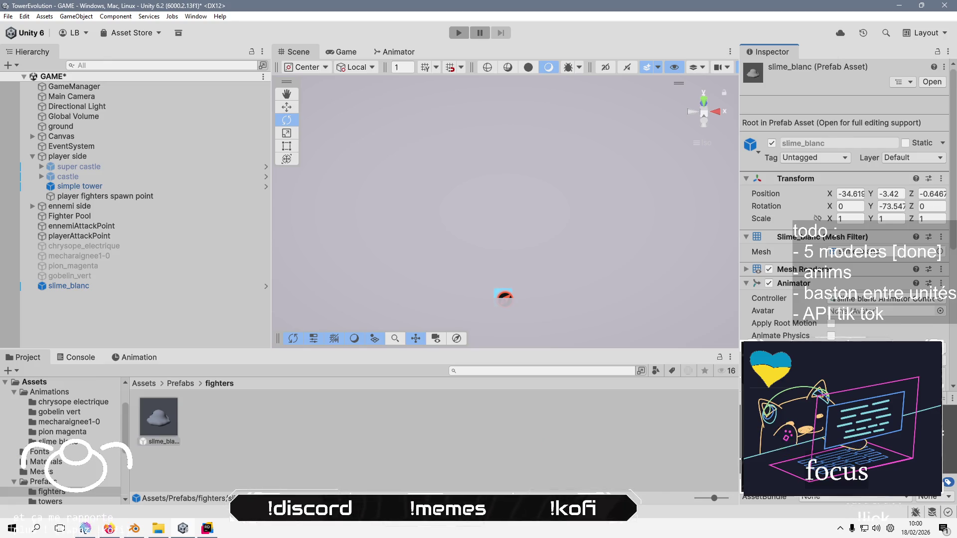
{"action": "left_click", "coordinate": [78, 309]}
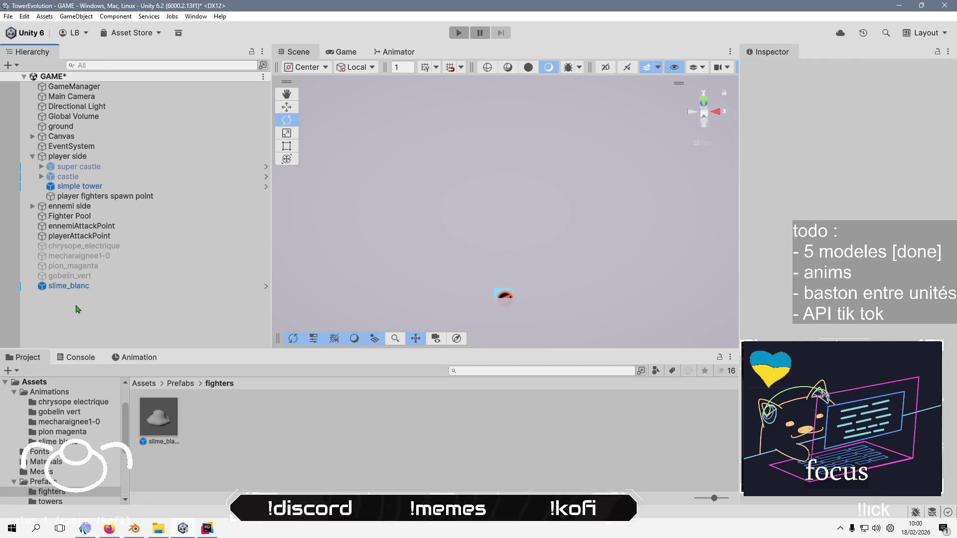
{"action": "left_click", "coordinate": [87, 277]}
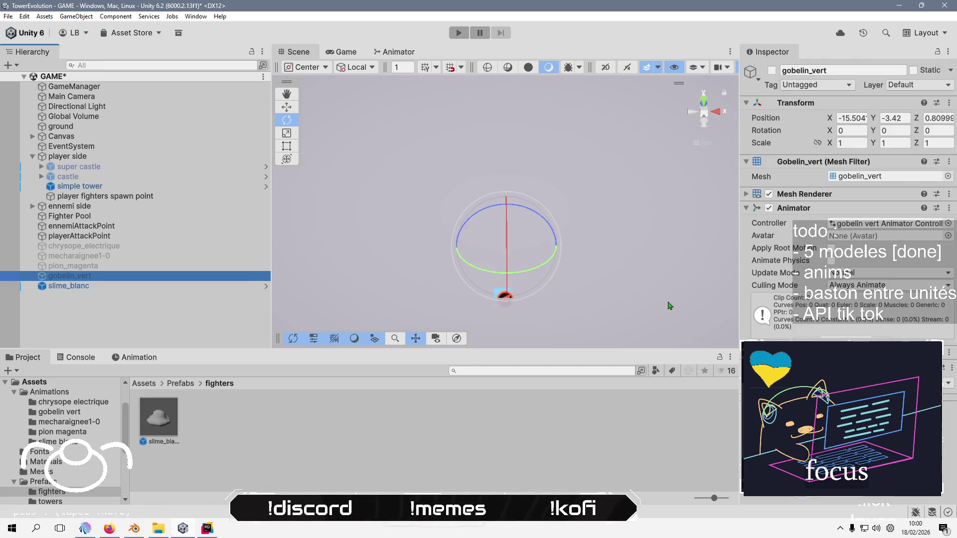
{"action": "key", "text": "Down"}
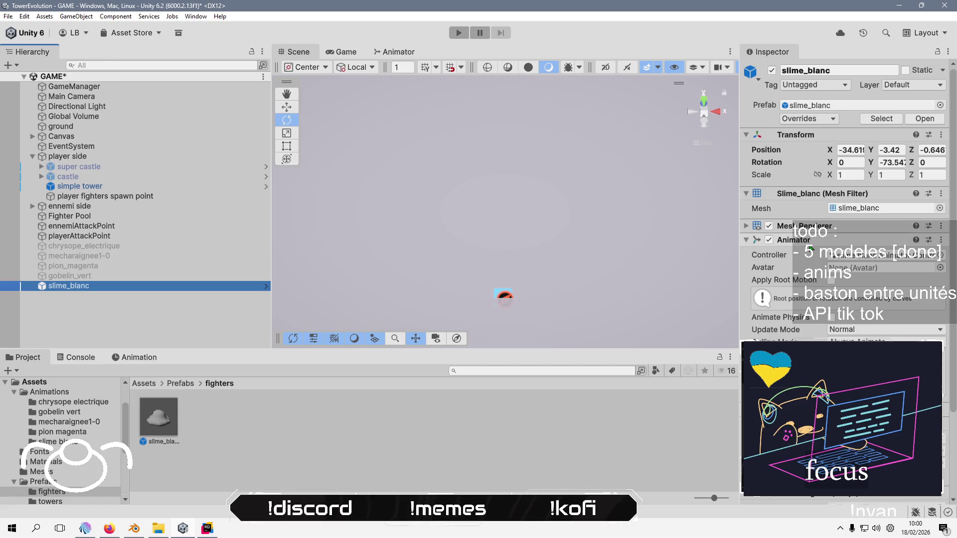
{"action": "scroll", "coordinate": [838, 245], "scroll_direction": "down", "scroll_amount": 4}
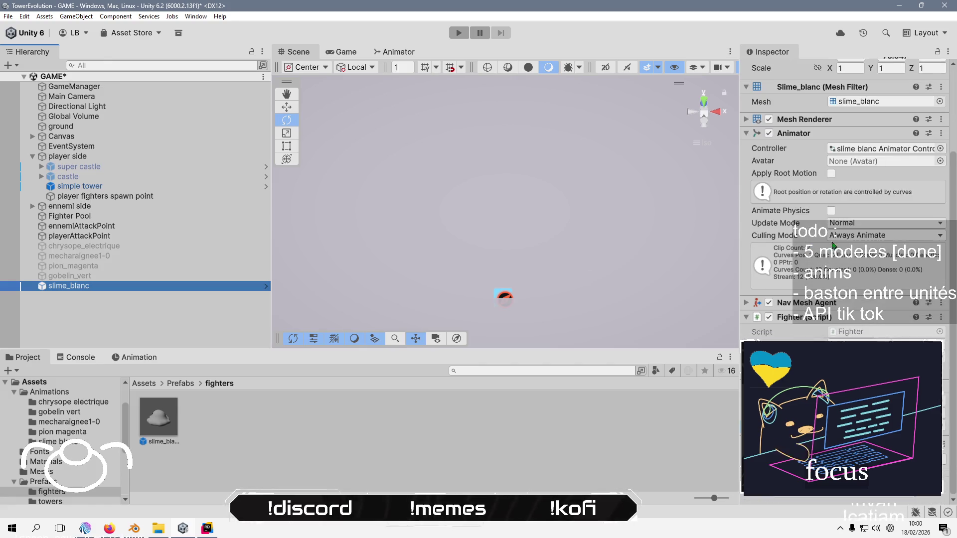
{"action": "right_click", "coordinate": [829, 233]}
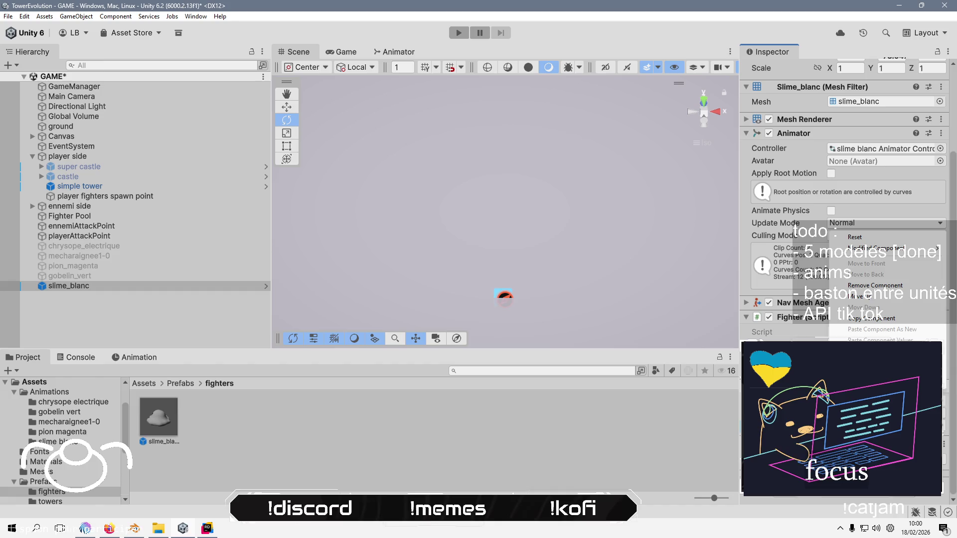
{"action": "left_click", "coordinate": [142, 277]}
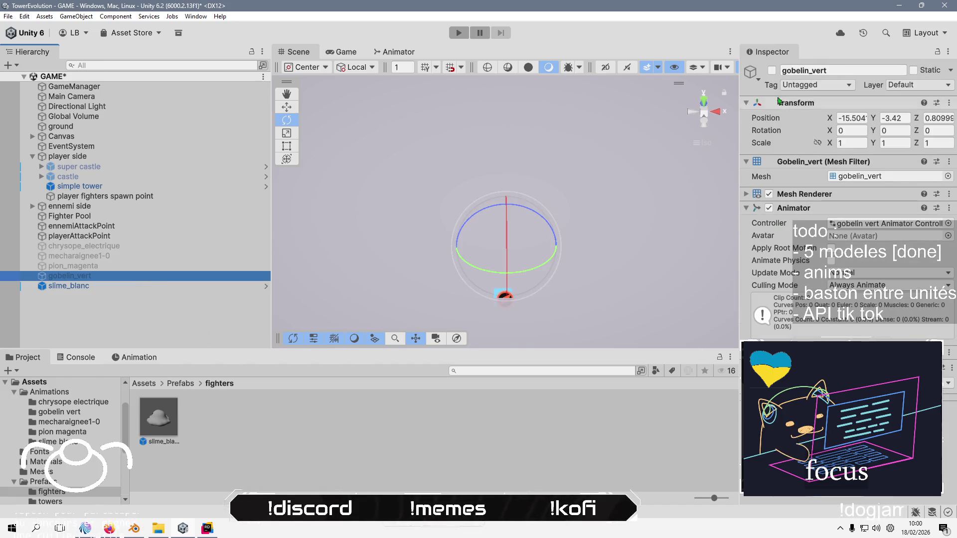
{"action": "left_click", "coordinate": [776, 73]}
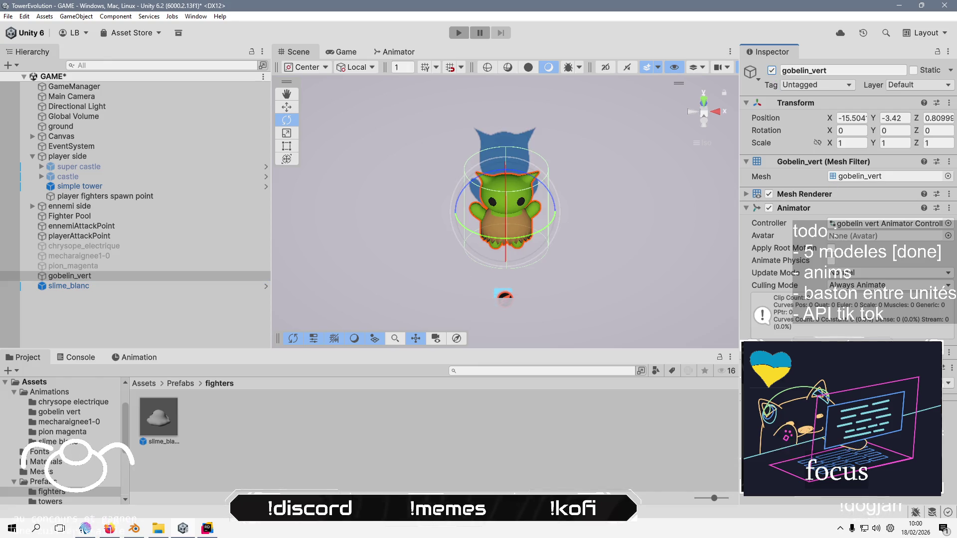
{"action": "right_click", "coordinate": [846, 215]}
{"action": "key", "text": "Escape"}
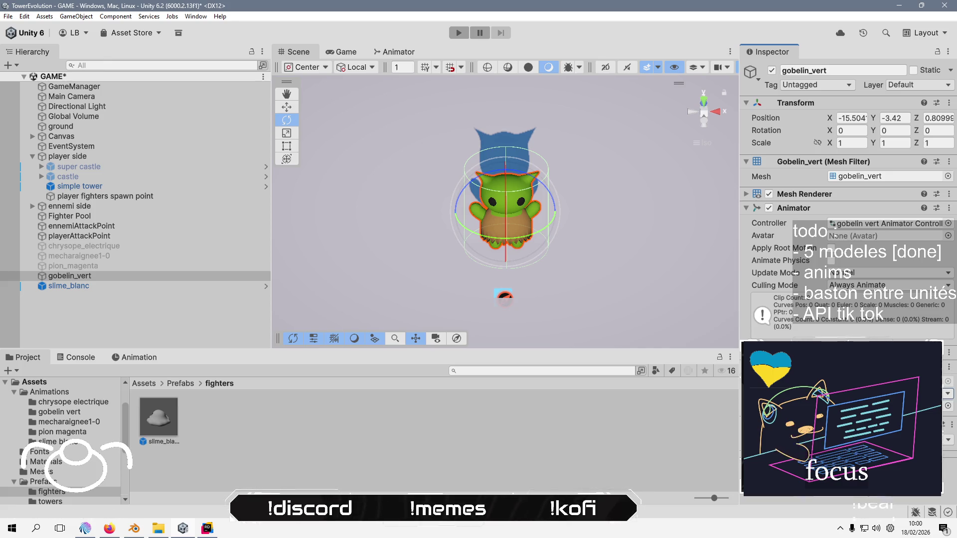
{"action": "left_click", "coordinate": [843, 340]}
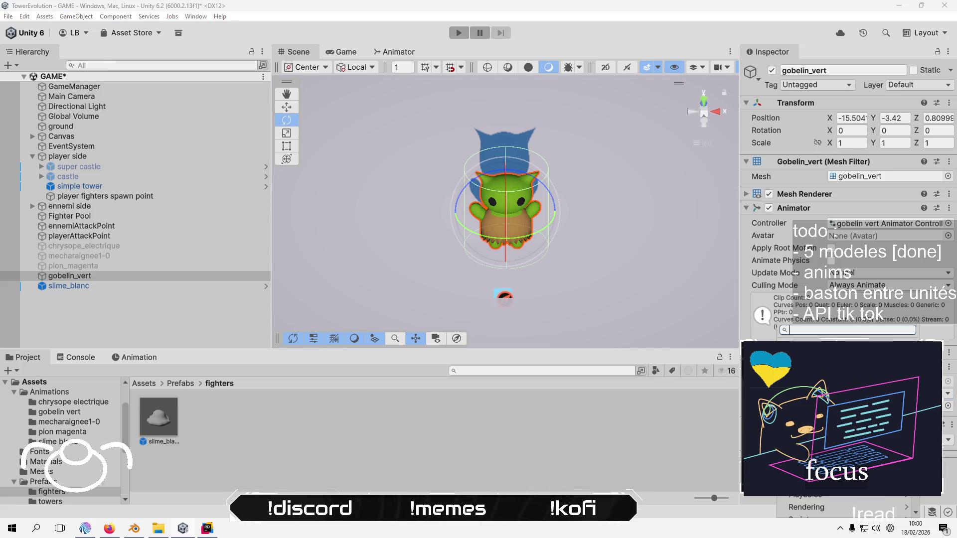
{"action": "type", "text": "fighter"}
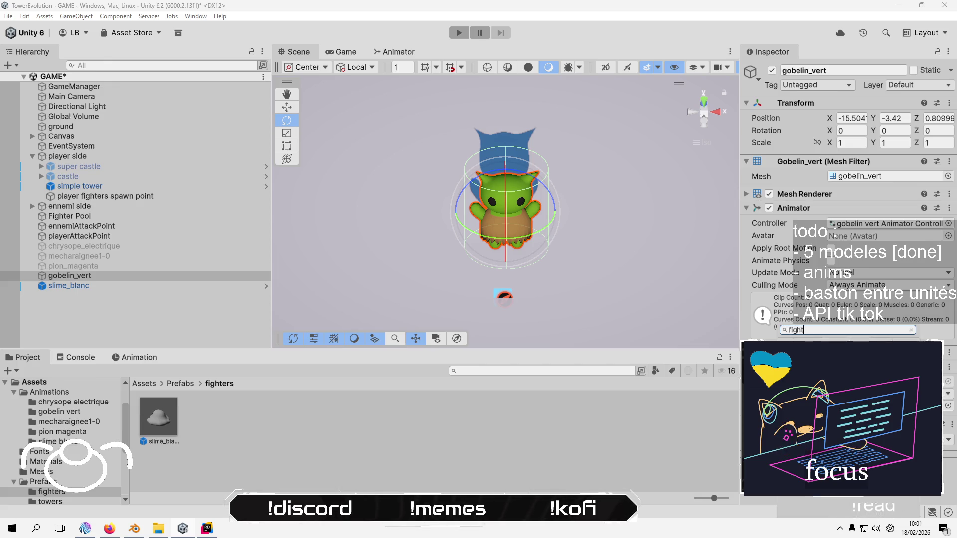
{"action": "key", "text": "Return"}
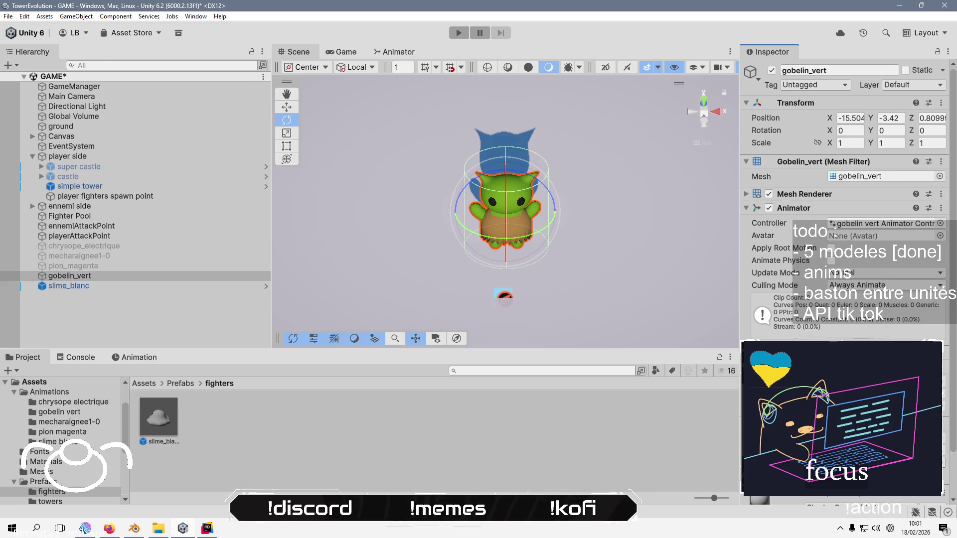
{"action": "left_click", "coordinate": [823, 280]}
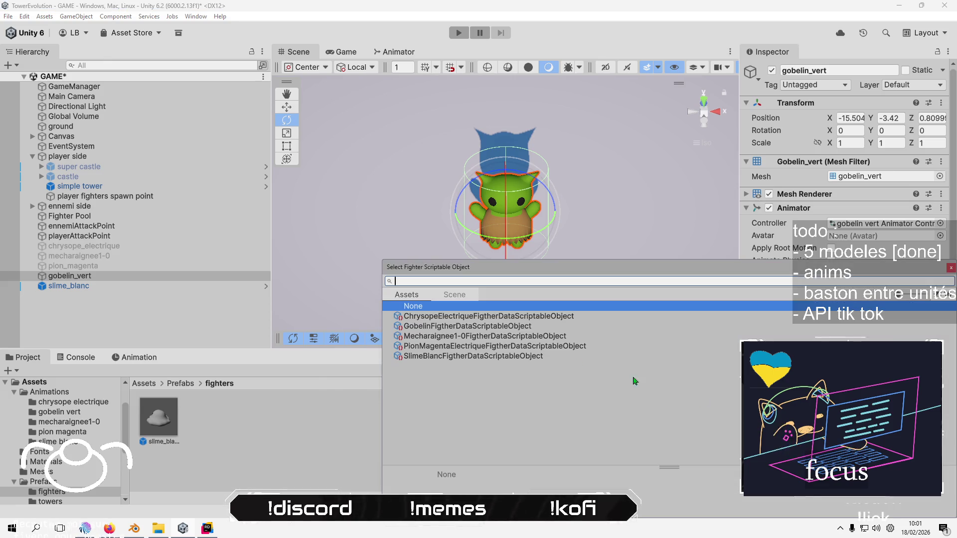
{"action": "key", "text": "Escape"}
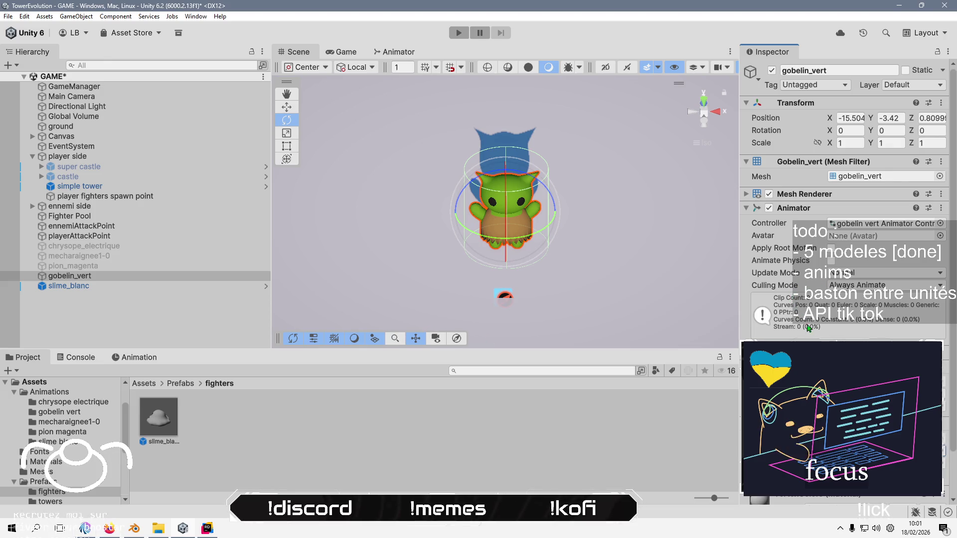
{"action": "scroll", "coordinate": [848, 199], "scroll_direction": "down", "scroll_amount": 3}
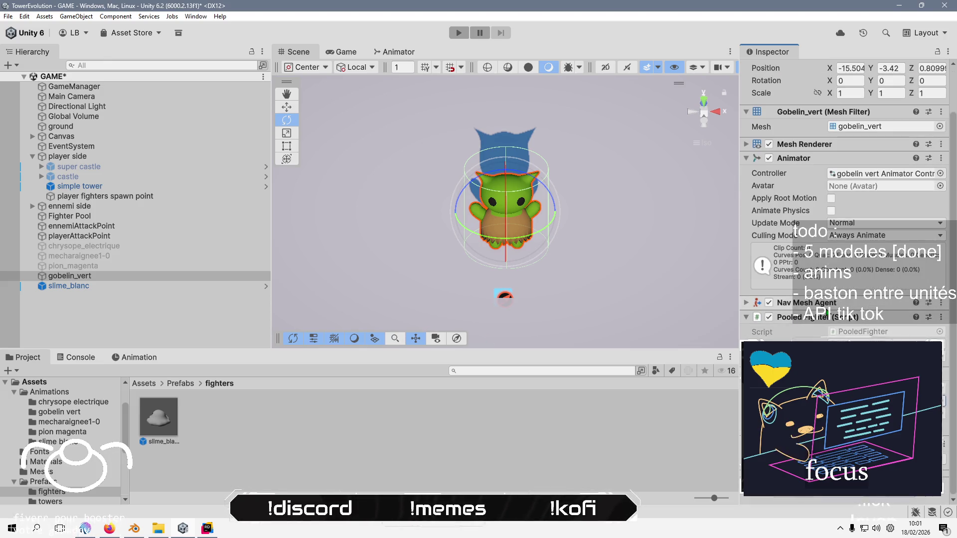
{"action": "left_click_drag", "start_coordinate": [167, 278], "coordinate": [279, 443]}
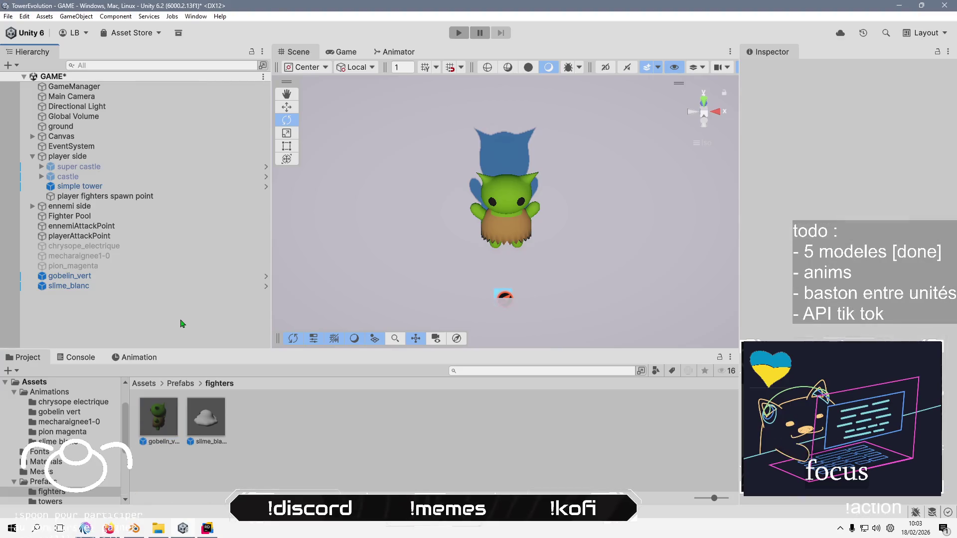
Select gobelin_vert in the Hierarchy to inspect its components.
{"action": "left_click", "coordinate": [135, 275]}
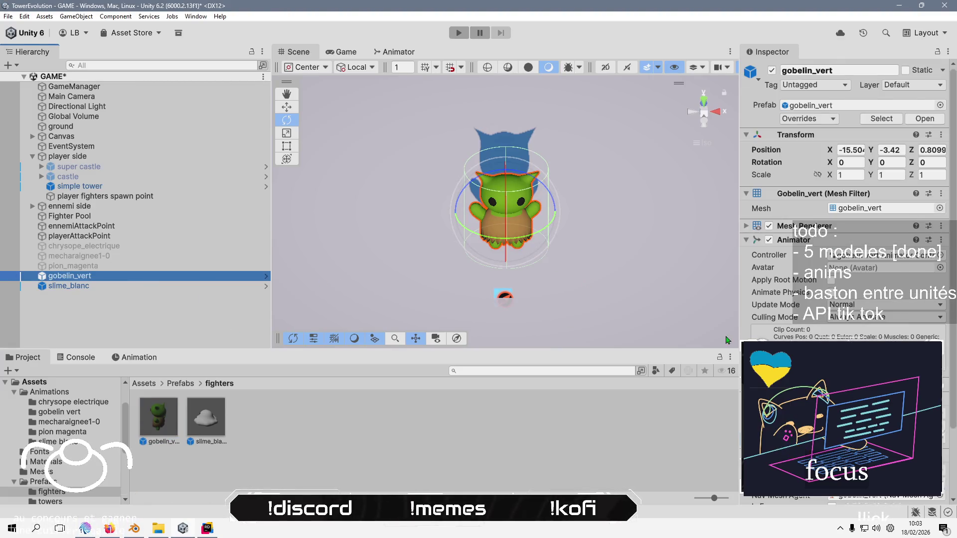
Assign PionMagentaElectrique fighter data to pion_magenta and drag it into Prefabs/fighters.
{"action": "scroll", "coordinate": [844, 338], "scroll_direction": "down", "scroll_amount": 3}
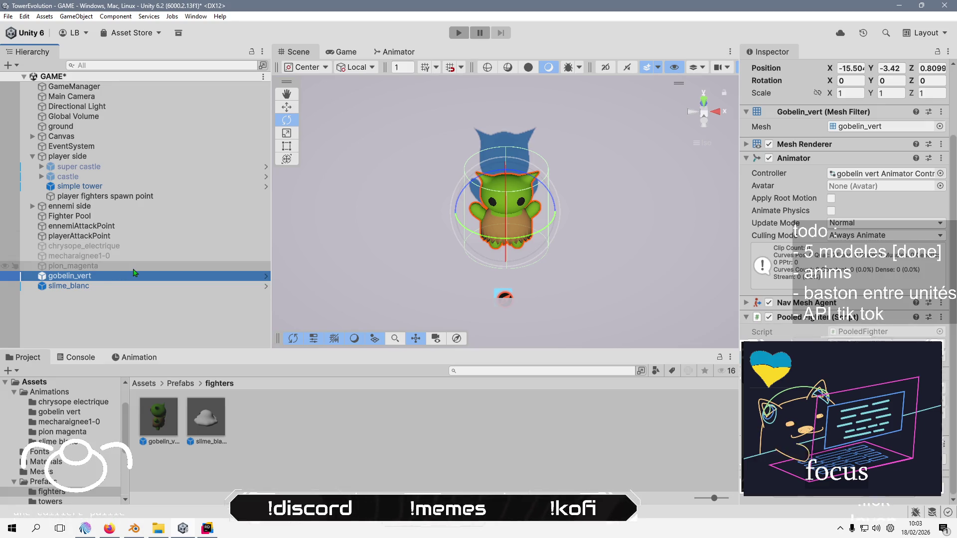
{"action": "left_click", "coordinate": [70, 266]}
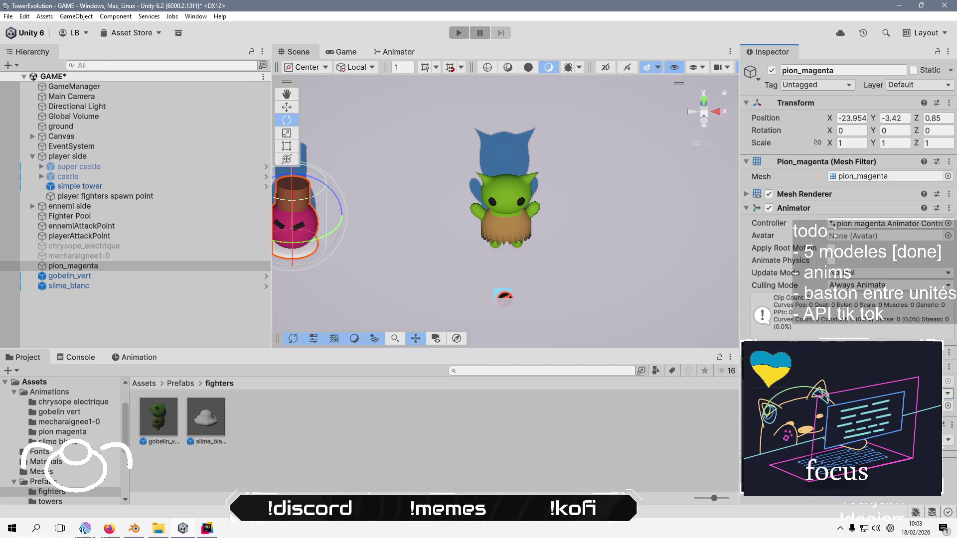
{"action": "key", "text": "ctrl+shift+a"}
{"action": "key", "text": "Escape"}
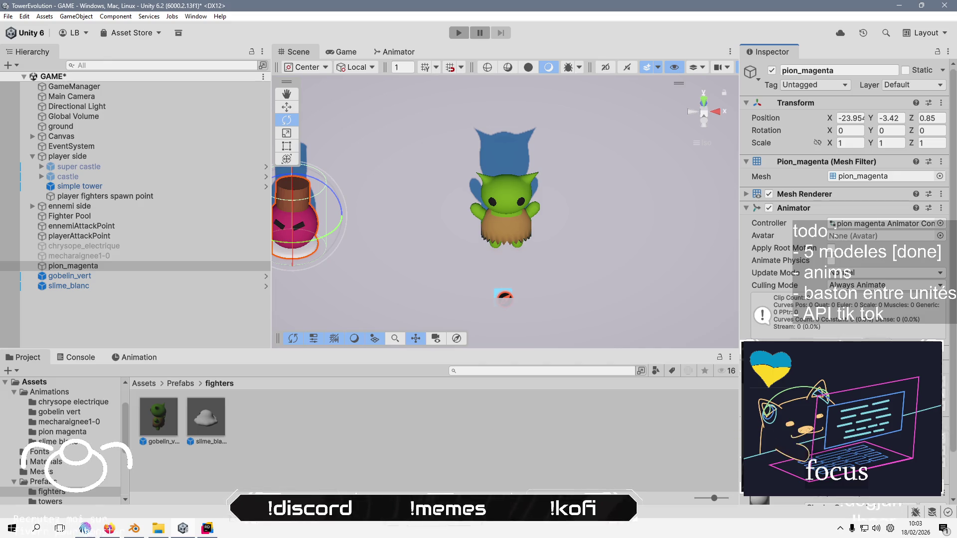
{"action": "left_click", "coordinate": [939, 379]}
{"action": "double_click", "coordinate": [443, 347]}
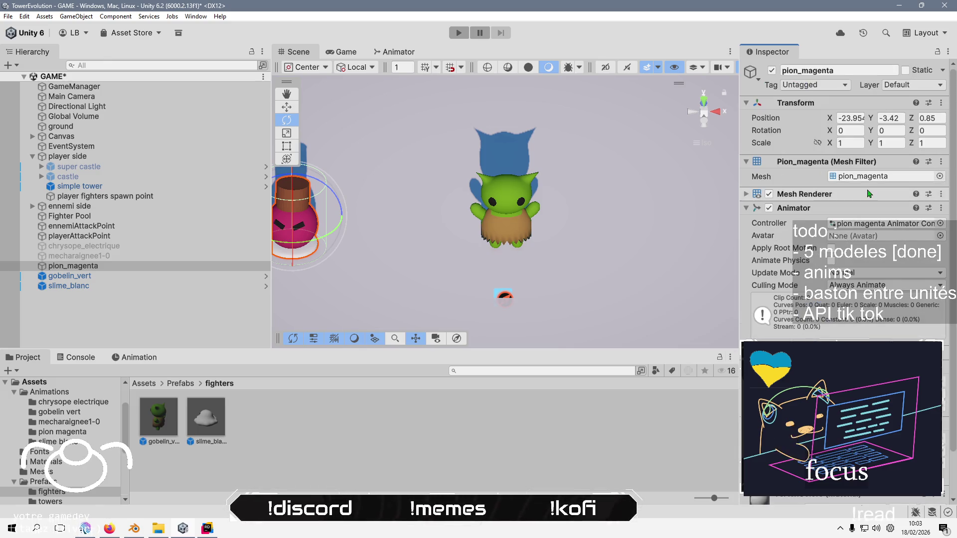
{"action": "left_click_drag", "start_coordinate": [73, 266], "coordinate": [316, 451]}
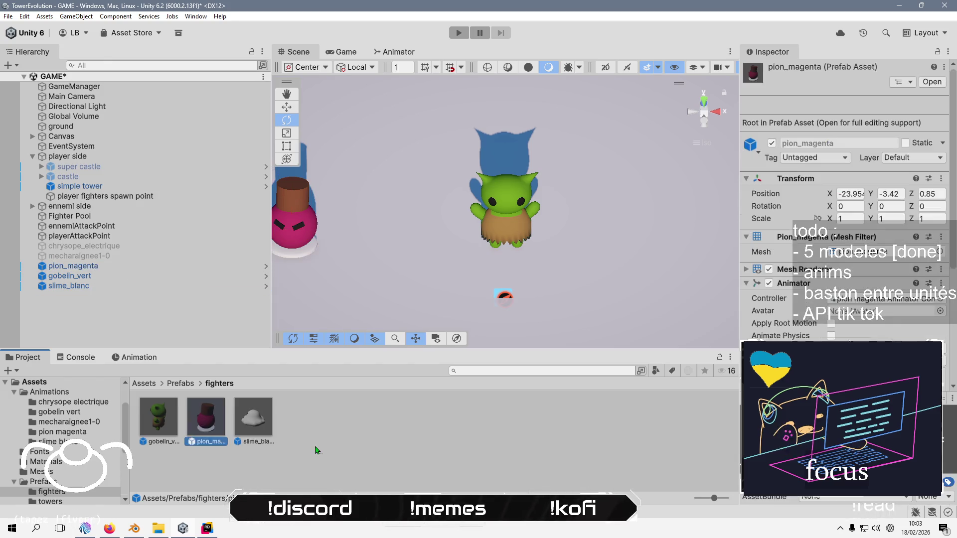
Enable mecharaignee1-0, assign Mecharaignee1-0 fighter data, and drag it into Prefabs/fighters.
{"action": "left_click", "coordinate": [125, 256]}
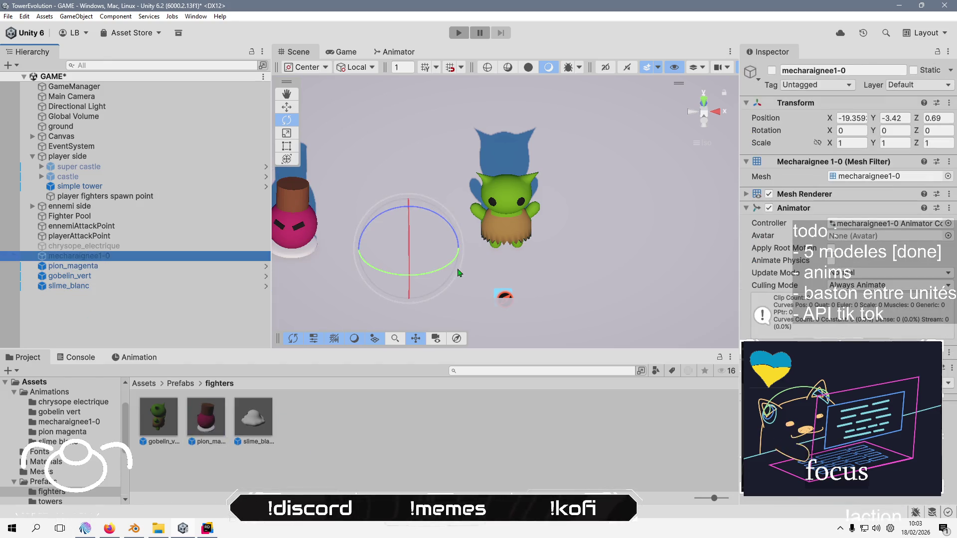
{"action": "left_click", "coordinate": [854, 367]}
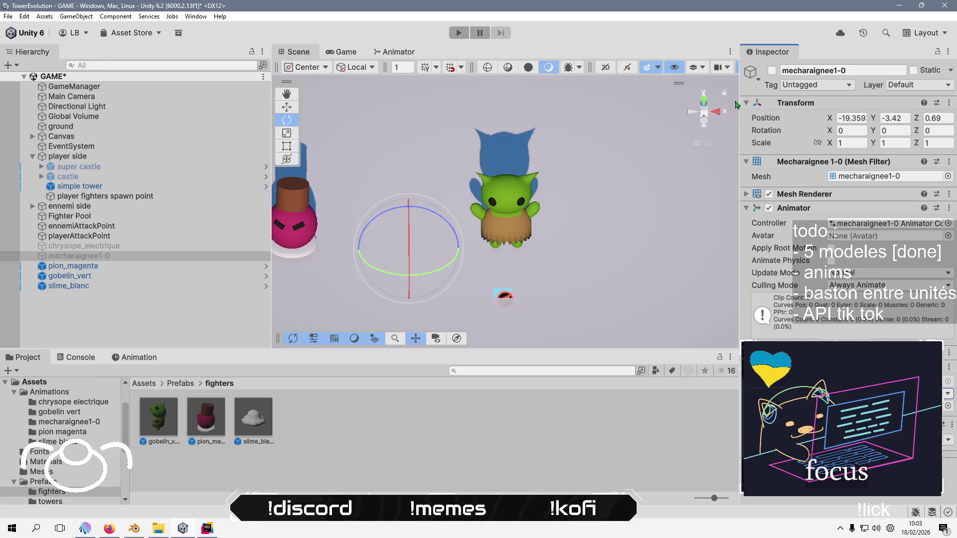
{"action": "left_click", "coordinate": [771, 71]}
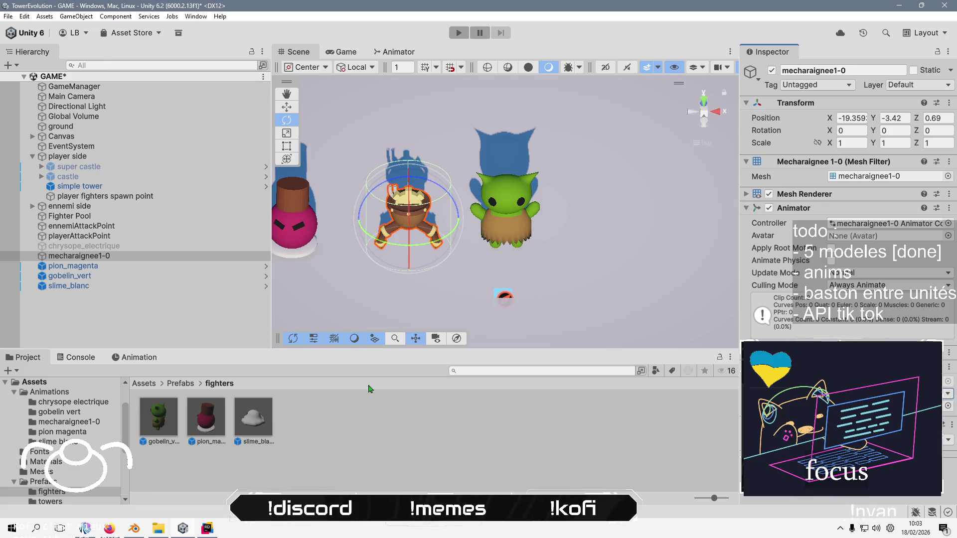
{"action": "left_click", "coordinate": [848, 346]}
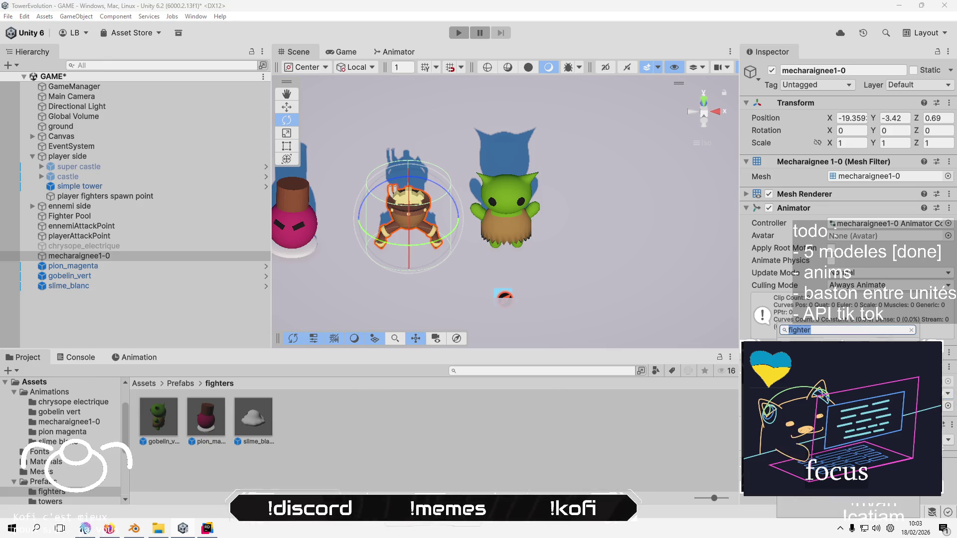
{"action": "key", "text": "Escape"}
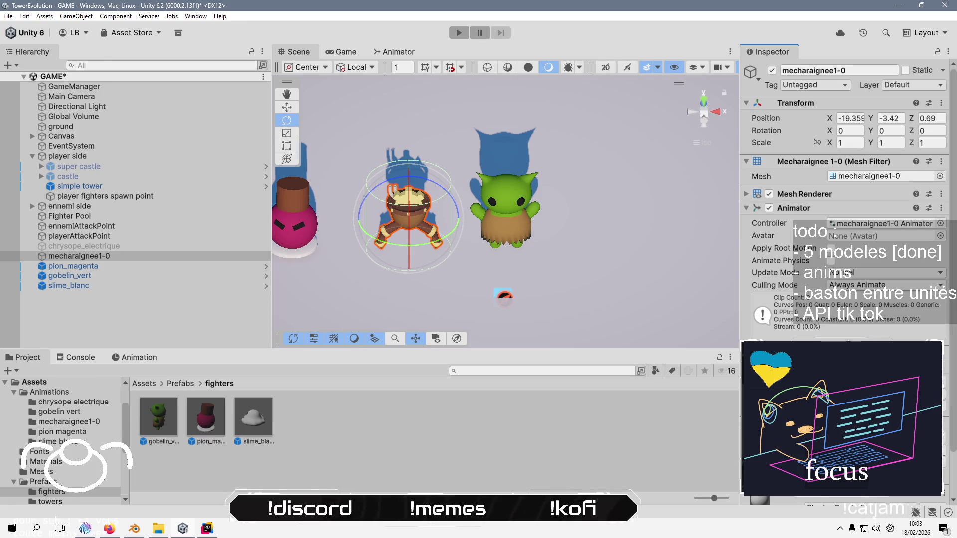
{"action": "left_click", "coordinate": [940, 374]}
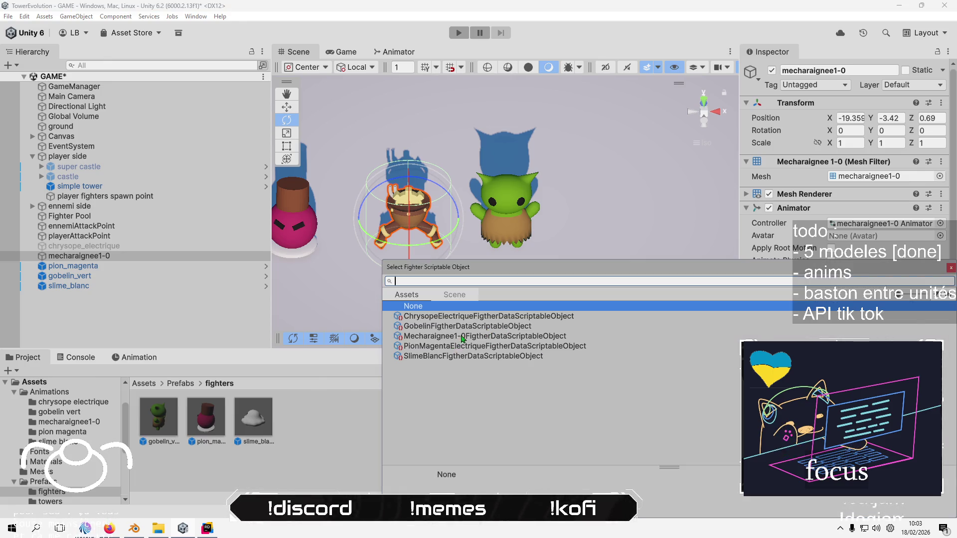
{"action": "double_click", "coordinate": [456, 336]}
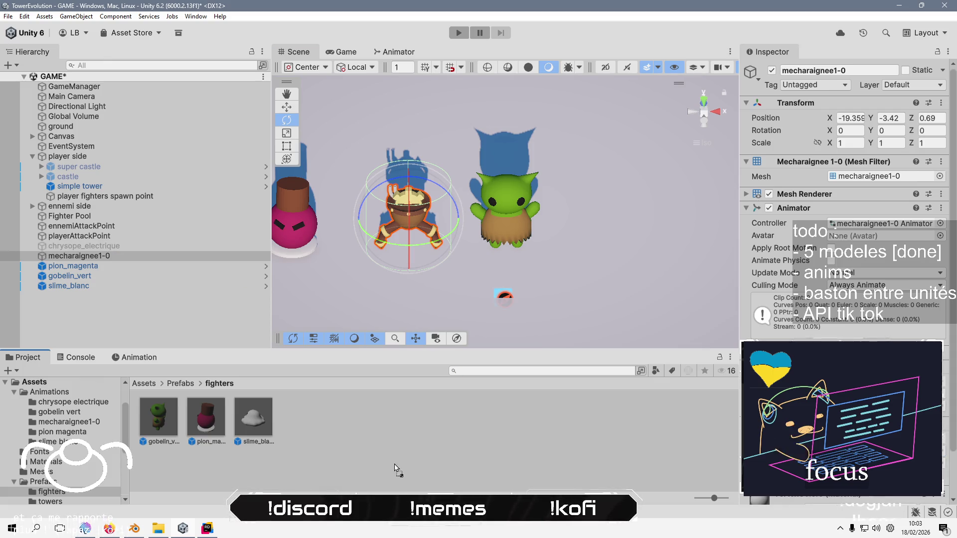
{"action": "left_click_drag", "start_coordinate": [378, 469], "coordinate": [379, 469]}
{"action": "left_click", "coordinate": [84, 246]}
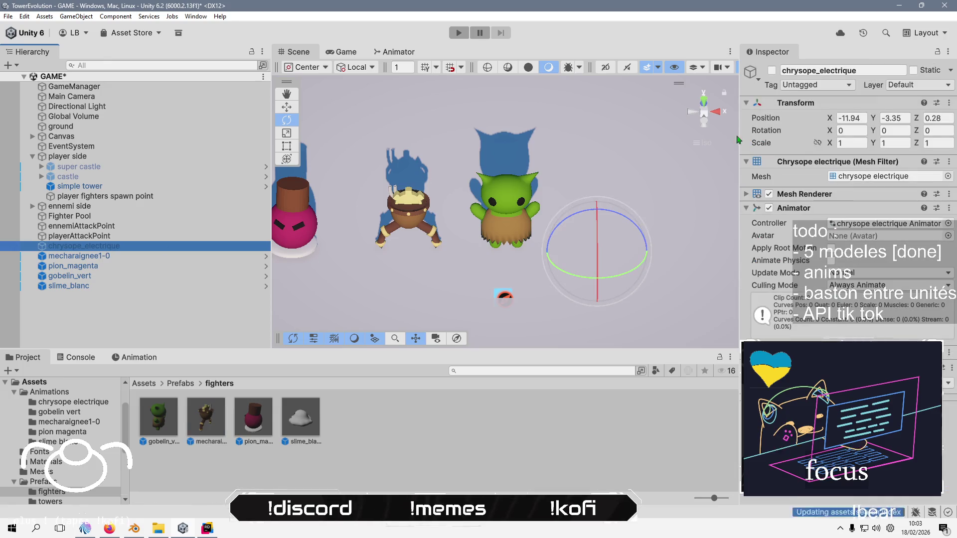
Enable chrysope_electrique, assign ChrysopeElectrique fighter data, and drag it into Prefabs/fighters.
{"action": "left_click", "coordinate": [771, 71]}
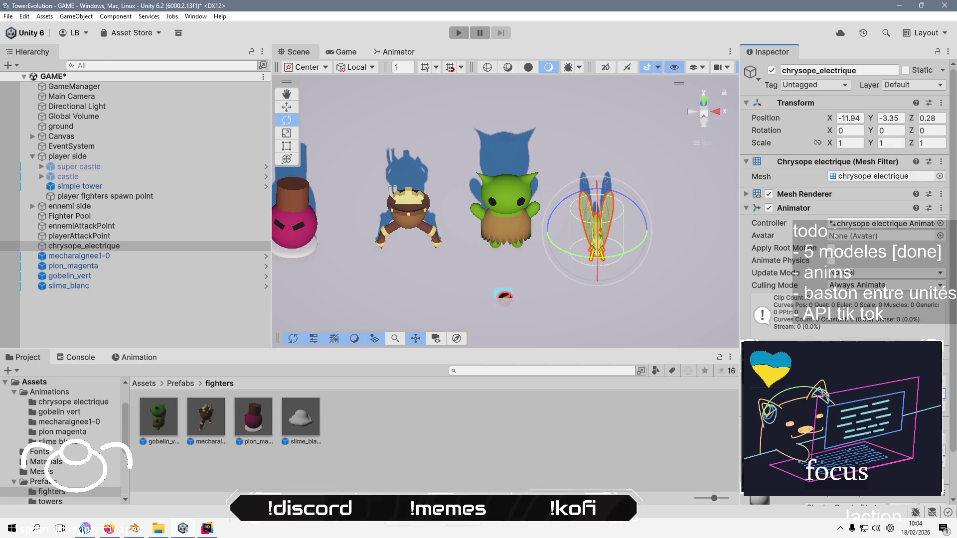
{"action": "left_click", "coordinate": [505, 297]}
{"action": "double_click", "coordinate": [488, 316]}
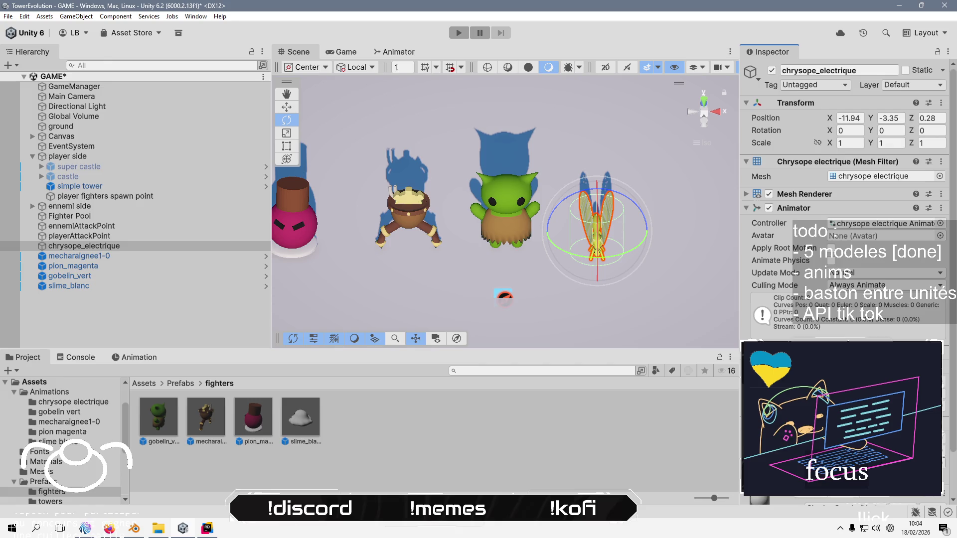
{"action": "scroll", "coordinate": [848, 199], "scroll_direction": "down", "scroll_amount": 3}
{"action": "left_click", "coordinate": [193, 333]}
{"action": "left_click_drag", "start_coordinate": [84, 246], "coordinate": [389, 451]}
{"action": "left_click", "coordinate": [388, 451]}
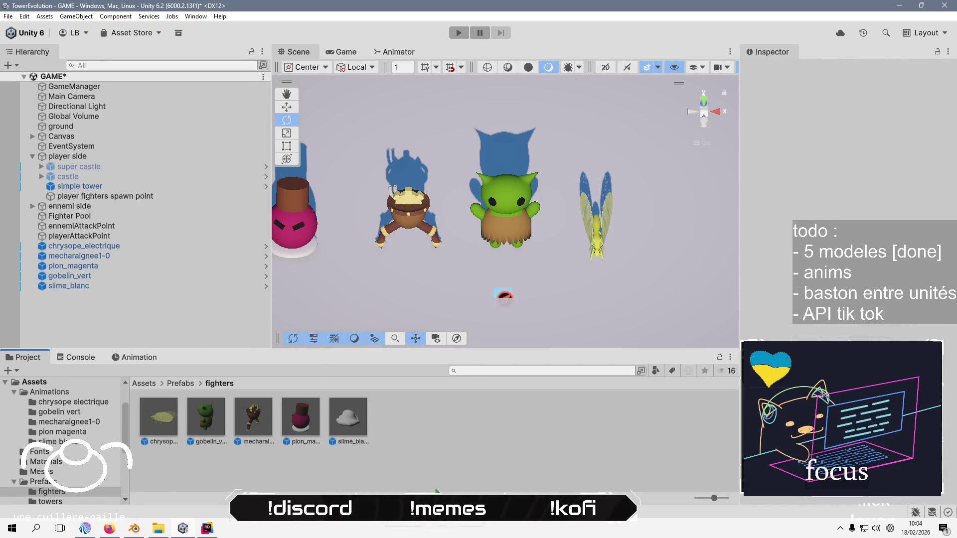
Review the five fighter prefabs in the fighters folder and save the scene.
{"action": "left_click", "coordinate": [348, 417]}
{"action": "left_click", "coordinate": [151, 423], "text": "shift"}
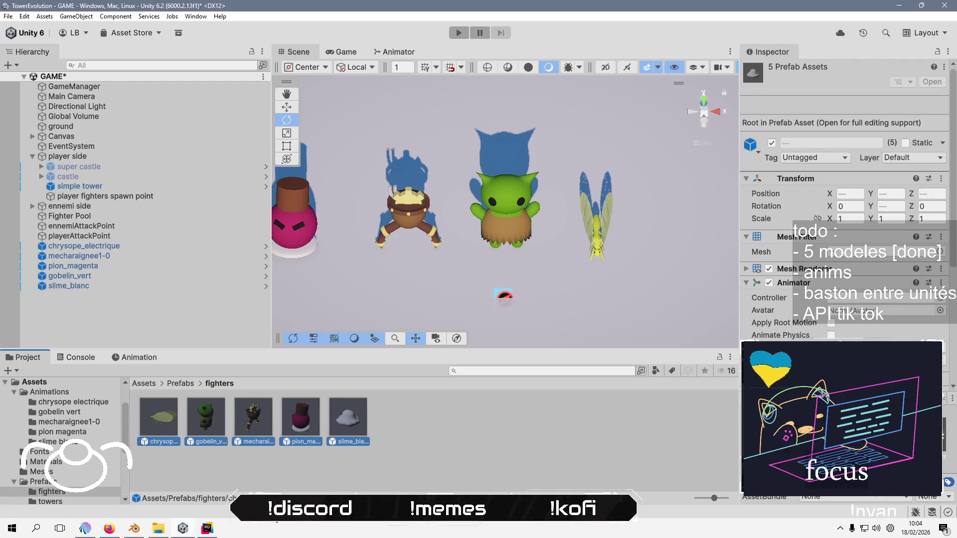
{"action": "left_click", "coordinate": [200, 481]}
{"action": "key", "text": "ctrl+s"}
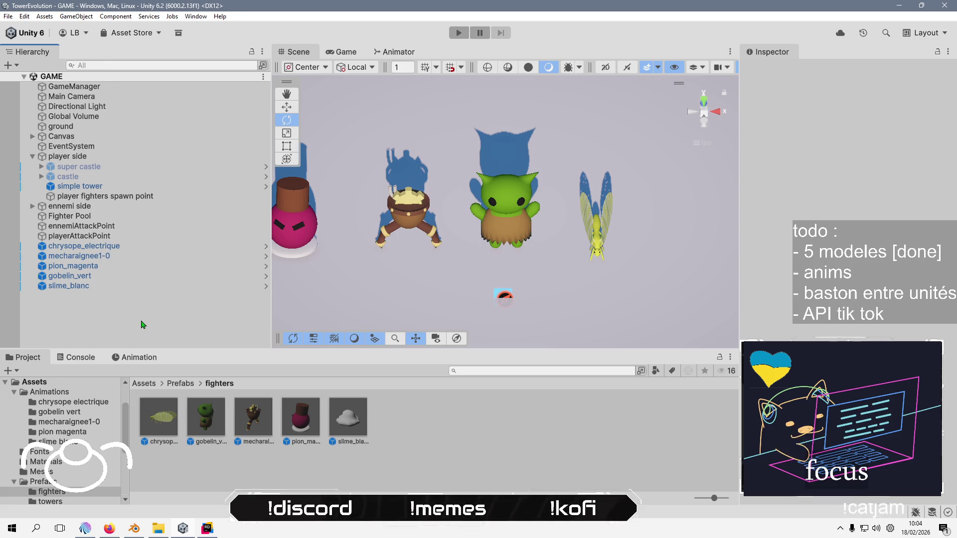
Delete chrysope_electrique, mecharaignee1-0 and pion_magenta from the GAME scene.
{"action": "left_click", "coordinate": [113, 246]}
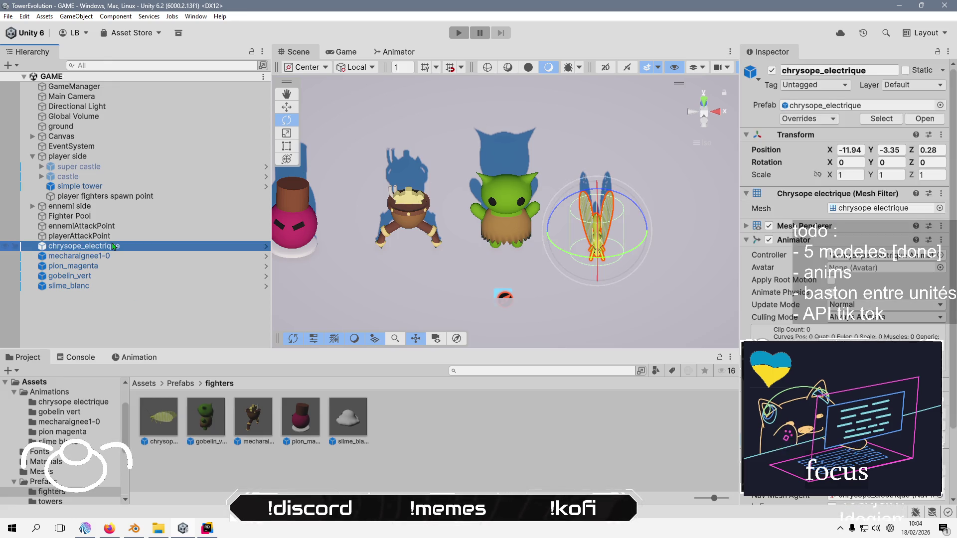
{"action": "key", "text": "Down"}
{"action": "key", "text": "Down"}
{"action": "key", "text": "Down"}
{"action": "key", "text": "Up"}
{"action": "key", "text": "Up"}
{"action": "key", "text": "Up"}
{"action": "key", "text": "Down"}
{"action": "key", "text": "Down"}
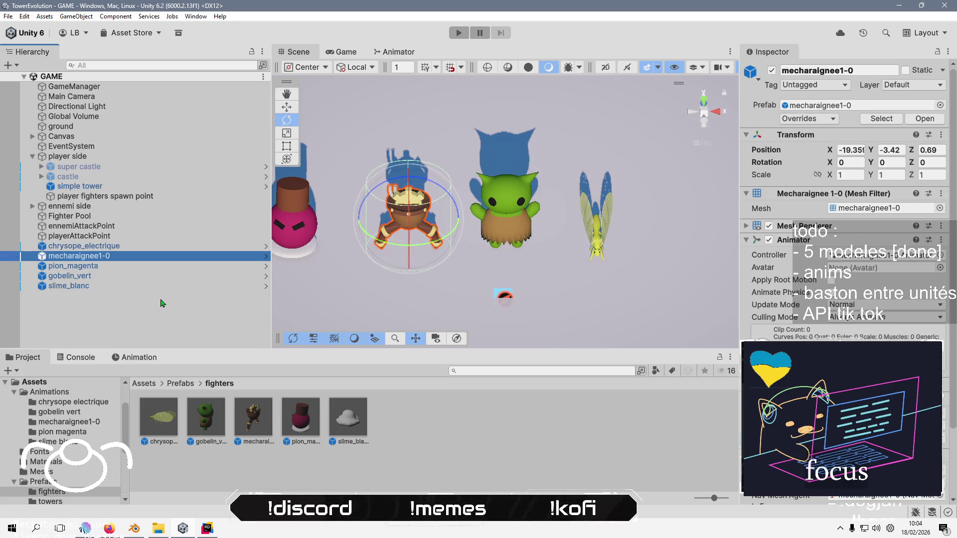
{"action": "key", "text": "Down"}
{"action": "key", "text": "Down"}
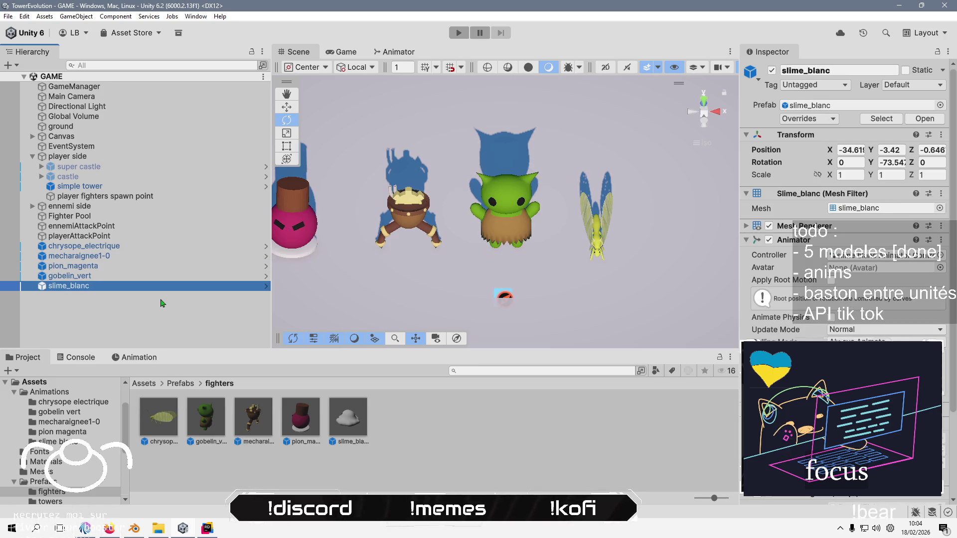
{"action": "left_click", "coordinate": [94, 247], "text": "shift"}
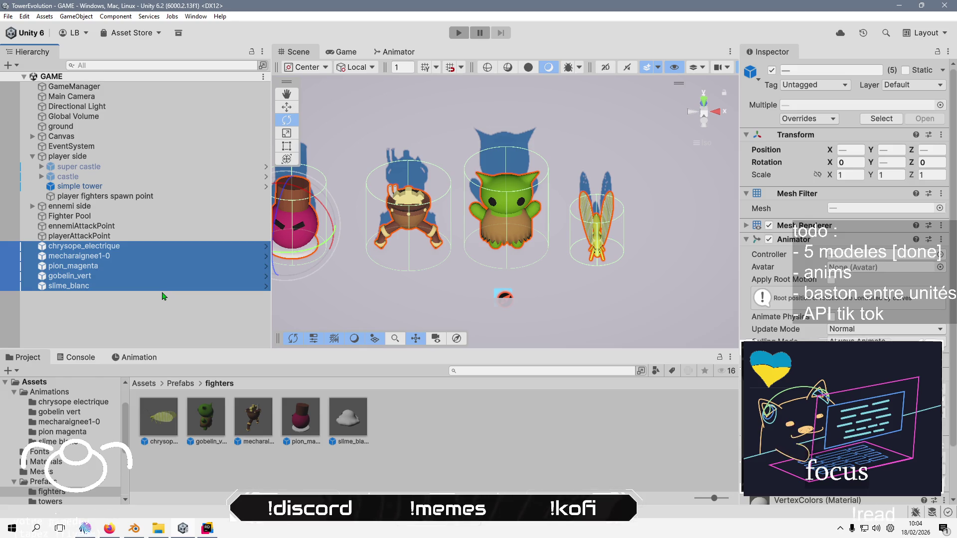
{"action": "left_click", "coordinate": [164, 296]}
{"action": "left_click", "coordinate": [124, 258]}
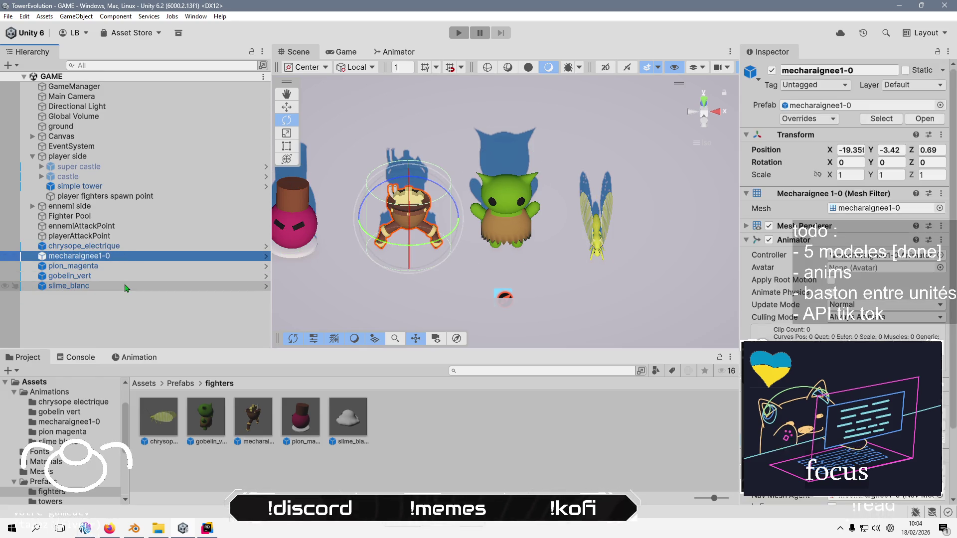
{"action": "left_click", "coordinate": [128, 265]}
{"action": "left_click", "coordinate": [132, 251], "text": "shift"}
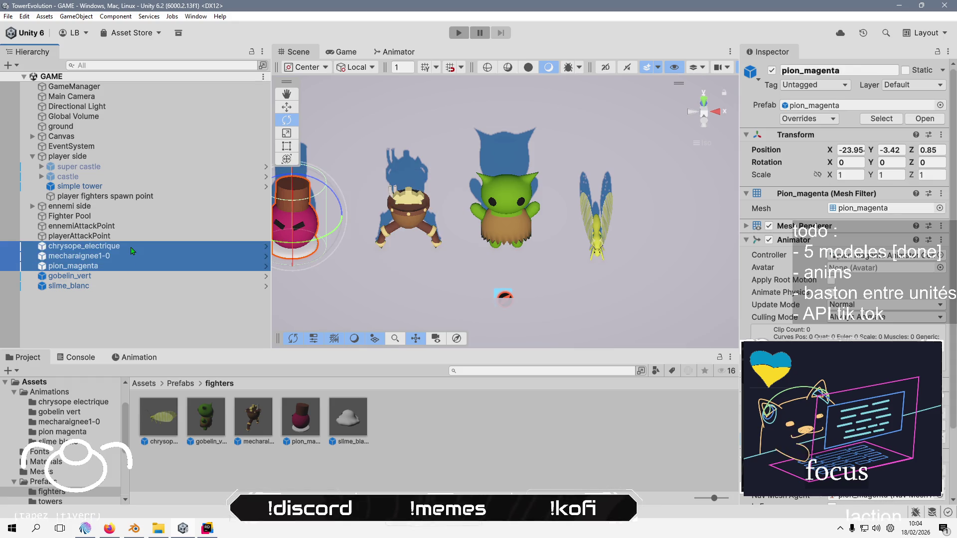
{"action": "key", "text": "Delete"}
Delete the gobelin_vert and slime_blanc objects from the GAME scene.
{"action": "left_click", "coordinate": [123, 257]}
{"action": "key", "text": "Delete"}
{"action": "key", "text": "ctrl+z"}
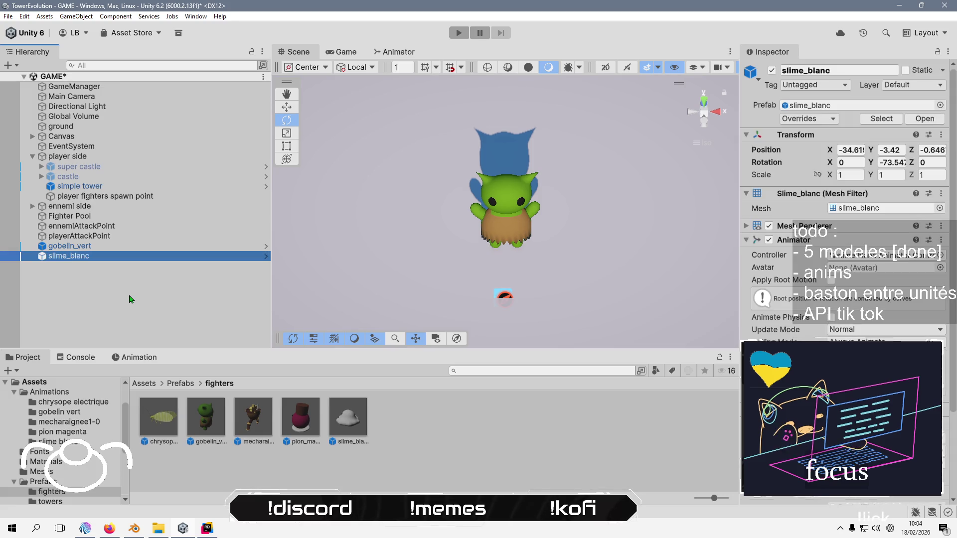
{"action": "left_click", "coordinate": [124, 246]}
{"action": "key", "text": "Delete"}
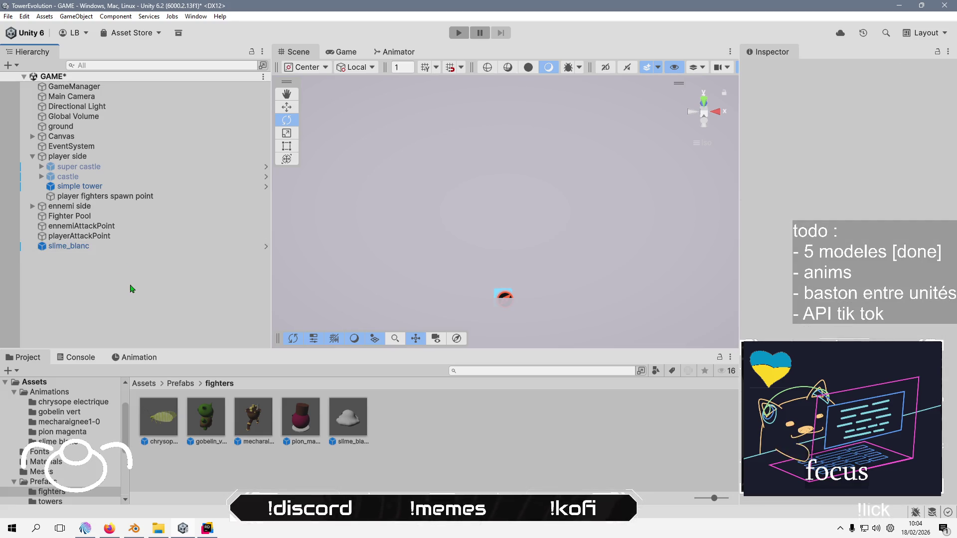
{"action": "left_click", "coordinate": [95, 250]}
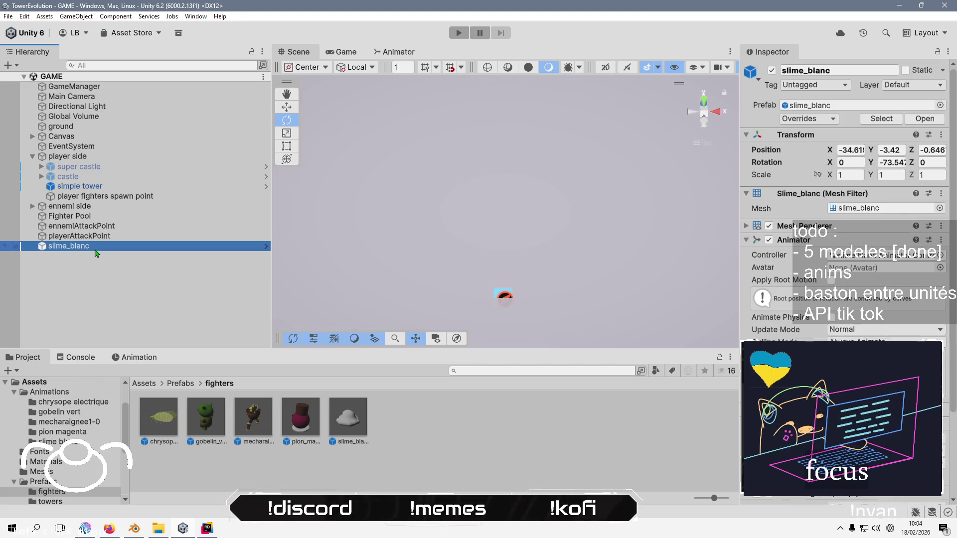
{"action": "key", "text": "Delete"}
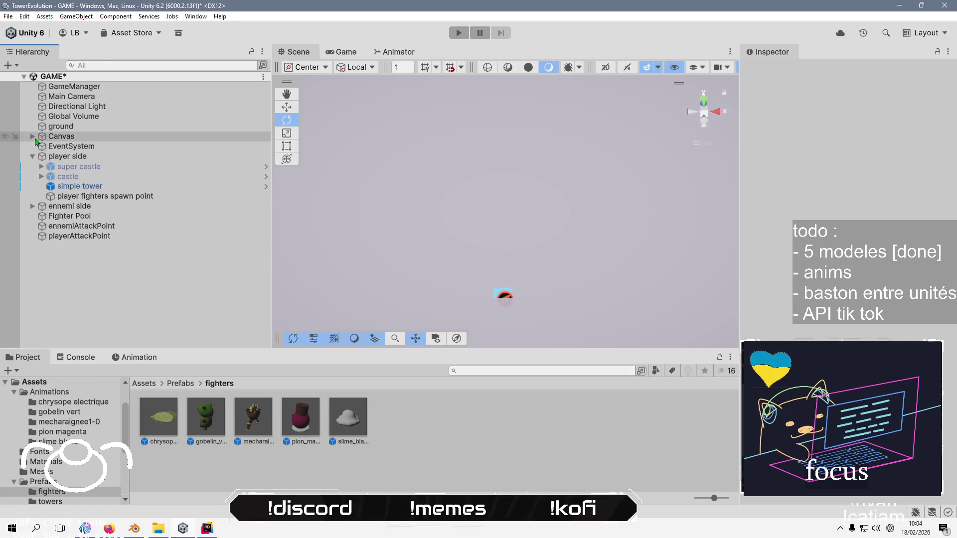
{"action": "left_click", "coordinate": [33, 136]}
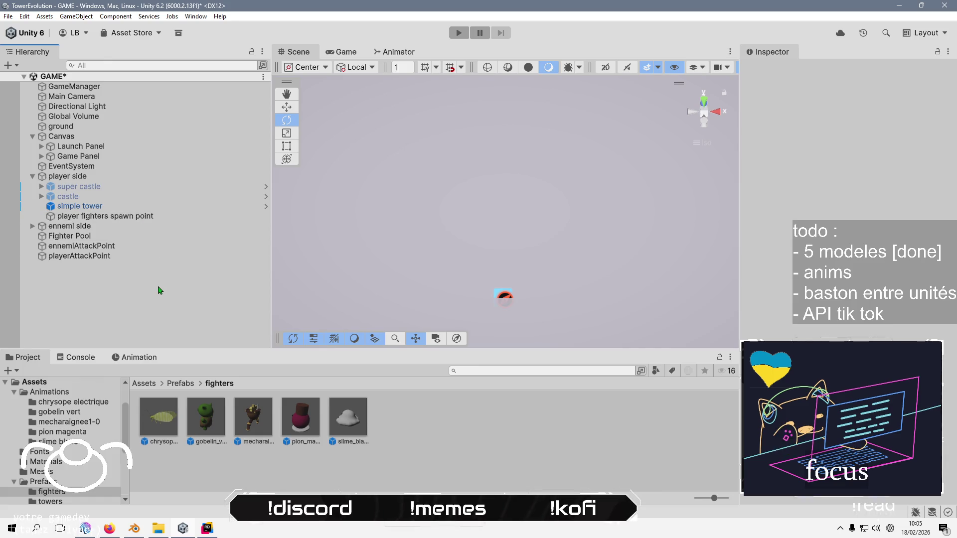
{"action": "left_click", "coordinate": [42, 156]}
Duplicate carre Button twice inside the figthers selector Panel.
{"action": "left_click", "coordinate": [50, 166]}
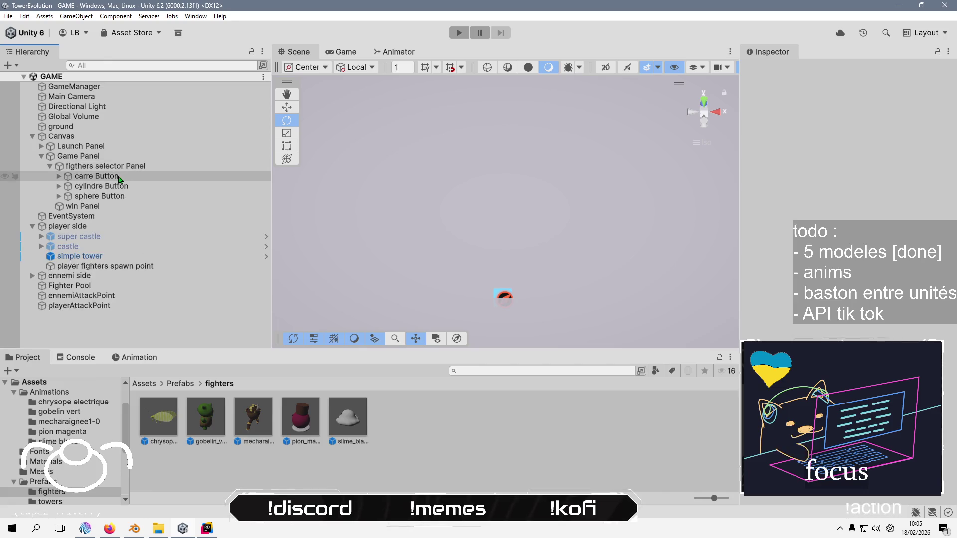
{"action": "left_click", "coordinate": [104, 178]}
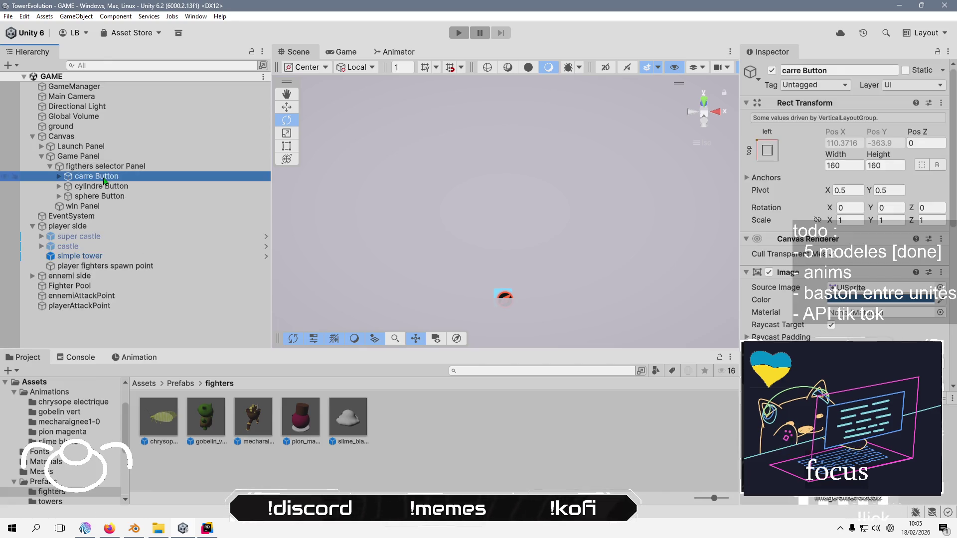
{"action": "key", "text": "ctrl+d"}
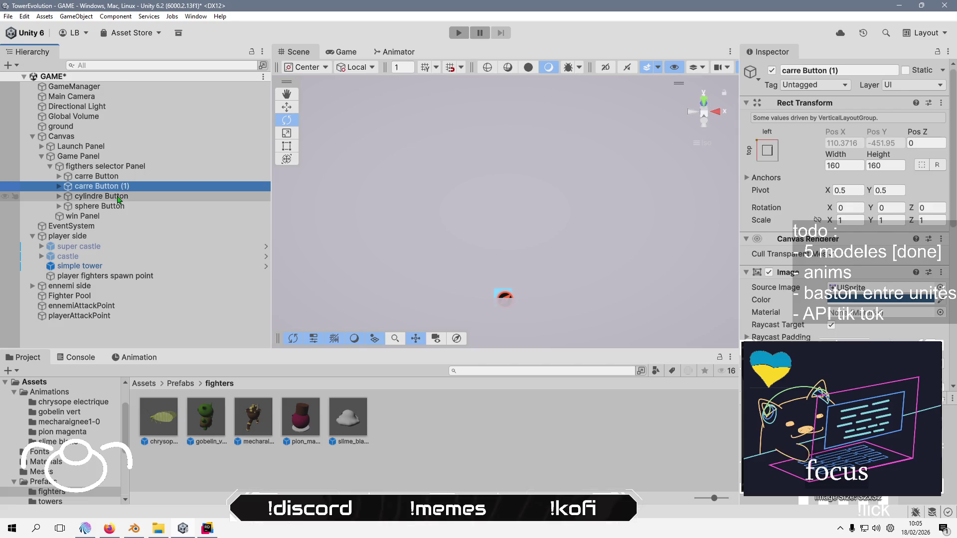
{"action": "key", "text": "ctrl+d"}
Rename the original carre Button to slime Button.
{"action": "left_click", "coordinate": [132, 177]}
{"action": "left_click", "coordinate": [135, 178]}
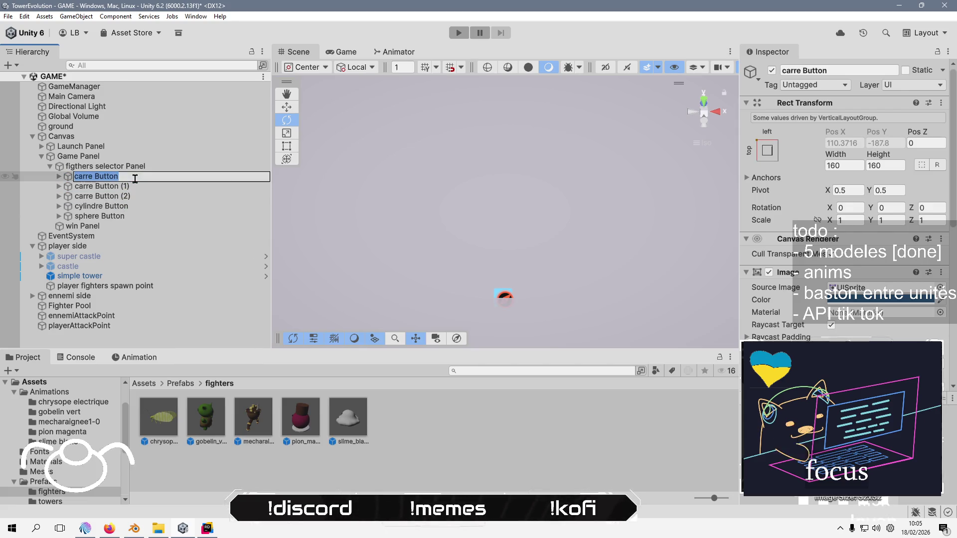
{"action": "key", "text": "ctrl+shift+Right"}
{"action": "type", "text": "sli"}
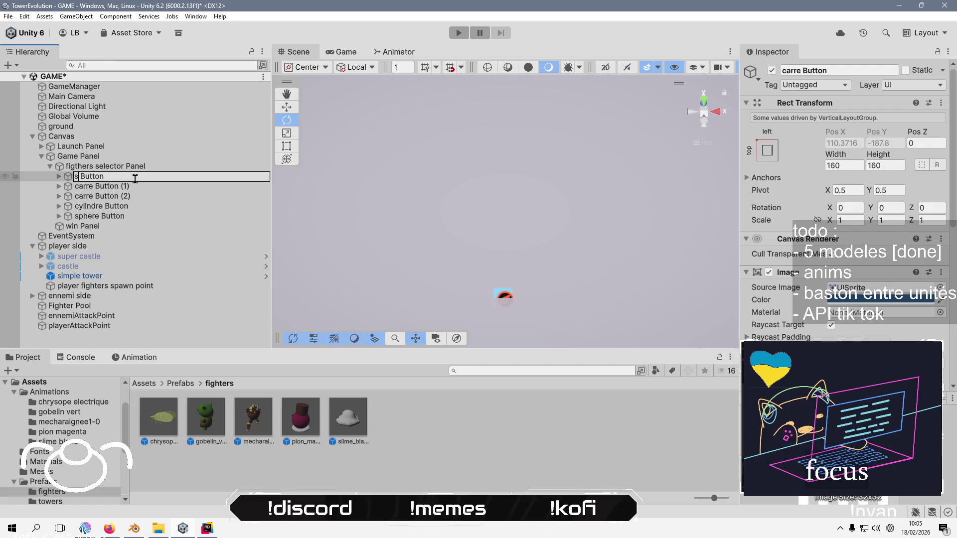
{"action": "key", "text": "Return"}
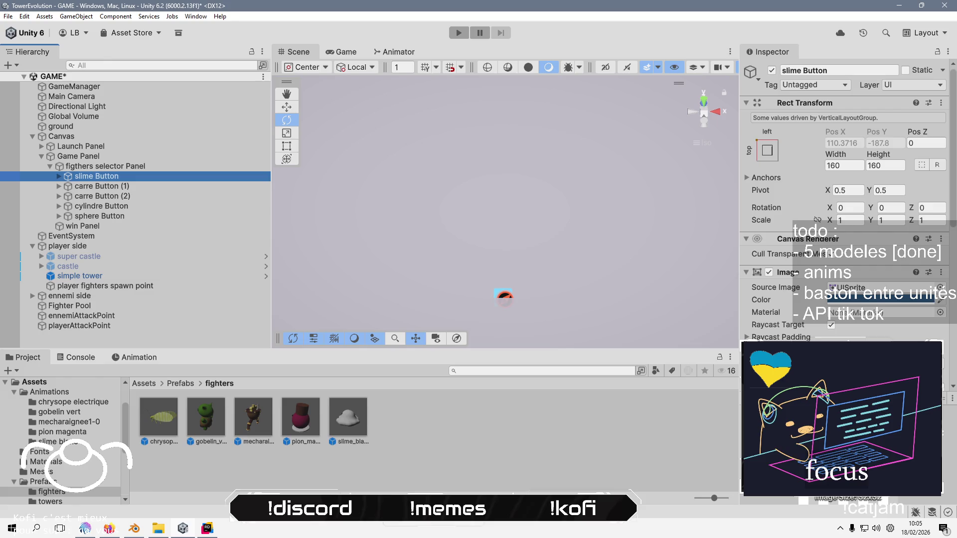
{"action": "left_click", "coordinate": [136, 531]}
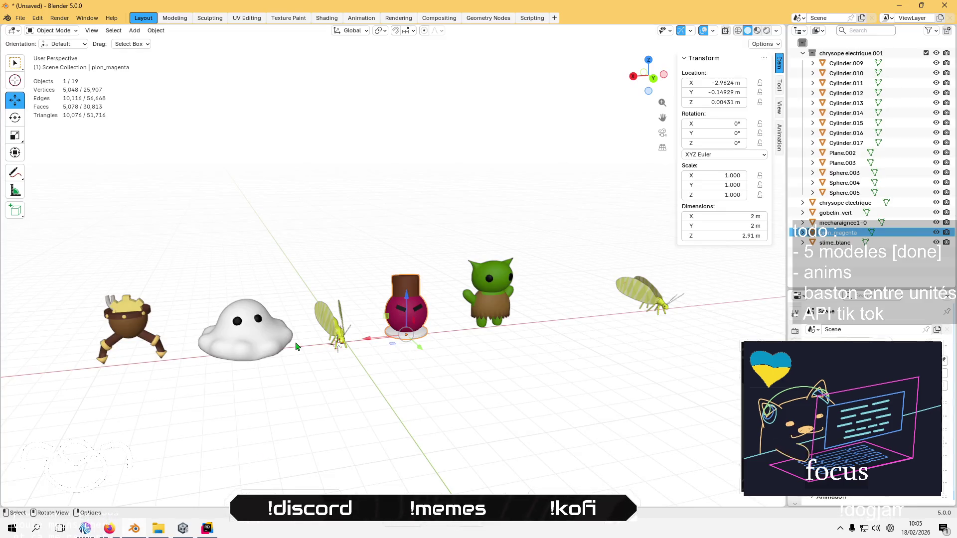
Isolate the slime_blanc model in Local View.
{"action": "scroll", "coordinate": [298, 346], "scroll_direction": "up", "scroll_amount": 5}
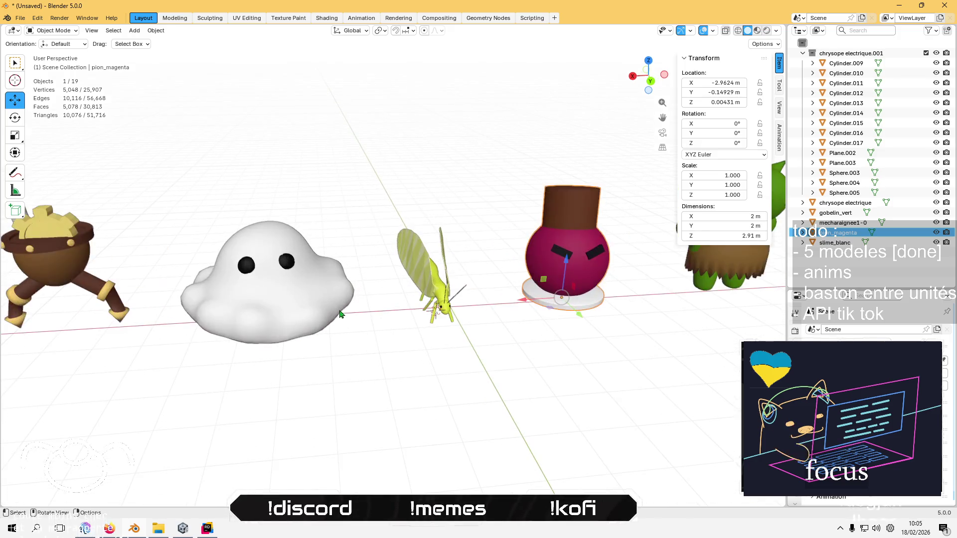
{"action": "left_click", "coordinate": [277, 295]}
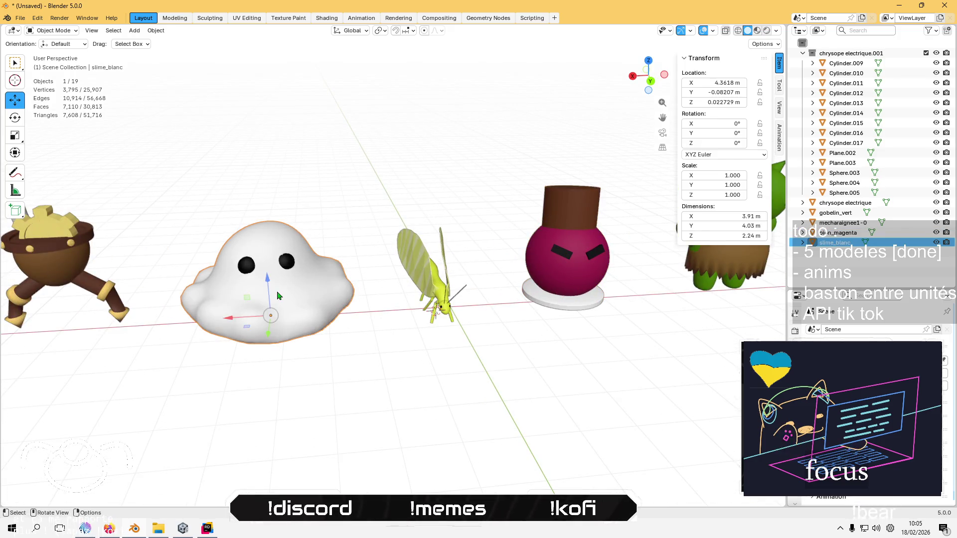
{"action": "key", "text": "KP_Divide"}
{"action": "left_click", "coordinate": [233, 105]}
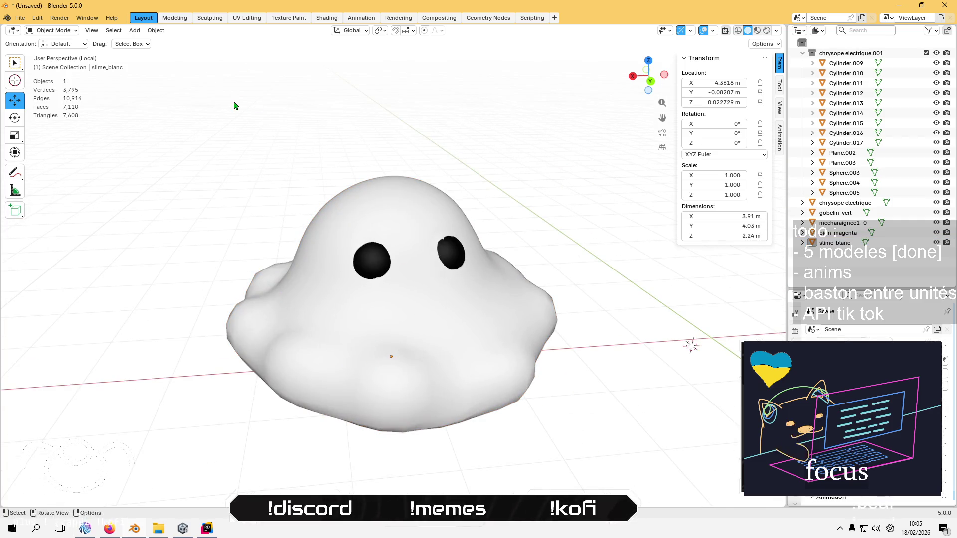
Try rendering an image from the Rendering workspace, which fails because there is no camera.
{"action": "left_click", "coordinate": [395, 20]}
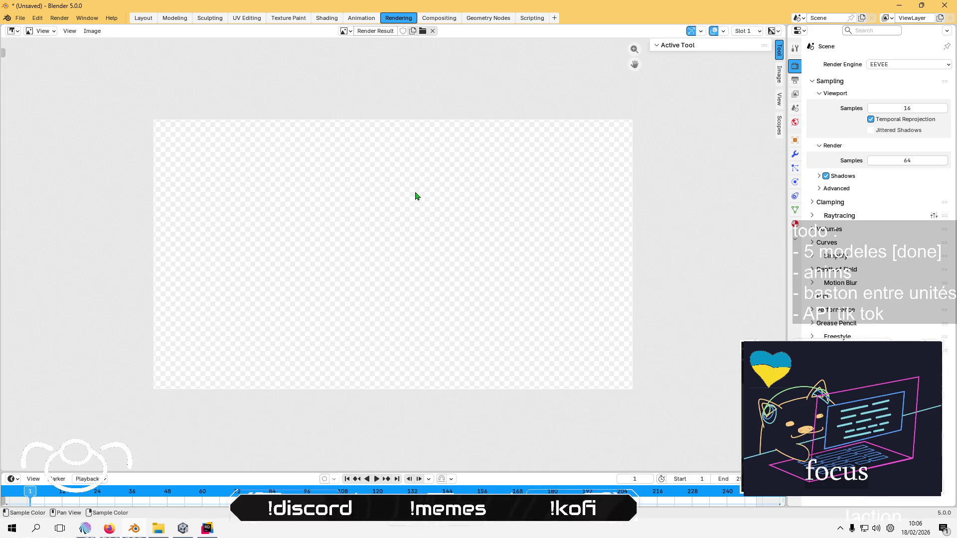
{"action": "left_click", "coordinate": [87, 18]}
{"action": "left_click", "coordinate": [93, 31]}
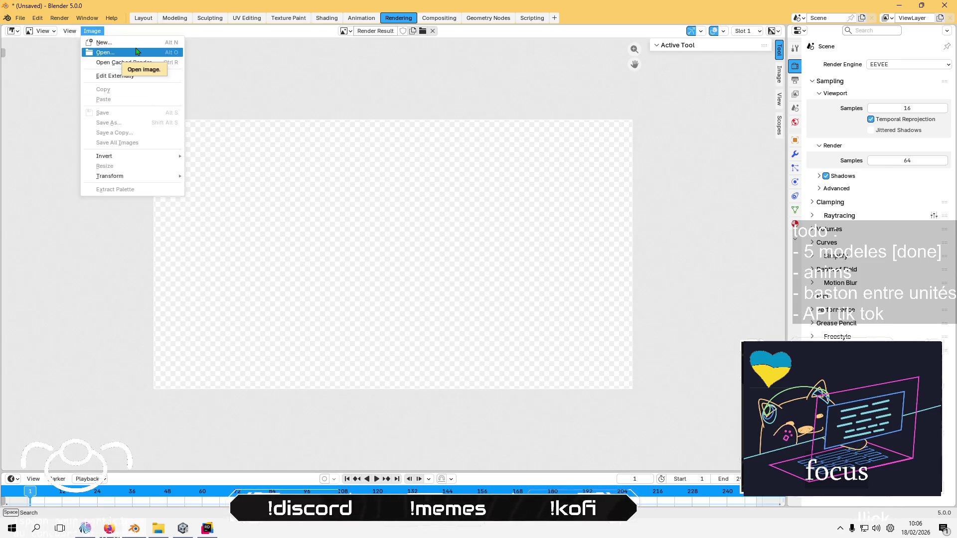
{"action": "left_click", "coordinate": [69, 31]}
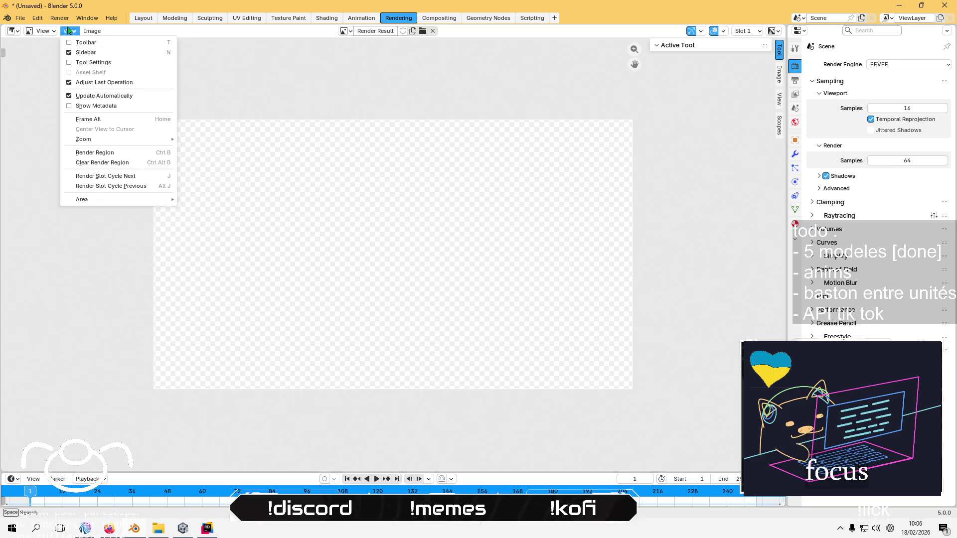
{"action": "left_click", "coordinate": [70, 32]}
{"action": "left_click", "coordinate": [59, 18]}
{"action": "left_click", "coordinate": [69, 31]}
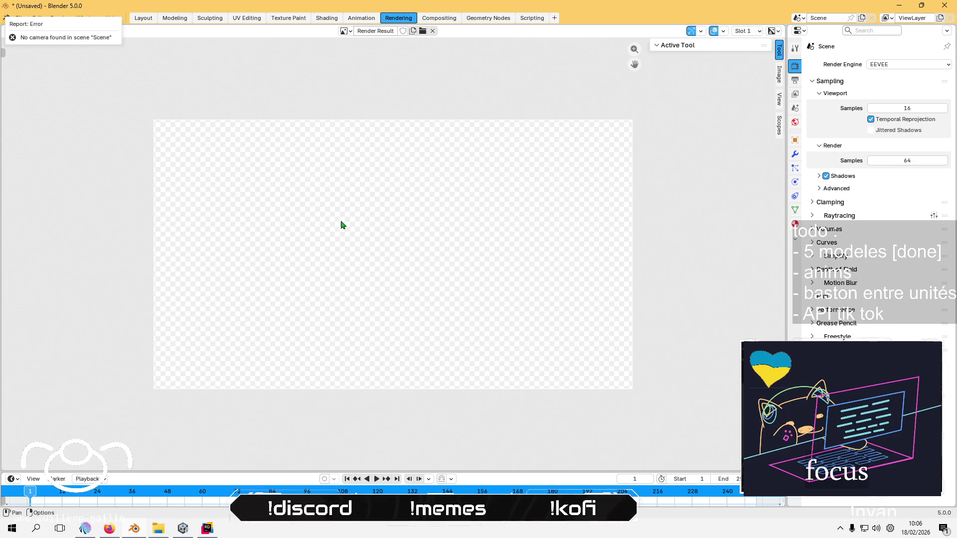
{"action": "left_click", "coordinate": [143, 18]}
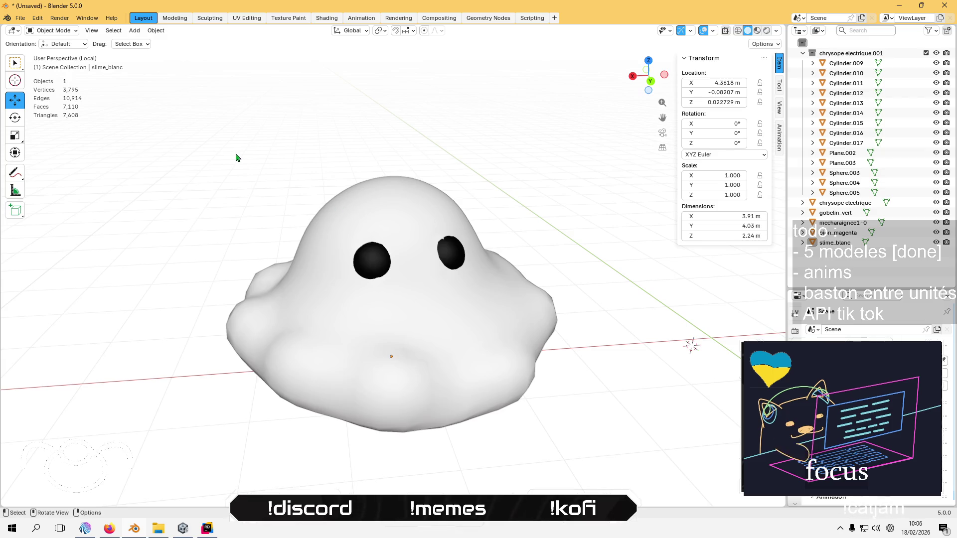
{"action": "left_click", "coordinate": [398, 19]}
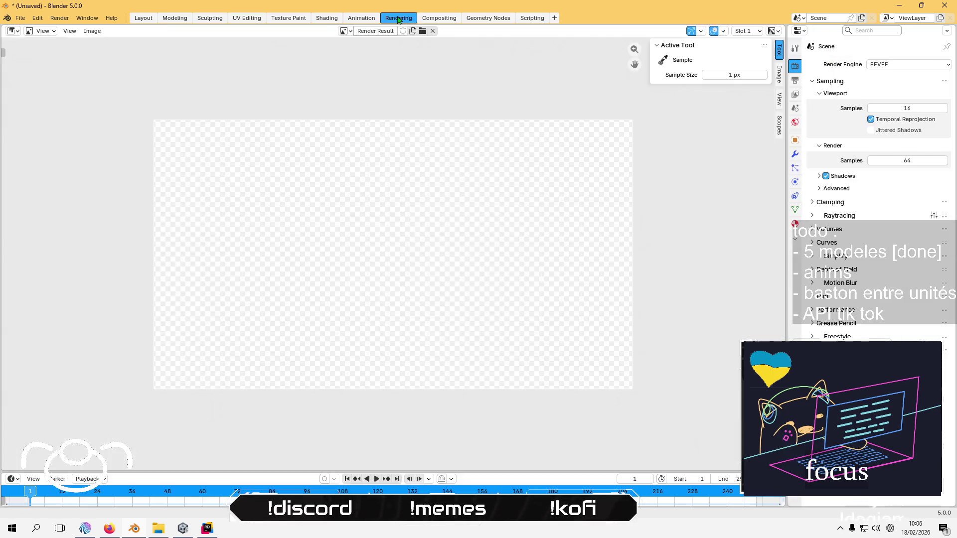
{"action": "left_click", "coordinate": [795, 49]}
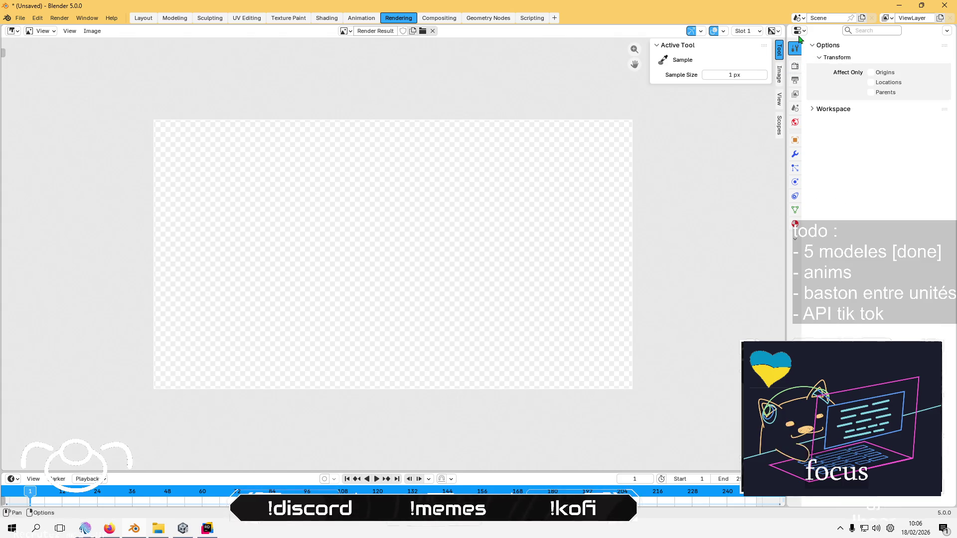
{"action": "left_click", "coordinate": [795, 66]}
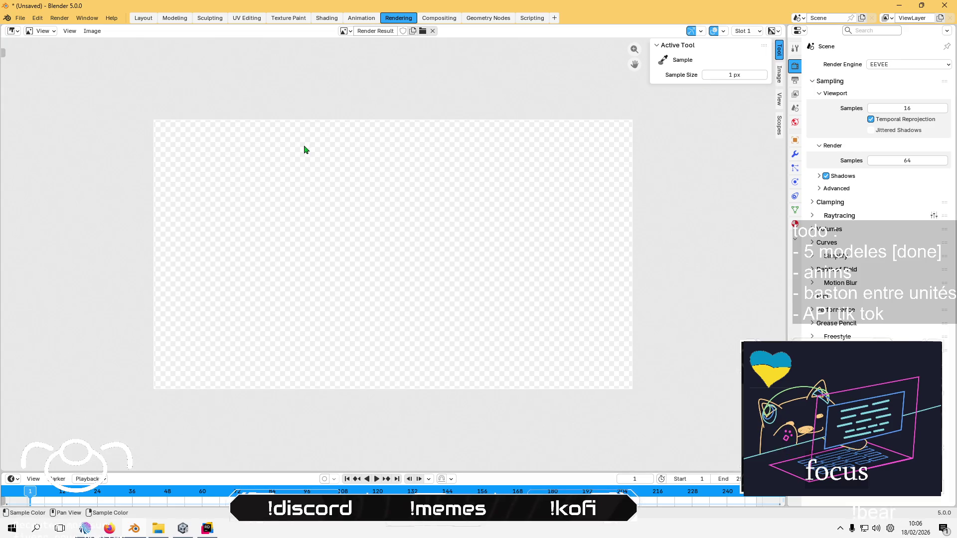
{"action": "left_click", "coordinate": [144, 19]}
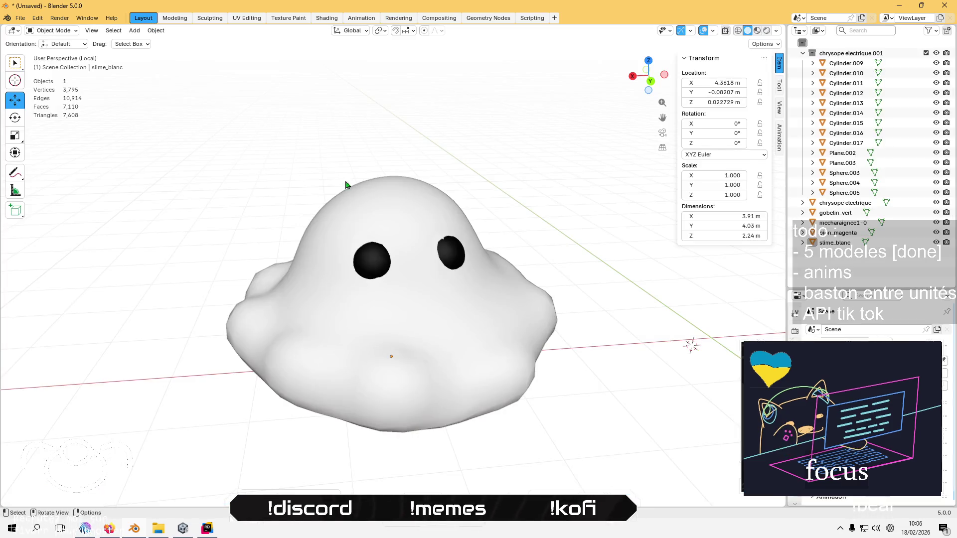
Apply Shade Smooth to the slime_blanc model and bring up the Add menu.
{"action": "right_click", "coordinate": [263, 159]}
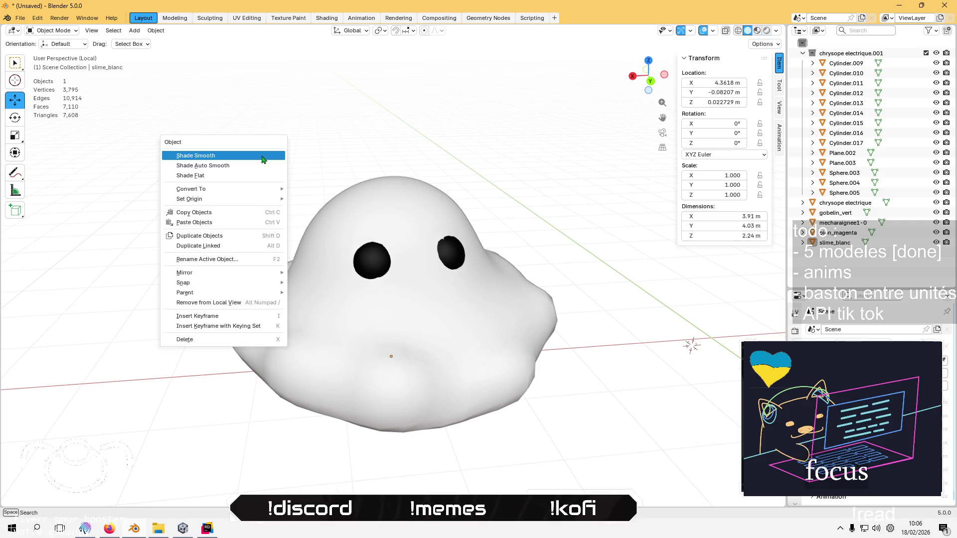
{"action": "left_click", "coordinate": [263, 159]}
{"action": "right_click", "coordinate": [797, 256]}
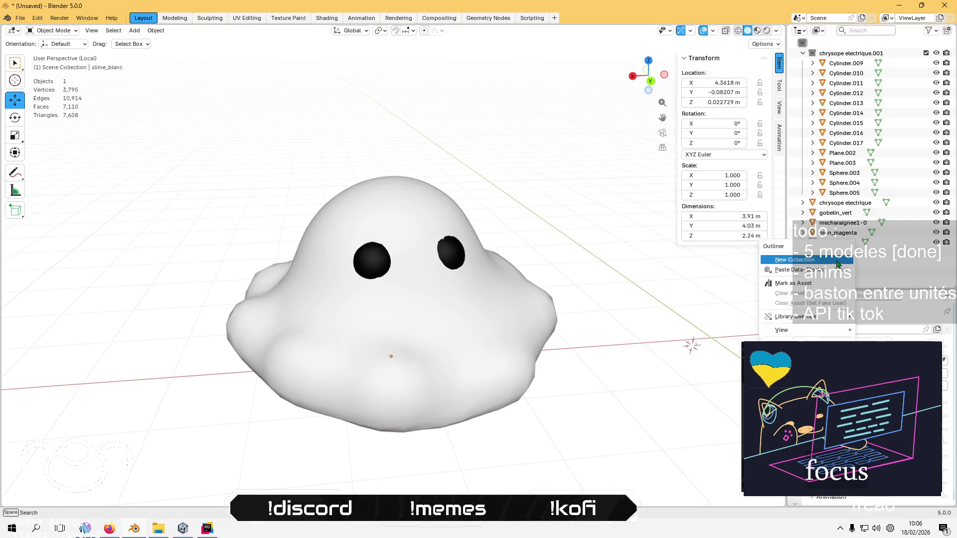
{"action": "left_click", "coordinate": [135, 30]}
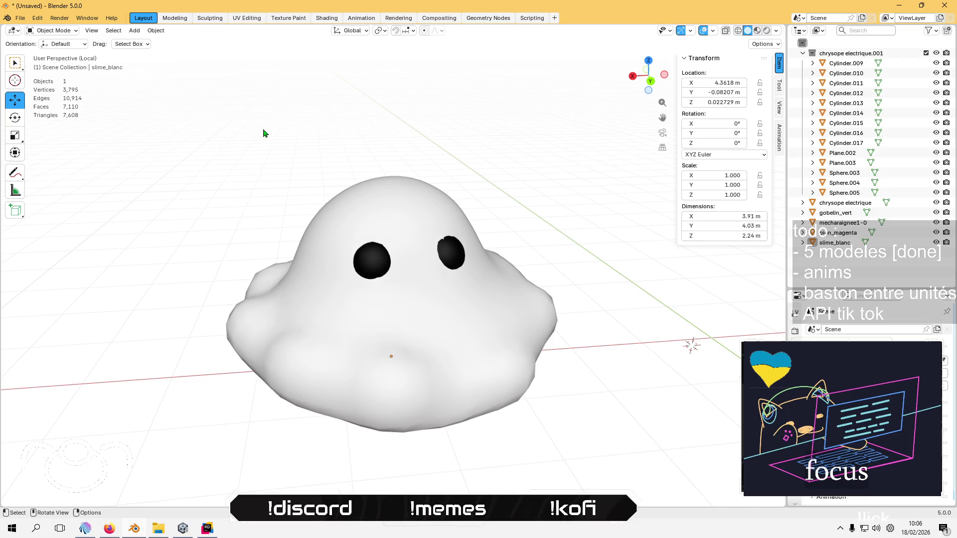
{"action": "key", "text": "alt+Tab"}
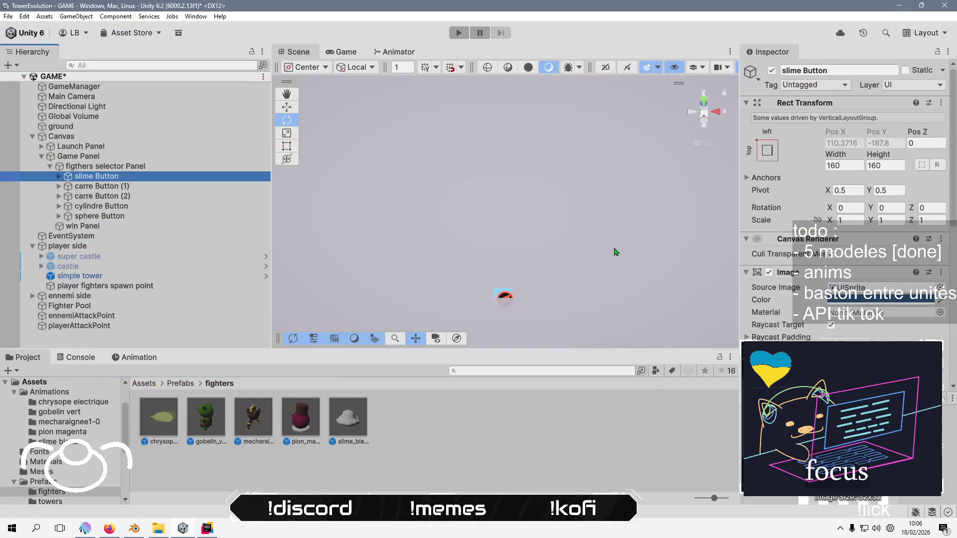
Create a new Camera at the hierarchy root and name it 'Screenshot Camera'.
{"action": "left_click", "coordinate": [146, 341]}
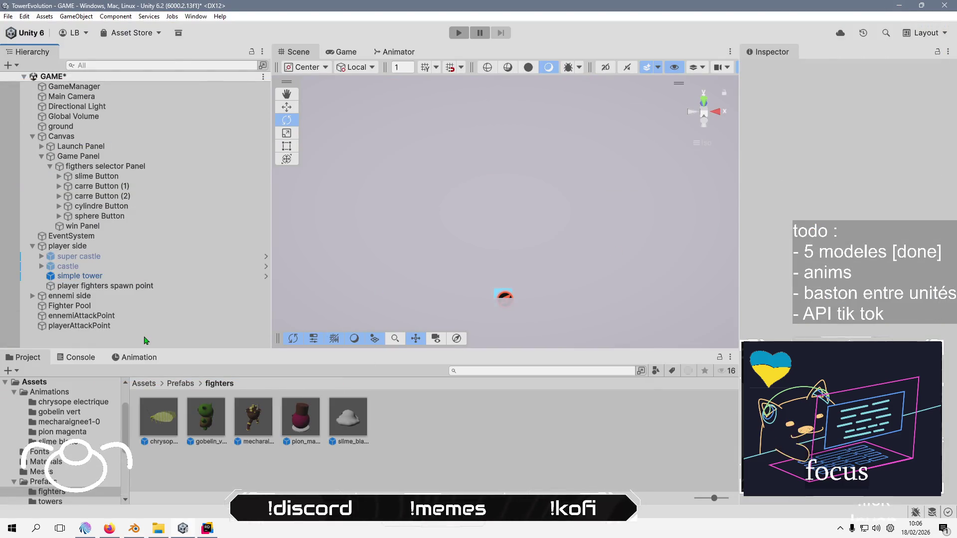
{"action": "right_click", "coordinate": [145, 340]}
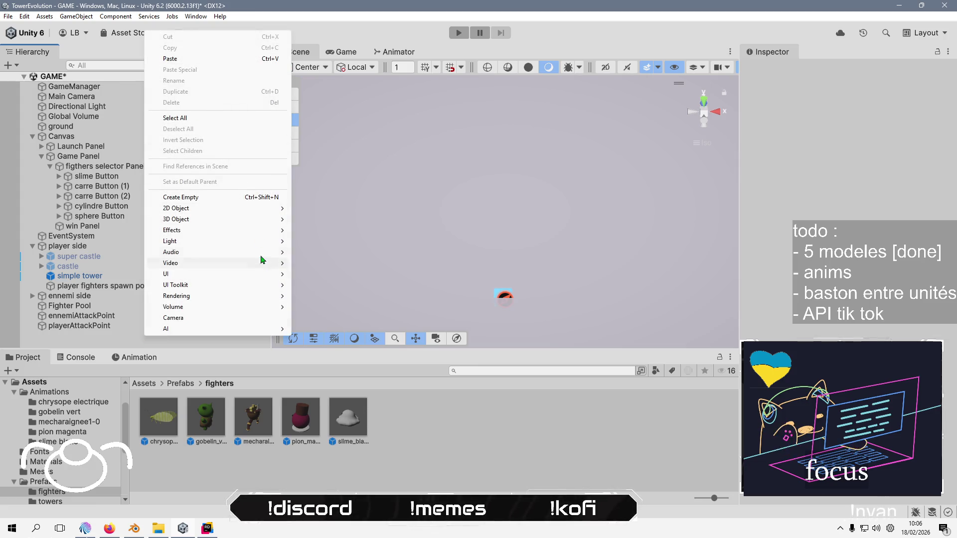
{"action": "left_click", "coordinate": [250, 319]}
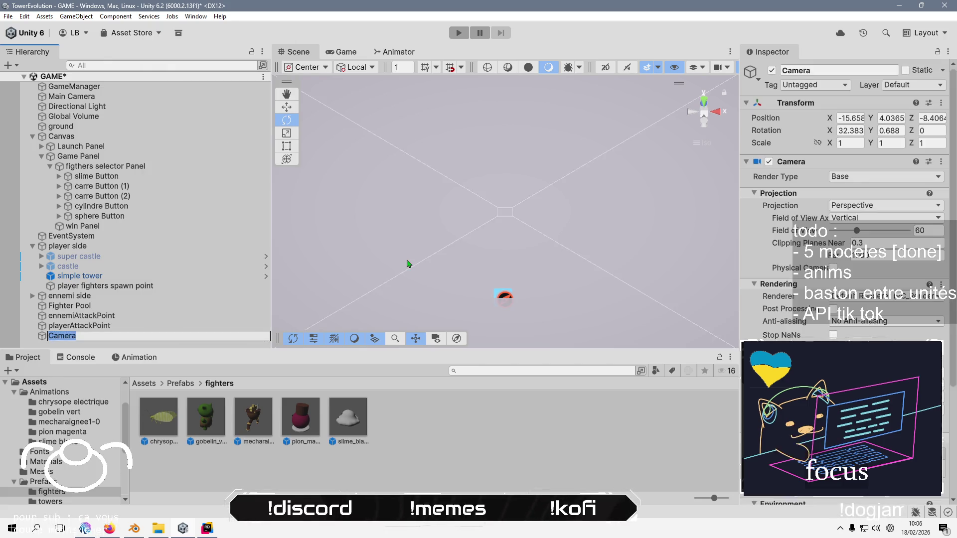
{"action": "type", "text": "scree"}
{"action": "key", "text": "BackSpace"}
{"action": "key", "text": "BackSpace"}
{"action": "key", "text": "BackSpace"}
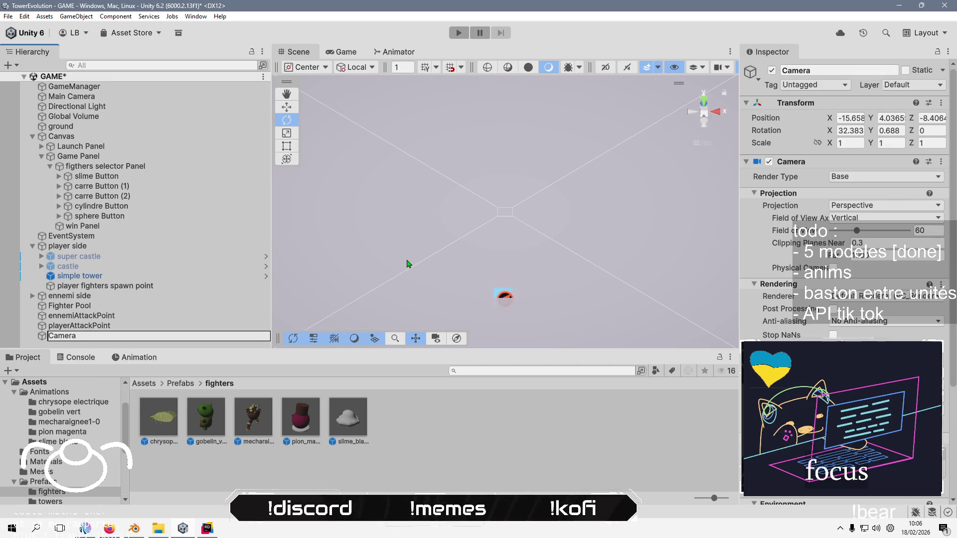
{"action": "type", "text": "sc"}
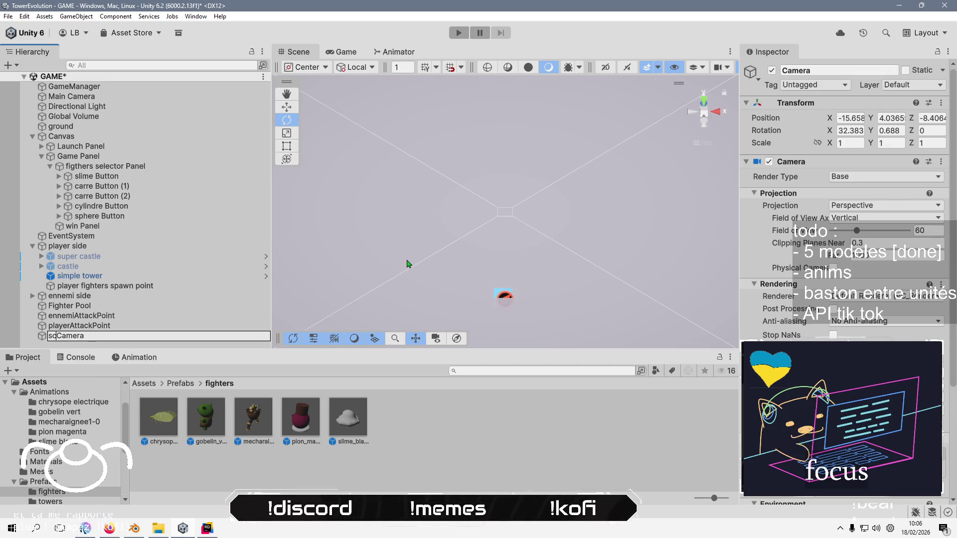
{"action": "type", "text": "nshot"}
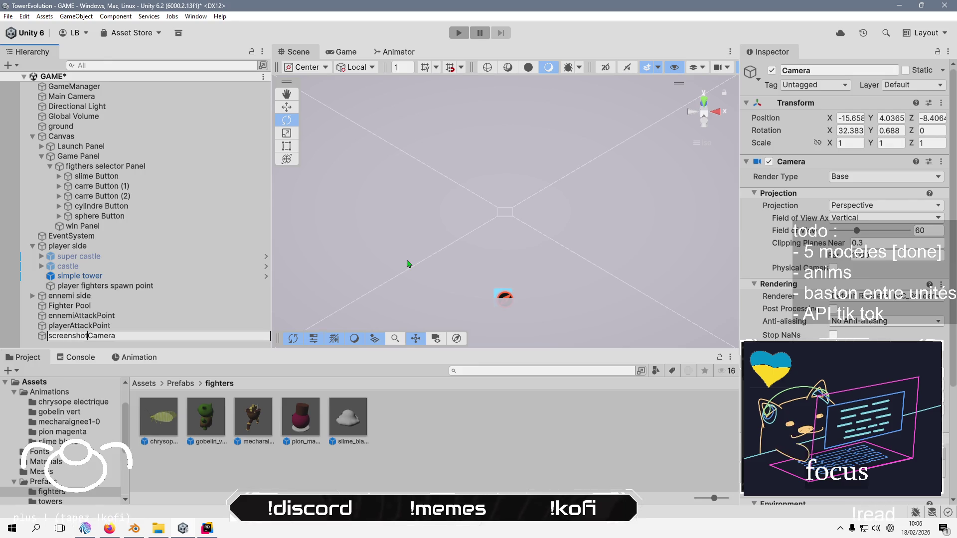
{"action": "key", "text": "Home"}
{"action": "key", "text": "Delete"}
{"action": "type", "text": "S"}
{"action": "key", "text": "Return"}
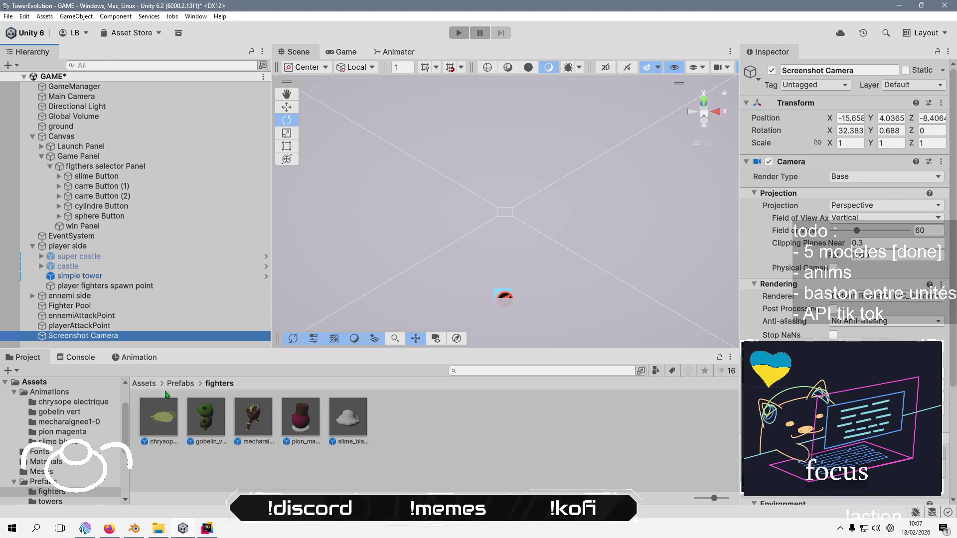
Create a folder named Tools inside Assets/Scripts and open it.
{"action": "left_click", "coordinate": [144, 383]}
{"action": "double_click", "coordinate": [434, 439]}
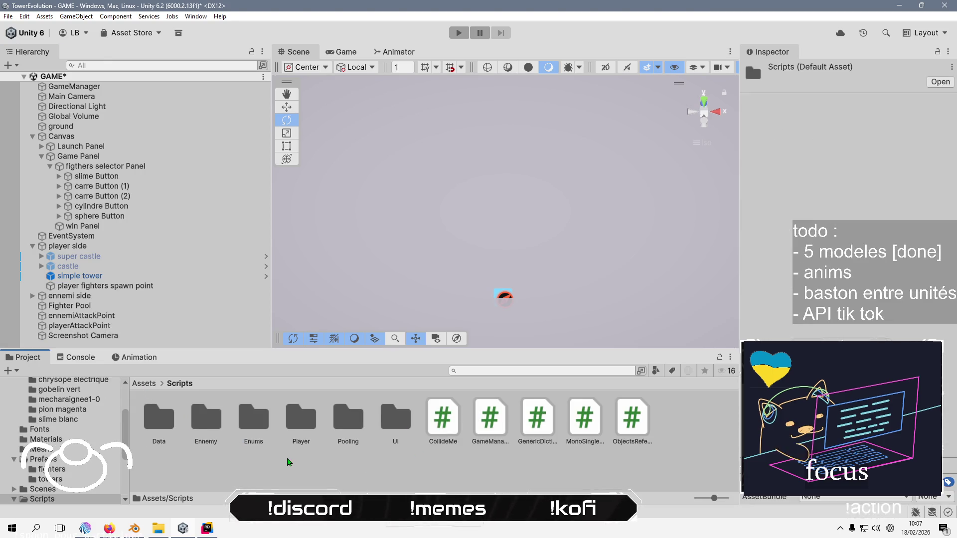
{"action": "right_click", "coordinate": [289, 462]}
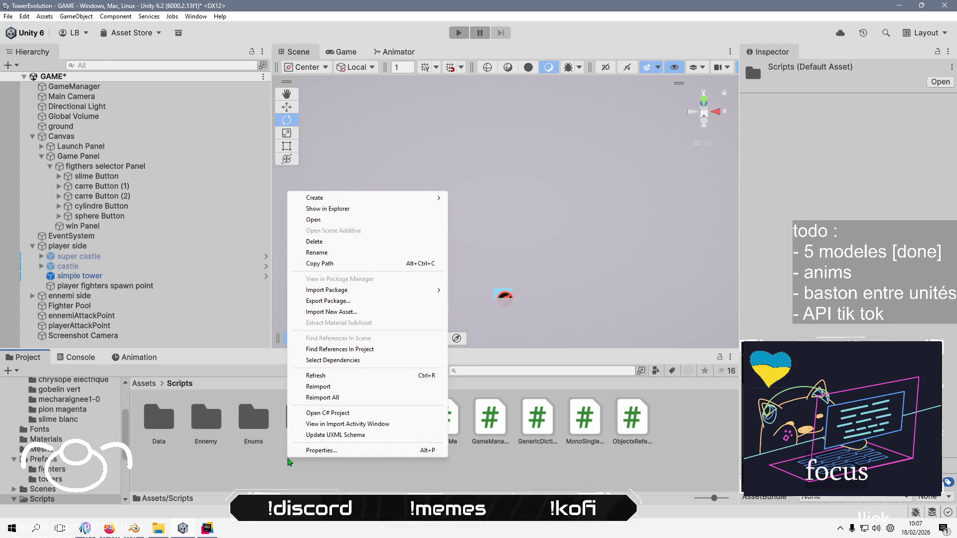
{"action": "key", "text": "Down"}
{"action": "key", "text": "Right"}
{"action": "key", "text": "Return"}
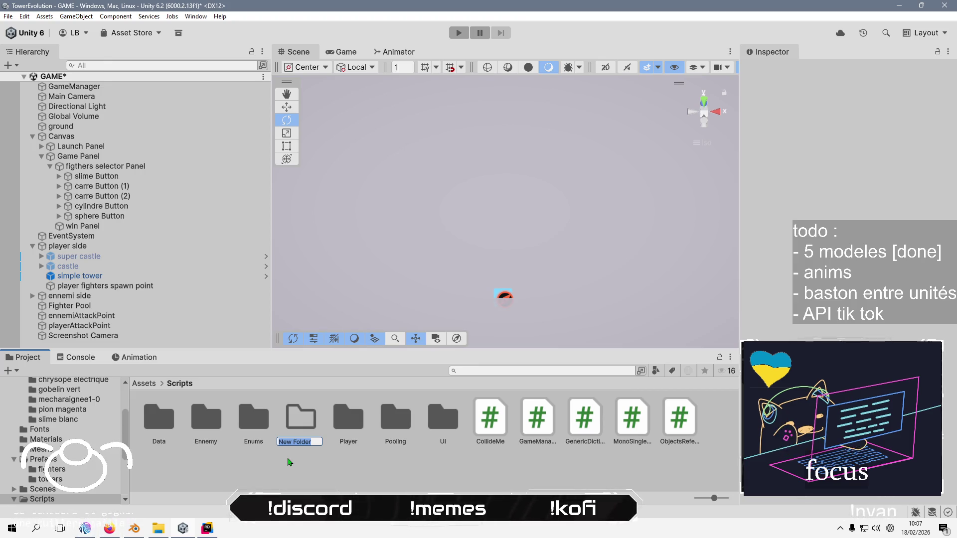
{"action": "type", "text": "isc"}
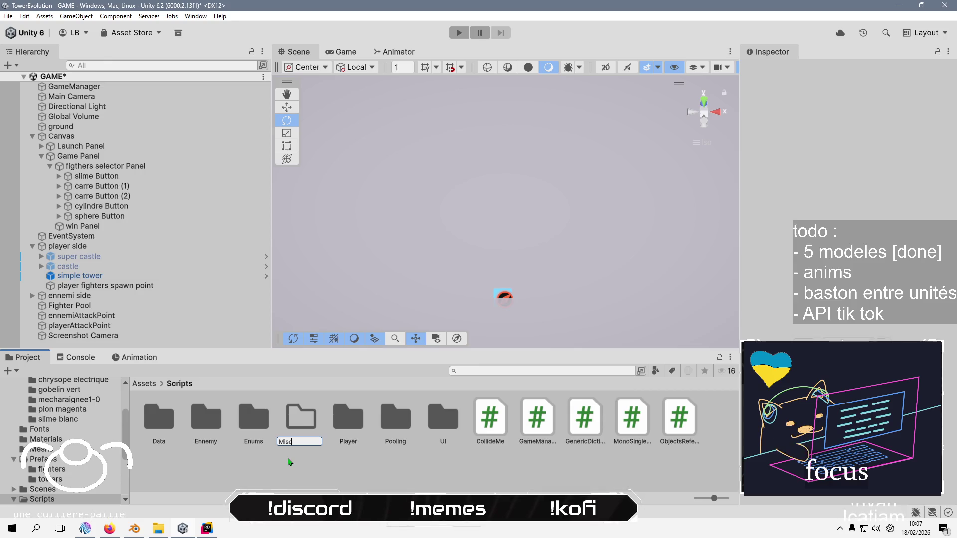
{"action": "key", "text": "BackSpace"}
{"action": "key", "text": "BackSpace"}
{"action": "key", "text": "BackSpace"}
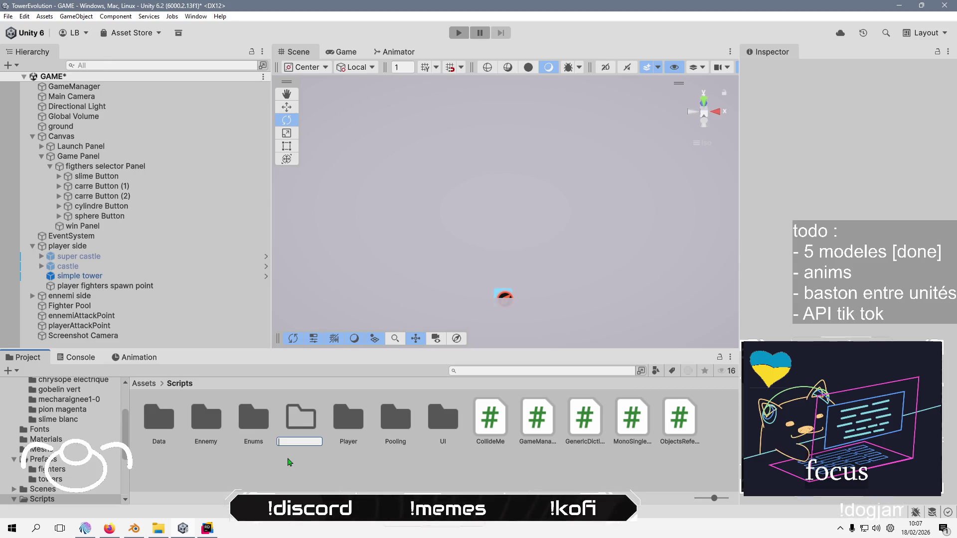
{"action": "type", "text": "Tools"}
{"action": "key", "text": "Return"}
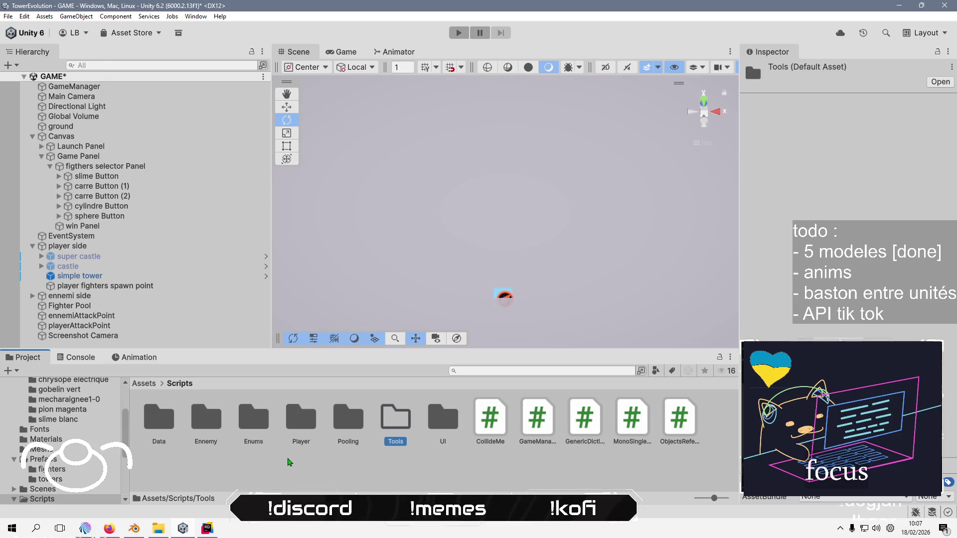
{"action": "key", "text": "Return"}
Launch Import New Asset from the Tools folder's context menu.
{"action": "right_click", "coordinate": [289, 463]}
{"action": "key", "text": "Down"}
{"action": "key", "text": "Down"}
{"action": "key", "text": "Down"}
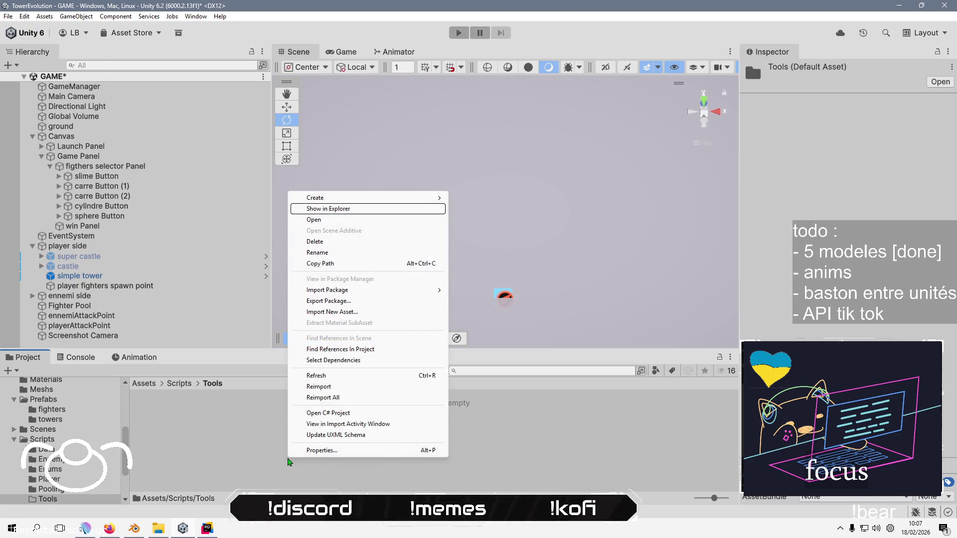
{"action": "key", "text": "Down"}
{"action": "key", "text": "Down"}
{"action": "key", "text": "Down"}
{"action": "key", "text": "Return"}
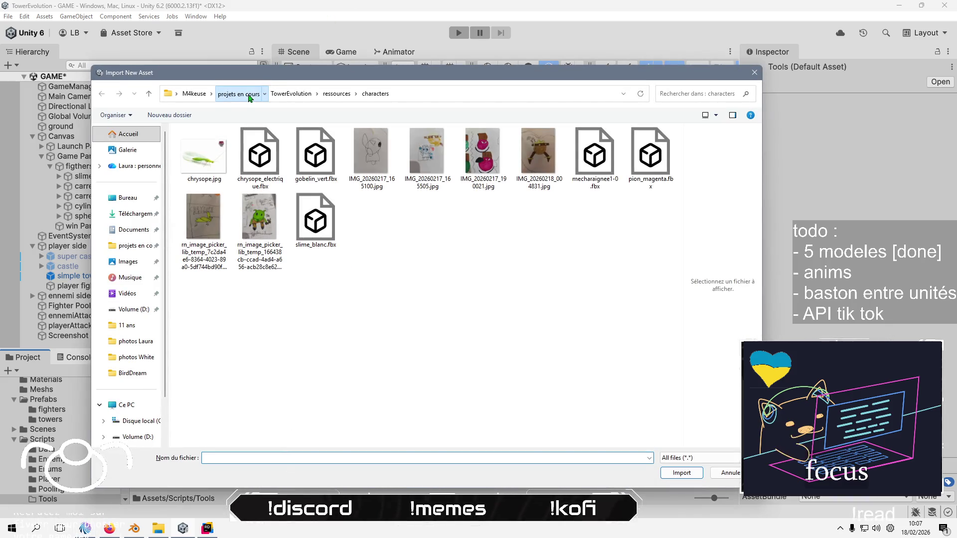
Browse the file picker to the banana man 2021 project's Assets/Scripts folder.
{"action": "left_click", "coordinate": [238, 94]}
{"action": "double_click", "coordinate": [215, 145]}
{"action": "double_click", "coordinate": [209, 145]}
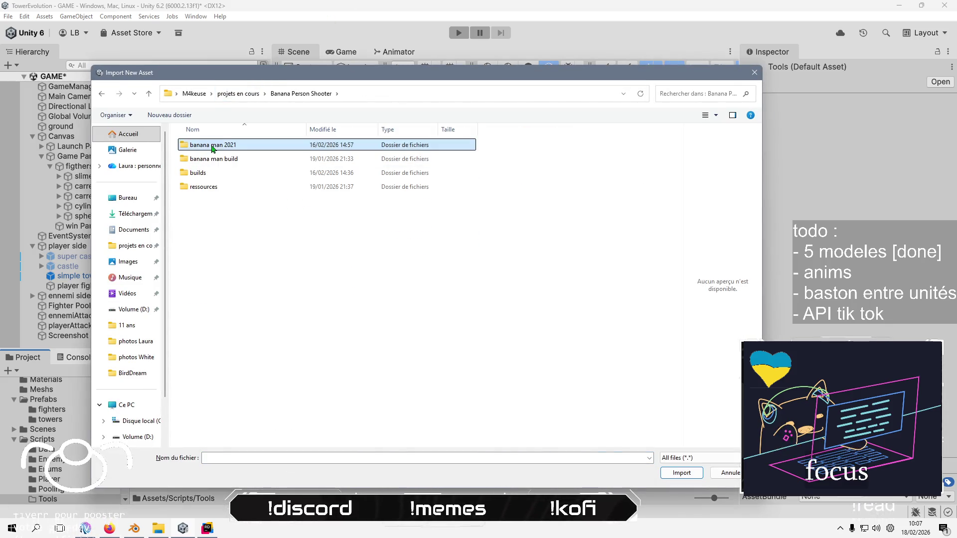
{"action": "double_click", "coordinate": [215, 159]}
{"action": "left_click", "coordinate": [221, 340]}
{"action": "double_click", "coordinate": [221, 342]}
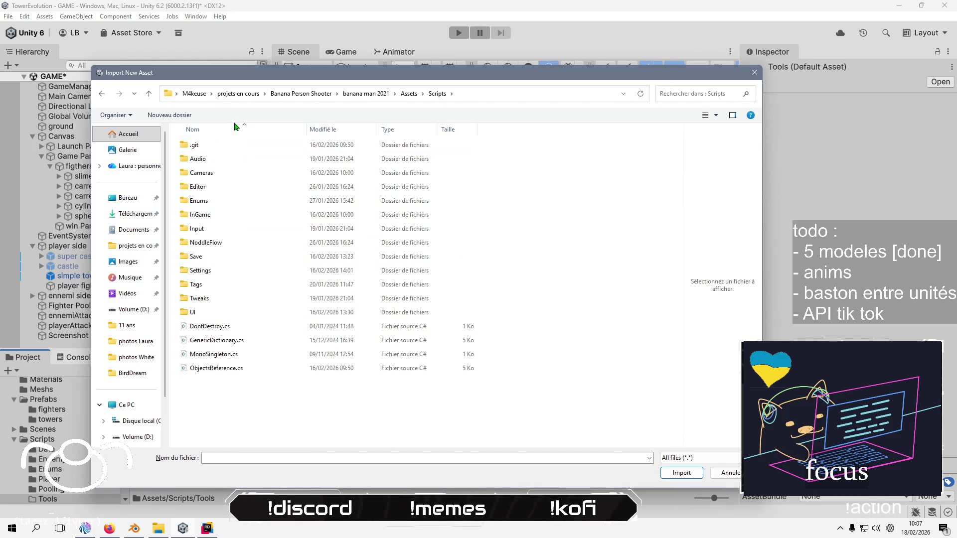
{"action": "left_click", "coordinate": [212, 302]}
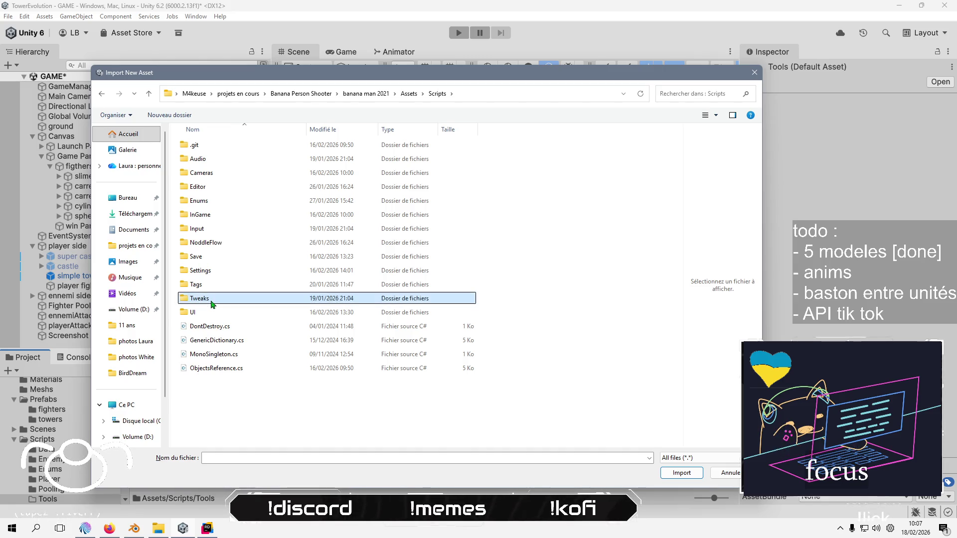
{"action": "double_click", "coordinate": [211, 302]}
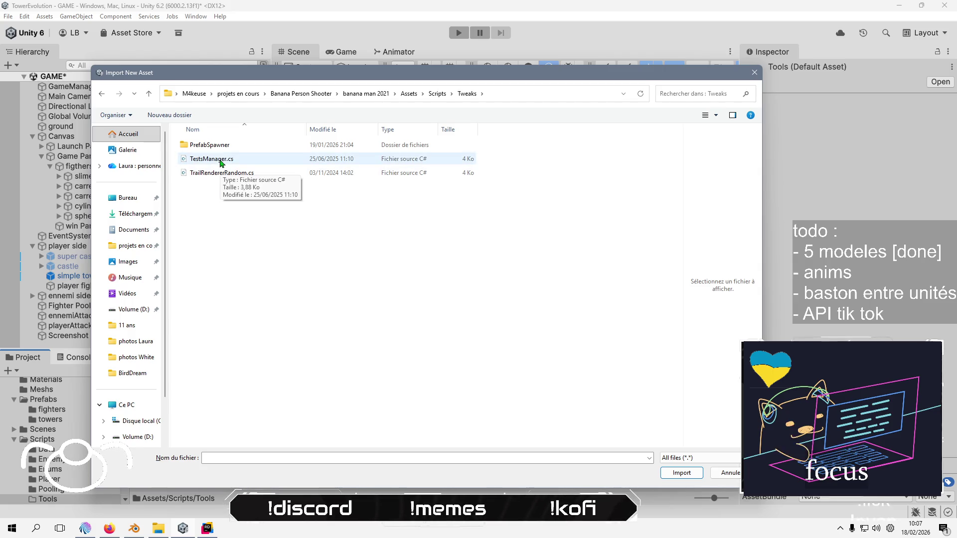
Select CameraScreenshot.cs in Cameras, widen its code preview and import it.
{"action": "left_click", "coordinate": [252, 145]}
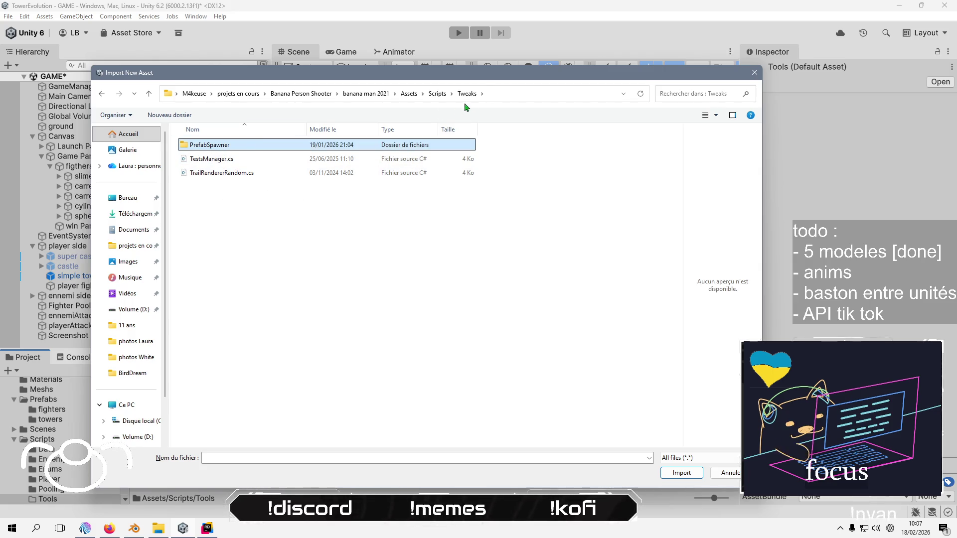
{"action": "left_click", "coordinate": [438, 94]}
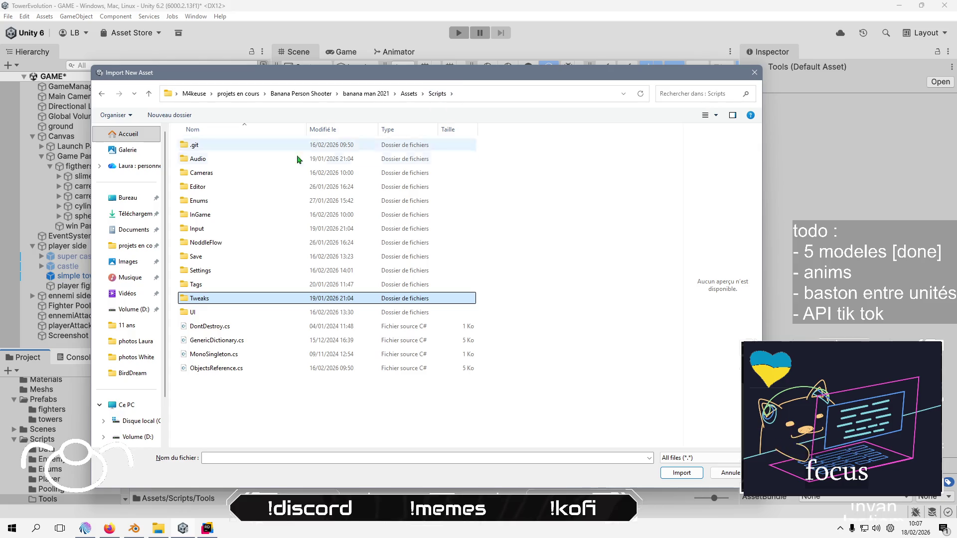
{"action": "double_click", "coordinate": [223, 174]}
{"action": "left_click", "coordinate": [233, 190]}
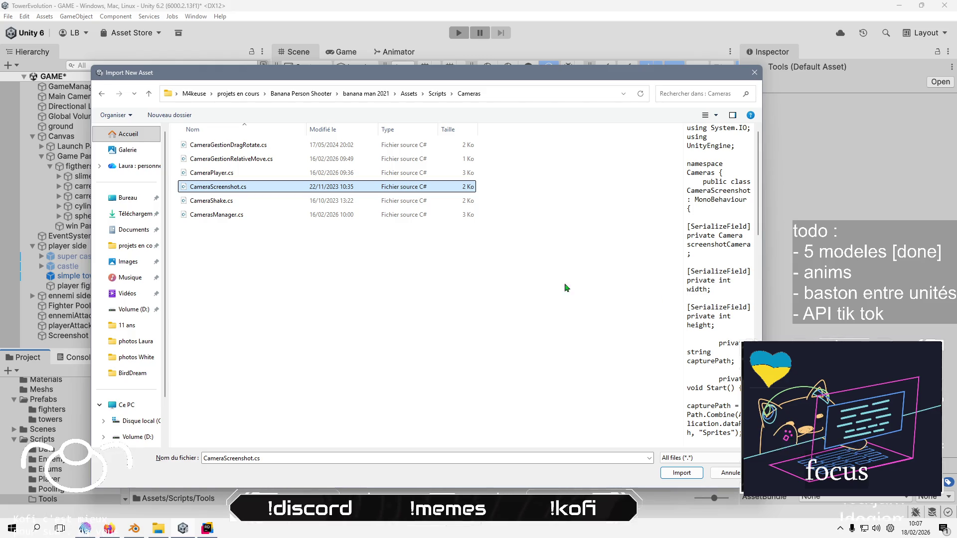
{"action": "left_click_drag", "start_coordinate": [684, 288], "coordinate": [456, 272]}
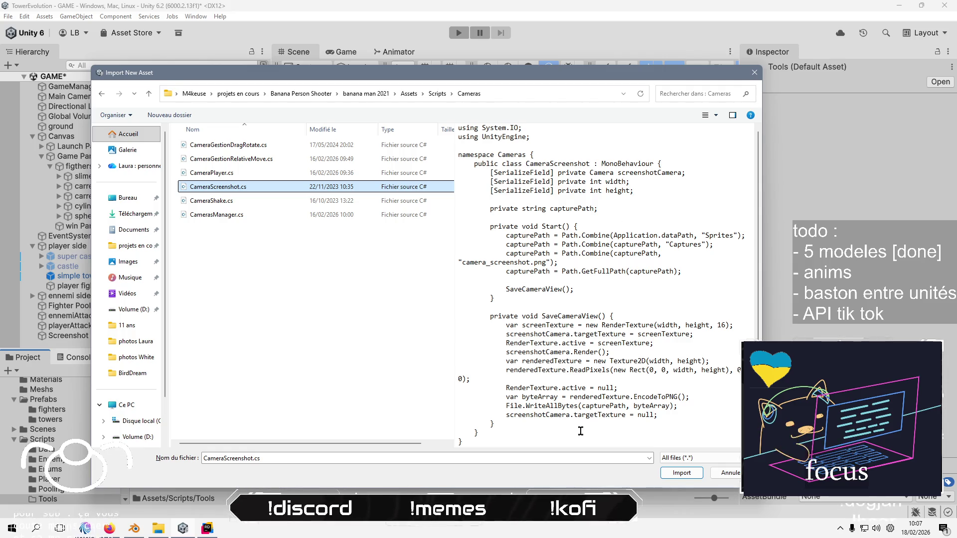
{"action": "scroll", "coordinate": [581, 431], "scroll_direction": "down", "scroll_amount": 1}
{"action": "left_click", "coordinate": [682, 473]}
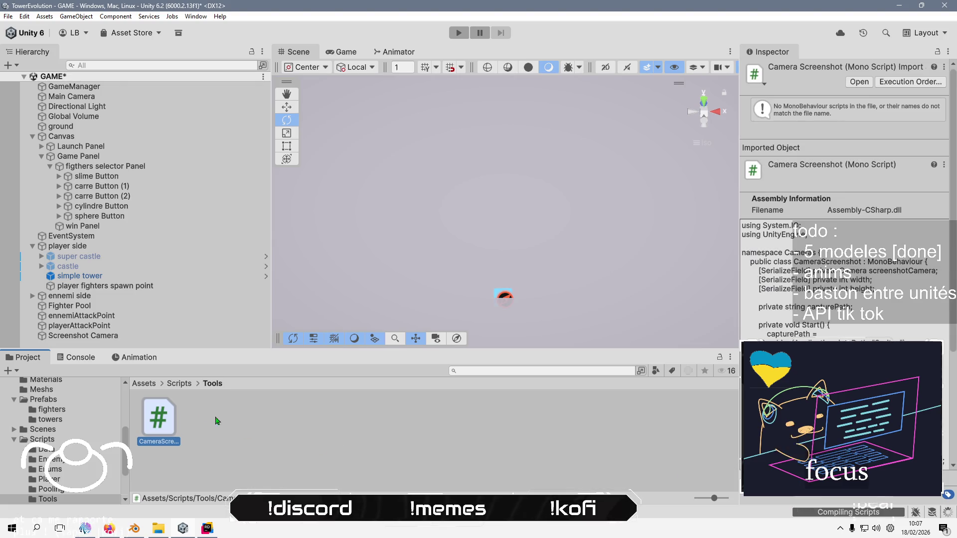
Return to the top-level Assets folder and open its context menu.
{"action": "left_click", "coordinate": [144, 384]}
{"action": "right_click", "coordinate": [234, 479]}
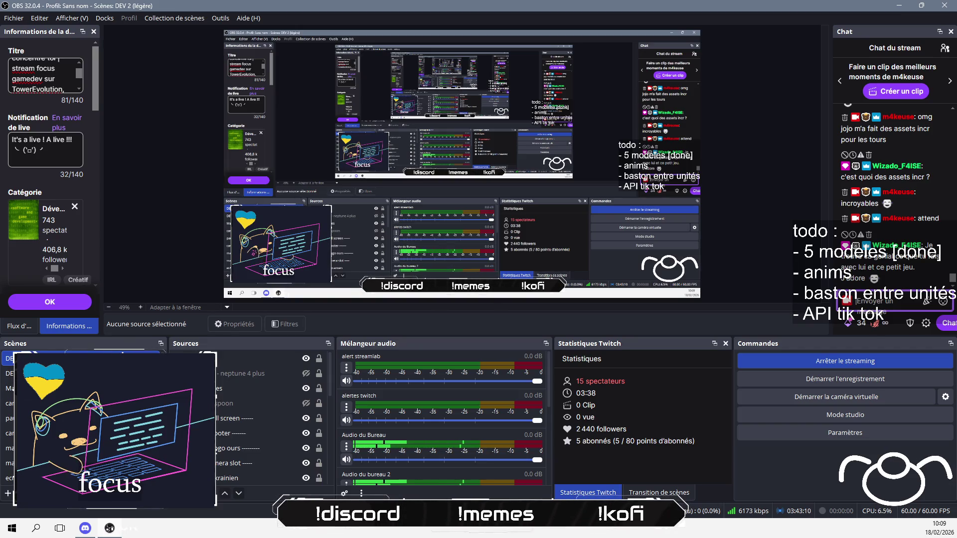
Send 'vive le travail des enfants' with a KappaPride emote in OBS chat, then refocus Unity.
{"action": "type", "text": "vive le"}
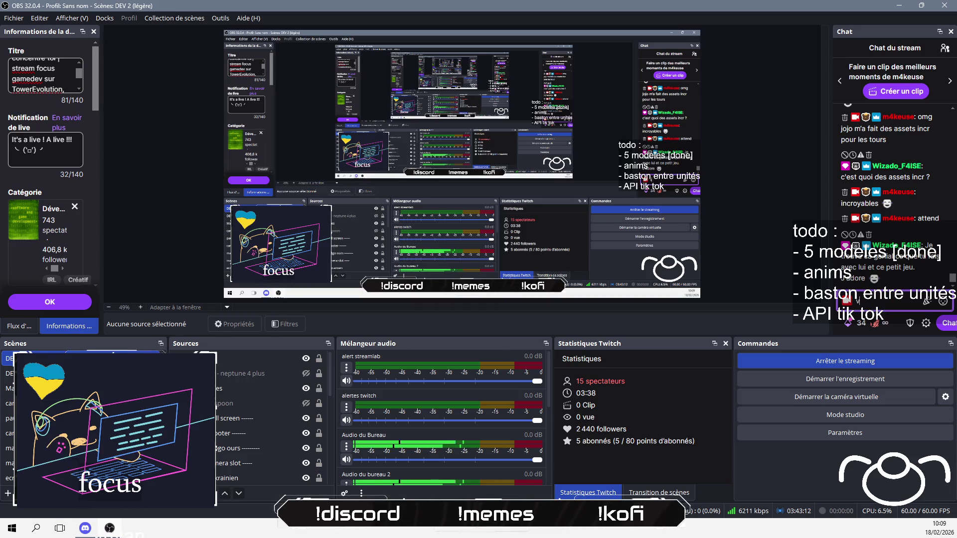
{"action": "type", "text": " trava"}
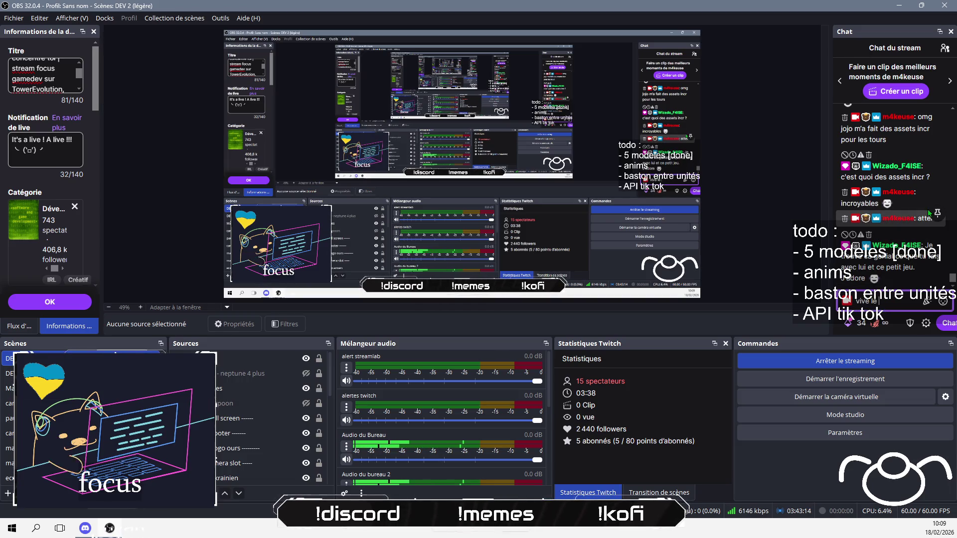
{"action": "type", "text": "il des e"}
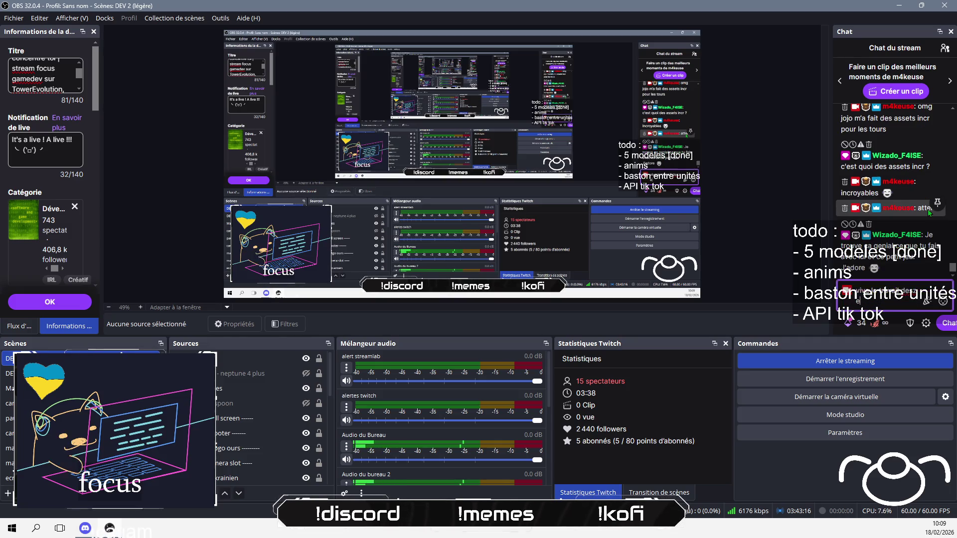
{"action": "type", "text": "nfants :"}
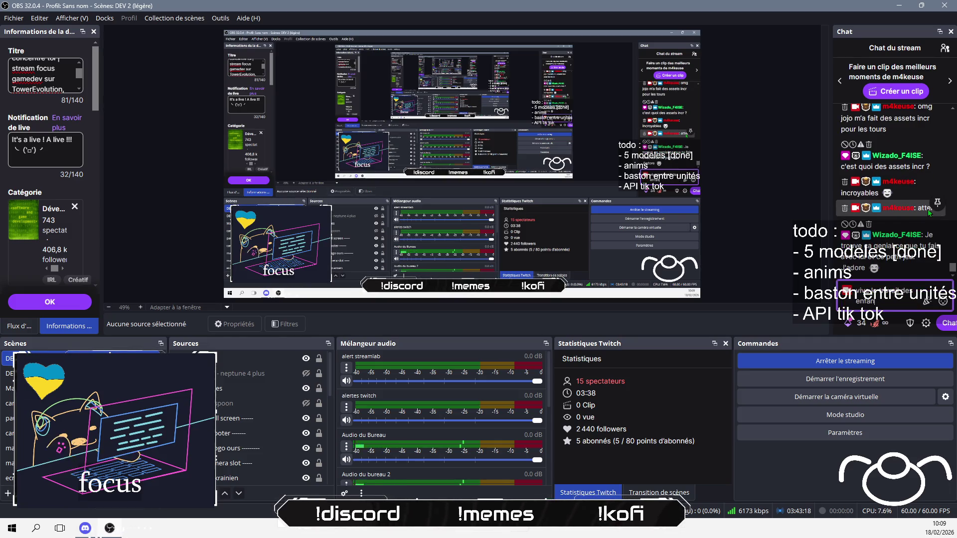
{"action": "type", "text": "Kapp"}
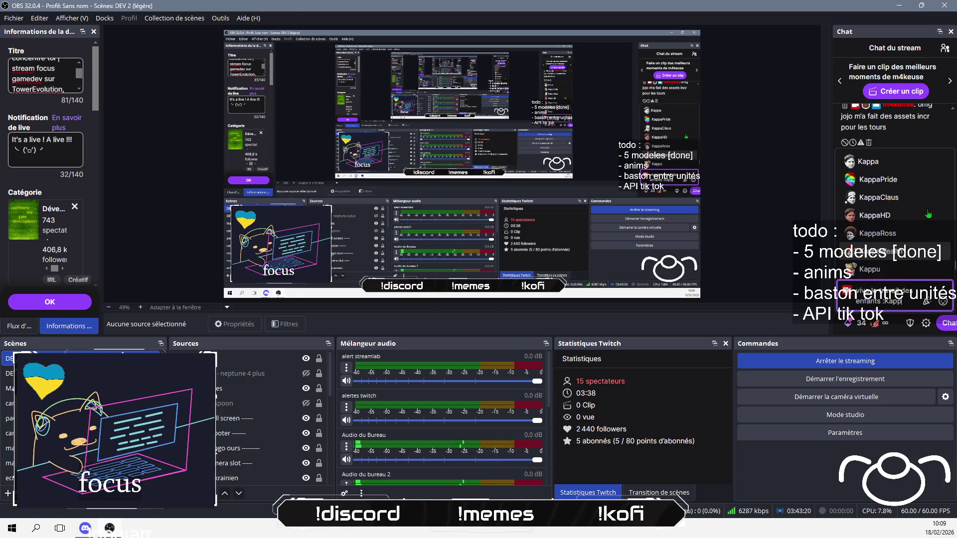
{"action": "key", "text": "Return"}
{"action": "key", "text": "Return"}
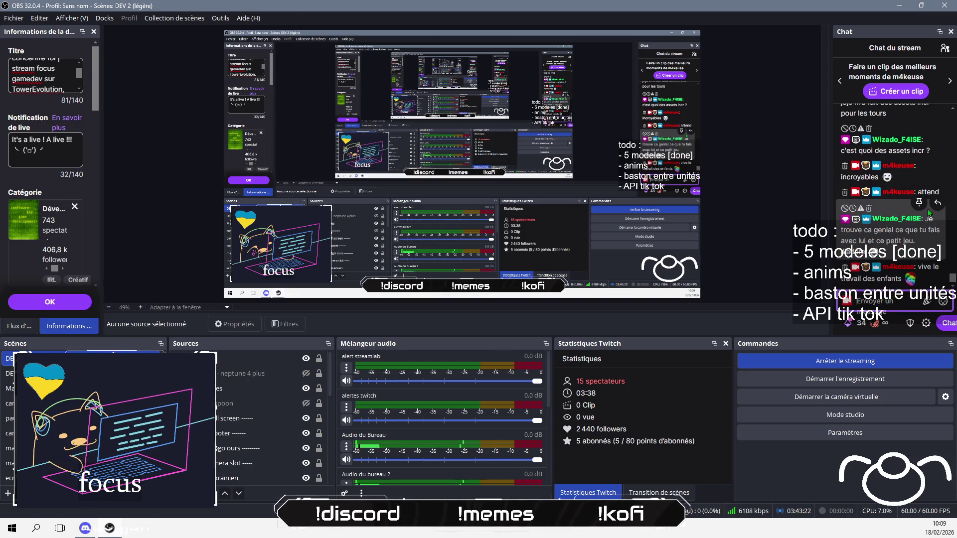
{"action": "key", "text": "alt+Tab"}
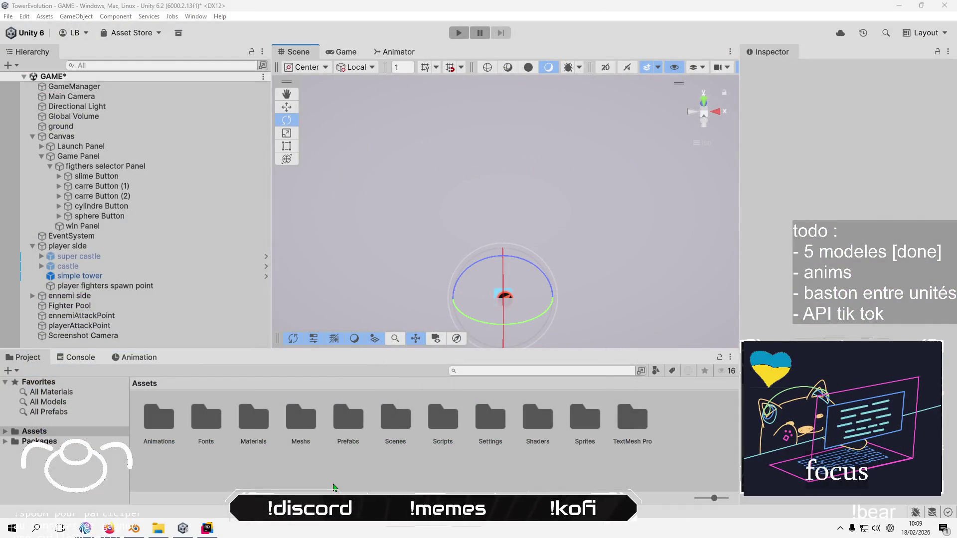
{"action": "left_click", "coordinate": [334, 487]}
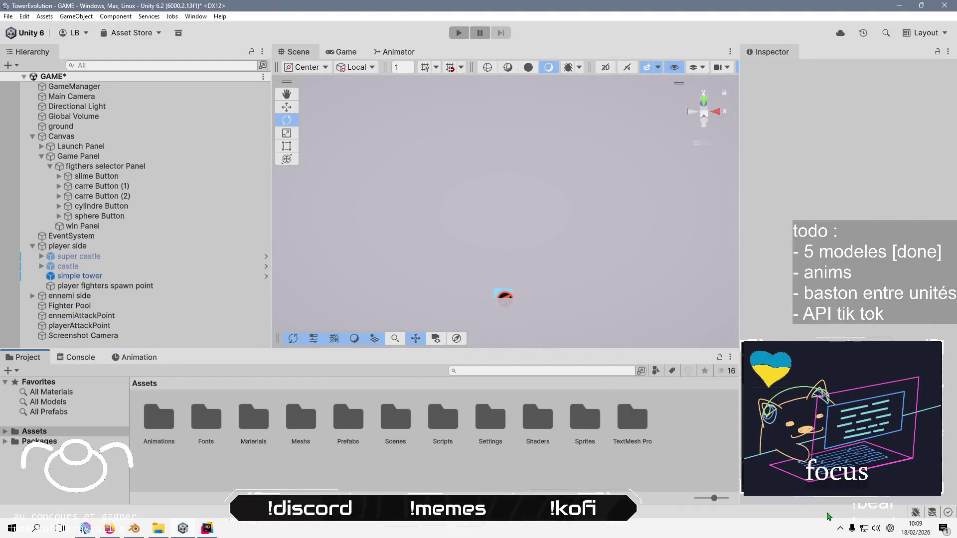
Open the first castle drawing in ours-bavards full-screen and download it.
{"action": "left_click", "coordinate": [841, 528]}
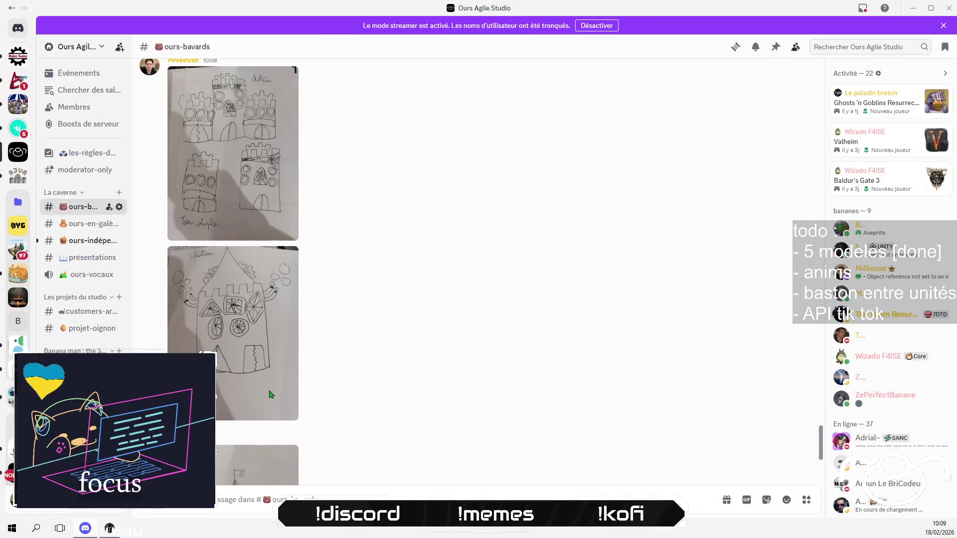
{"action": "scroll", "coordinate": [417, 410], "scroll_direction": "down", "scroll_amount": 2}
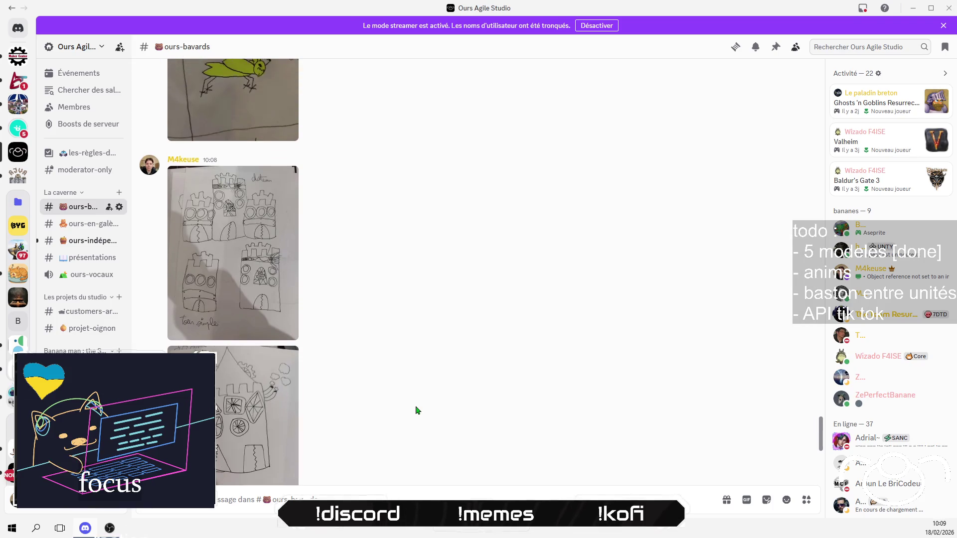
{"action": "scroll", "coordinate": [418, 411], "scroll_direction": "up", "scroll_amount": 1}
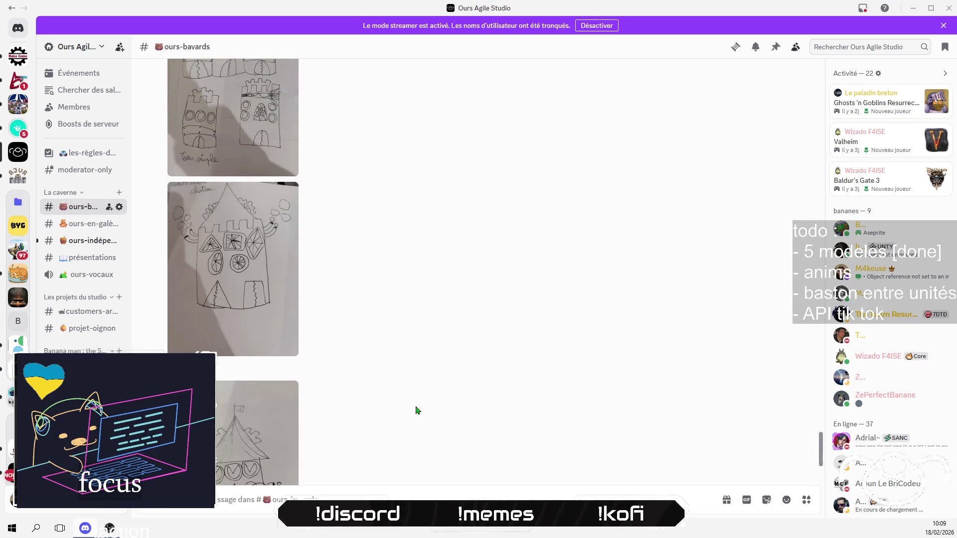
{"action": "scroll", "coordinate": [418, 410], "scroll_direction": "up", "scroll_amount": 2}
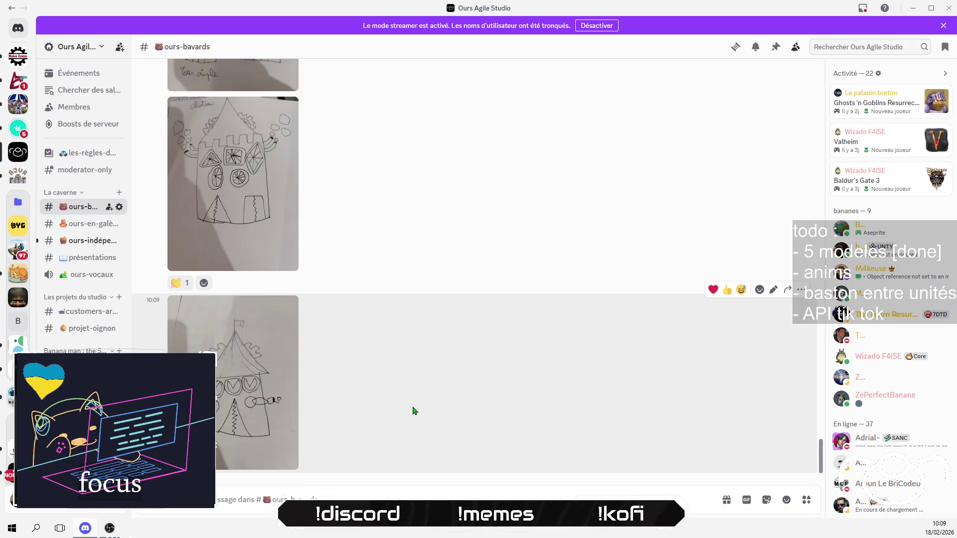
{"action": "left_click", "coordinate": [254, 243]}
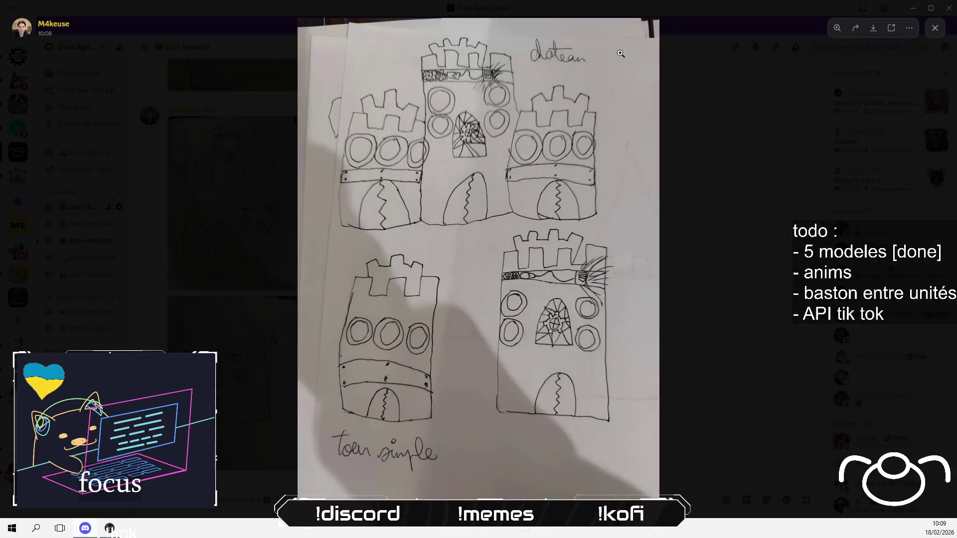
{"action": "left_click", "coordinate": [877, 30]}
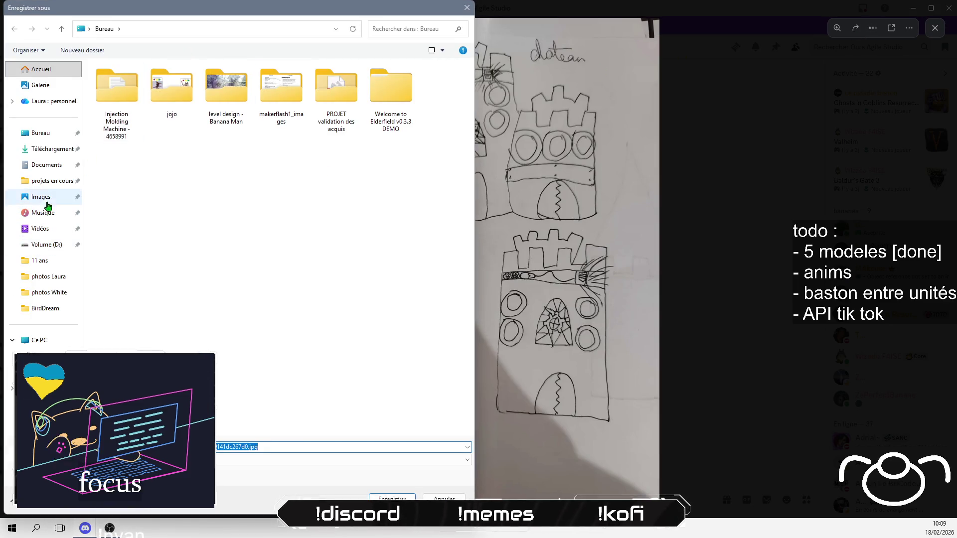
Create a new Environnement folder inside projets en cours/TowerEvolution/ressources.
{"action": "left_click", "coordinate": [50, 181]}
{"action": "double_click", "coordinate": [141, 166]}
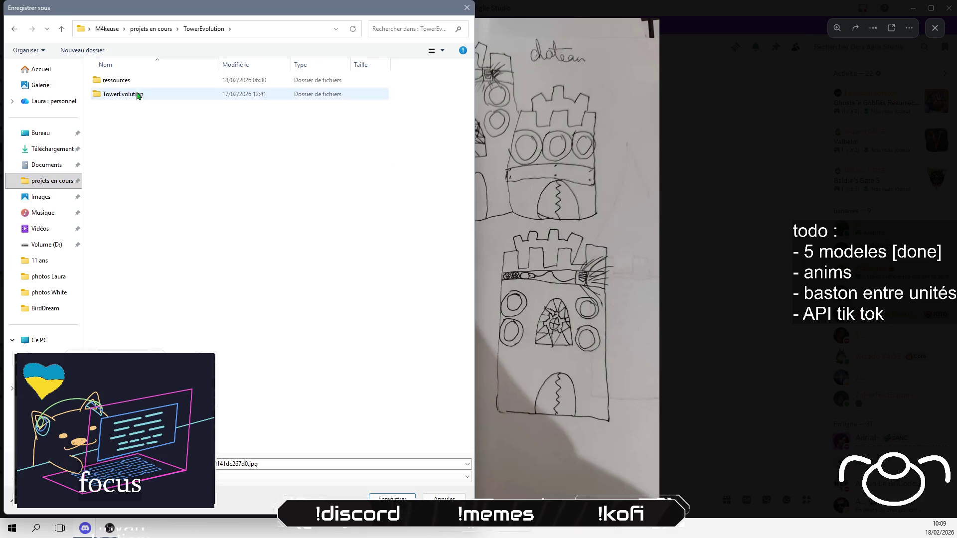
{"action": "double_click", "coordinate": [142, 80]}
{"action": "right_click", "coordinate": [153, 132]}
{"action": "key", "text": "Up"}
{"action": "key", "text": "Up"}
{"action": "key", "text": "Right"}
{"action": "key", "text": "Up"}
{"action": "key", "text": "Down"}
{"action": "key", "text": "Return"}
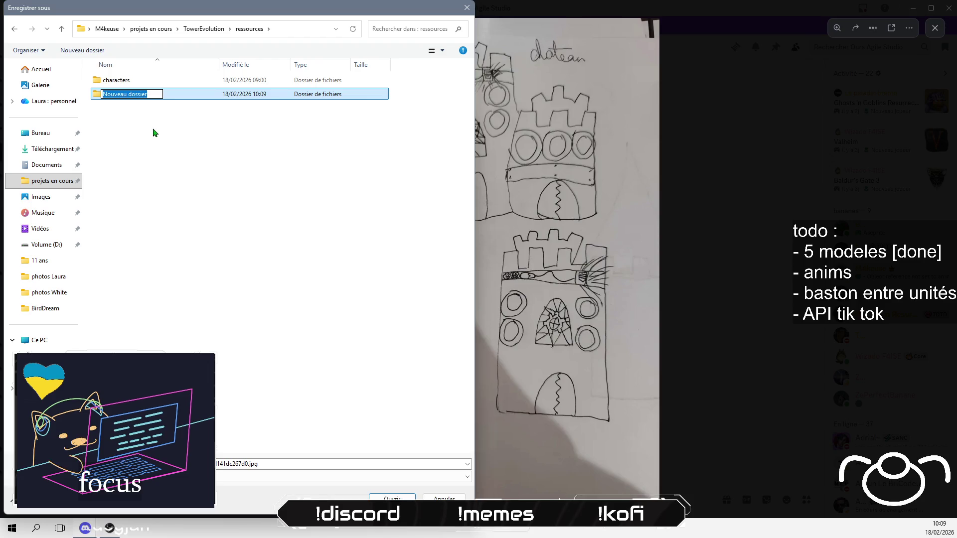
{"action": "type", "text": "Environnement"}
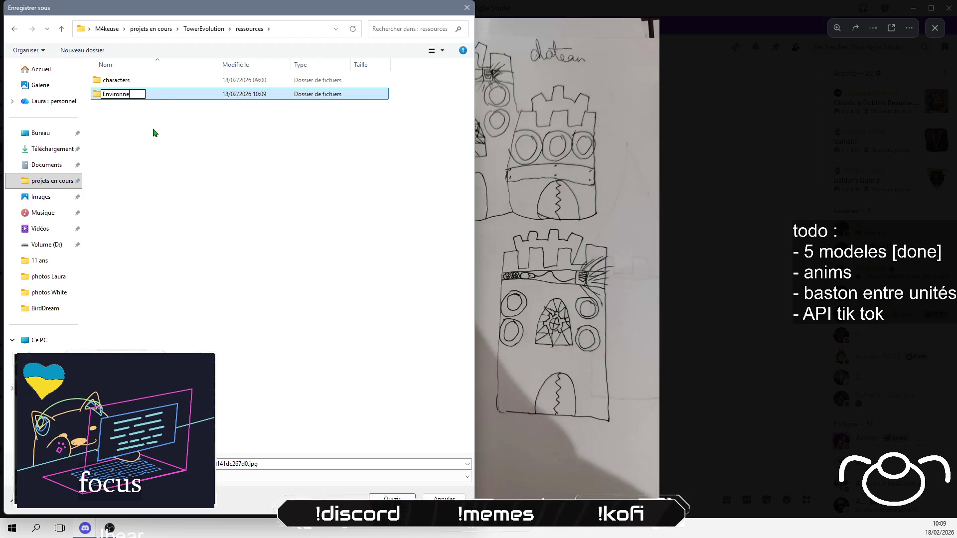
{"action": "key", "text": "Return"}
{"action": "key", "text": "Return"}
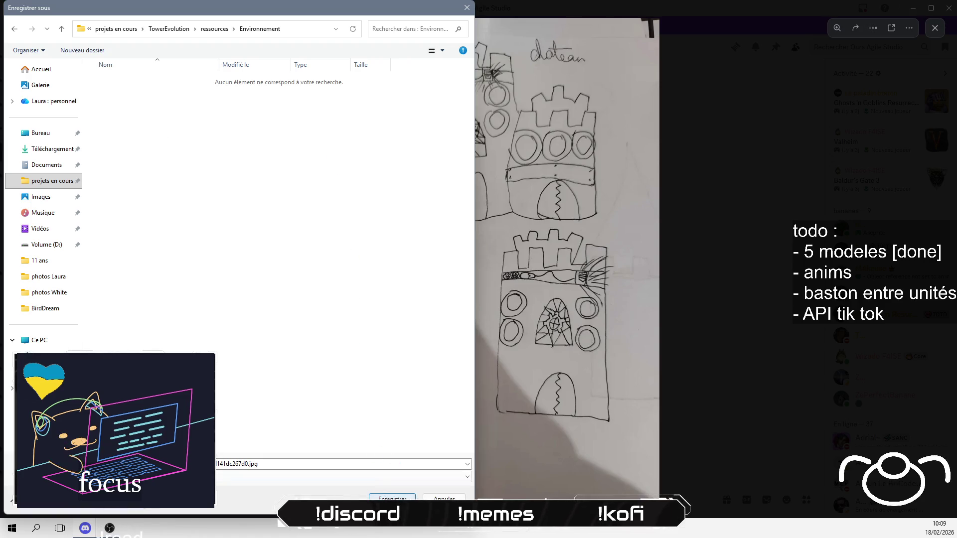
Save the castle drawing there as chateau_et_tour_simple.jpg.
{"action": "mouse_move", "coordinate": [315, 12]}
{"action": "left_mouse_down"}
{"action": "mouse_move", "coordinate": [461, 224]}
{"action": "mouse_move", "coordinate": [294, 499]}
{"action": "mouse_move", "coordinate": [468, 13]}
{"action": "left_mouse_up"}
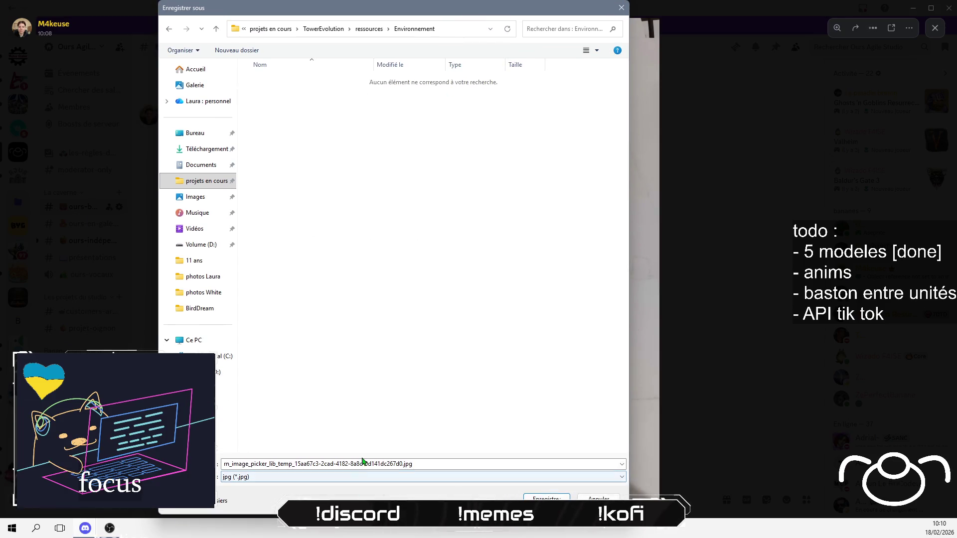
{"action": "left_click", "coordinate": [467, 461]}
{"action": "left_click", "coordinate": [468, 461]}
{"action": "double_click", "coordinate": [468, 462]}
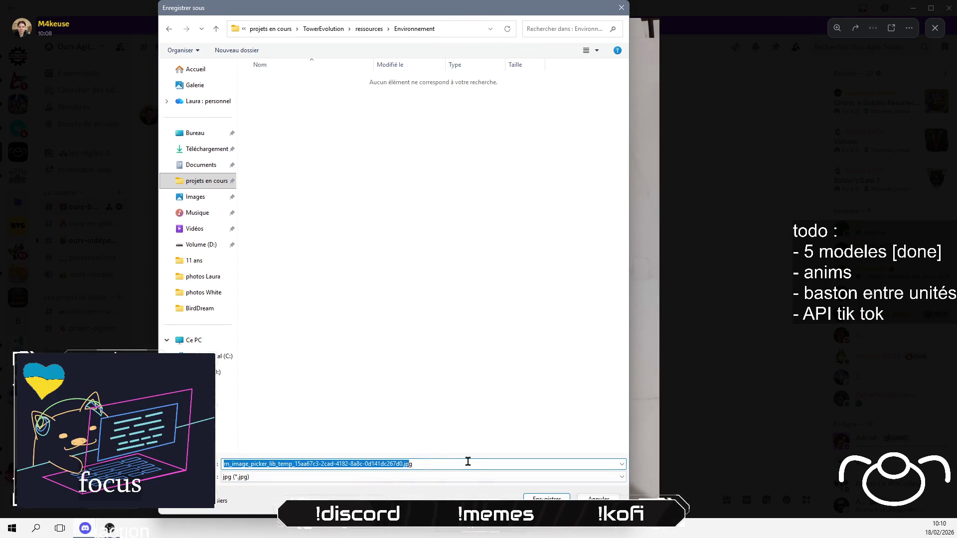
{"action": "type", "text": "chaptea"}
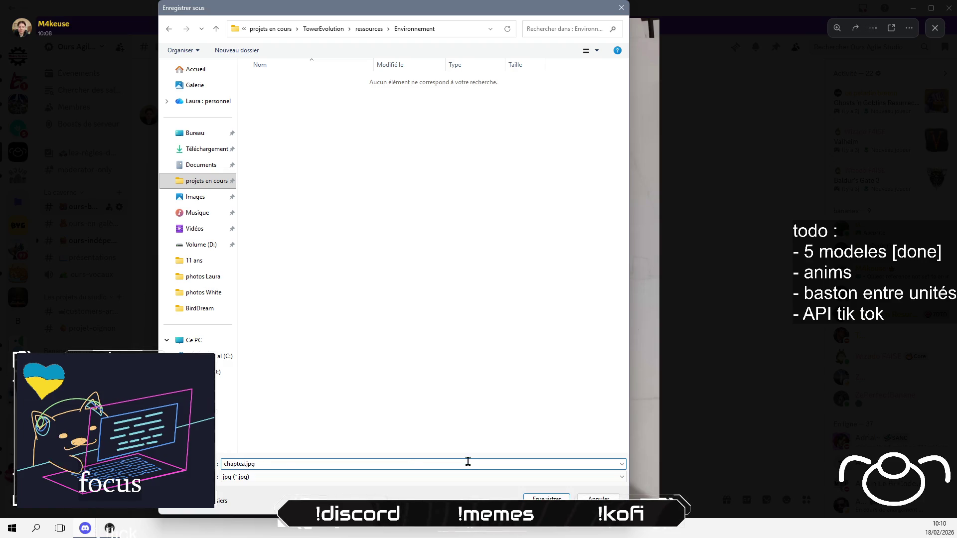
{"action": "key", "text": "BackSpace"}
{"action": "type", "text": "teau_et_tour_simple"}
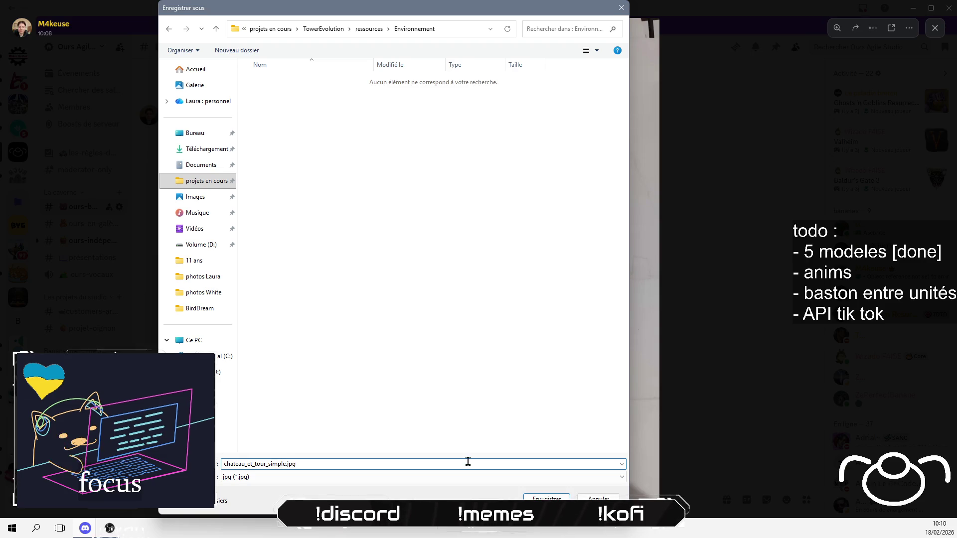
{"action": "key", "text": "Return"}
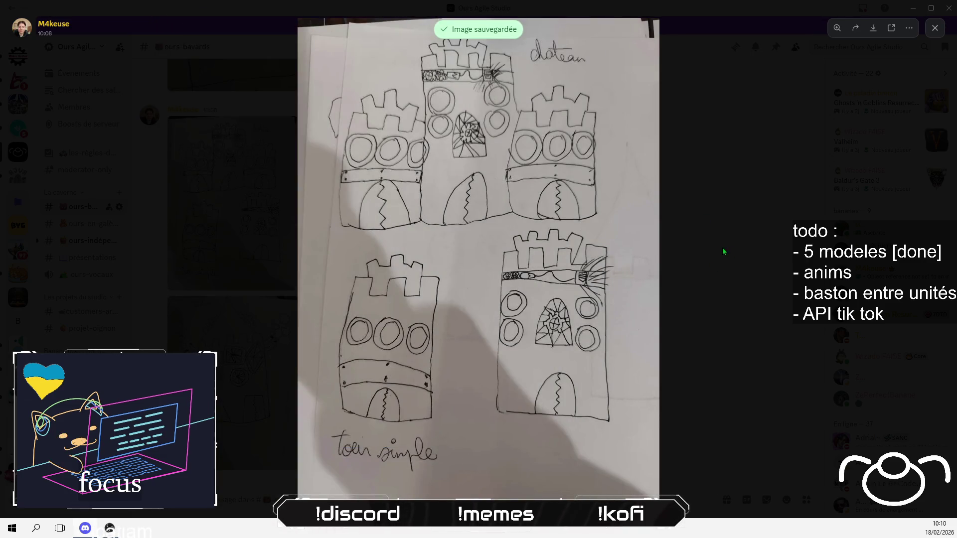
{"action": "left_click", "coordinate": [732, 250]}
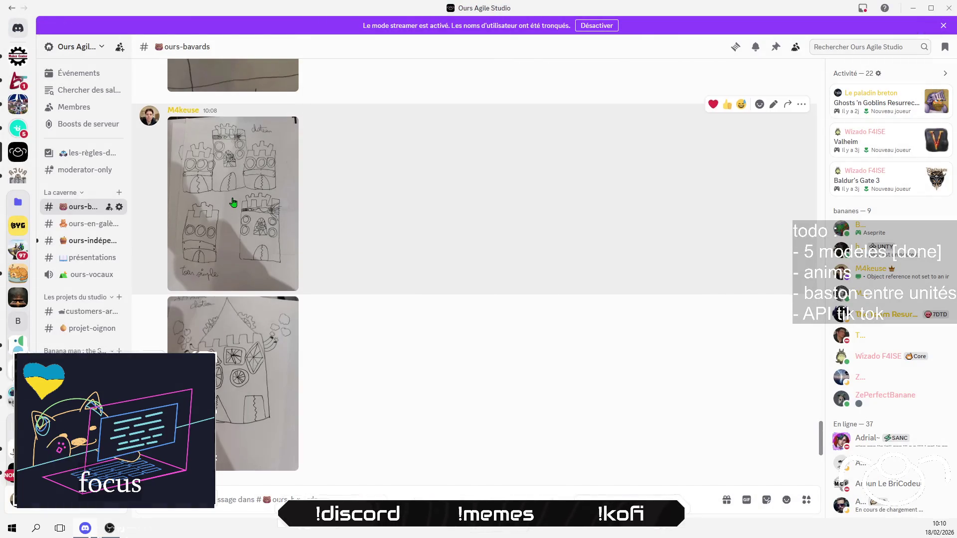
Download the second castle drawing and save it as super_chateau_tour_centrale.jpg.
{"action": "scroll", "coordinate": [322, 282], "scroll_direction": "up", "scroll_amount": 3}
{"action": "scroll", "coordinate": [323, 282], "scroll_direction": "down", "scroll_amount": 4}
{"action": "left_click", "coordinate": [244, 305]}
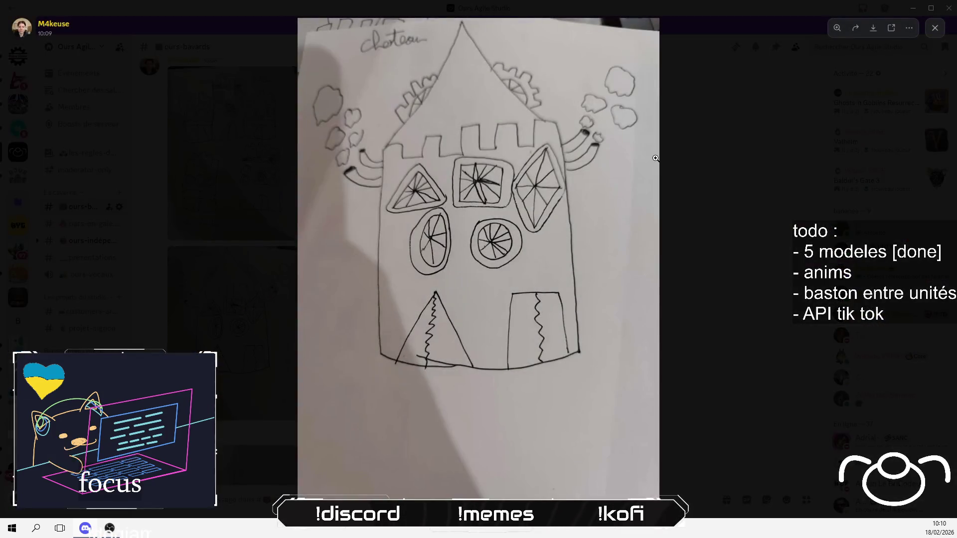
{"action": "left_click", "coordinate": [874, 28]}
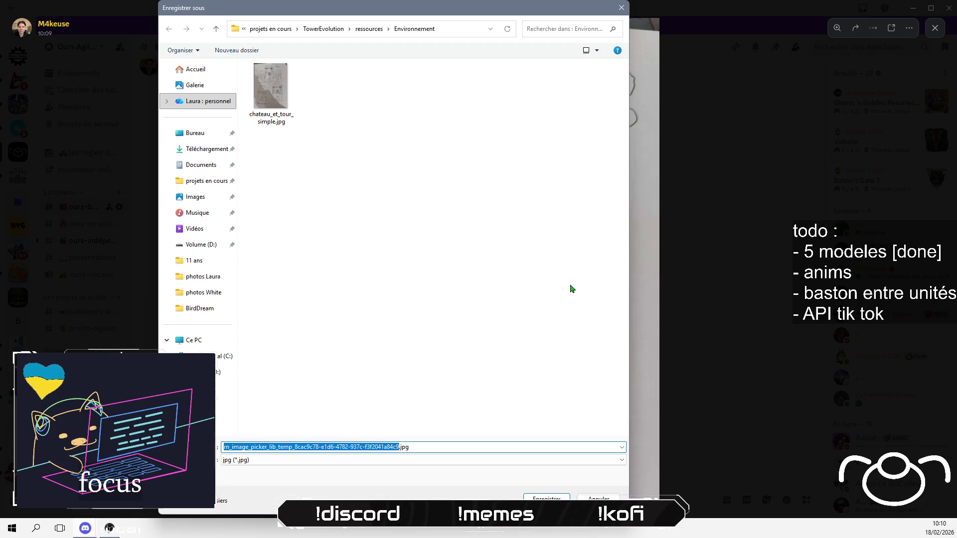
{"action": "type", "text": "supe"}
{"action": "type", "text": "r_chat"}
{"action": "type", "text": "eau"}
{"action": "type", "text": "_tour_centrale"}
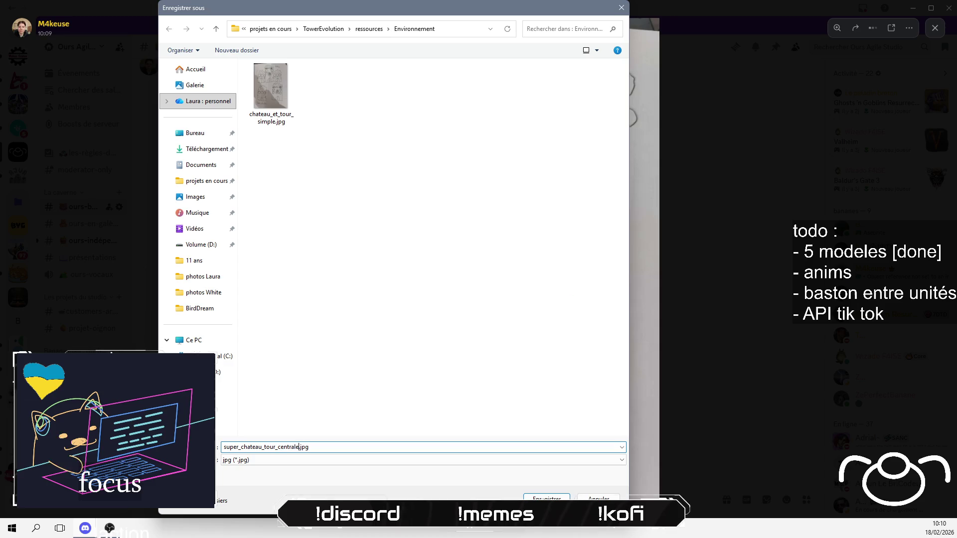
{"action": "key", "text": "Return"}
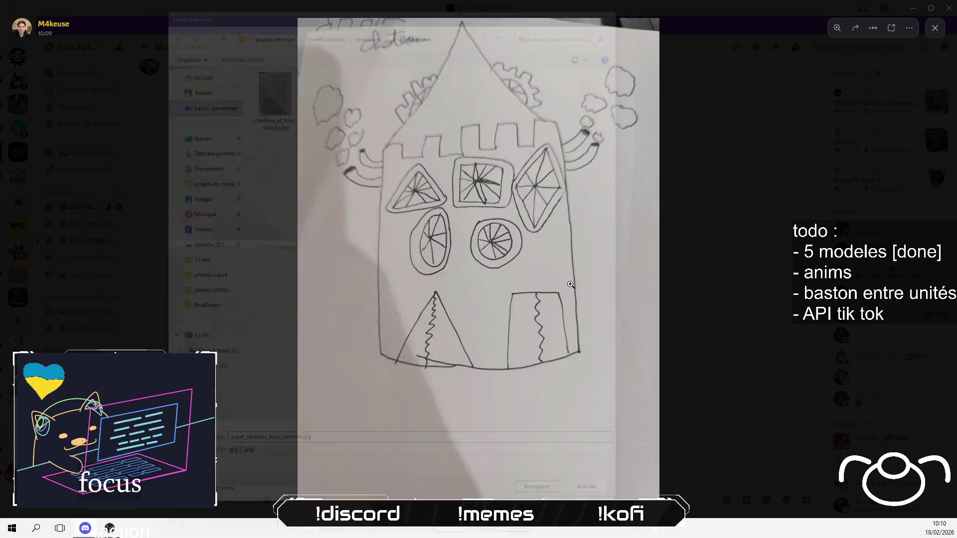
{"action": "key", "text": "Escape"}
Save the flagged tower drawing via Enregistrer l'image under a super_chateau_tours name.
{"action": "scroll", "coordinate": [238, 383], "scroll_direction": "down", "scroll_amount": 3}
{"action": "left_click", "coordinate": [237, 382]}
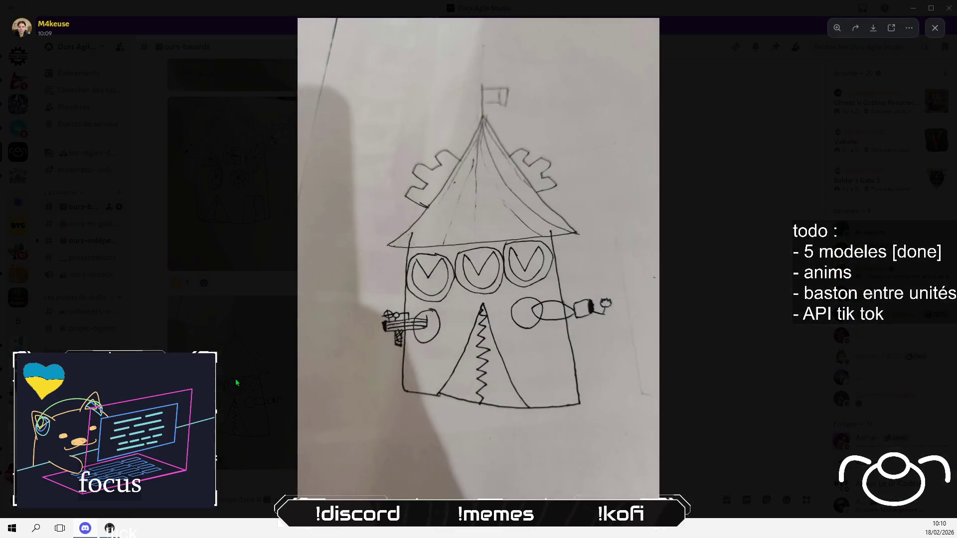
{"action": "right_click", "coordinate": [545, 232]}
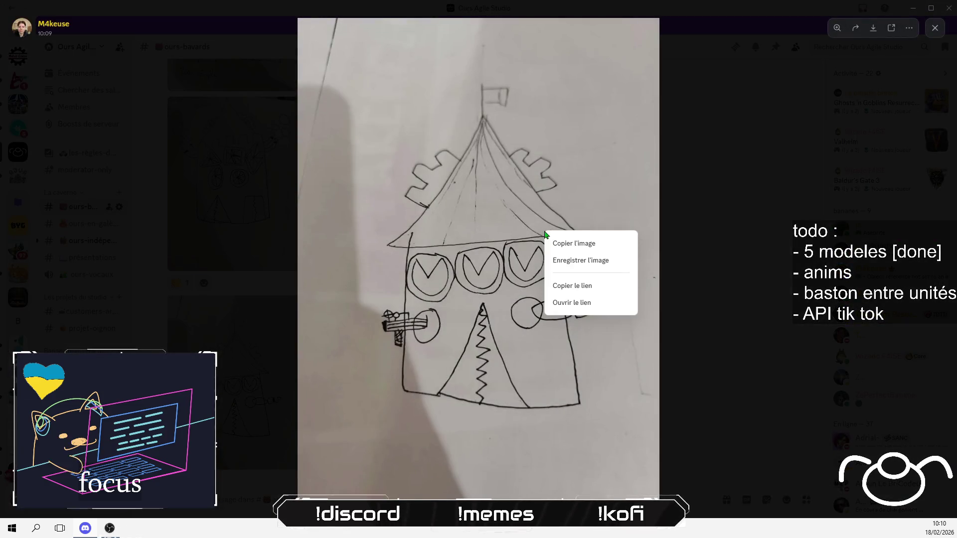
{"action": "left_click", "coordinate": [601, 259]}
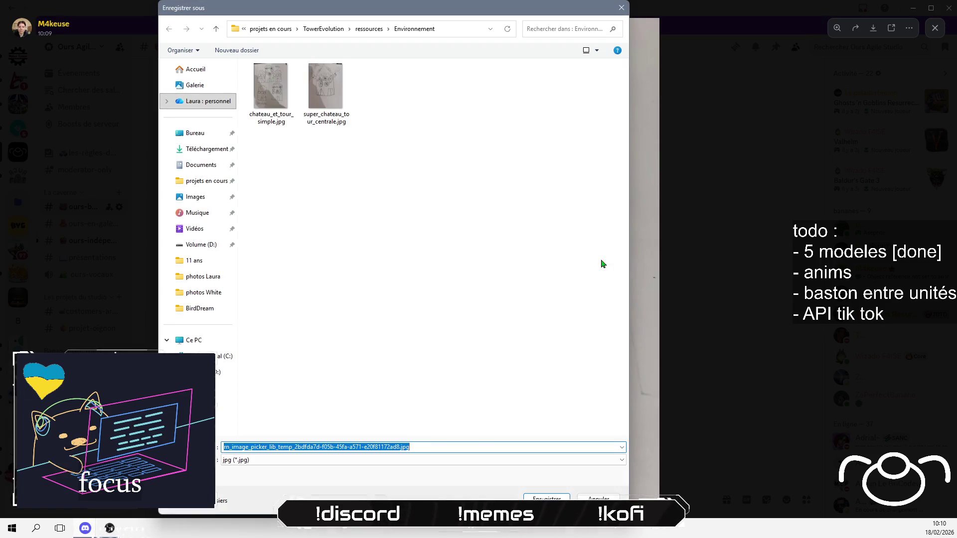
{"action": "left_click", "coordinate": [326, 87]}
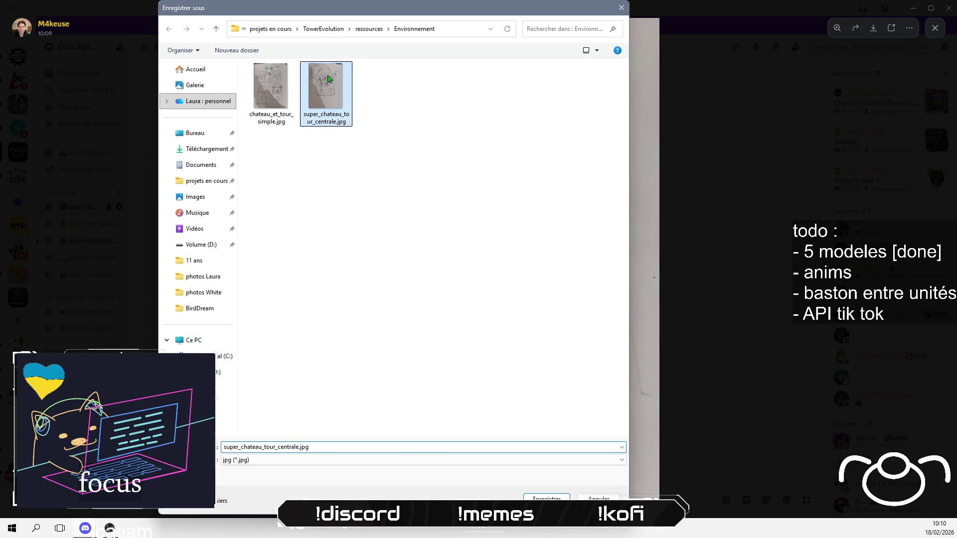
{"action": "left_click", "coordinate": [289, 445]}
{"action": "key", "text": "Right"}
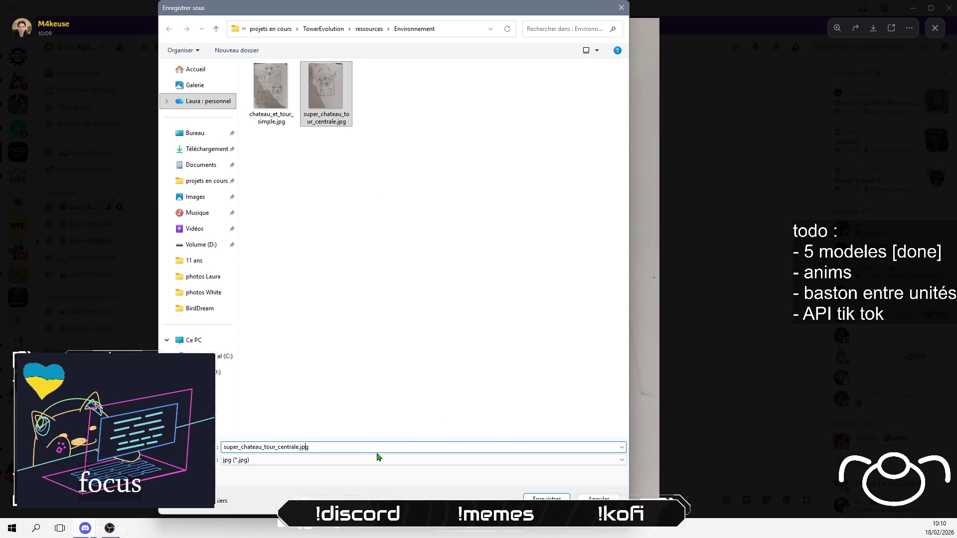
{"action": "key", "text": "BackSpace"}
{"action": "key", "text": "BackSpace"}
{"action": "key", "text": "BackSpace"}
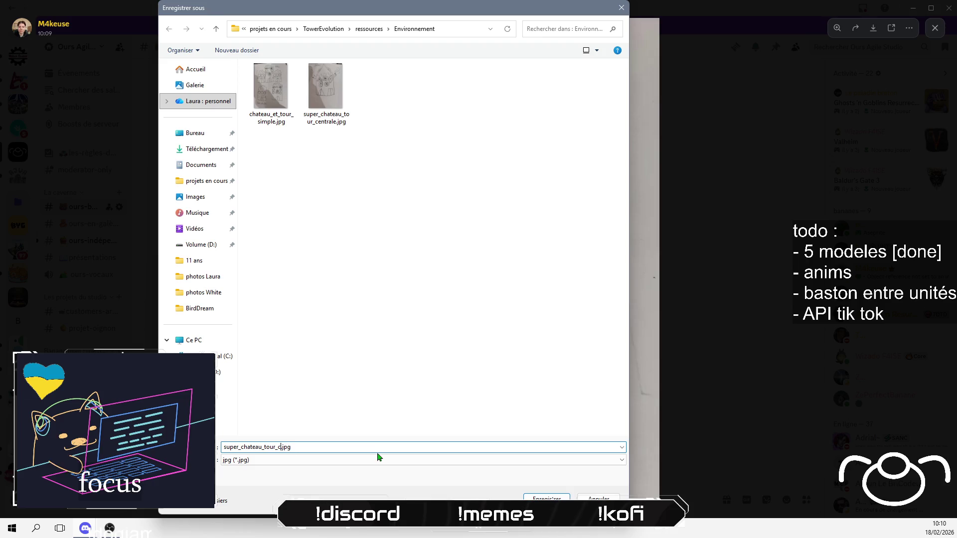
{"action": "type", "text": "s_"}
{"action": "type", "text": "erales"}
{"action": "key", "text": "Return"}
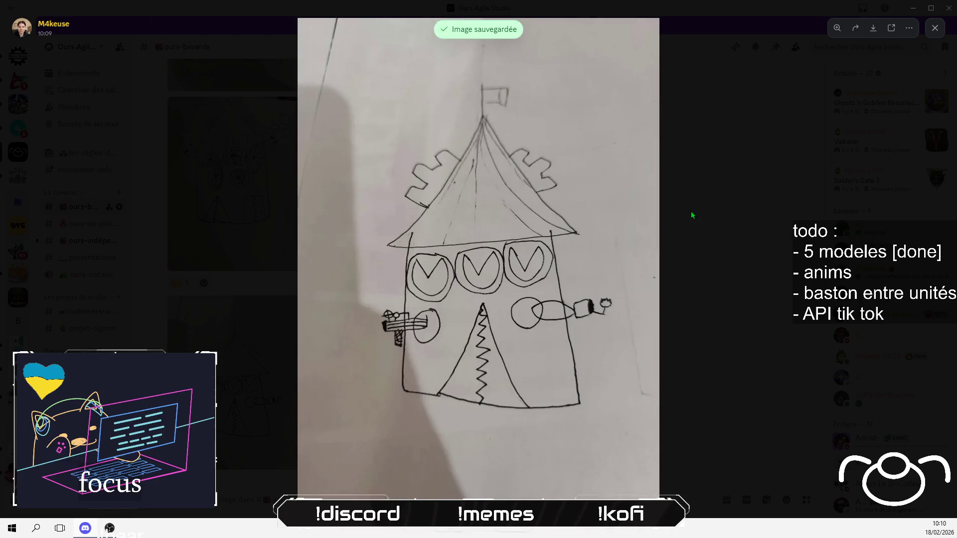
{"action": "left_click", "coordinate": [763, 272]}
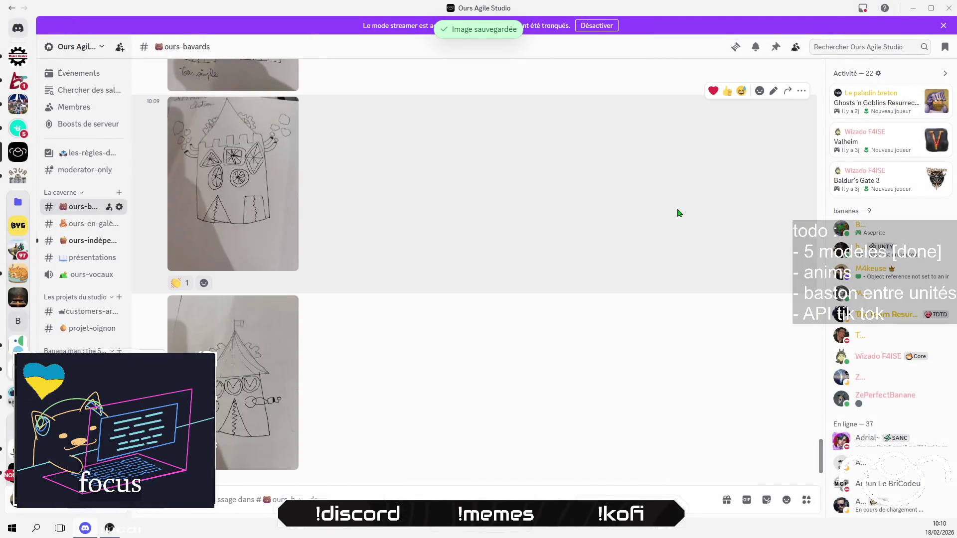
Leave Discord for Unity, then inspect the slime Button and the Screenshot Camera in the Inspector.
{"action": "left_click", "coordinate": [914, 8]}
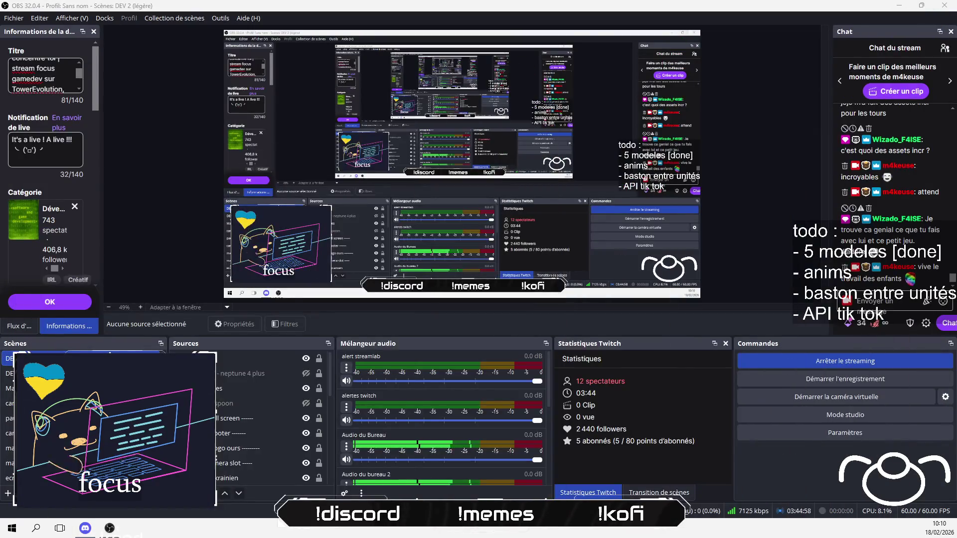
{"action": "key", "text": "alt+Tab"}
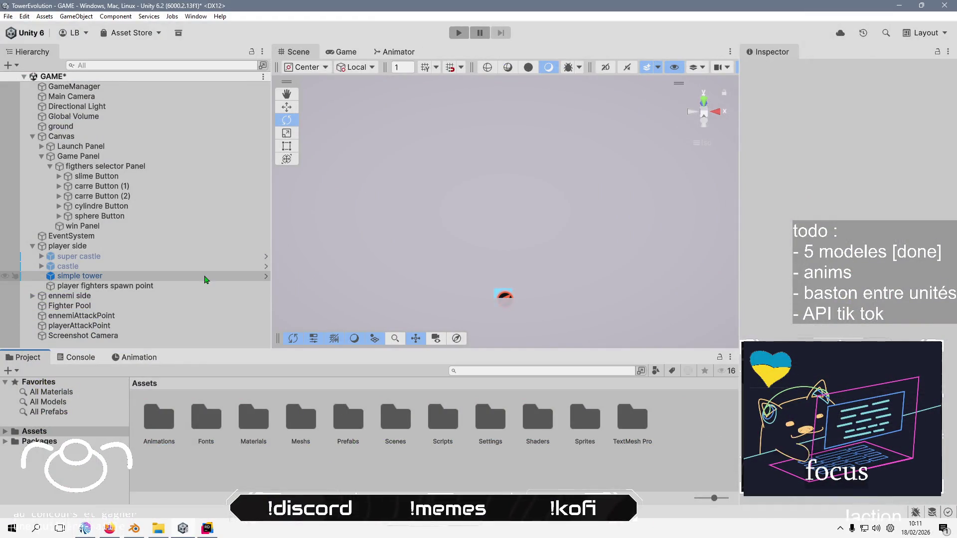
{"action": "left_click", "coordinate": [114, 177]}
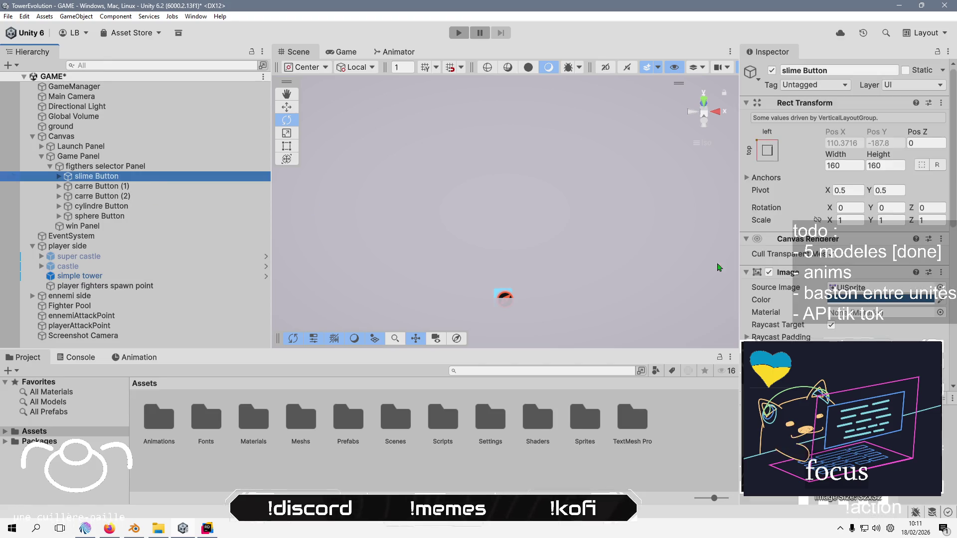
{"action": "left_click", "coordinate": [95, 336]}
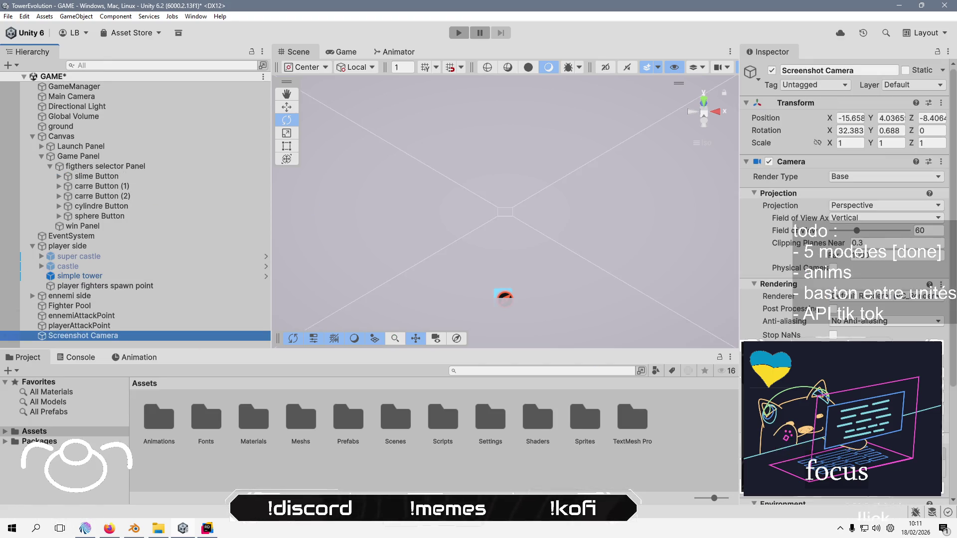
Cancel the 'scree' camera-stack search, leaving the Screenshot Camera's stack without extra cameras.
{"action": "scroll", "coordinate": [847, 199], "scroll_direction": "down", "scroll_amount": 5}
{"action": "left_click", "coordinate": [914, 332]}
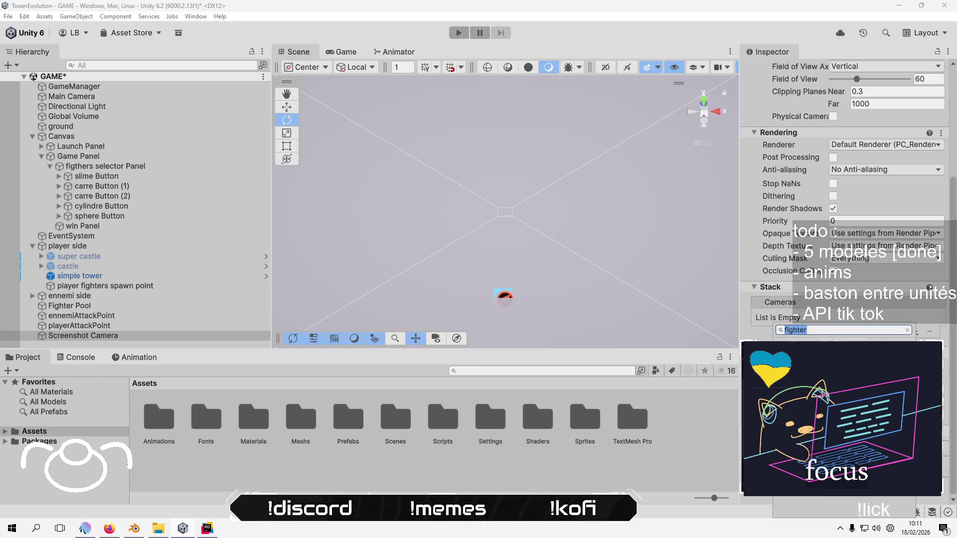
{"action": "type", "text": "scree"}
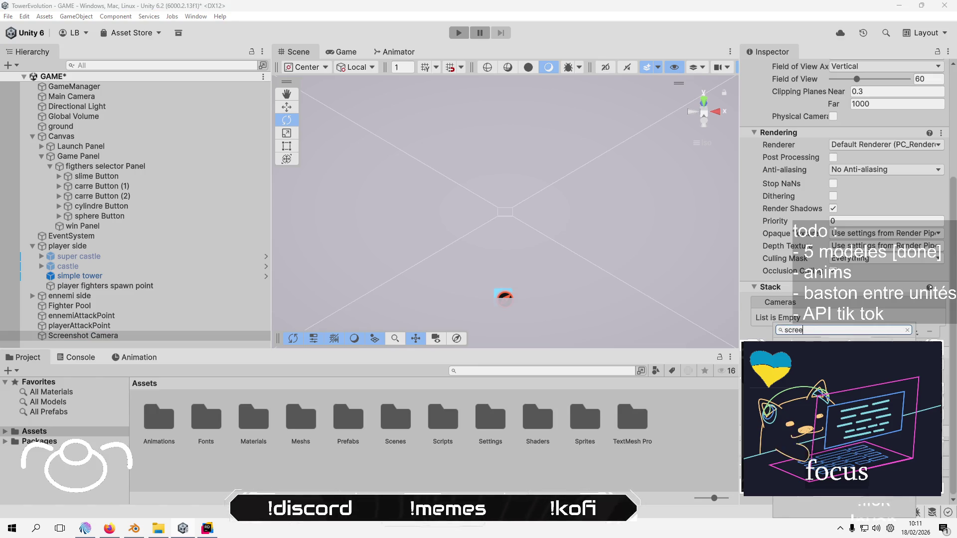
{"action": "key", "text": "Escape"}
Save the GAME scene with Ctrl+S and collapse the Canvas children in the Hierarchy.
{"action": "scroll", "coordinate": [847, 199], "scroll_direction": "down", "scroll_amount": 3}
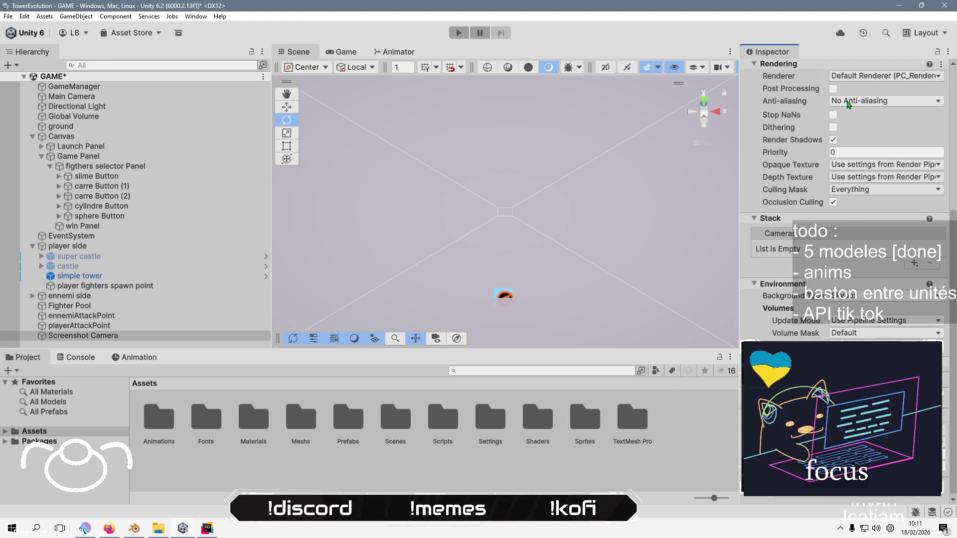
{"action": "scroll", "coordinate": [839, 91], "scroll_direction": "up", "scroll_amount": 5}
{"action": "scroll", "coordinate": [842, 150], "scroll_direction": "down", "scroll_amount": 5}
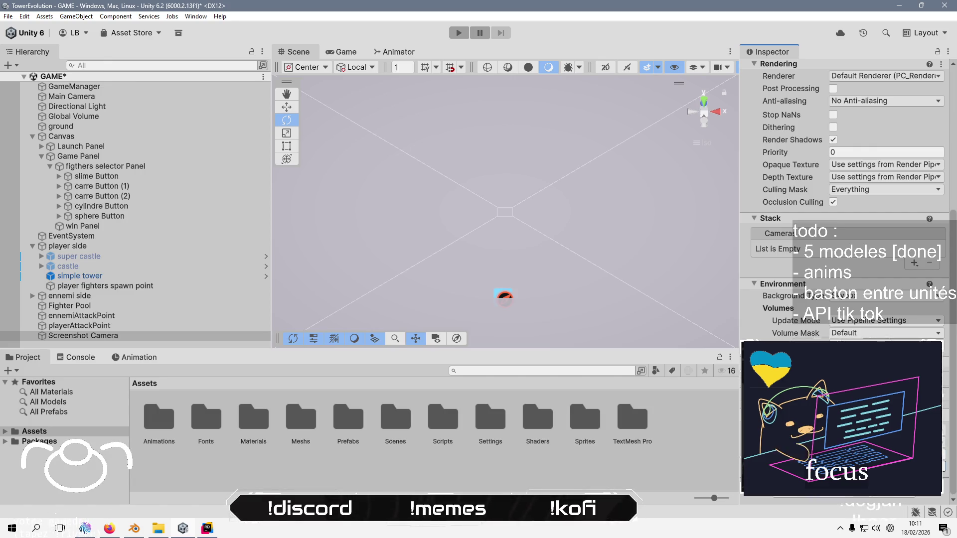
{"action": "key", "text": "ctrl+s"}
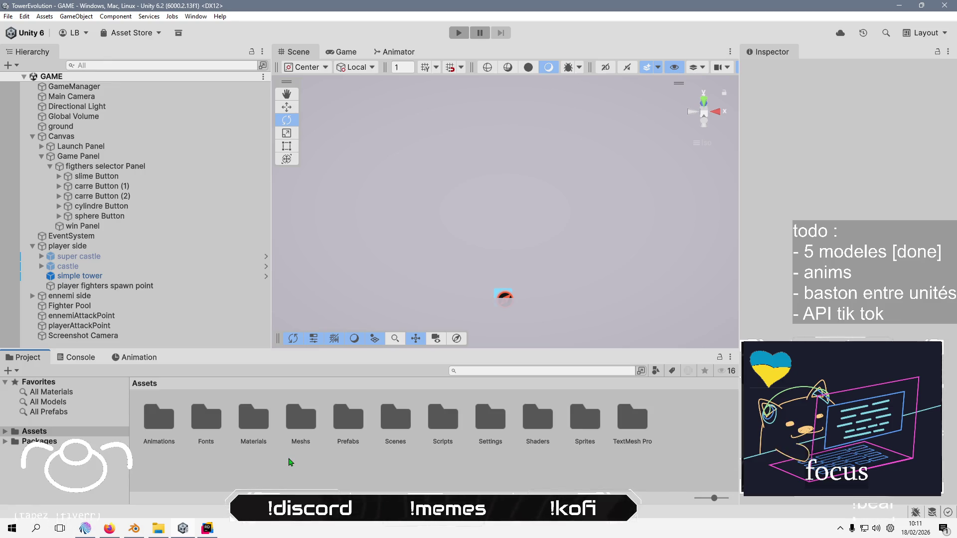
{"action": "left_click", "coordinate": [32, 137]}
Deactivate every Hierarchy object from GameManager down to playerAttackPoint.
{"action": "left_click", "coordinate": [91, 88]}
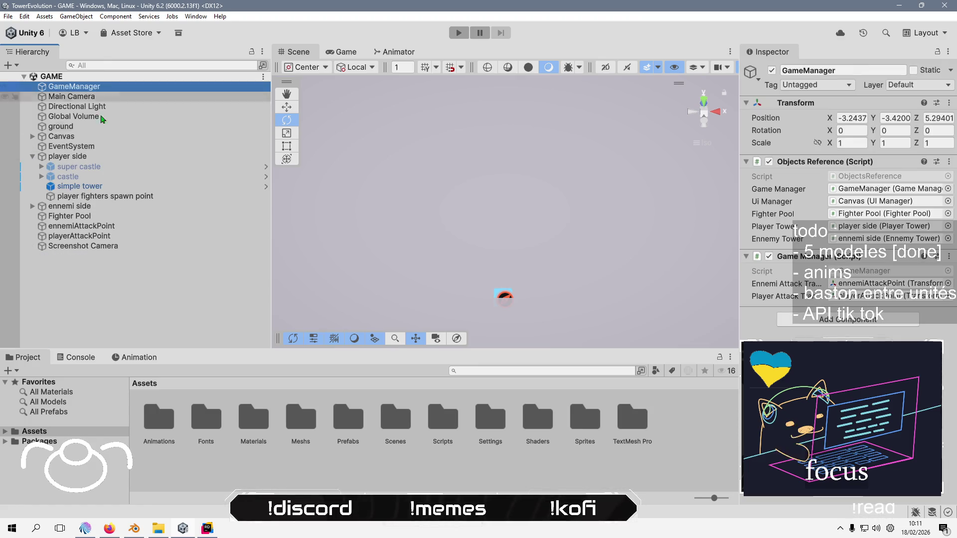
{"action": "left_click", "coordinate": [124, 237], "text": "shift"}
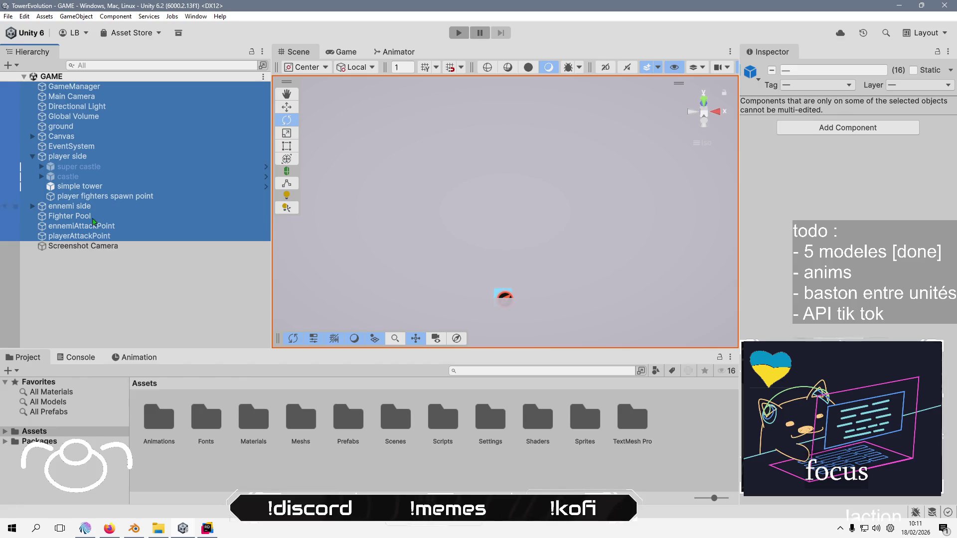
{"action": "left_click", "coordinate": [753, 113]}
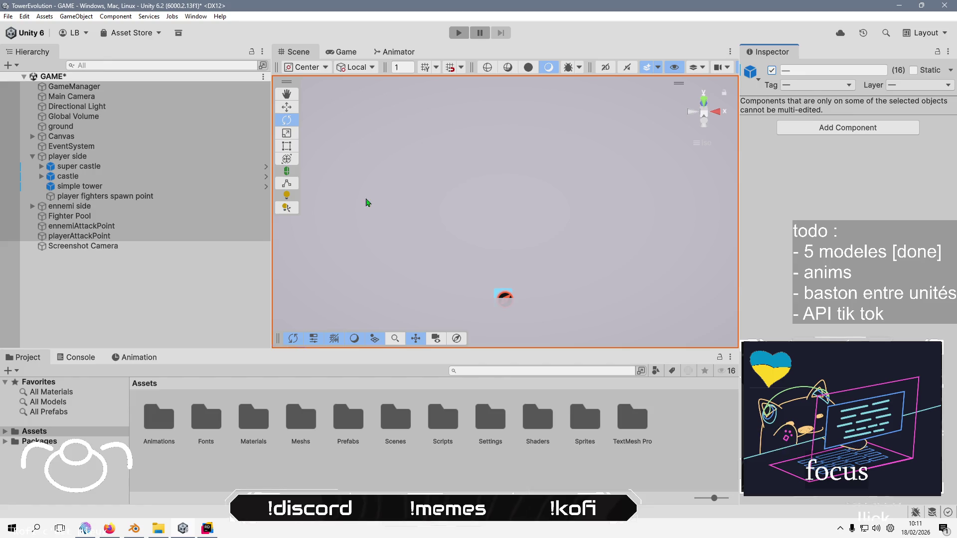
{"action": "left_click", "coordinate": [772, 72]}
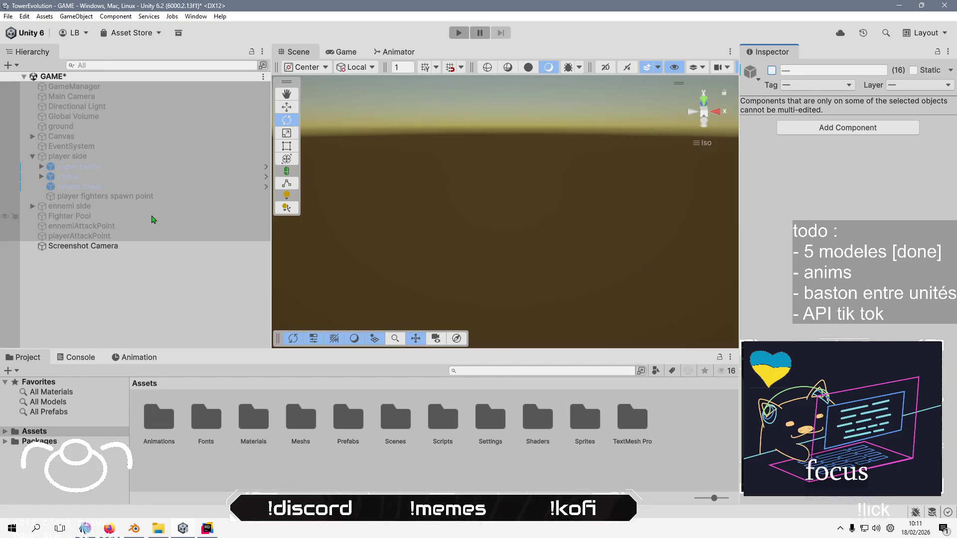
Reactivate the Directional Light, Global Volume and ground, then open the Prefabs folder.
{"action": "left_click", "coordinate": [199, 98]}
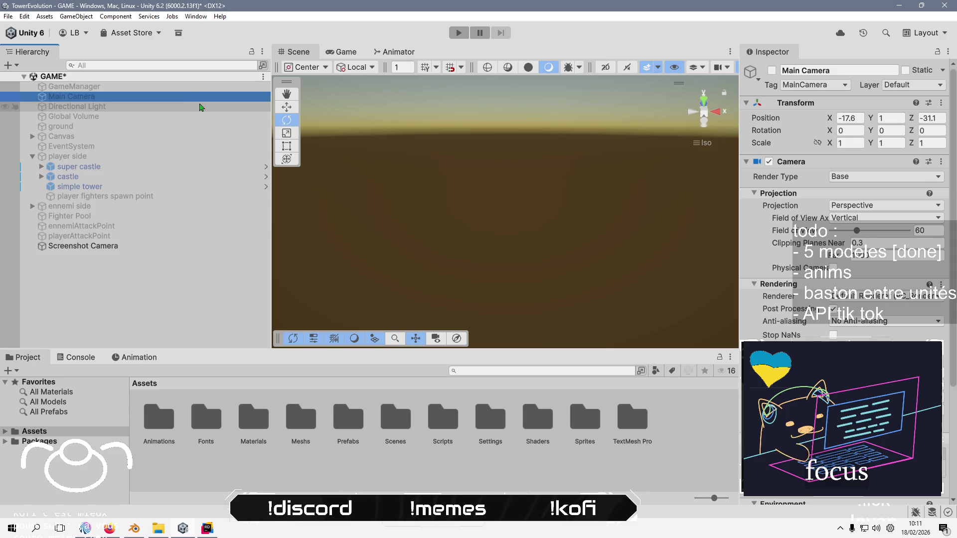
{"action": "left_click", "coordinate": [187, 108]}
{"action": "left_click", "coordinate": [185, 117], "text": "ctrl"}
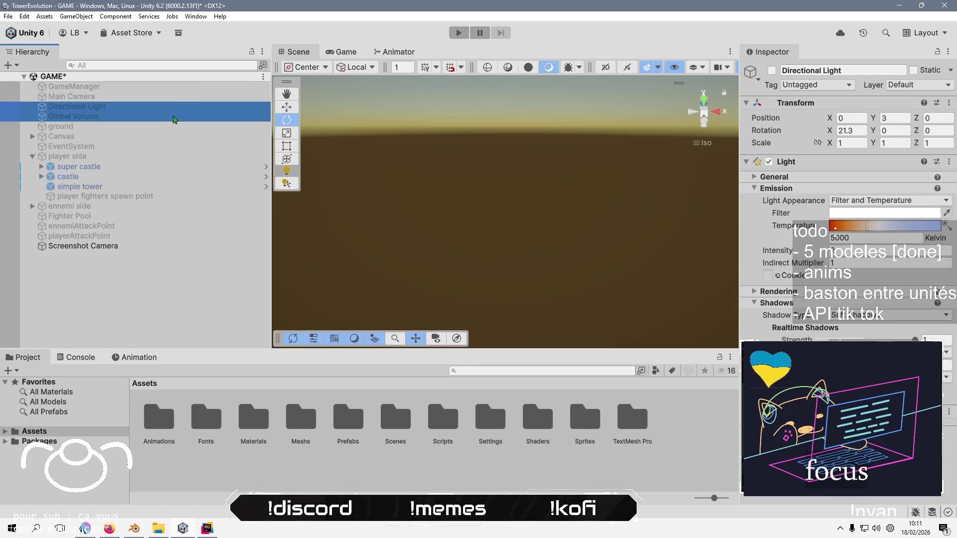
{"action": "left_click", "coordinate": [772, 70]}
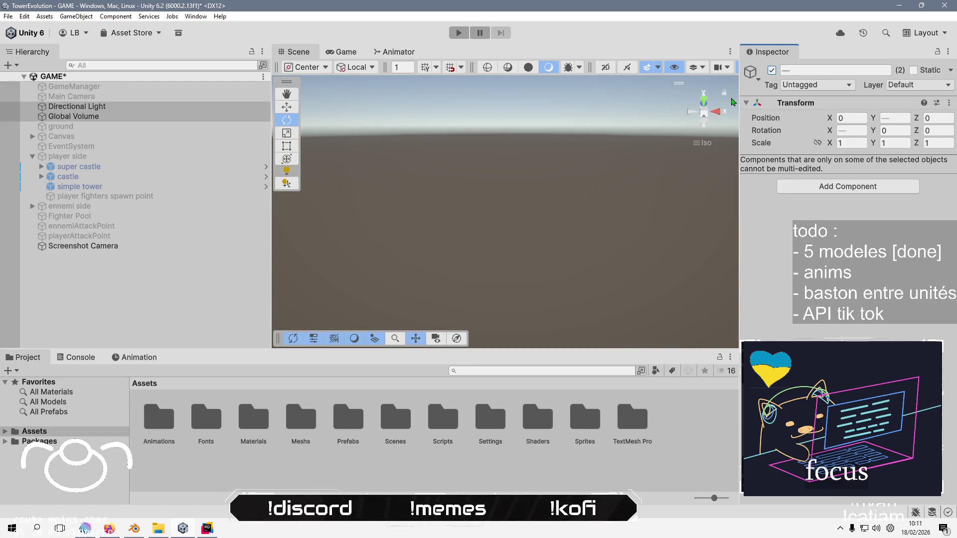
{"action": "left_click", "coordinate": [85, 127]}
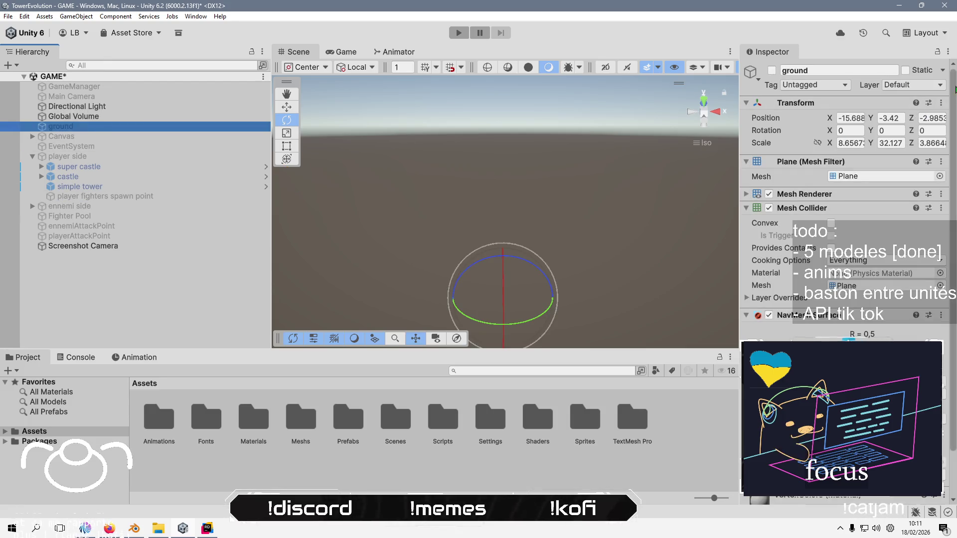
{"action": "left_click", "coordinate": [121, 286]}
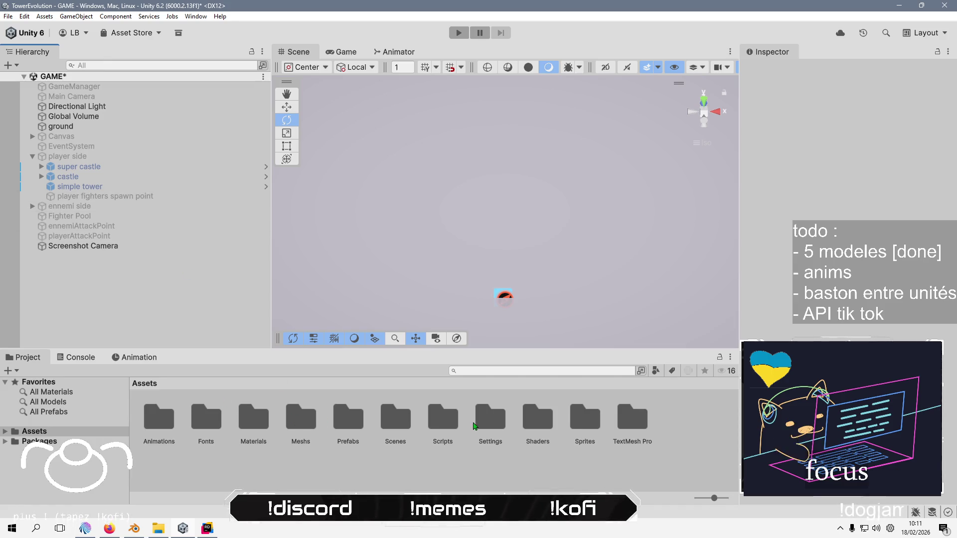
{"action": "double_click", "coordinate": [348, 418]}
Add the slime_blanc prefab from Prefabs/fighters and move the Screenshot Camera to frame it.
{"action": "double_click", "coordinate": [160, 418]}
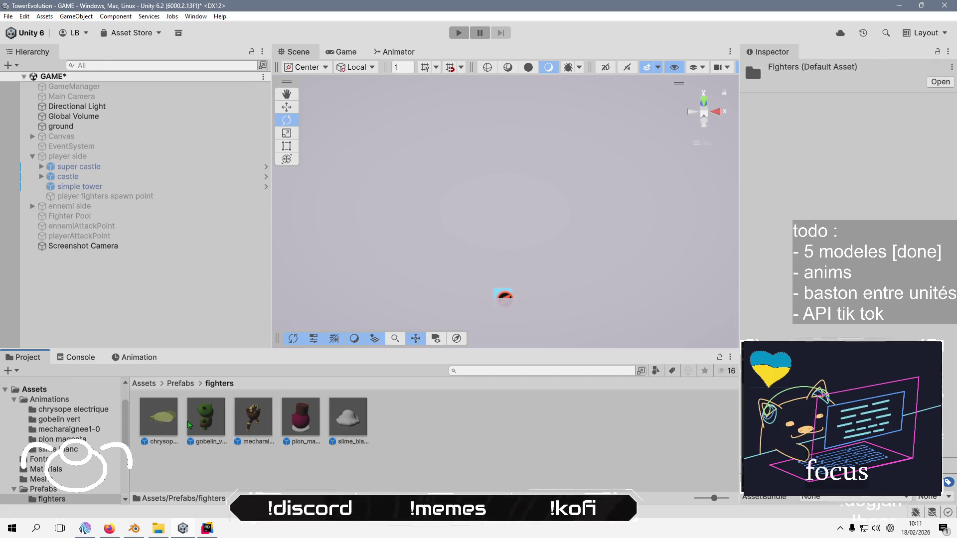
{"action": "left_click_drag", "start_coordinate": [163, 311], "coordinate": [165, 309]}
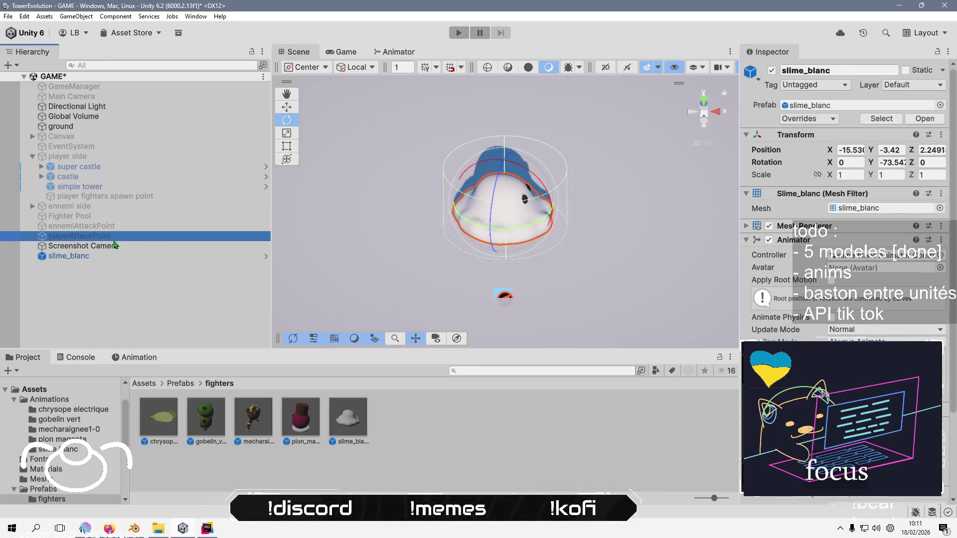
{"action": "left_click", "coordinate": [99, 236]}
{"action": "left_click", "coordinate": [133, 246]}
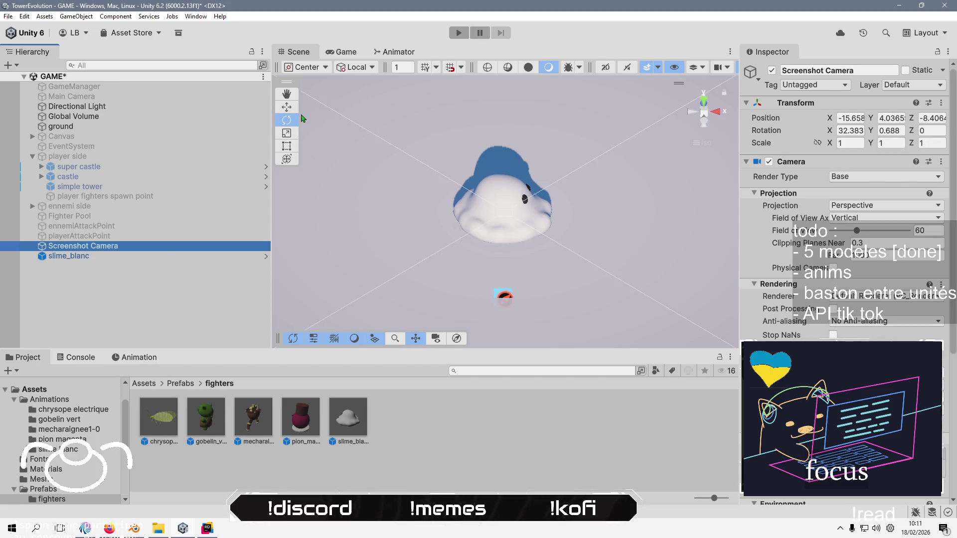
{"action": "left_click", "coordinate": [287, 106]}
{"action": "key", "text": "f"}
{"action": "mouse_move", "coordinate": [580, 193]}
{"action": "left_mouse_down"}
{"action": "mouse_move", "coordinate": [518, 199]}
{"action": "mouse_move", "coordinate": [498, 182]}
{"action": "left_mouse_up"}
{"action": "key", "text": "e"}
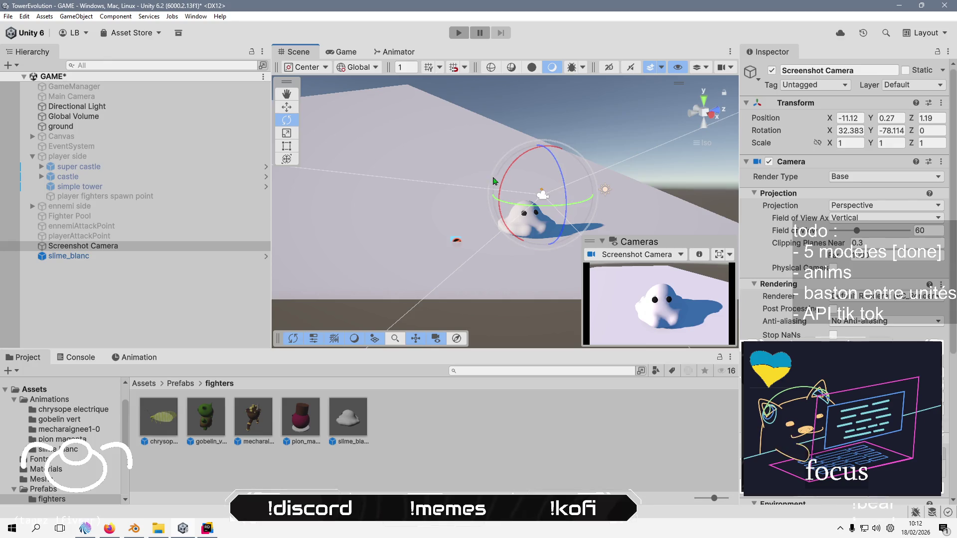
{"action": "left_click", "coordinate": [287, 106]}
{"action": "left_click_drag", "start_coordinate": [543, 148], "coordinate": [543, 155]}
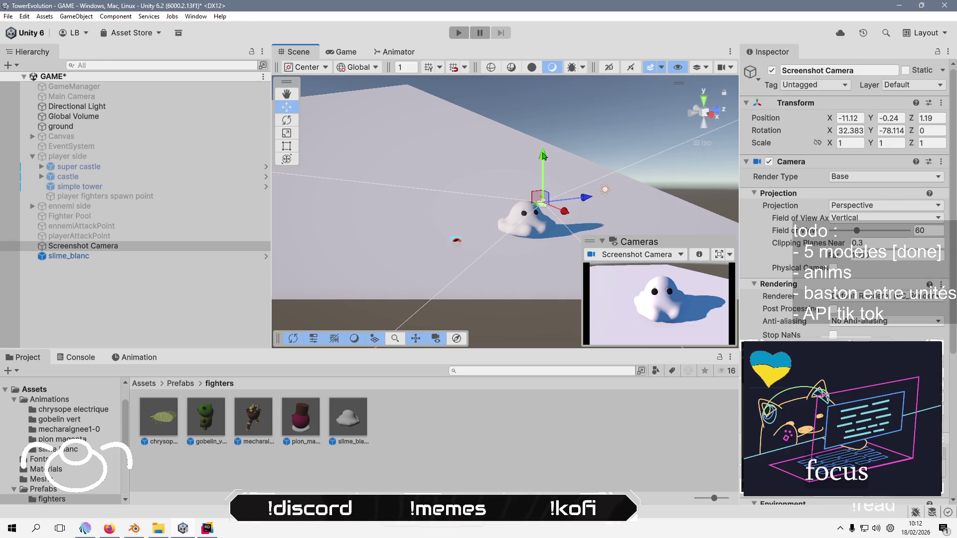
{"action": "left_click", "coordinate": [538, 230], "text": "shift"}
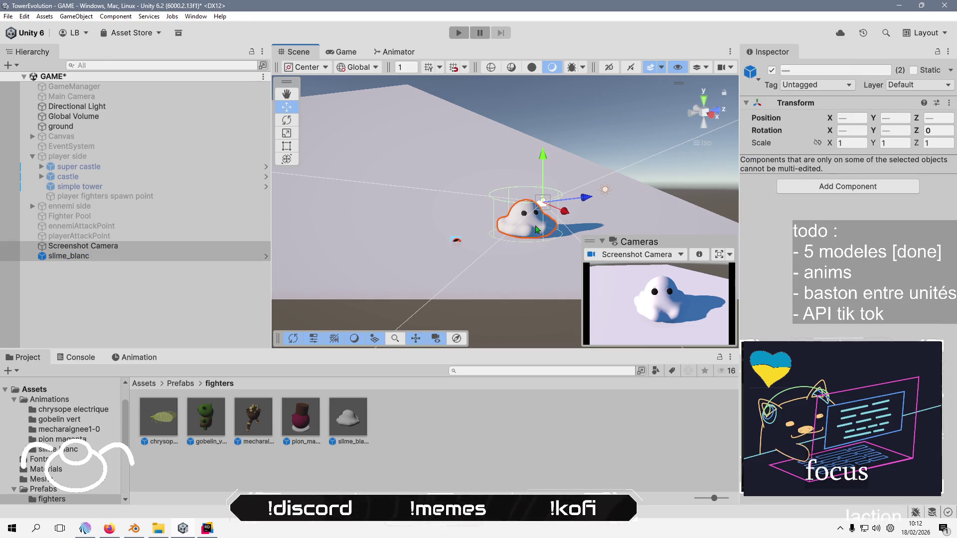
{"action": "left_click_drag", "start_coordinate": [564, 213], "coordinate": [497, 208]}
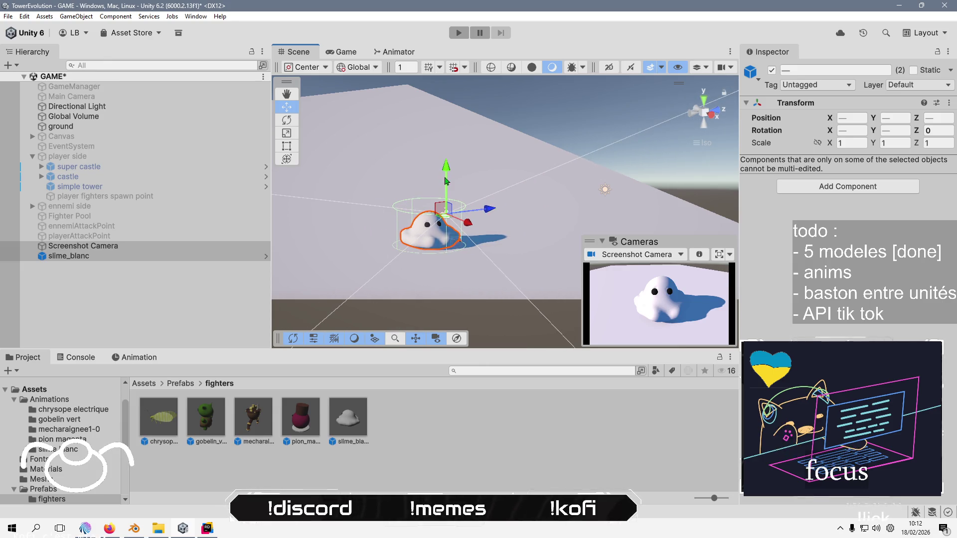
Scale the ground plane up many times over and duplicate the Directional Light.
{"action": "left_click", "coordinate": [369, 133]}
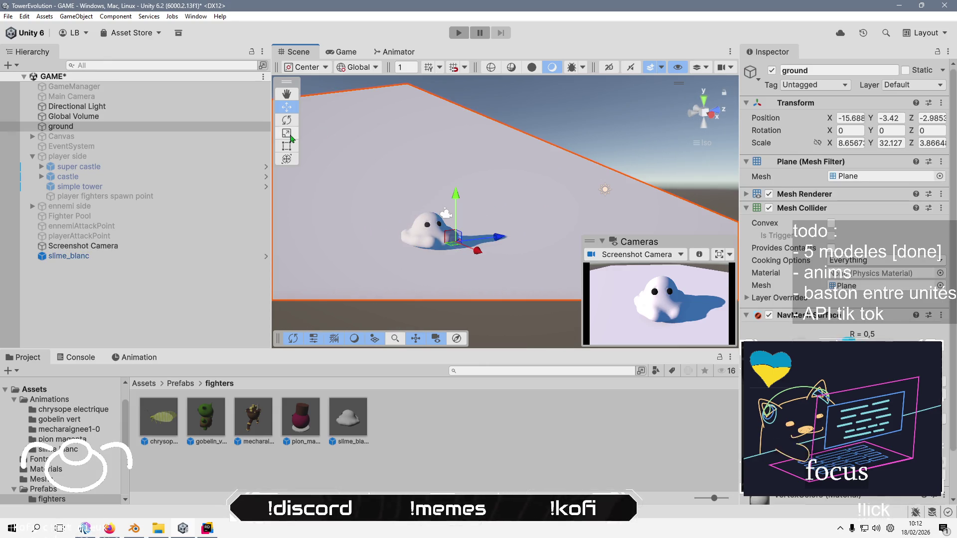
{"action": "key", "text": "r"}
{"action": "mouse_move", "coordinate": [457, 245]}
{"action": "left_mouse_down"}
{"action": "mouse_move", "coordinate": [578, 99]}
{"action": "mouse_move", "coordinate": [605, 192]}
{"action": "mouse_move", "coordinate": [583, 245]}
{"action": "left_mouse_up"}
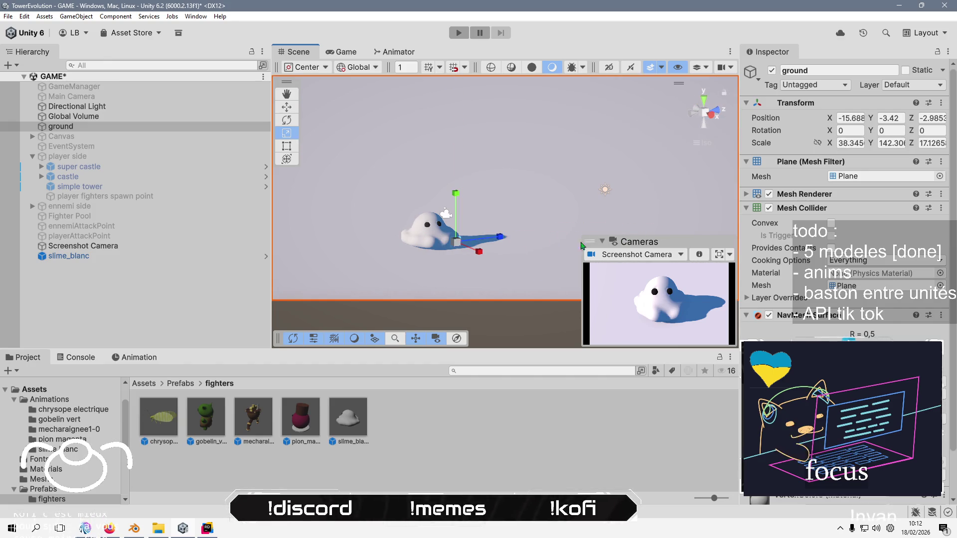
{"action": "left_click", "coordinate": [137, 296]}
{"action": "left_click", "coordinate": [141, 112]}
{"action": "left_click_drag", "start_coordinate": [449, 219], "coordinate": [423, 211]}
{"action": "key", "text": "ctrl+d"}
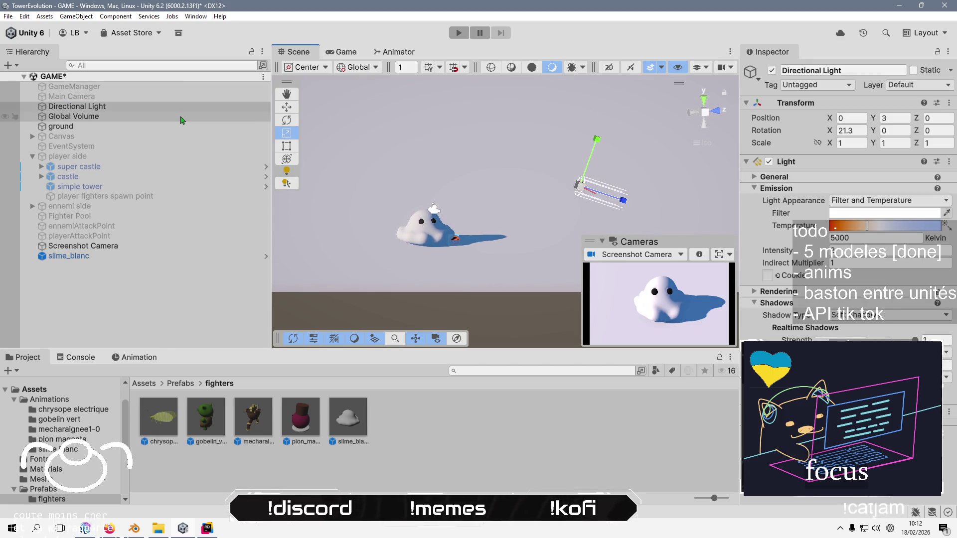
Rotate the duplicated light and adjust the Intensity of both directional lights.
{"action": "key", "text": "e"}
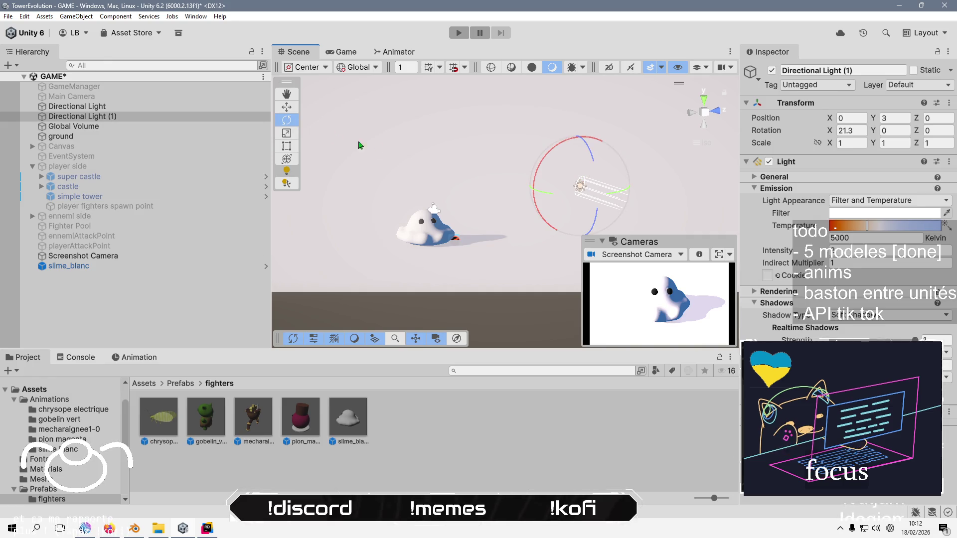
{"action": "mouse_move", "coordinate": [551, 199]}
{"action": "left_mouse_down"}
{"action": "mouse_move", "coordinate": [342, 156]}
{"action": "mouse_move", "coordinate": [192, 103]}
{"action": "mouse_move", "coordinate": [210, 108]}
{"action": "left_mouse_up"}
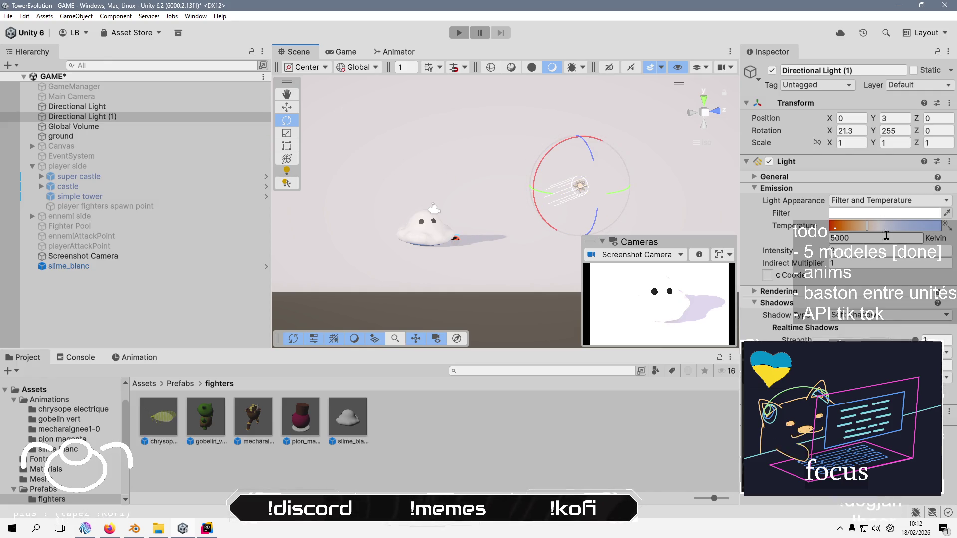
{"action": "left_click", "coordinate": [835, 241]}
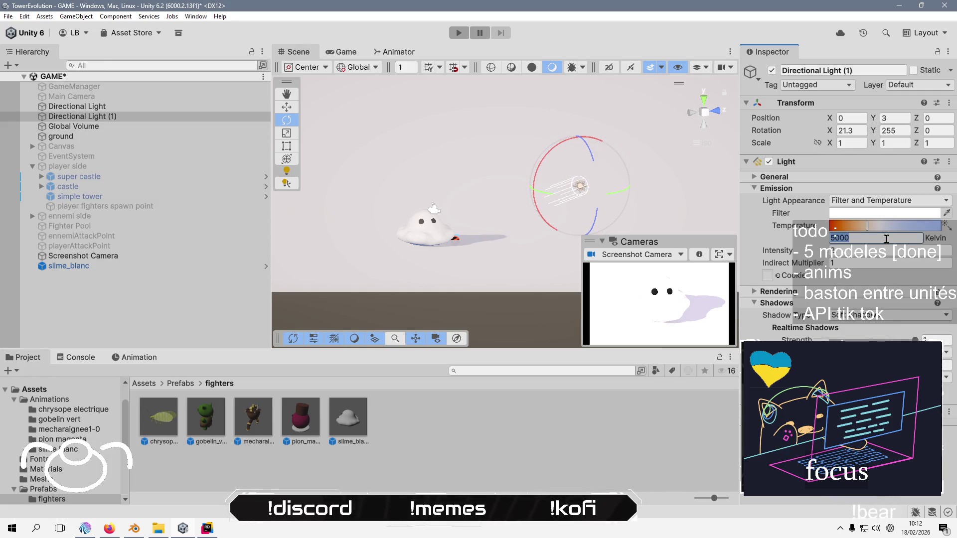
{"action": "left_click", "coordinate": [834, 250]}
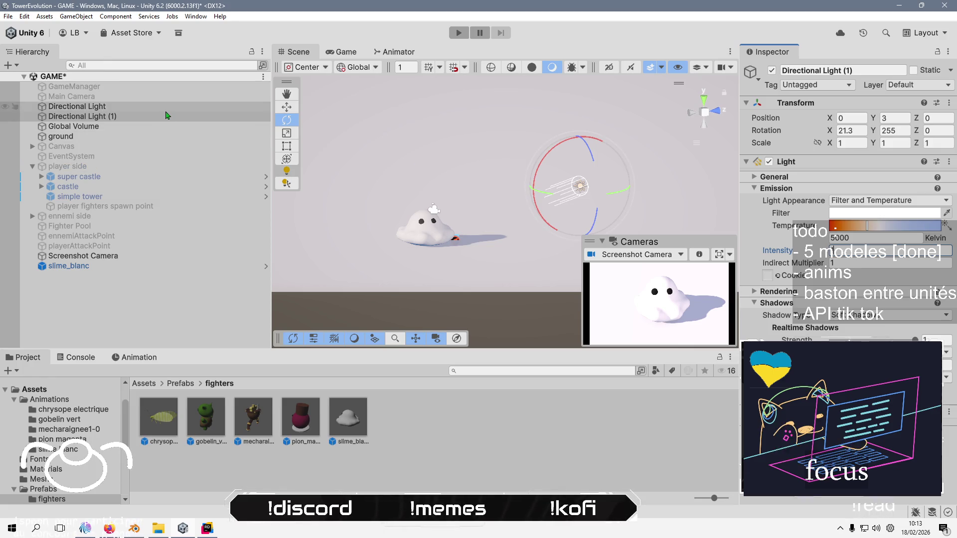
{"action": "left_click", "coordinate": [77, 106]}
{"action": "left_click", "coordinate": [876, 250]}
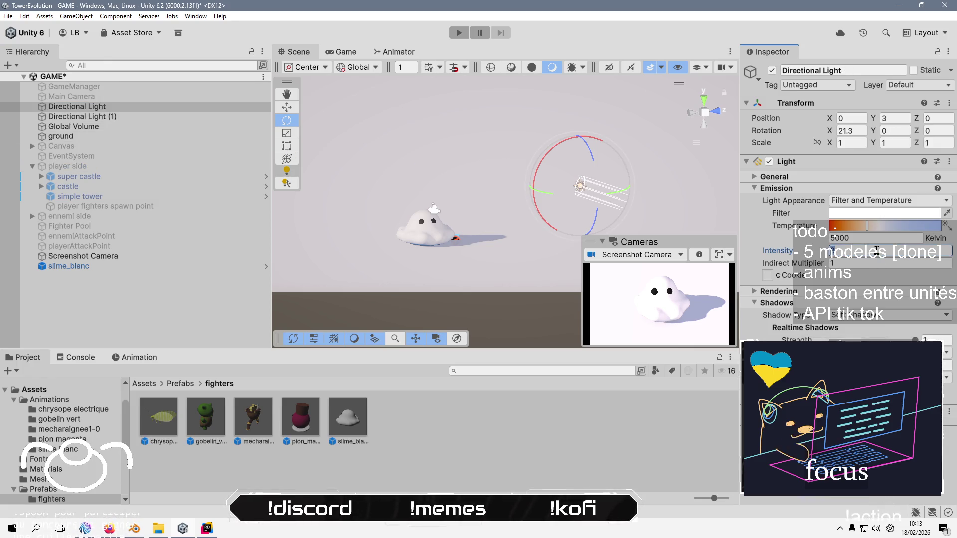
{"action": "left_click", "coordinate": [593, 269]}
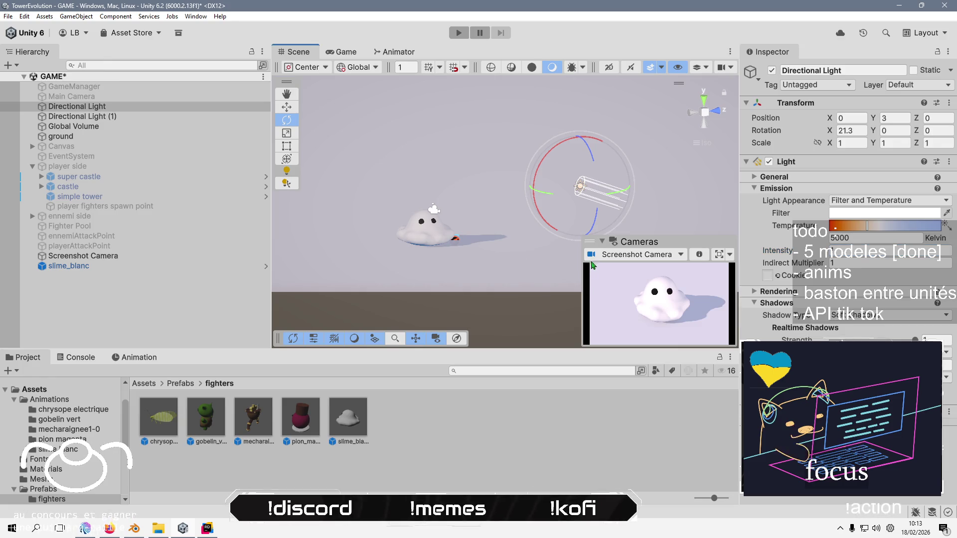
Enable Contribute Global Illumination in the ground's Mesh Renderer and orbit the view around the slime.
{"action": "left_click", "coordinate": [390, 290]}
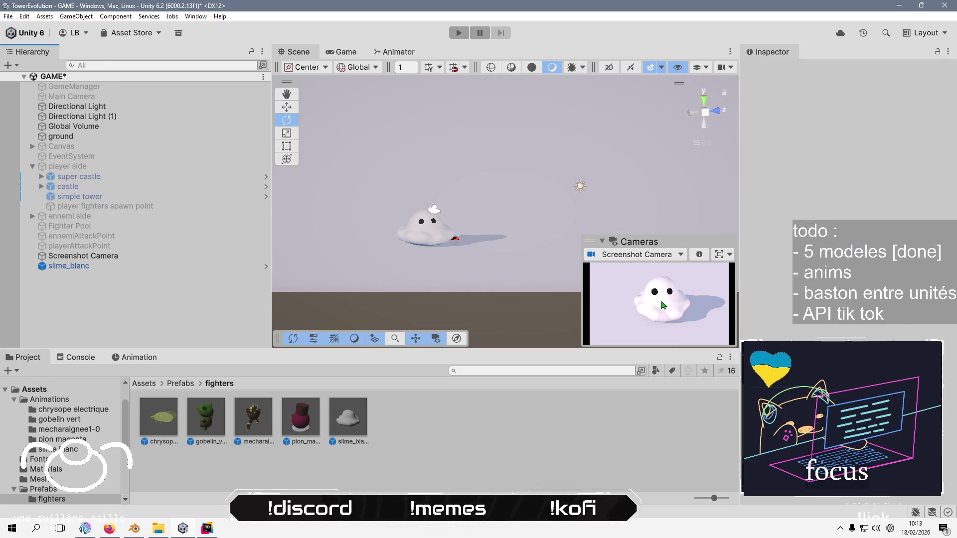
{"action": "left_click", "coordinate": [502, 278]}
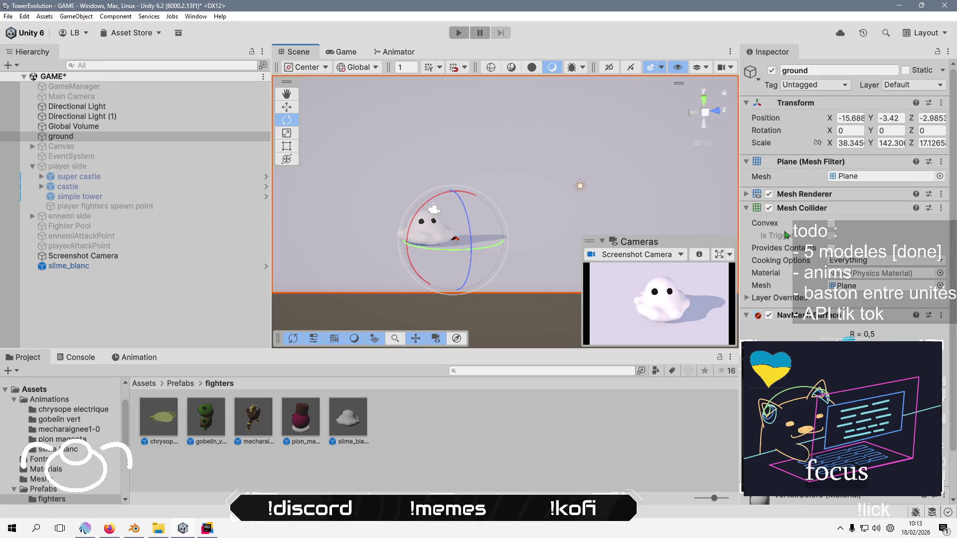
{"action": "left_click", "coordinate": [754, 196]}
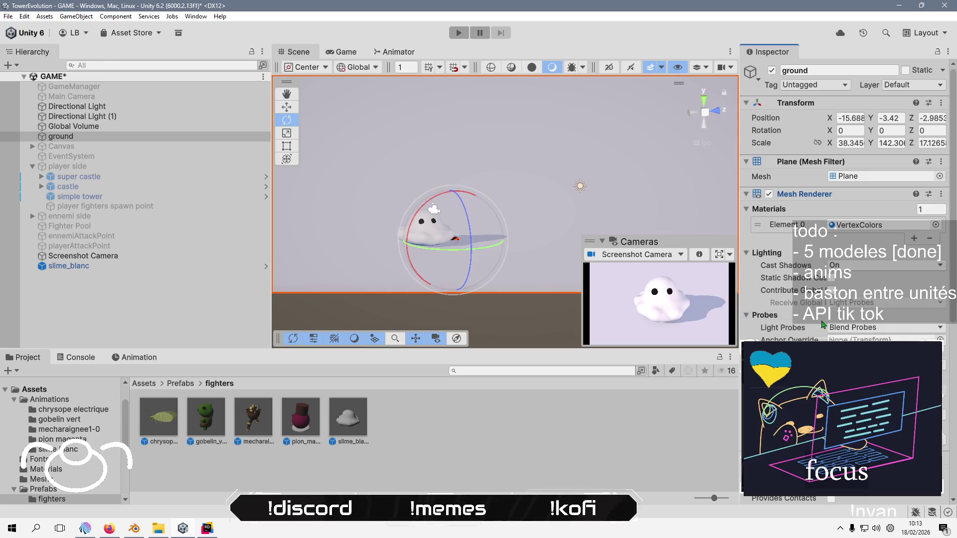
{"action": "left_click", "coordinate": [832, 290]}
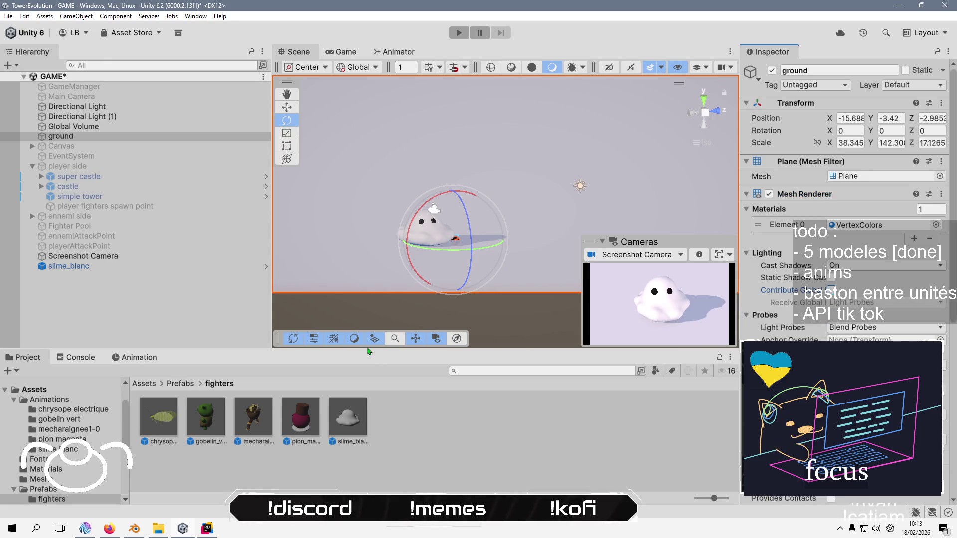
{"action": "left_click", "coordinate": [205, 309]}
{"action": "left_click_drag", "start_coordinate": [374, 294], "coordinate": [373, 298]}
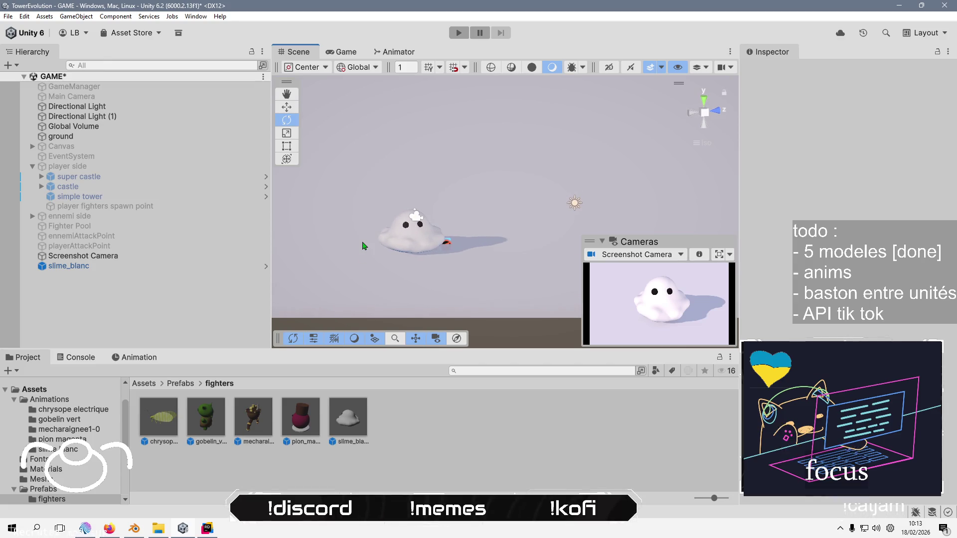
{"action": "left_click", "coordinate": [122, 256]}
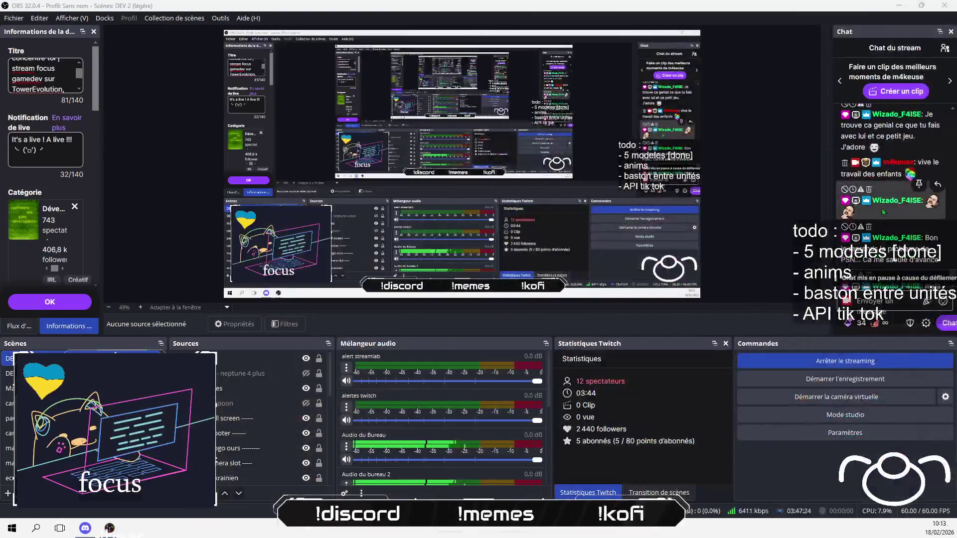
Send a 'courage' encouragement message addressed to the streamer in the stream chat.
{"action": "scroll", "coordinate": [918, 238], "scroll_direction": "down", "scroll_amount": 2}
{"action": "scroll", "coordinate": [878, 223], "scroll_direction": "down", "scroll_amount": 3}
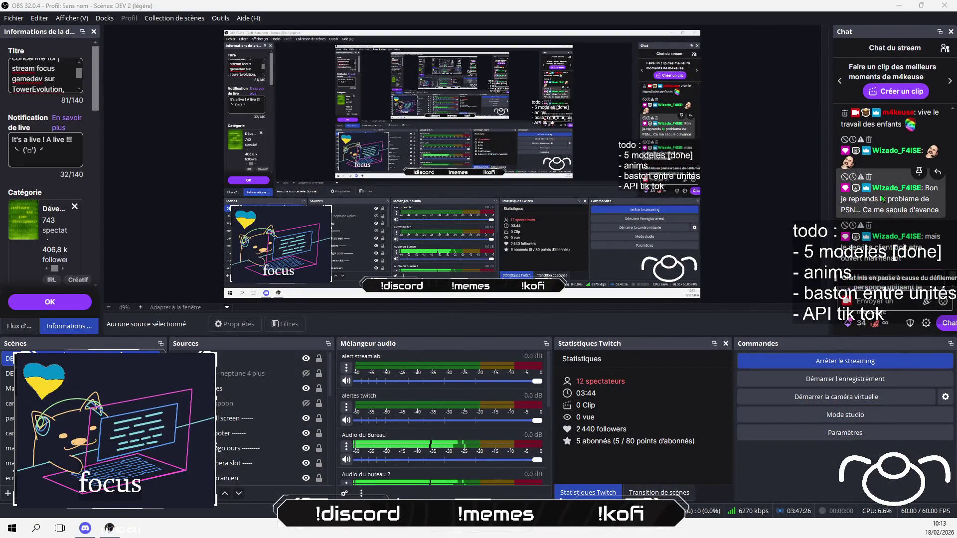
{"action": "left_click", "coordinate": [878, 302]}
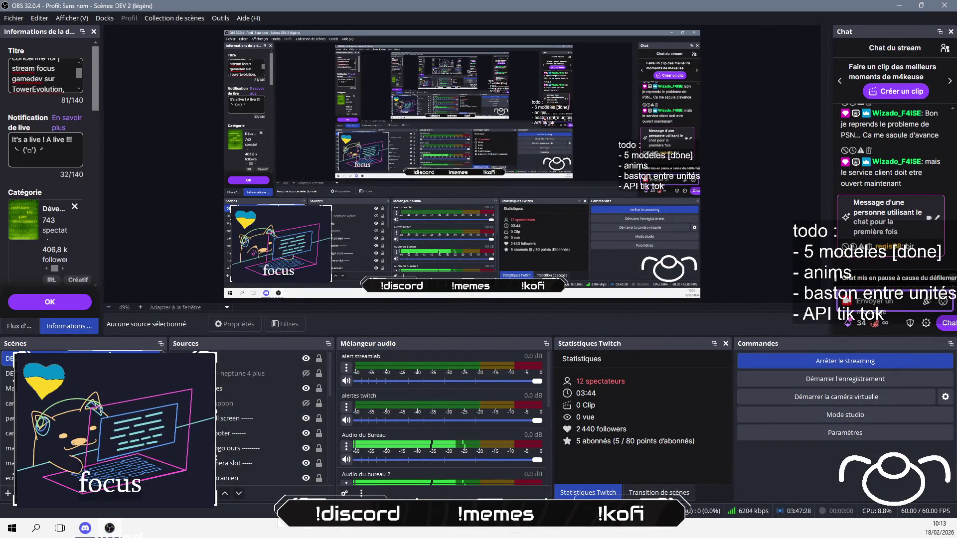
{"action": "type", "text": "courage Wizado !"}
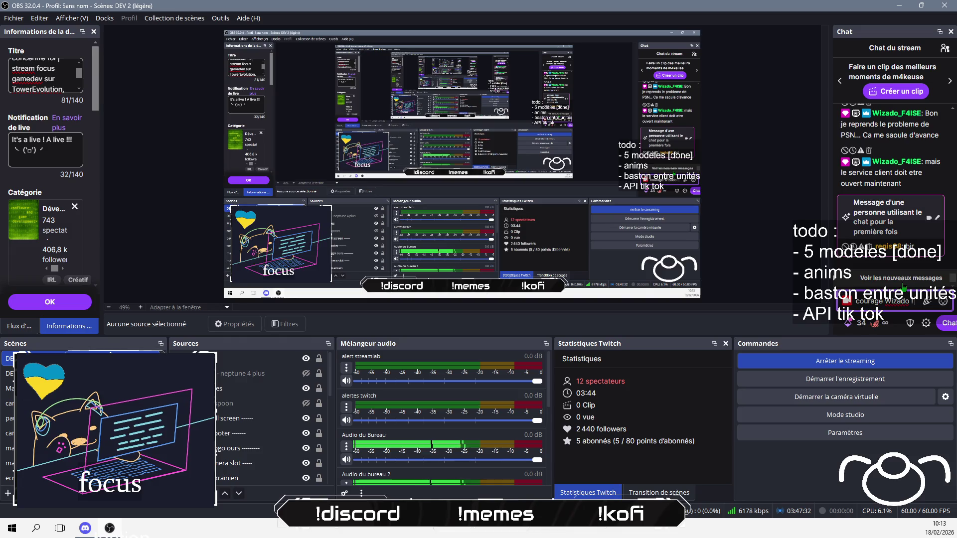
{"action": "key", "text": "Return"}
Send a 'salut' greeting addressed to a chat viewer.
{"action": "left_click", "coordinate": [903, 282]}
{"action": "type", "text": "salut regis !"}
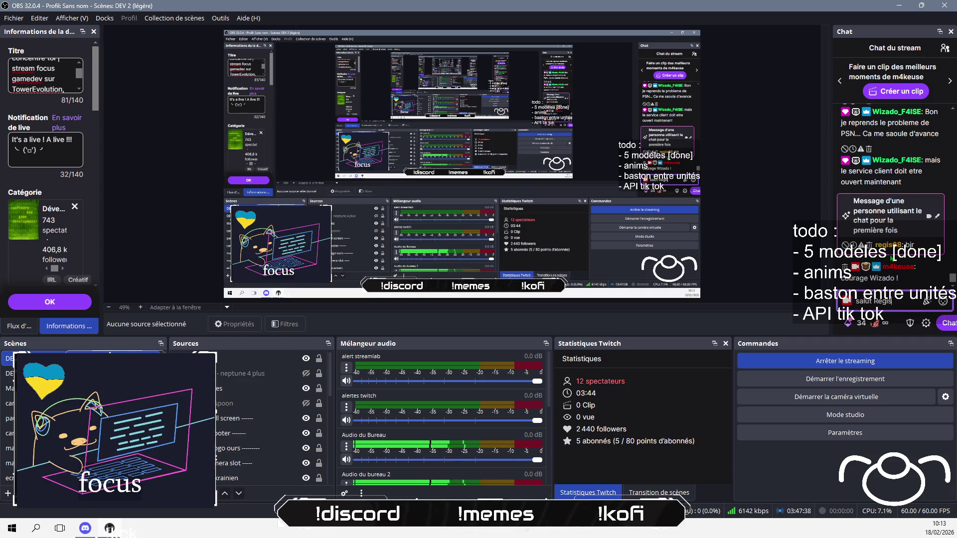
{"action": "key", "text": "Return"}
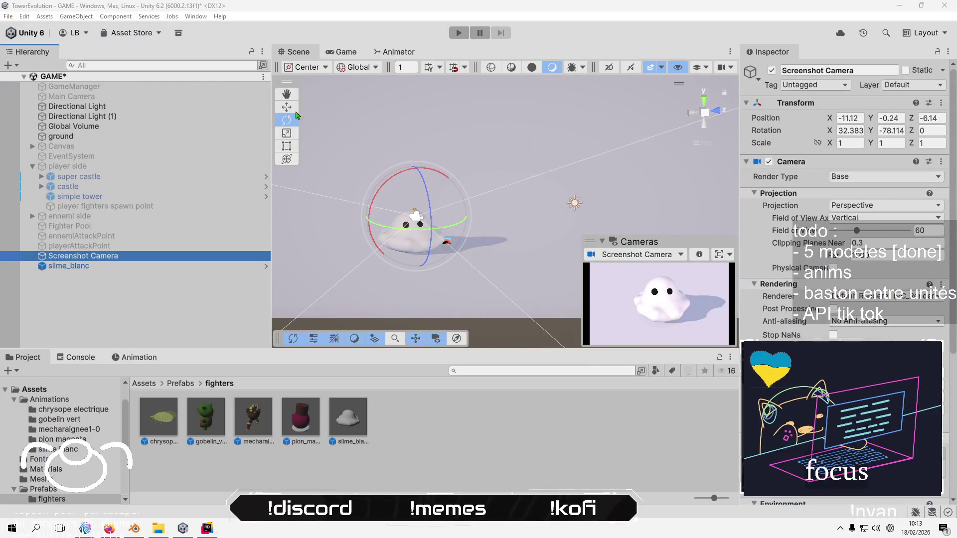
Nudge the Screenshot Camera slightly along X and Z with the Move tool.
{"action": "left_click", "coordinate": [287, 107]}
{"action": "left_click_drag", "start_coordinate": [432, 234], "coordinate": [420, 178]}
{"action": "left_click_drag", "start_coordinate": [457, 219], "coordinate": [449, 228]}
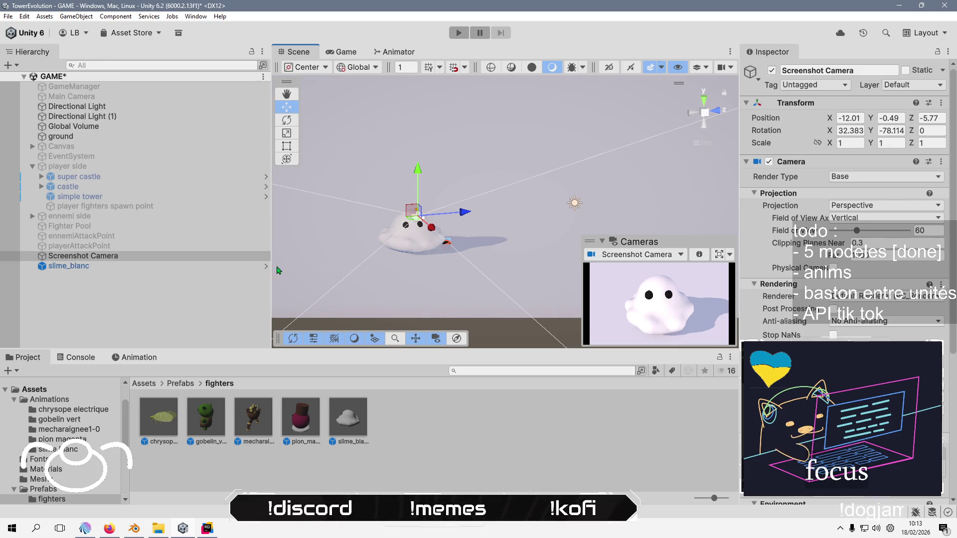
{"action": "left_click", "coordinate": [222, 280]}
Set slime_blanc's Cast Shadows to Off.
{"action": "left_click", "coordinate": [164, 266]}
{"action": "left_click", "coordinate": [838, 298]}
{"action": "left_click", "coordinate": [893, 305]}
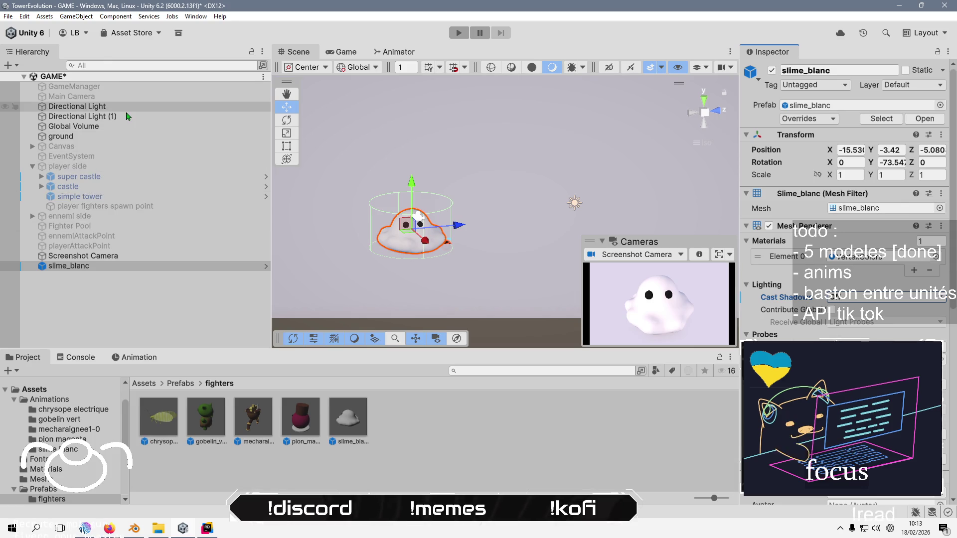
{"action": "left_click", "coordinate": [80, 136]}
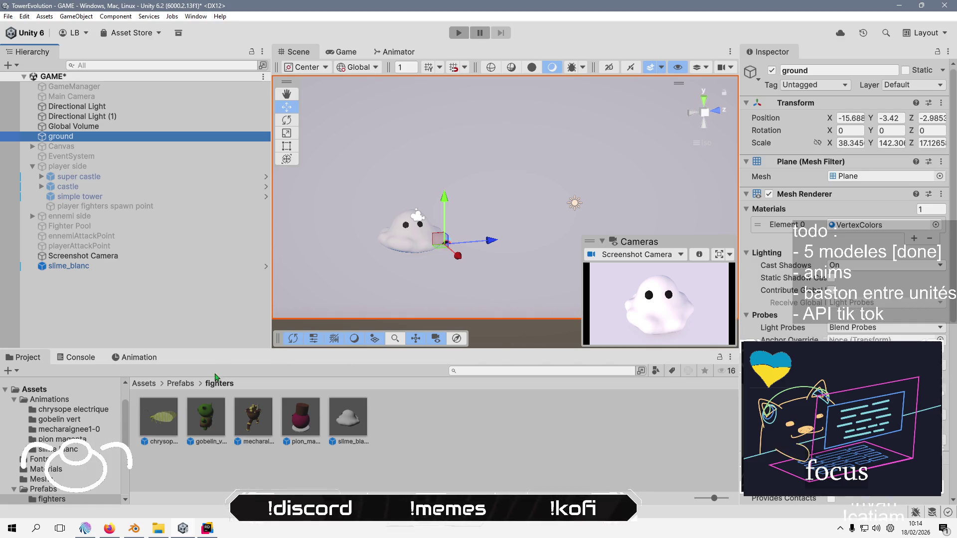
Open Assets/Materials and bring up its Create menu for a new material.
{"action": "left_click", "coordinate": [143, 383]}
{"action": "left_click", "coordinate": [269, 421]}
{"action": "double_click", "coordinate": [269, 421]}
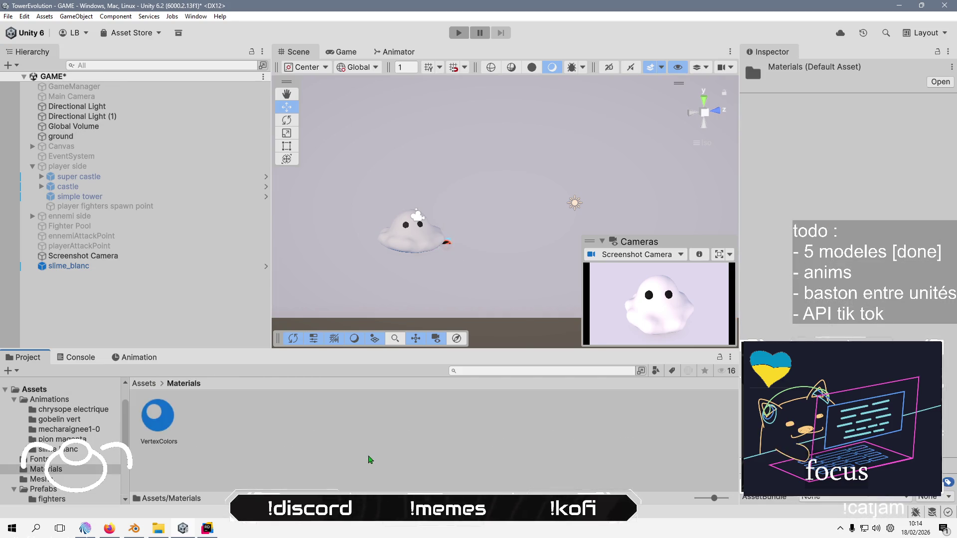
{"action": "right_click", "coordinate": [369, 455]}
{"action": "key", "text": "Down"}
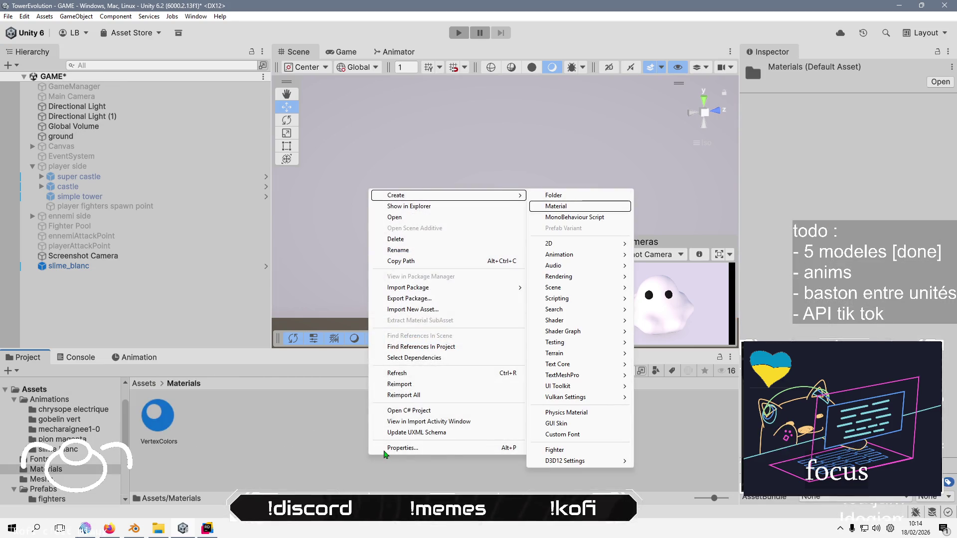
Create a material named green with a fully saturated bright green Base Map colour.
{"action": "key", "text": "Return"}
{"action": "type", "text": "green"}
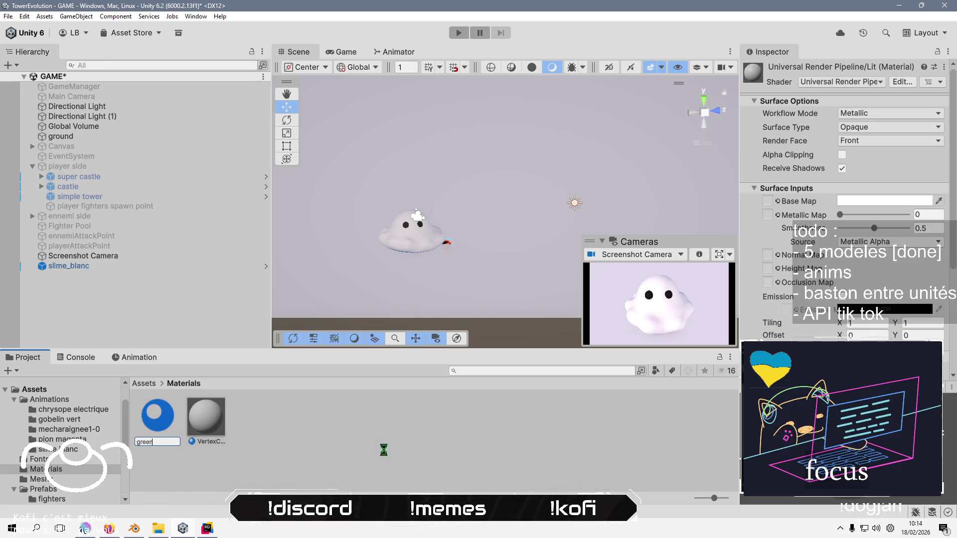
{"action": "key", "text": "Return"}
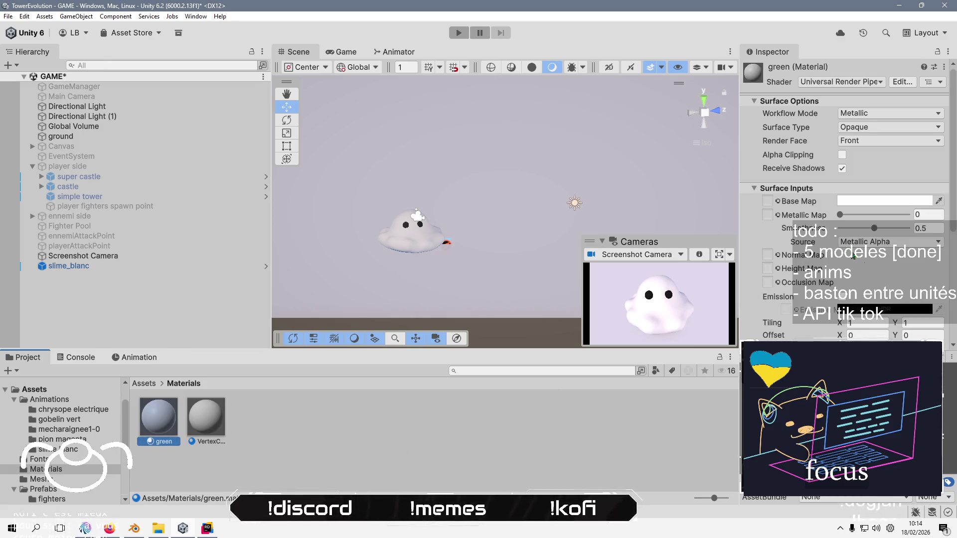
{"action": "left_click", "coordinate": [892, 201]}
{"action": "mouse_move", "coordinate": [948, 220]}
{"action": "left_mouse_down"}
{"action": "mouse_move", "coordinate": [865, 152]}
{"action": "mouse_move", "coordinate": [844, 167]}
{"action": "left_mouse_up"}
{"action": "left_click", "coordinate": [916, 179]}
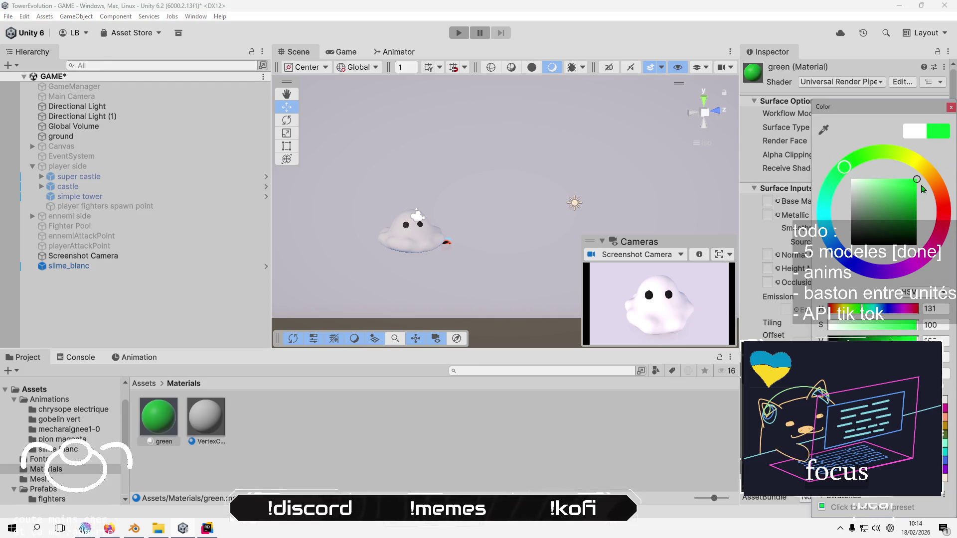
Apply green to the ground, switch it to Specular workflow, disable Receive Shadows, Smoothness 0.
{"action": "left_click_drag", "start_coordinate": [158, 416], "coordinate": [346, 265]}
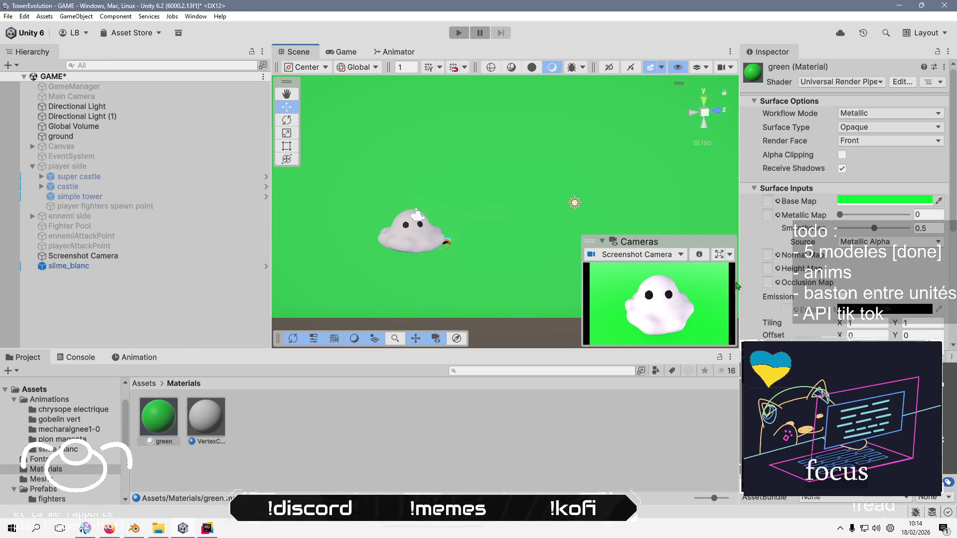
{"action": "left_click", "coordinate": [886, 114]}
{"action": "left_click", "coordinate": [877, 128]}
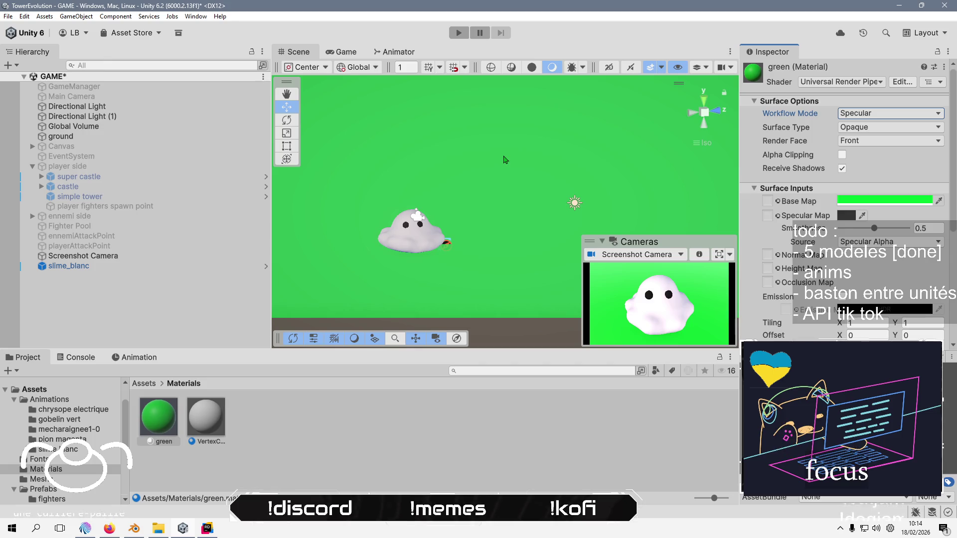
{"action": "left_click", "coordinate": [844, 170]}
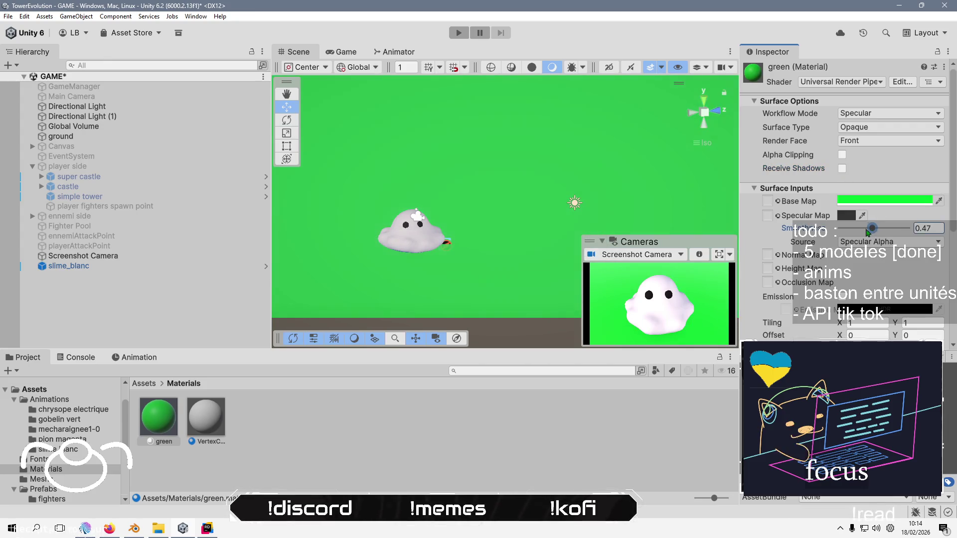
{"action": "left_click_drag", "start_coordinate": [881, 229], "coordinate": [847, 231]}
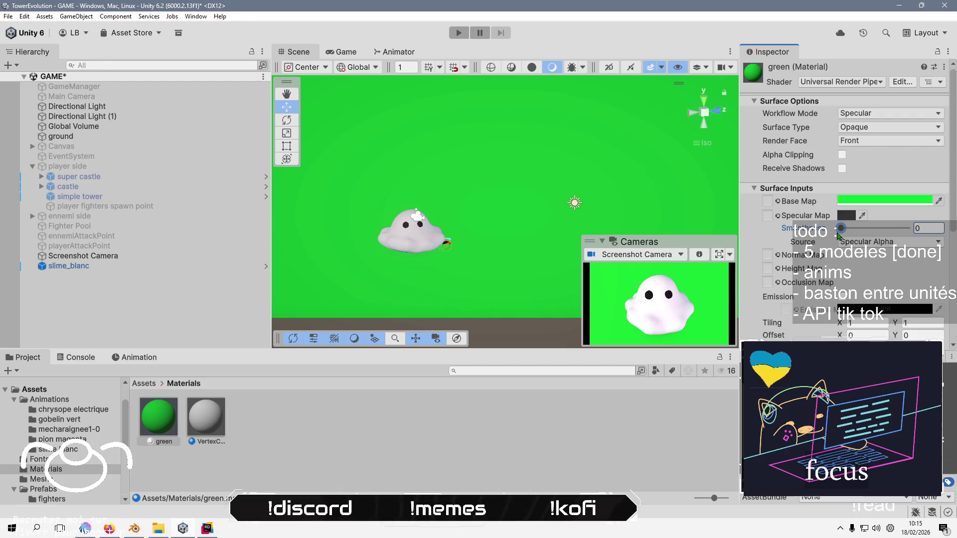
{"action": "scroll", "coordinate": [785, 201], "scroll_direction": "down", "scroll_amount": 3}
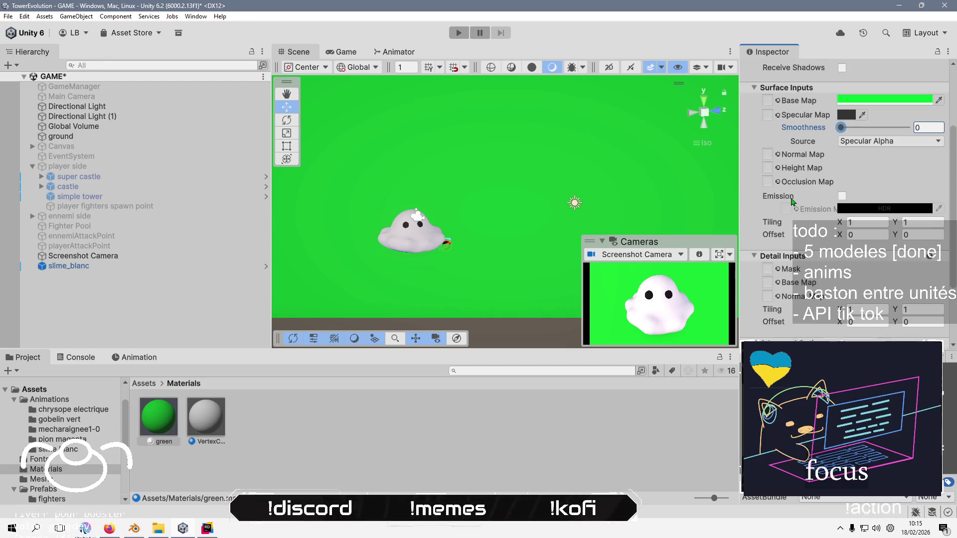
{"action": "scroll", "coordinate": [792, 201], "scroll_direction": "down", "scroll_amount": 2}
{"action": "scroll", "coordinate": [793, 202], "scroll_direction": "up", "scroll_amount": 3}
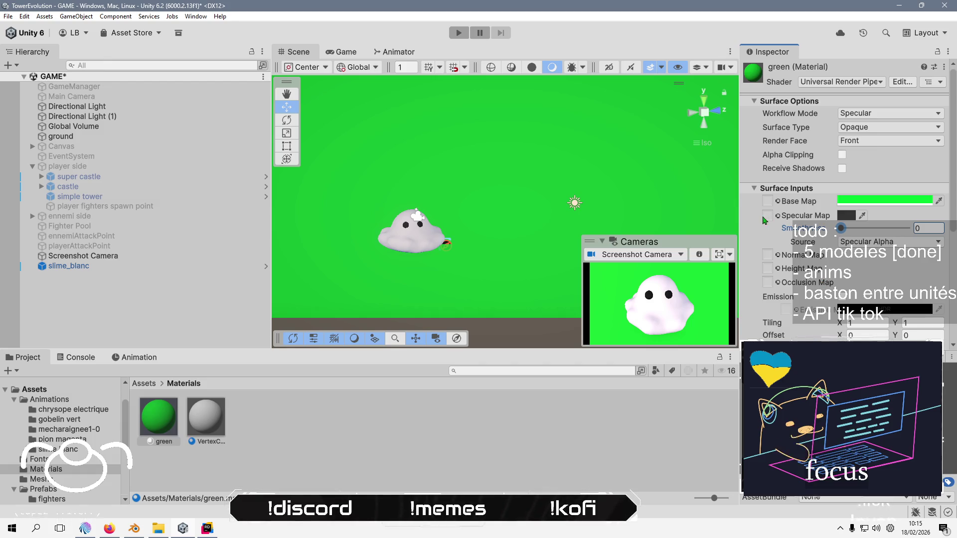
{"action": "scroll", "coordinate": [754, 224], "scroll_direction": "down", "scroll_amount": 3}
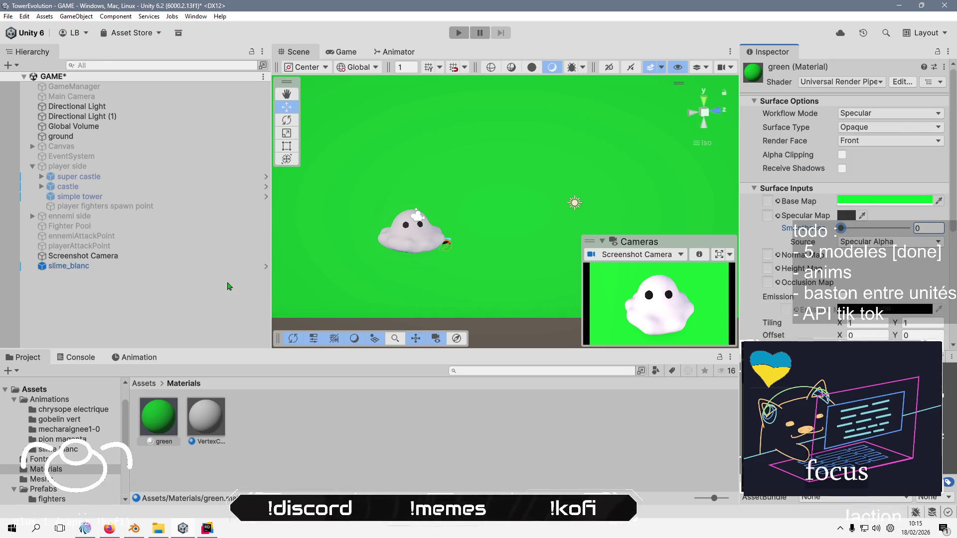
{"action": "left_click", "coordinate": [138, 297]}
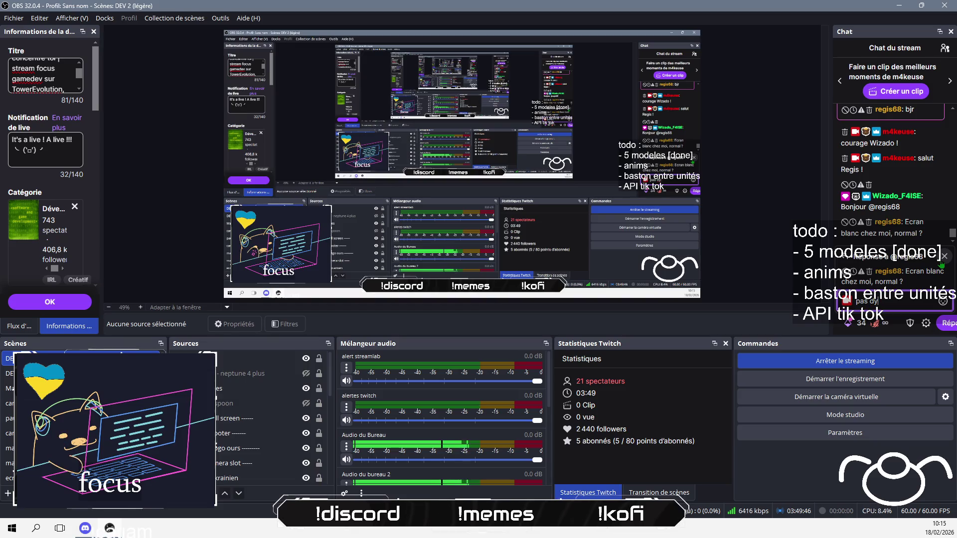
Send a short French reply in chat, fixing its ç accent, then return to Unity.
{"action": "type", "text": "u tout"}
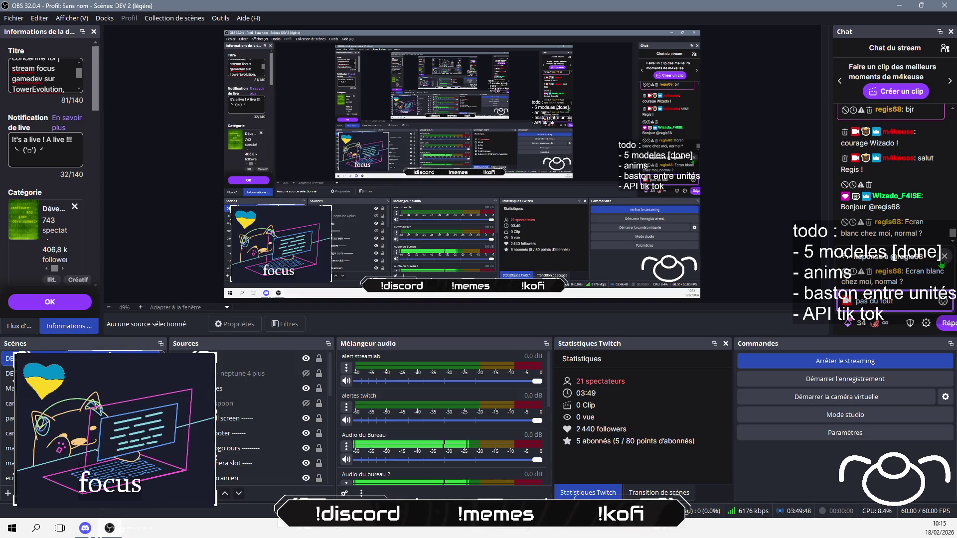
{"action": "type", "text": " ca"}
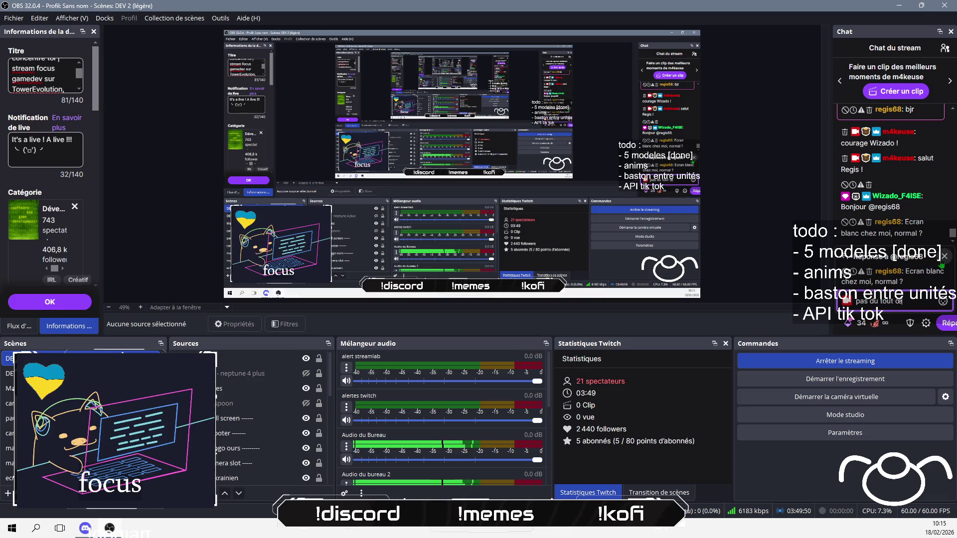
{"action": "key", "text": "BackSpace"}
{"action": "key", "text": "BackSpace"}
{"action": "type", "text": "ç"}
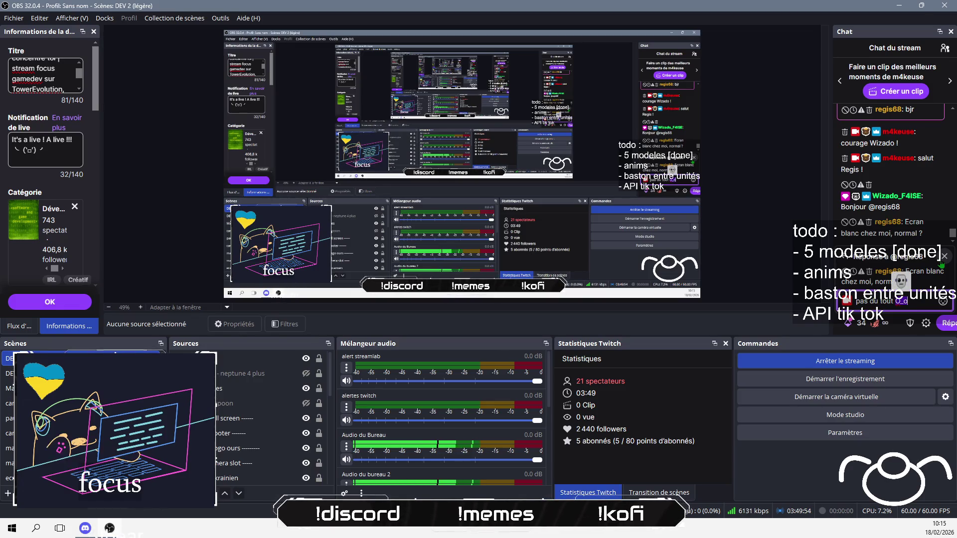
{"action": "key", "text": "Return"}
{"action": "key", "text": "alt+Tab"}
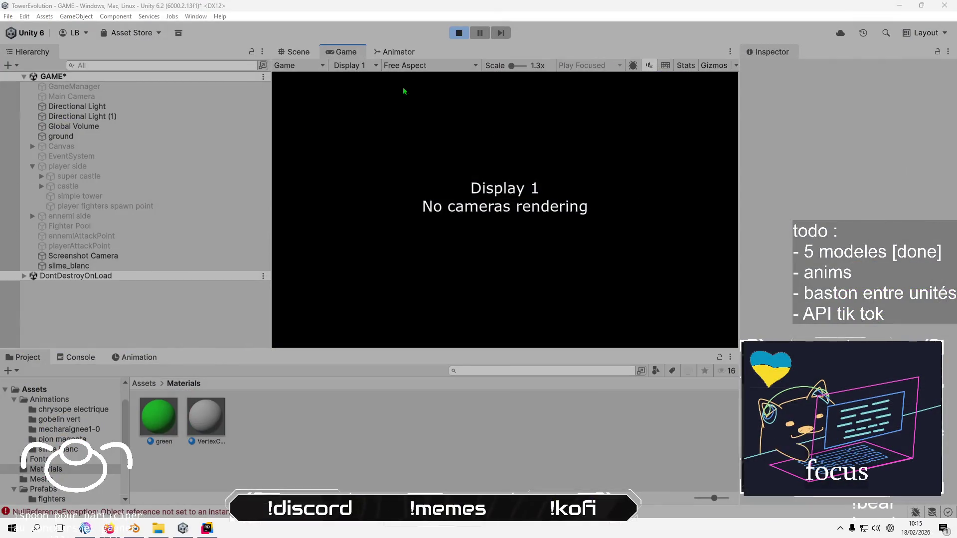
Stop the running game and browse the Assets, Sprites and mobs folders.
{"action": "left_click", "coordinate": [457, 36]}
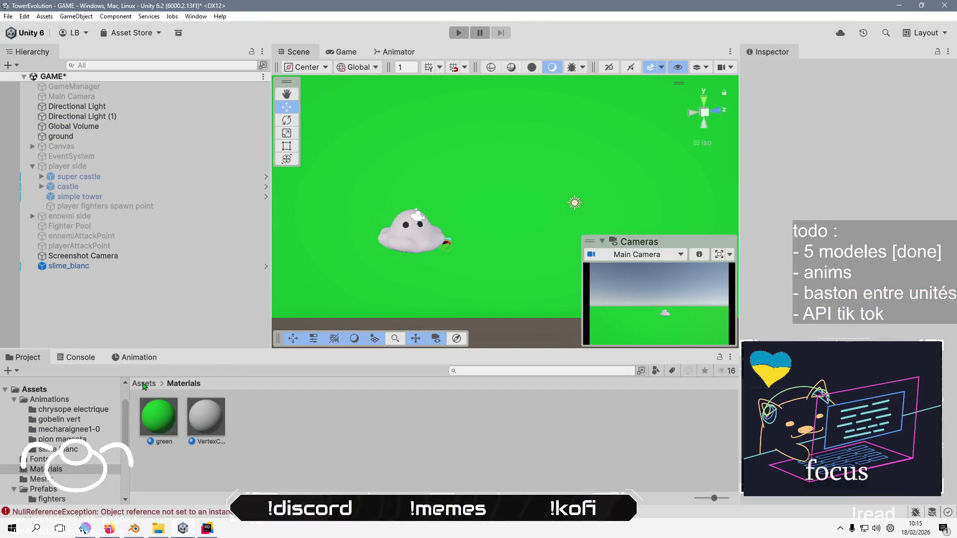
{"action": "left_click", "coordinate": [80, 357]}
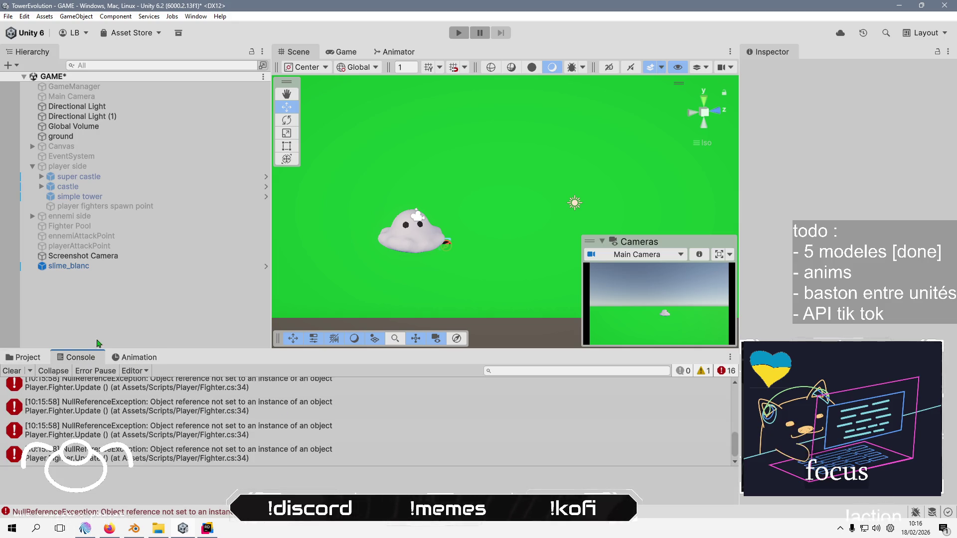
{"action": "left_click", "coordinate": [22, 358]}
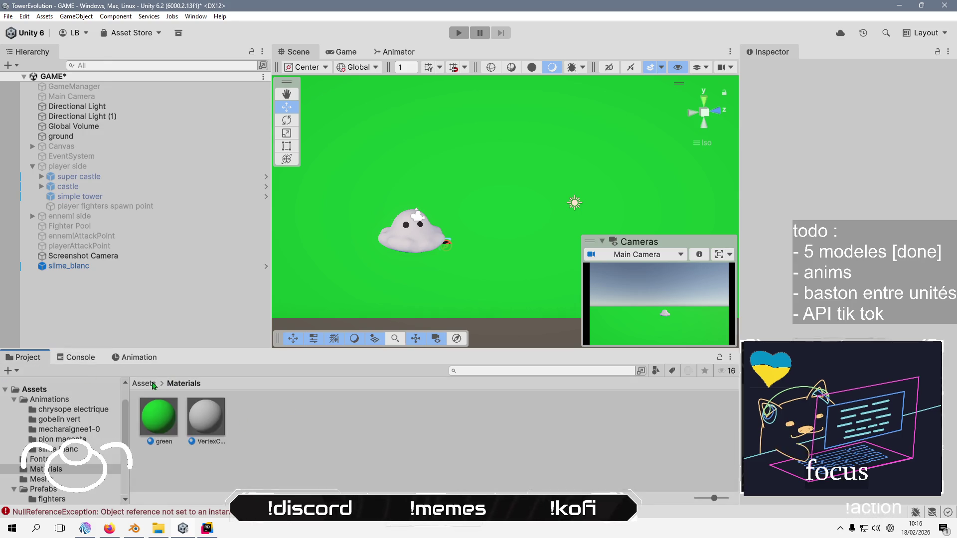
{"action": "left_click", "coordinate": [150, 384]}
{"action": "double_click", "coordinate": [584, 418]}
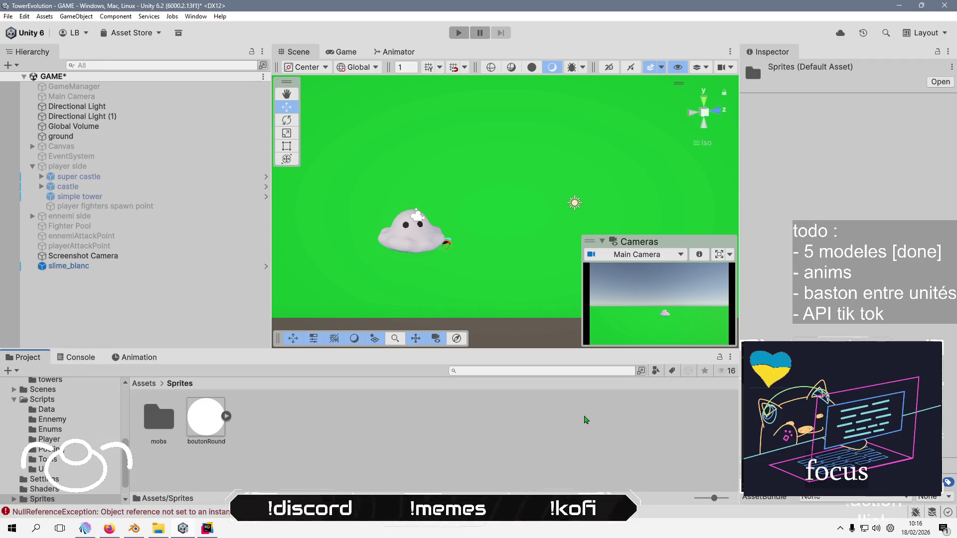
{"action": "left_click", "coordinate": [332, 473]}
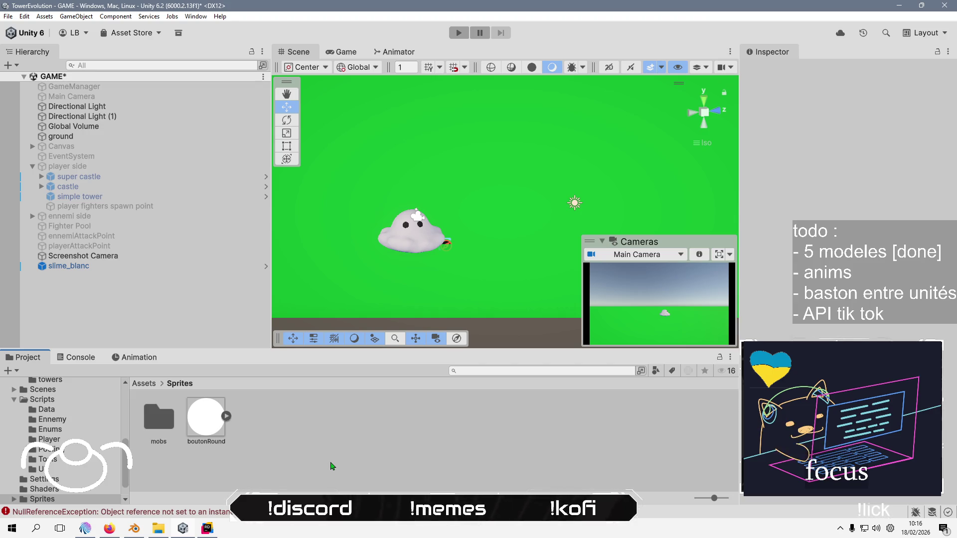
{"action": "double_click", "coordinate": [174, 415]}
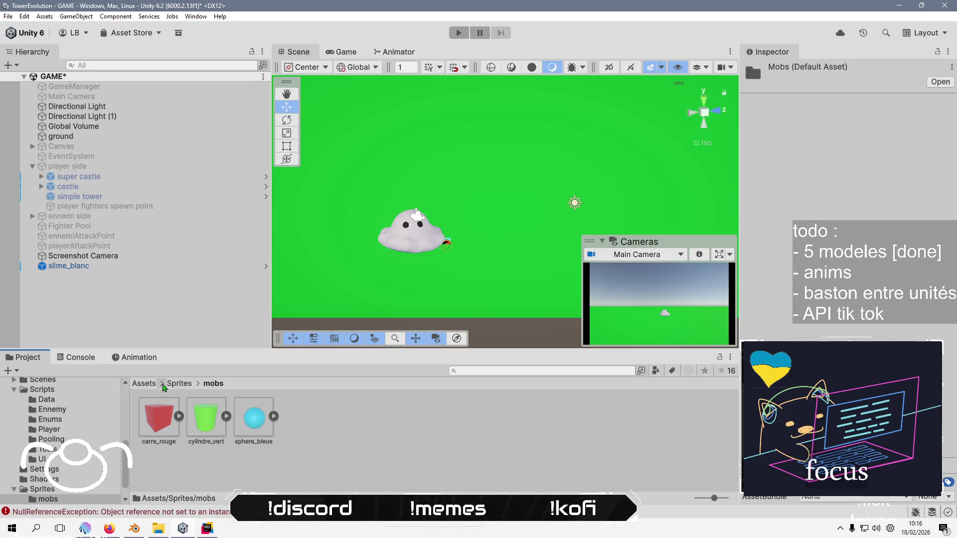
{"action": "left_click", "coordinate": [172, 384]}
{"action": "left_click", "coordinate": [144, 384]}
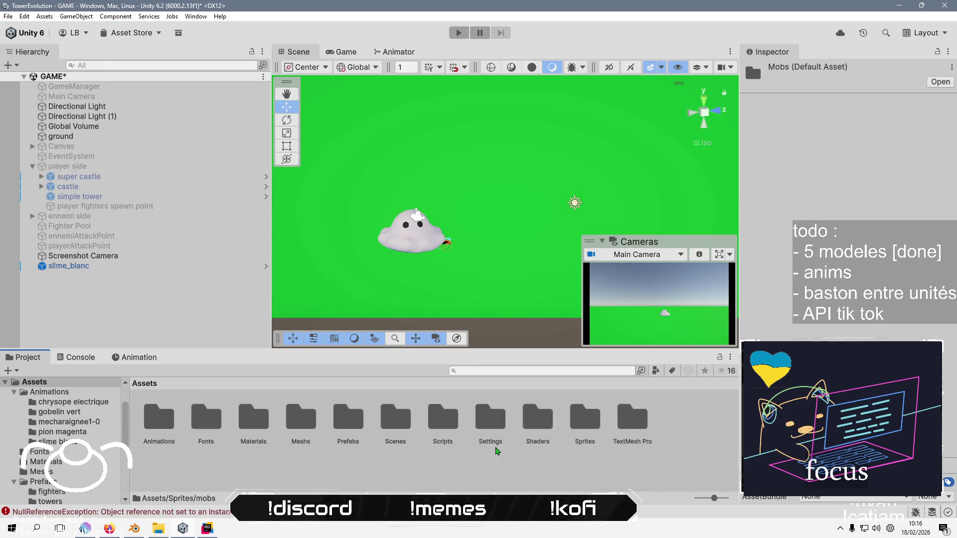
Read the console's DirectoryNotFoundException for the missing Sprites/Captures path, then reopen Assets/Sprites.
{"action": "left_click", "coordinate": [80, 358]}
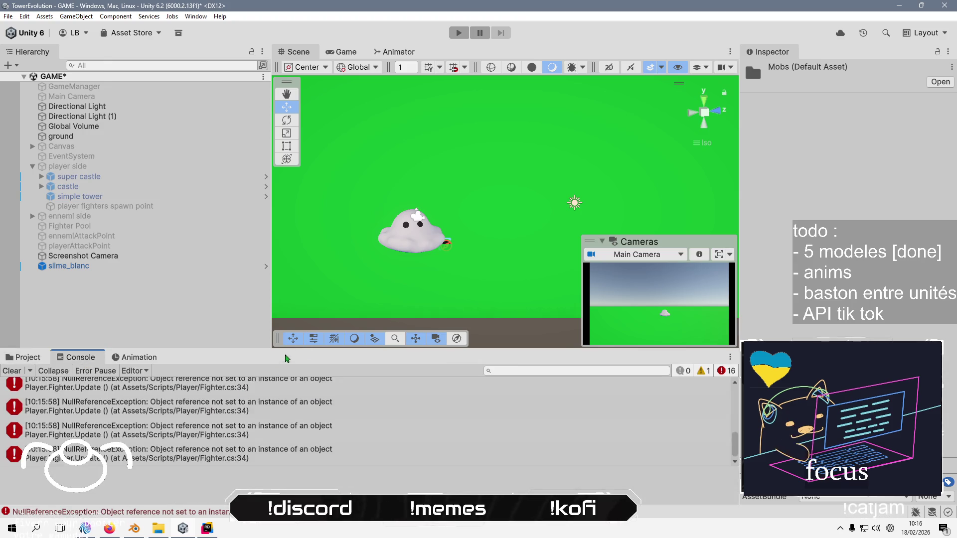
{"action": "left_click", "coordinate": [698, 455]}
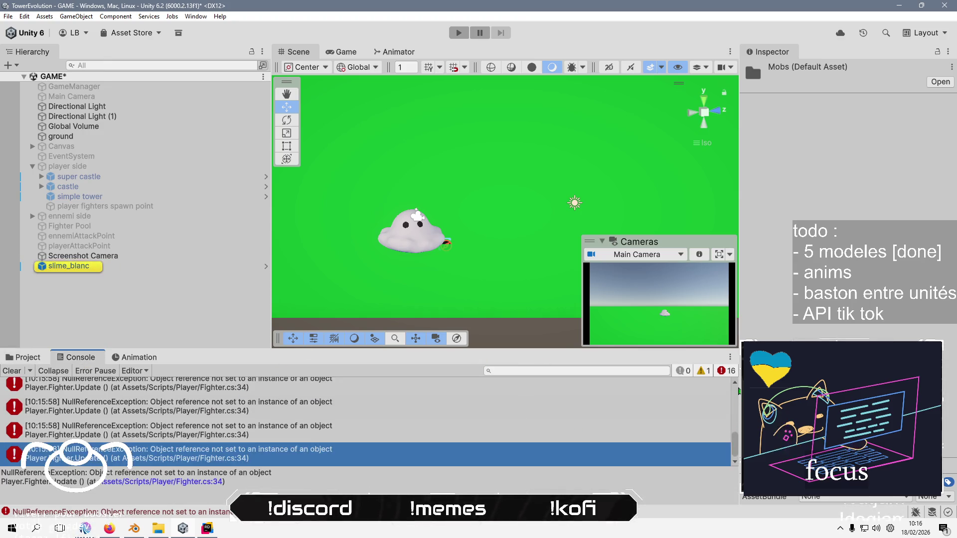
{"action": "scroll", "coordinate": [737, 393], "scroll_direction": "up", "scroll_amount": 3}
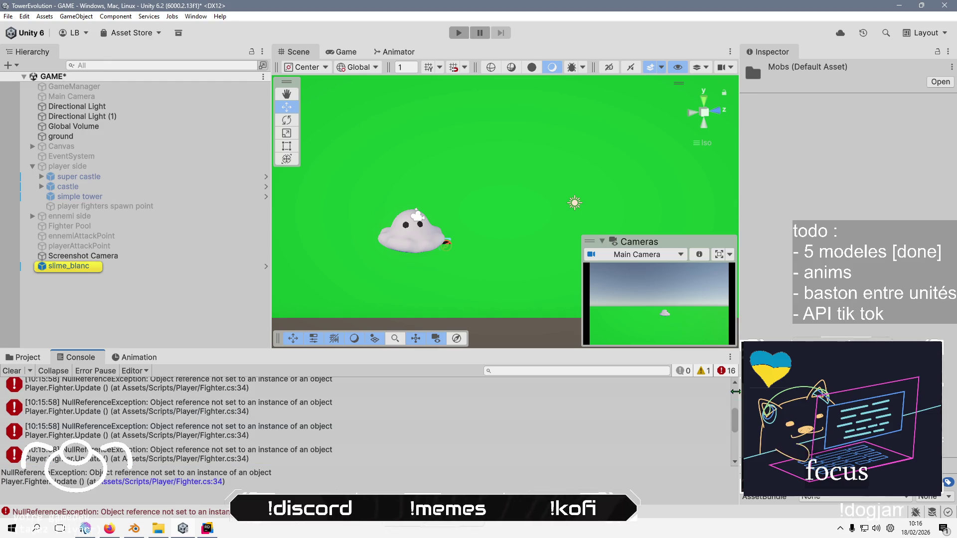
{"action": "scroll", "coordinate": [734, 421], "scroll_direction": "up", "scroll_amount": 5}
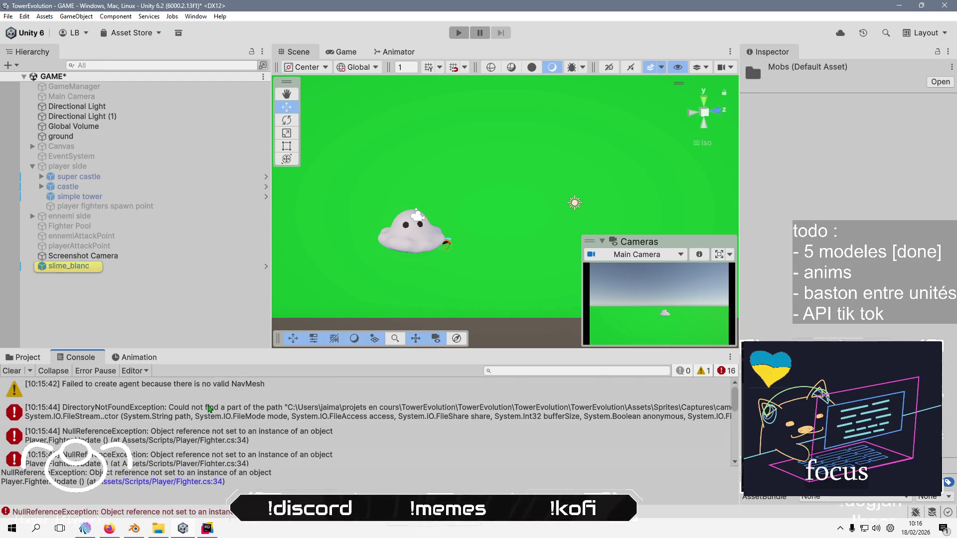
{"action": "left_click", "coordinate": [213, 417]}
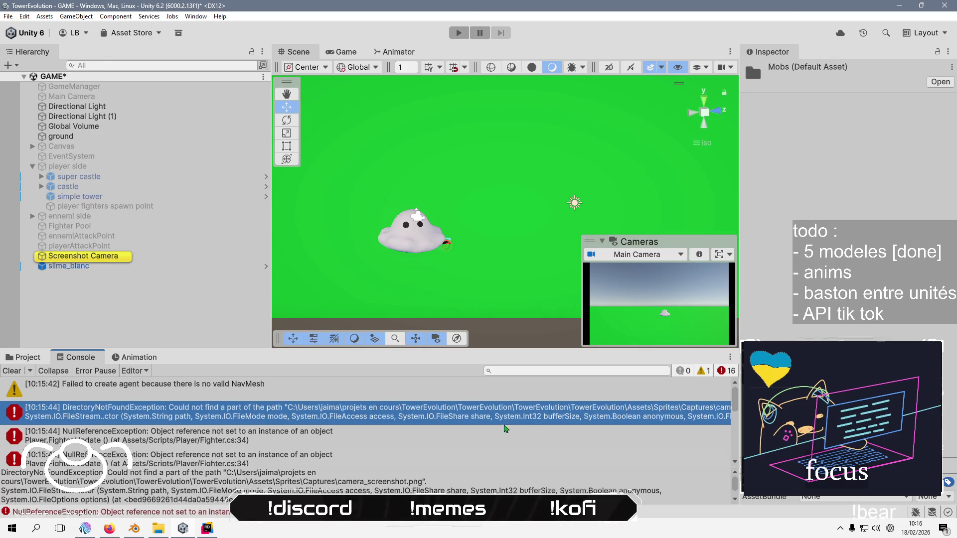
{"action": "left_click_drag", "start_coordinate": [740, 58], "coordinate": [856, 58]}
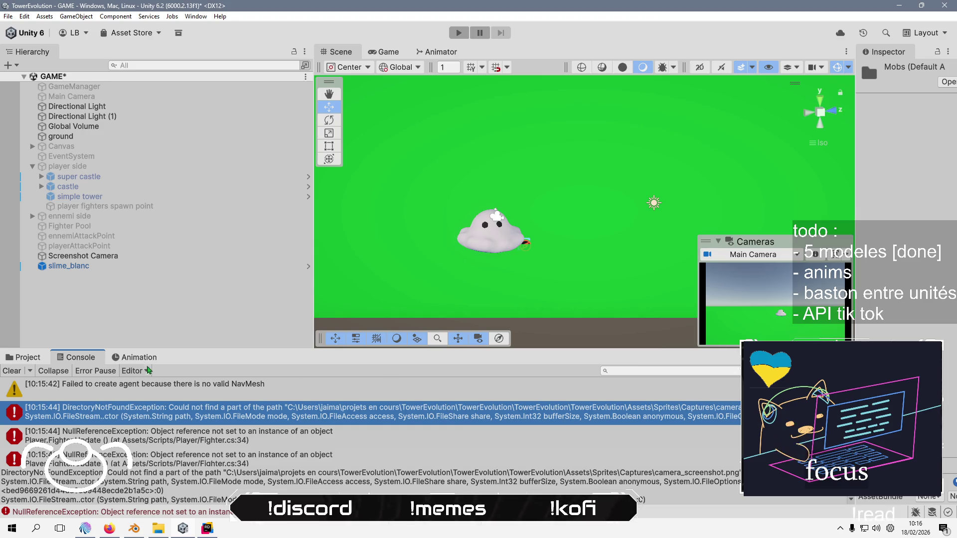
{"action": "left_click", "coordinate": [49, 358]}
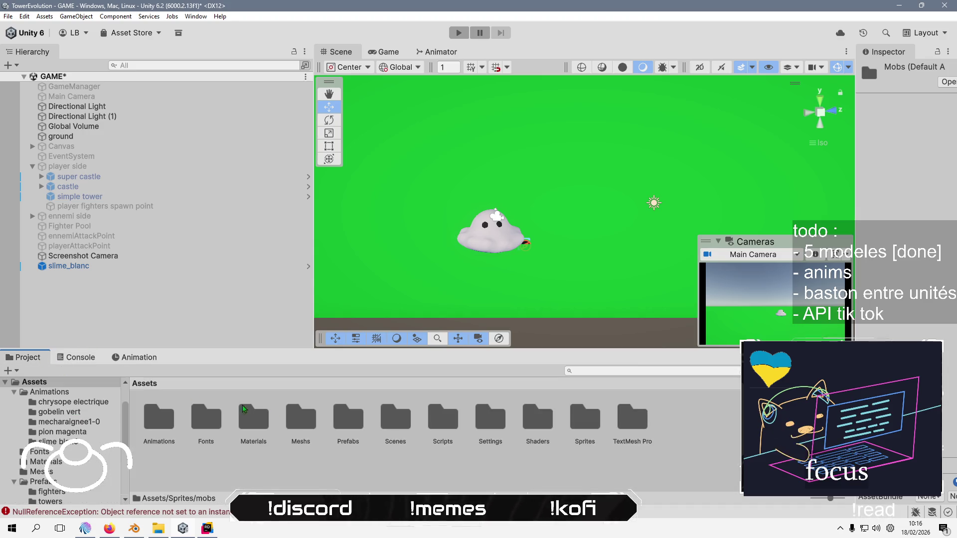
{"action": "double_click", "coordinate": [578, 419]}
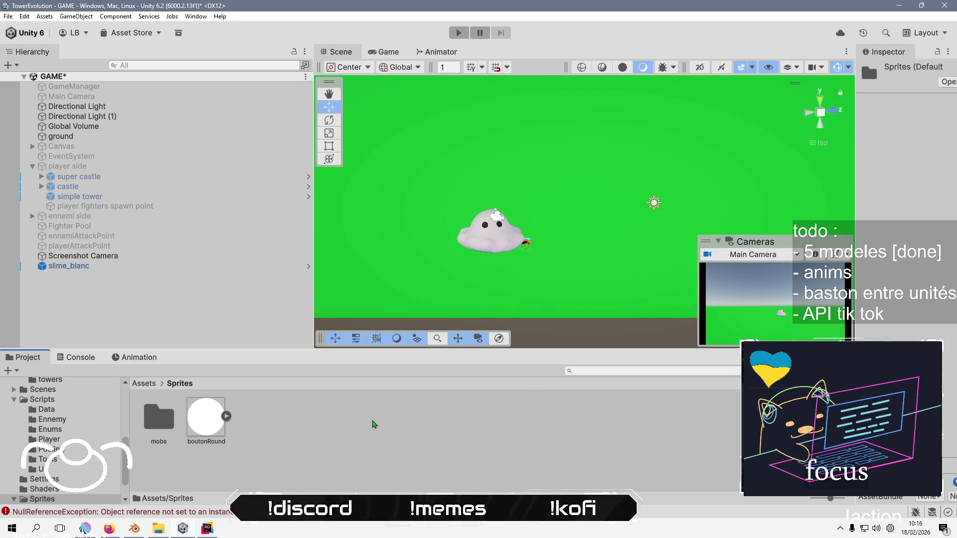
Create a new folder named Captures inside Sprites and open it.
{"action": "right_click", "coordinate": [374, 421]}
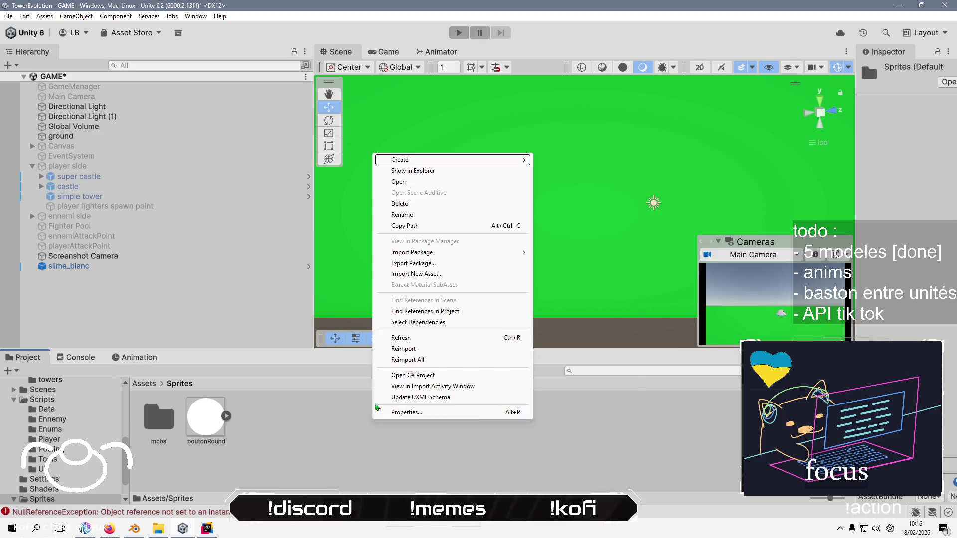
{"action": "key", "text": "Right"}
{"action": "key", "text": "Return"}
{"action": "type", "text": "cpts"}
{"action": "key", "text": "Return"}
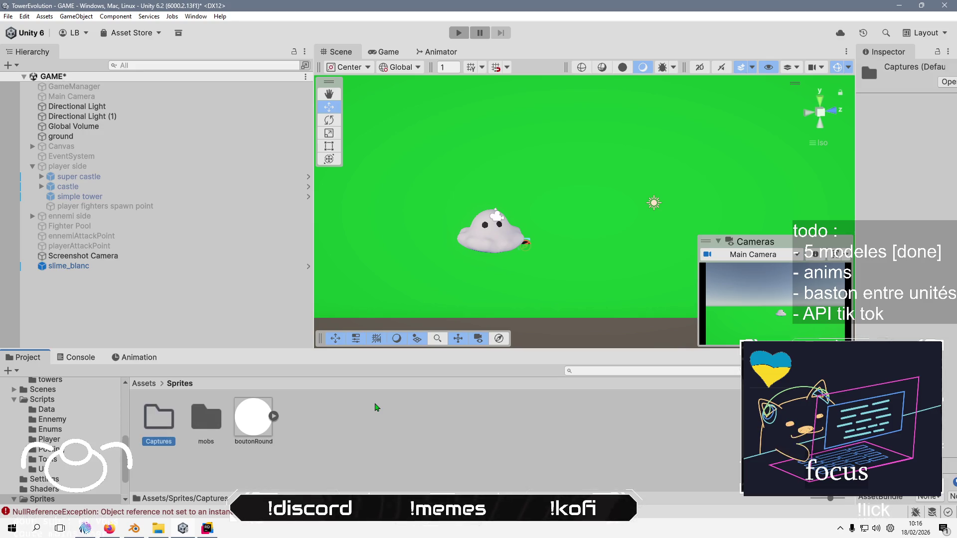
{"action": "key", "text": "Return"}
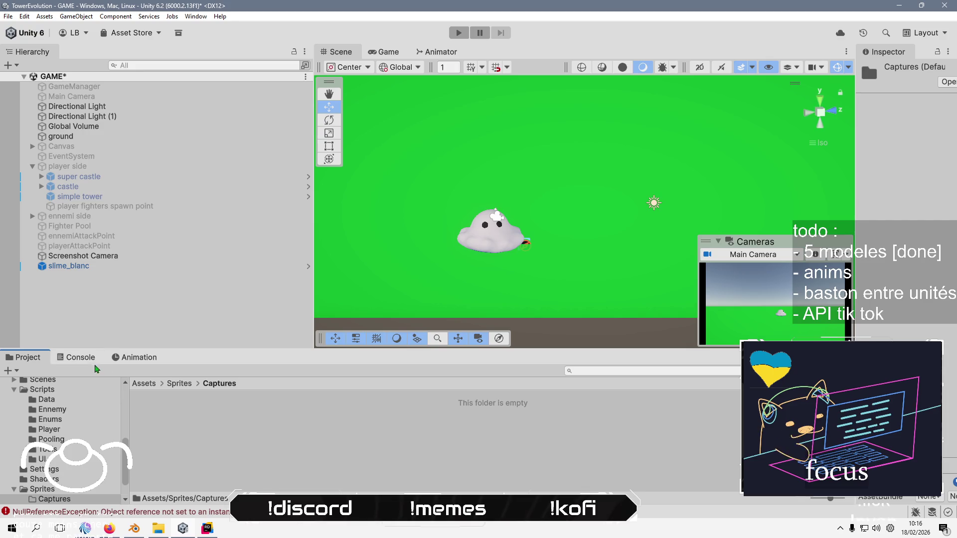
Disable the Fighter (Script) component on slime_blanc, then clear the selection.
{"action": "left_click", "coordinate": [60, 266]}
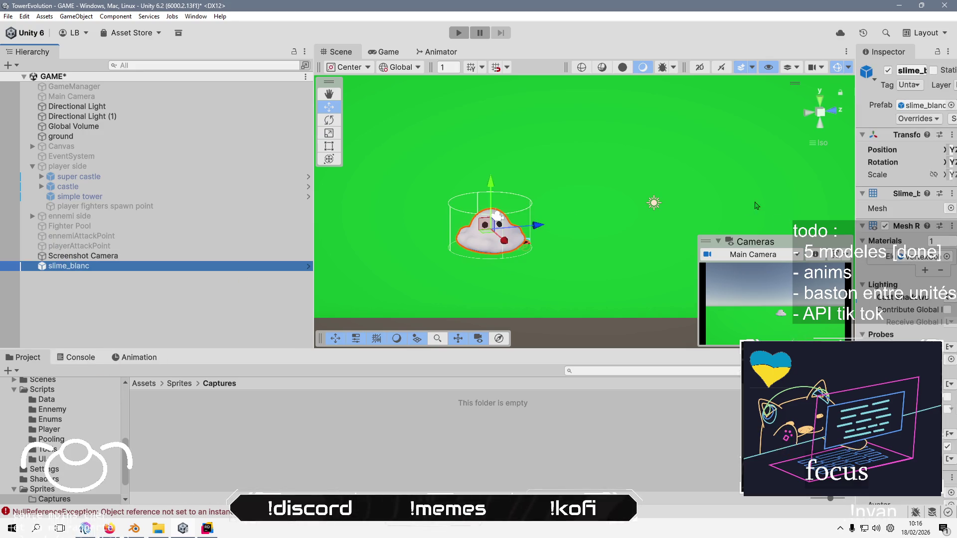
{"action": "left_click_drag", "start_coordinate": [855, 276], "coordinate": [497, 276]}
{"action": "scroll", "coordinate": [549, 299], "scroll_direction": "down", "scroll_amount": 10}
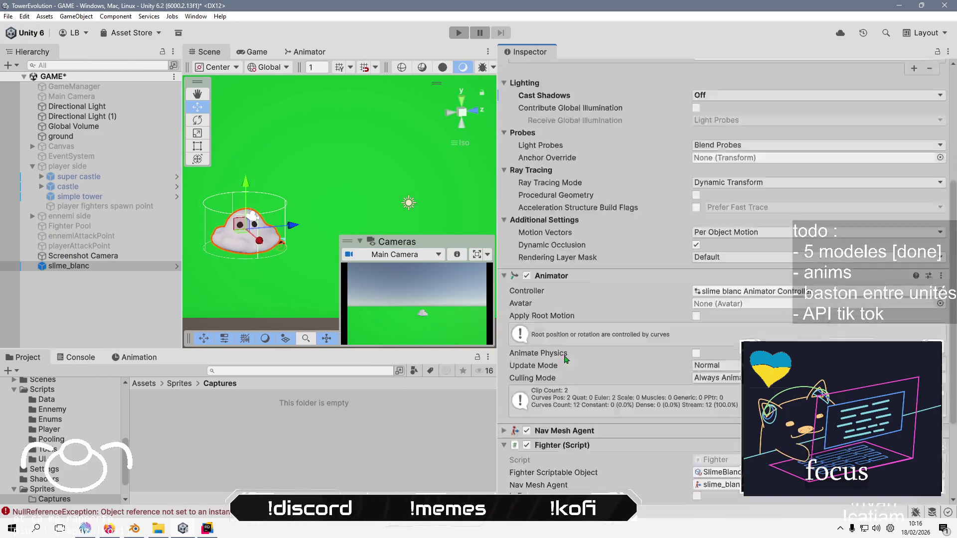
{"action": "left_click", "coordinate": [526, 318]}
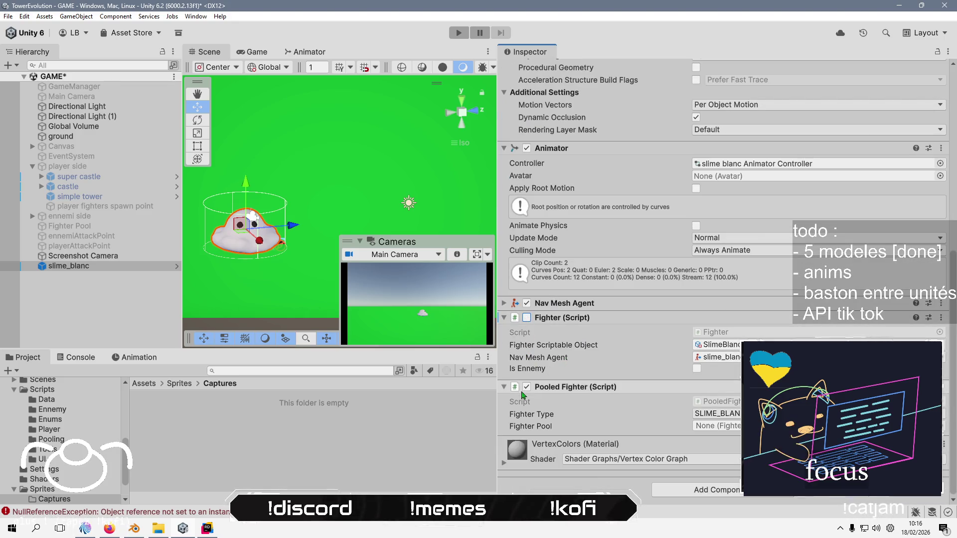
{"action": "left_click", "coordinate": [101, 312]}
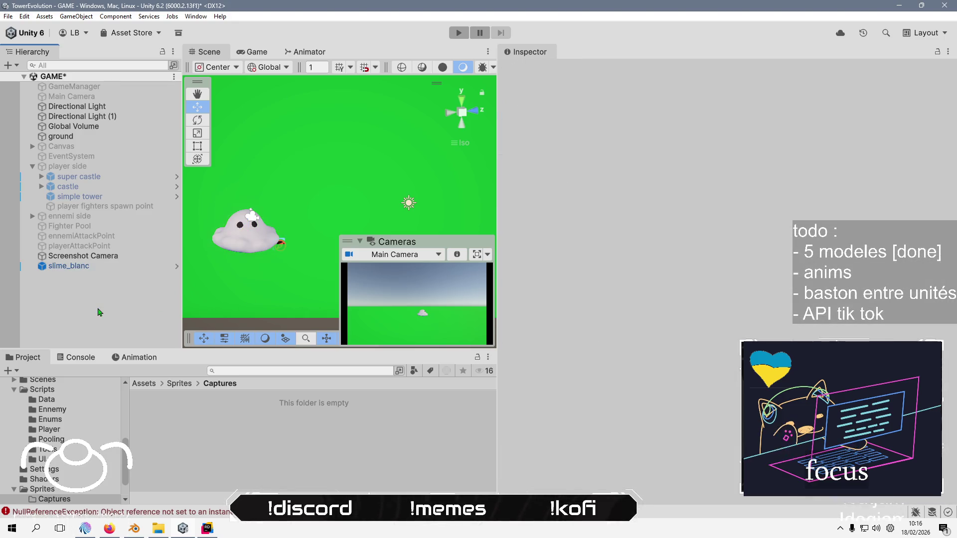
Run and stop the game, then select camera_screenshot in Captures.
{"action": "left_click", "coordinate": [458, 34]}
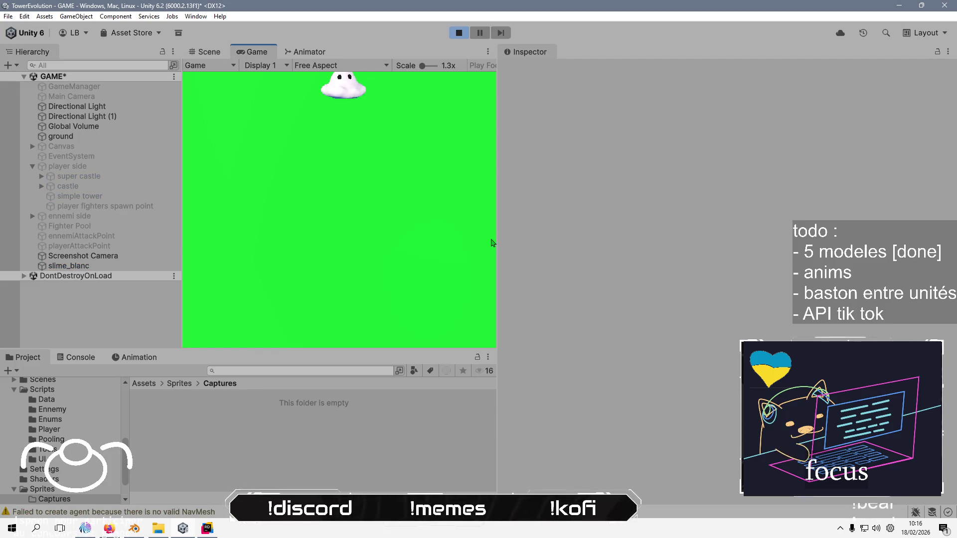
{"action": "left_click", "coordinate": [459, 32]}
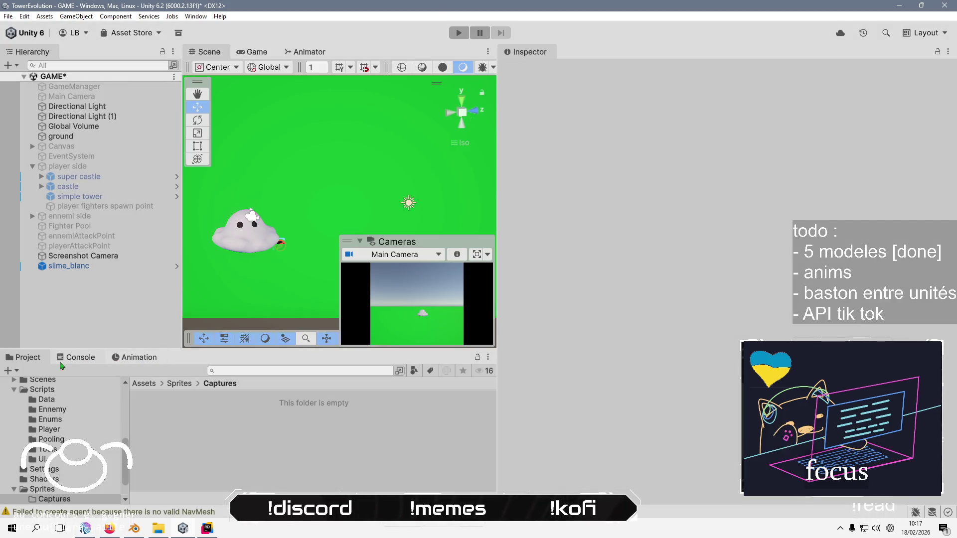
{"action": "left_click", "coordinate": [219, 447]}
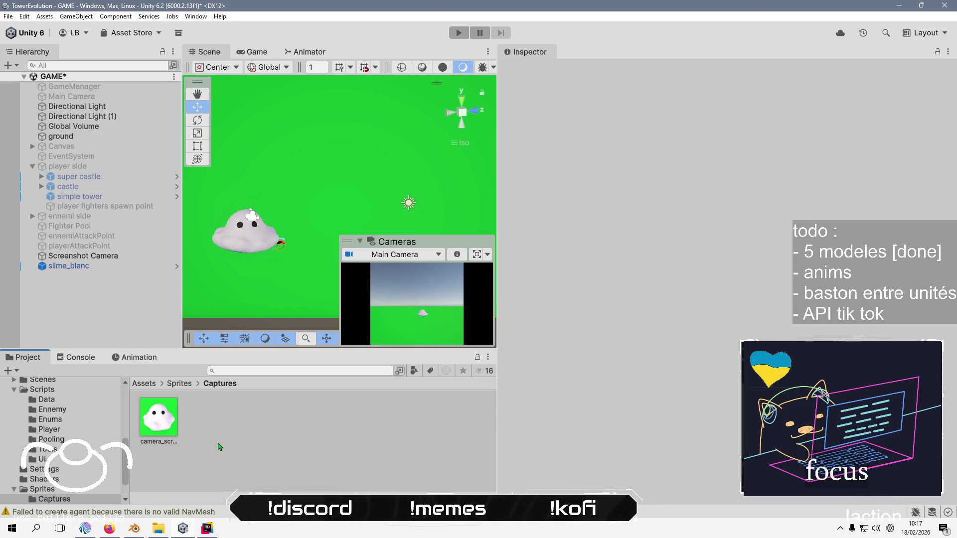
{"action": "left_click", "coordinate": [163, 426]}
Set camera_screenshot to Sprite (2D and UI) texture type with Single sprite mode, and apply.
{"action": "left_click_drag", "start_coordinate": [630, 397], "coordinate": [621, 131]}
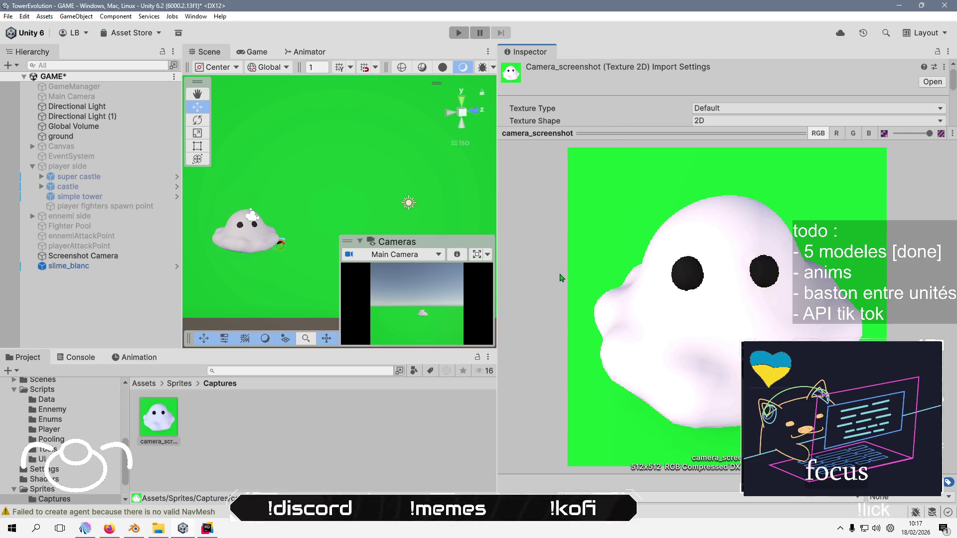
{"action": "mouse_move", "coordinate": [575, 133]}
{"action": "left_mouse_down"}
{"action": "mouse_move", "coordinate": [565, 340]}
{"action": "mouse_move", "coordinate": [566, 330]}
{"action": "left_mouse_up"}
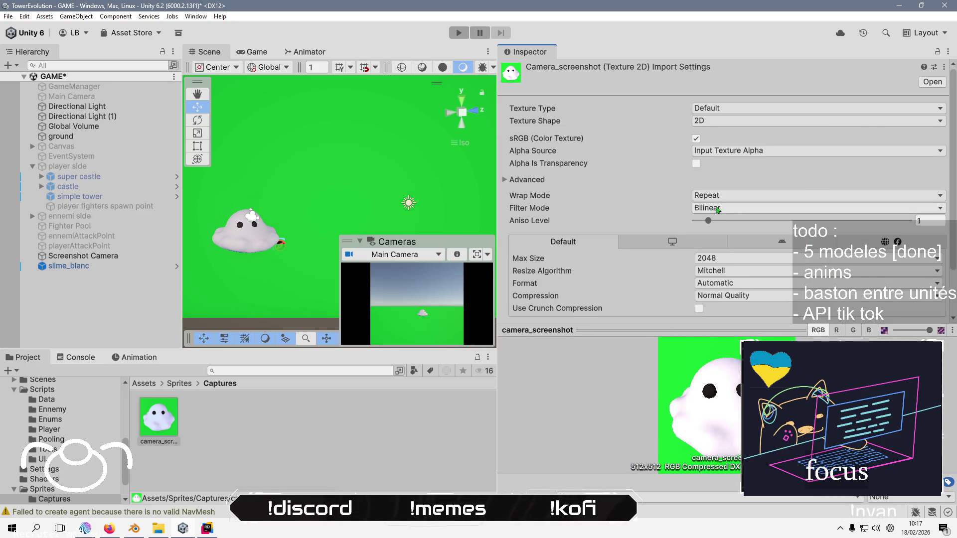
{"action": "left_click", "coordinate": [742, 109]}
{"action": "left_click", "coordinate": [737, 155]}
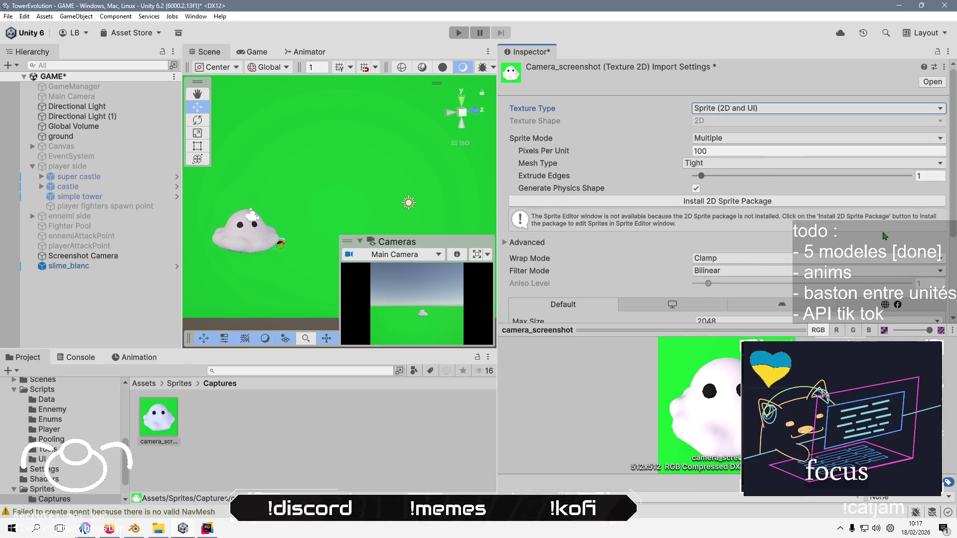
{"action": "left_click", "coordinate": [784, 139]}
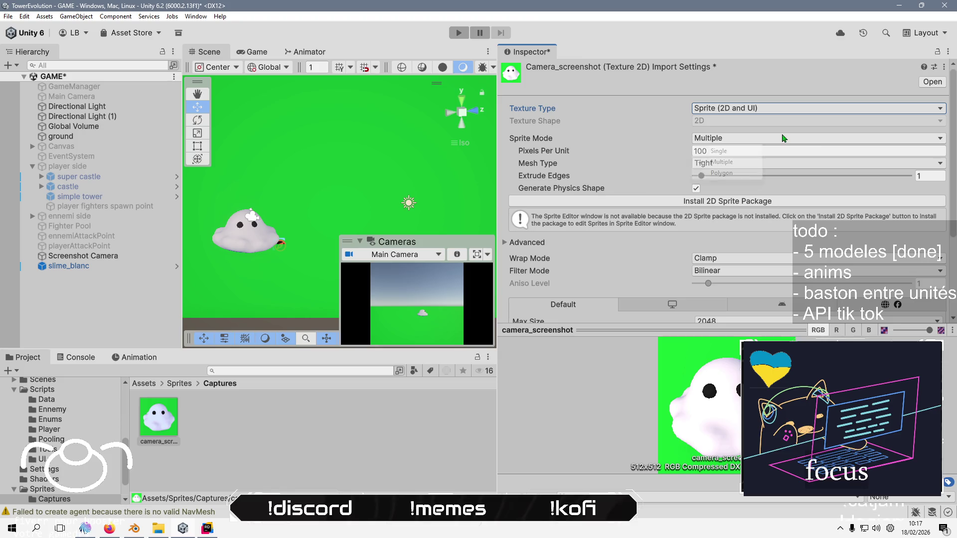
{"action": "left_click", "coordinate": [719, 151]}
{"action": "scroll", "coordinate": [872, 240], "scroll_direction": "down", "scroll_amount": 5}
{"action": "left_click", "coordinate": [932, 279]}
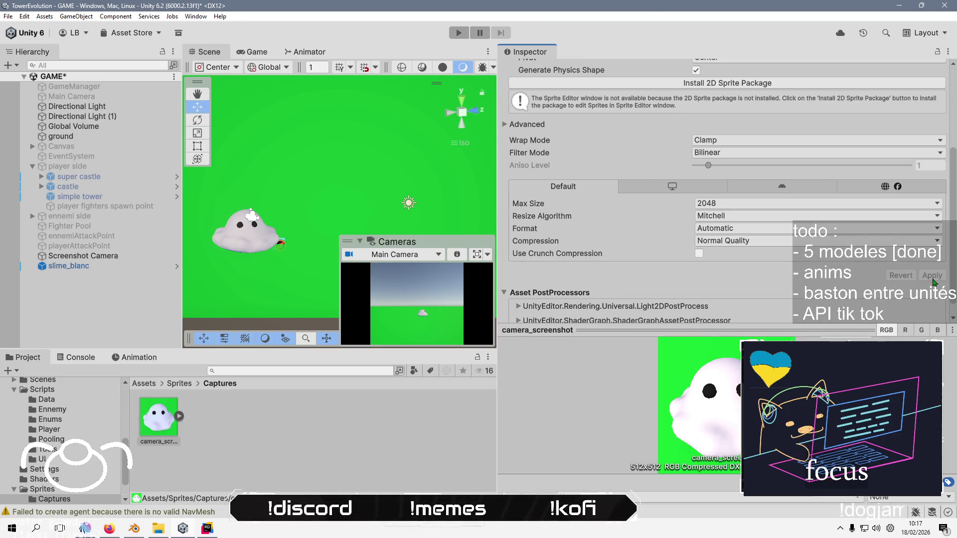
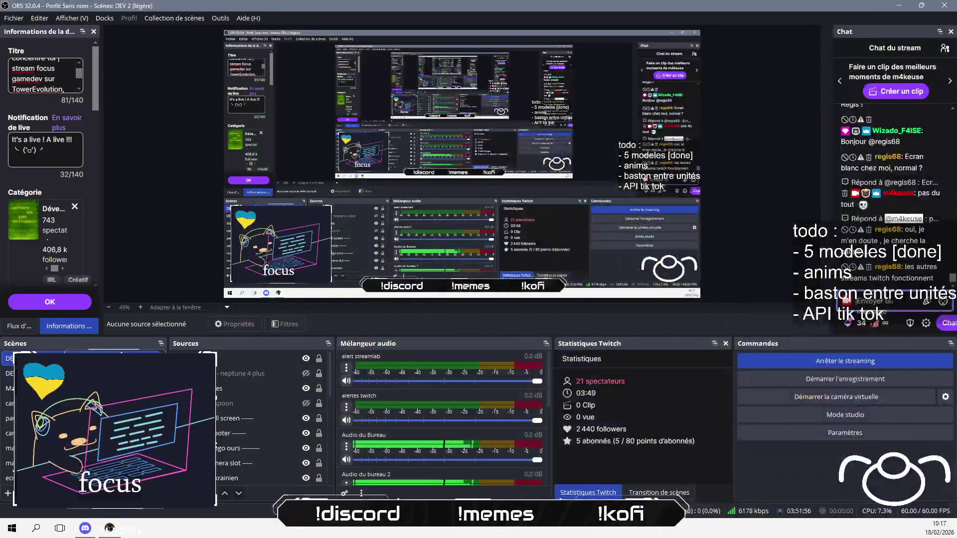
Post a chat reply asking the mentioned viewer how it looks on their side, then return to Unity.
{"action": "type", "text": "st comment c"}
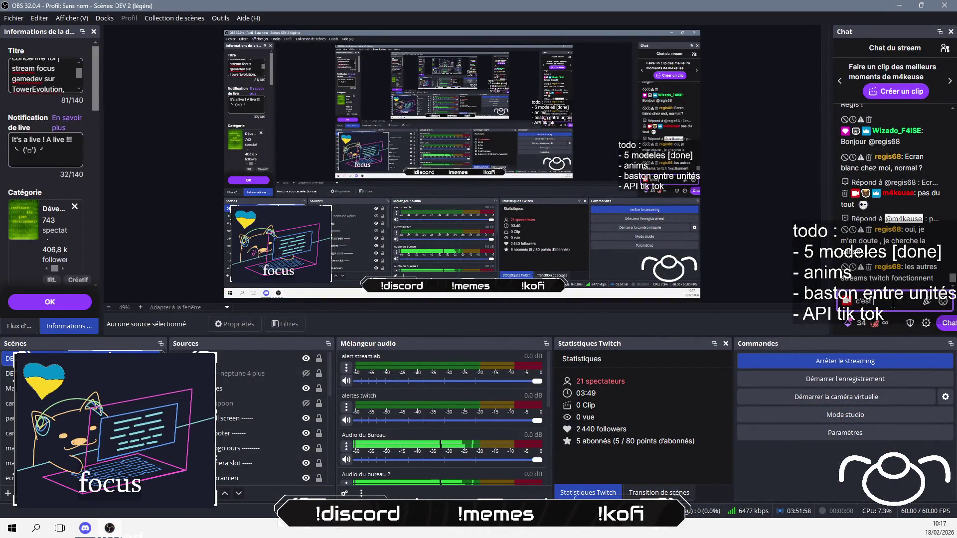
{"action": "type", "text": "hez toi"}
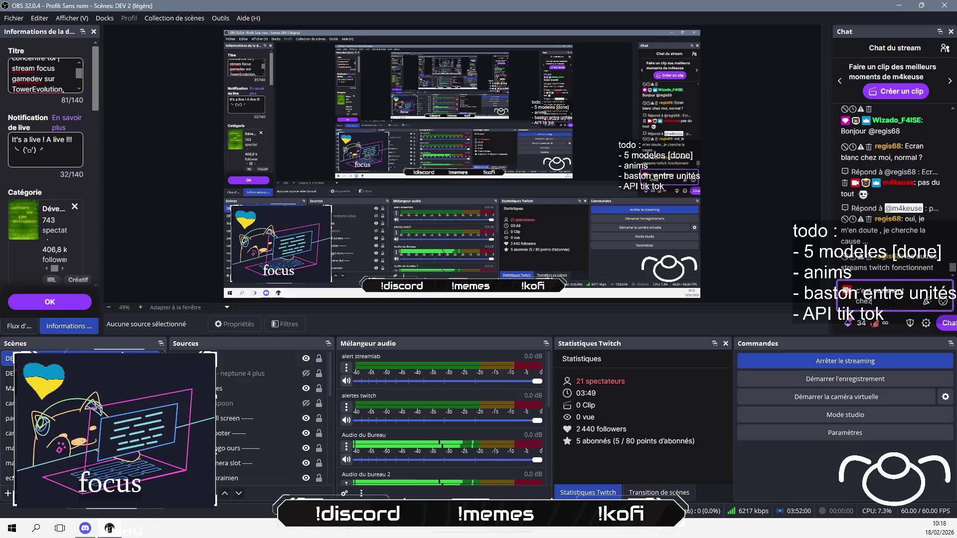
{"action": "type", "text": " @w"}
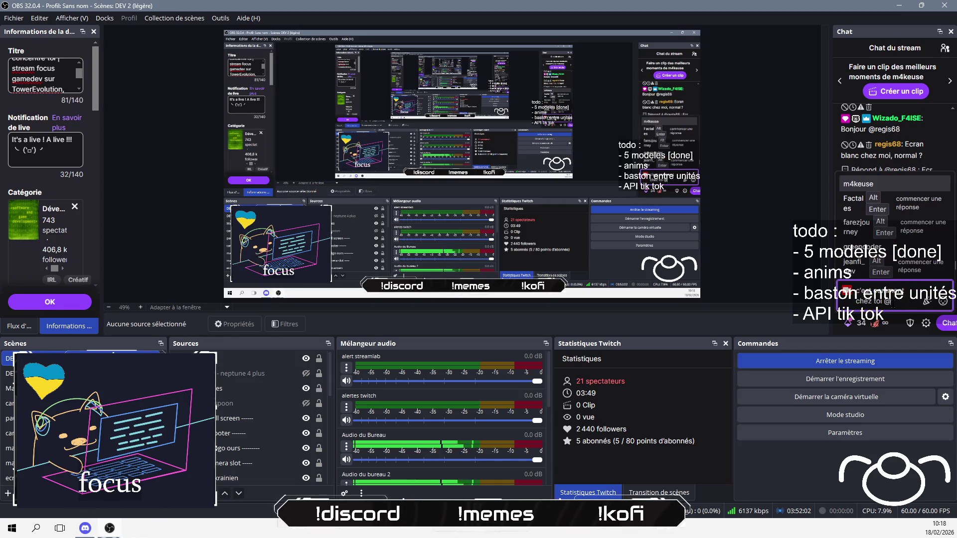
{"action": "key", "text": "Tab"}
{"action": "type", "text": "?"}
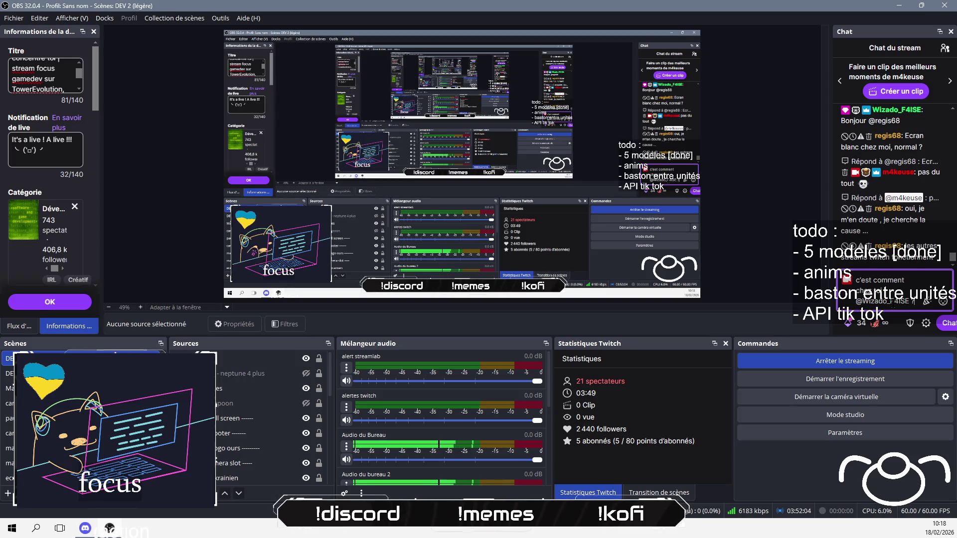
{"action": "key", "text": "Return"}
{"action": "key", "text": "alt+Tab"}
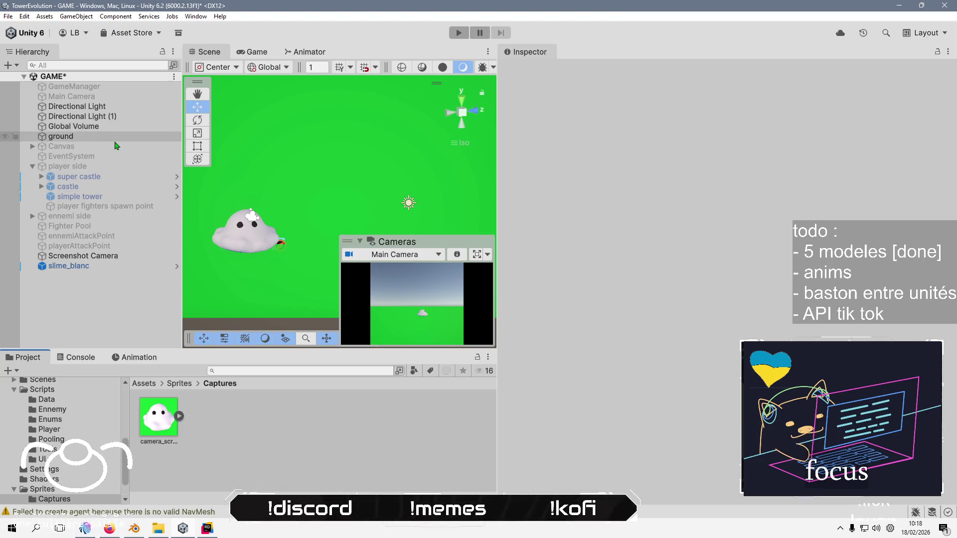
Bake the ground object's NavMesh Surface and save the GAME scene.
{"action": "left_click", "coordinate": [61, 137]}
{"action": "scroll", "coordinate": [647, 332], "scroll_direction": "down", "scroll_amount": 10}
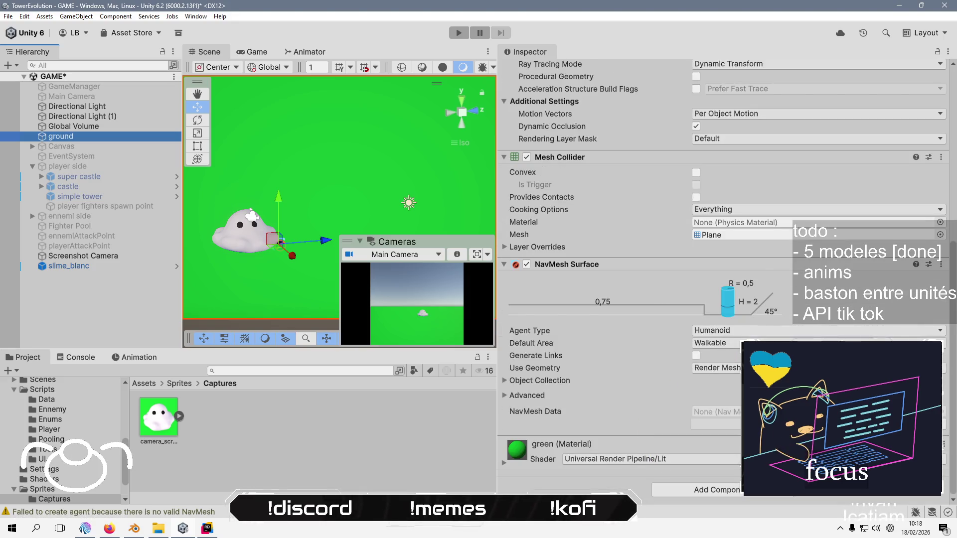
{"action": "left_click", "coordinate": [883, 423]}
{"action": "scroll", "coordinate": [285, 200], "scroll_direction": "down", "scroll_amount": 8}
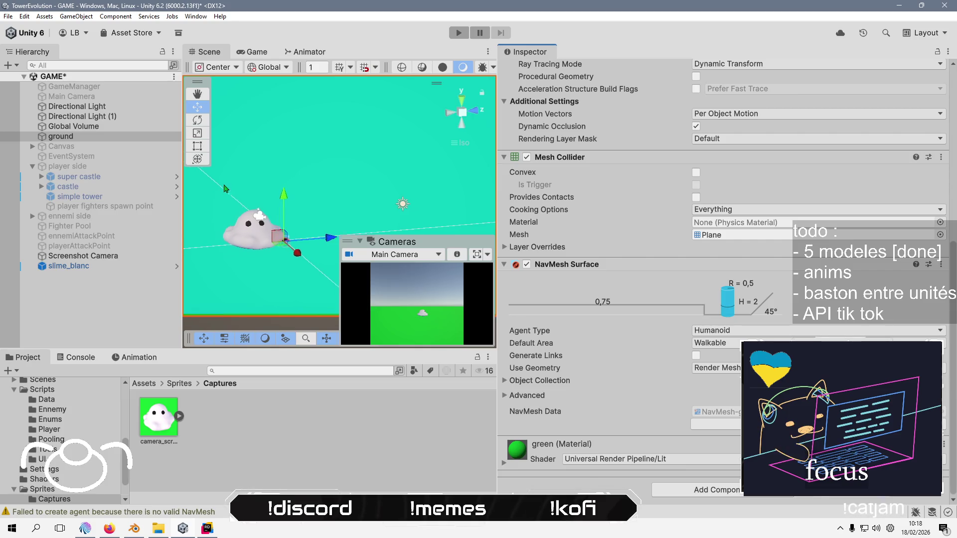
{"action": "scroll", "coordinate": [285, 200], "scroll_direction": "down", "scroll_amount": 5}
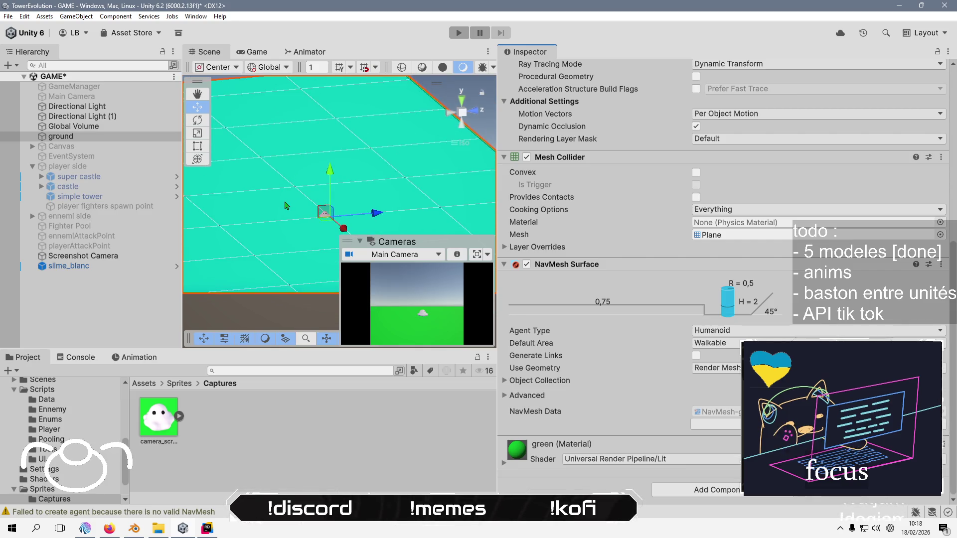
{"action": "left_click", "coordinate": [126, 326]}
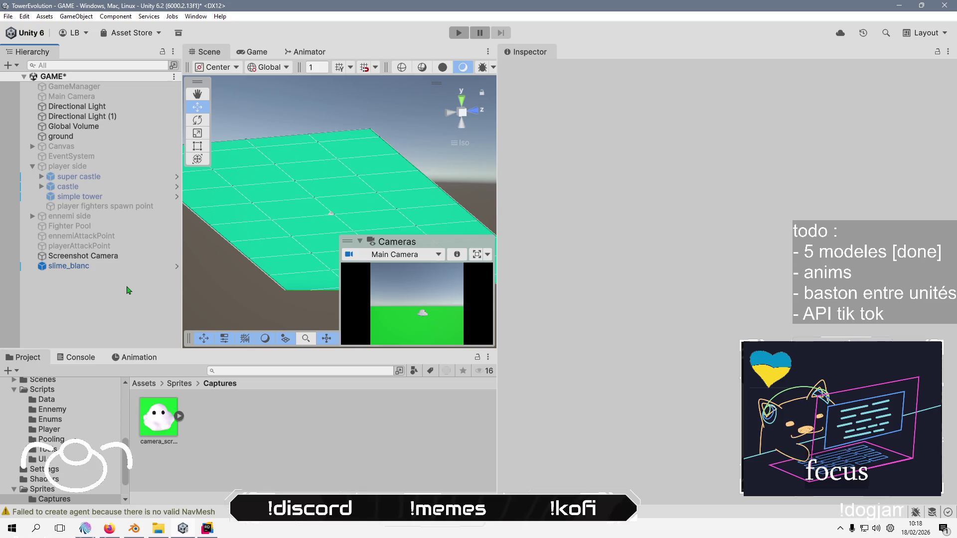
{"action": "key", "text": "ctrl+s"}
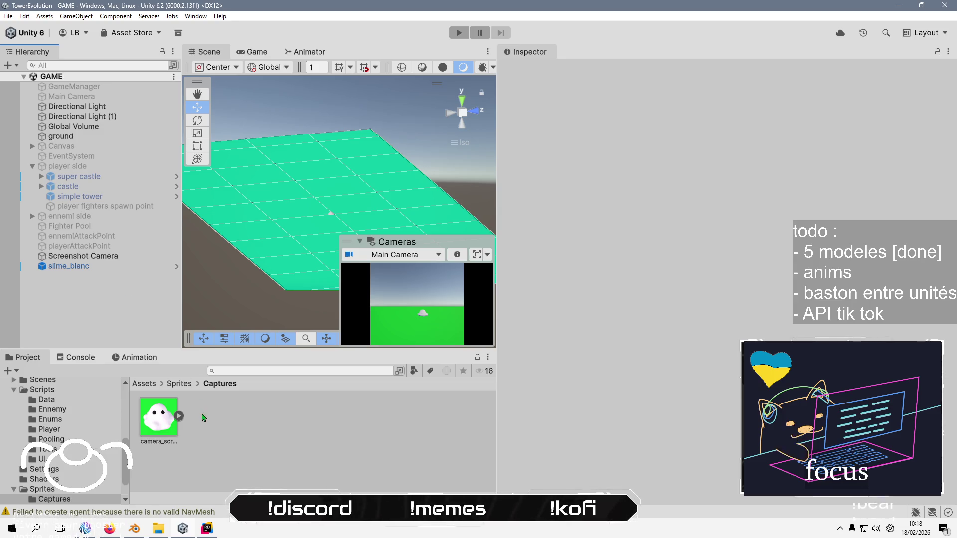
{"action": "left_click", "coordinate": [181, 386]}
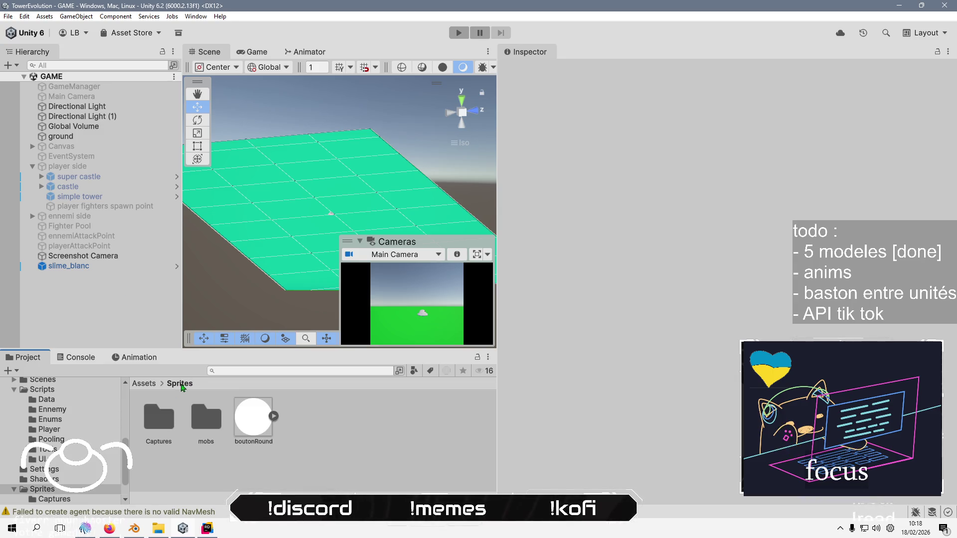
Drag the pion_magenta prefab from Assets > Prefabs > fighters into the Hierarchy.
{"action": "left_click", "coordinate": [142, 384]}
{"action": "left_click", "coordinate": [357, 412]}
{"action": "double_click", "coordinate": [357, 412]}
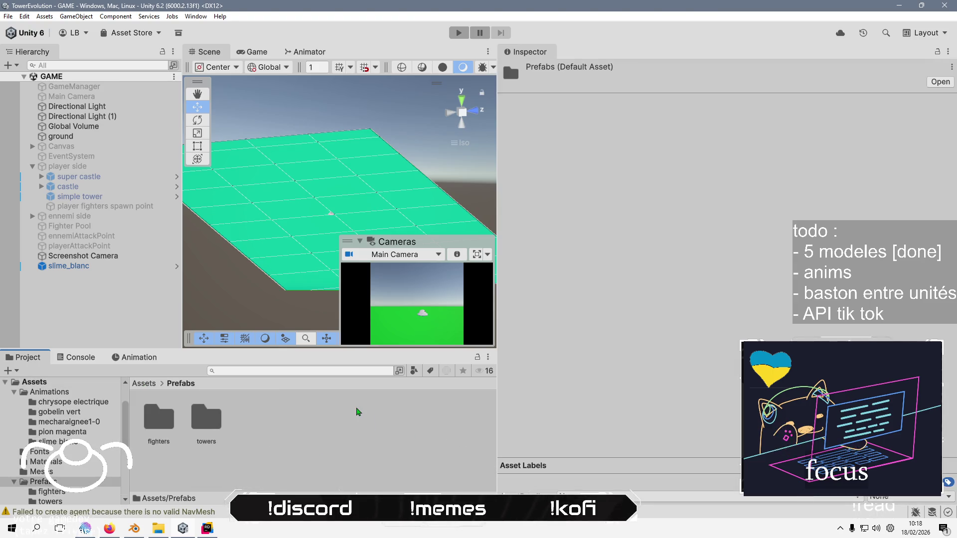
{"action": "double_click", "coordinate": [155, 415]}
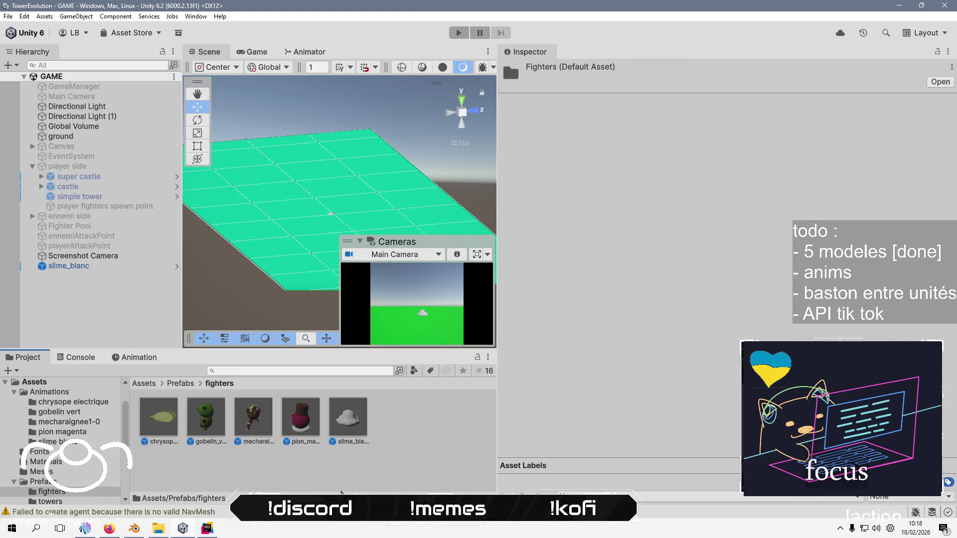
{"action": "left_click", "coordinate": [317, 421]}
{"action": "left_click_drag", "start_coordinate": [321, 425], "coordinate": [60, 310]}
Delete slime_blanc, frame pion_magenta in the scene view, then undo to restore slime_blanc.
{"action": "left_click", "coordinate": [95, 268]}
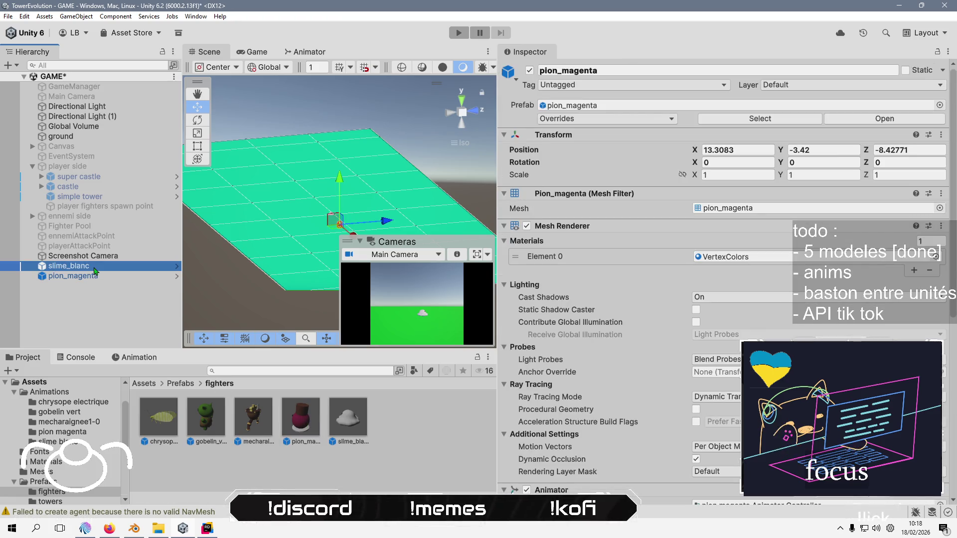
{"action": "key", "text": "Delete"}
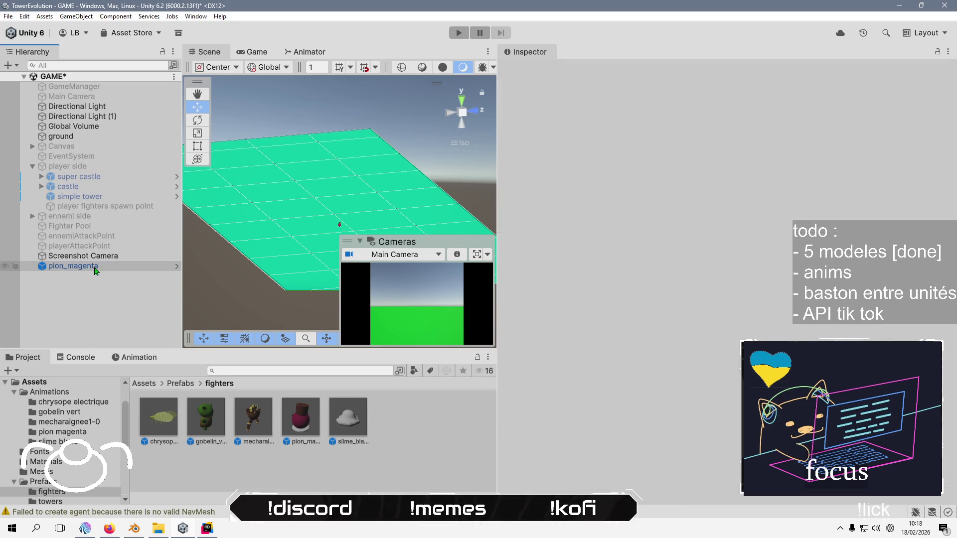
{"action": "double_click", "coordinate": [90, 266]}
{"action": "scroll", "coordinate": [239, 220], "scroll_direction": "down", "scroll_amount": 10}
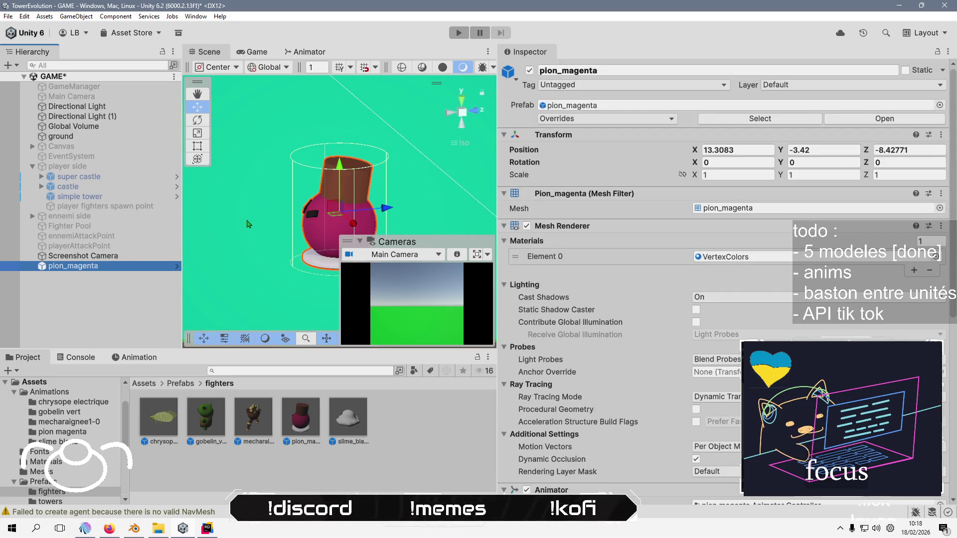
{"action": "scroll", "coordinate": [279, 224], "scroll_direction": "down", "scroll_amount": 5}
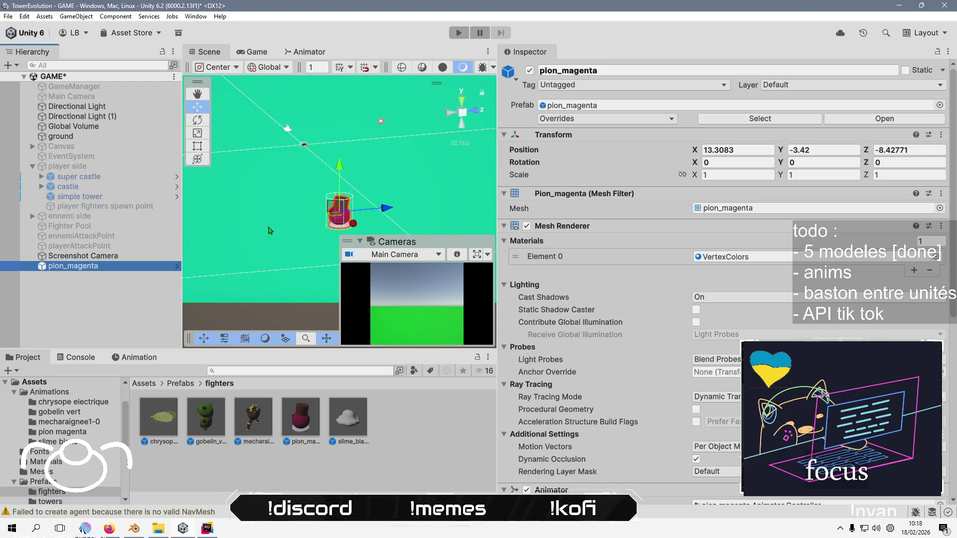
{"action": "mouse_move", "coordinate": [316, 206]}
{"action": "left_mouse_down"}
{"action": "mouse_move", "coordinate": [210, 166]}
{"action": "mouse_move", "coordinate": [246, 225]}
{"action": "left_mouse_up"}
{"action": "key", "text": "ctrl+z"}
{"action": "key", "text": "ctrl+z"}
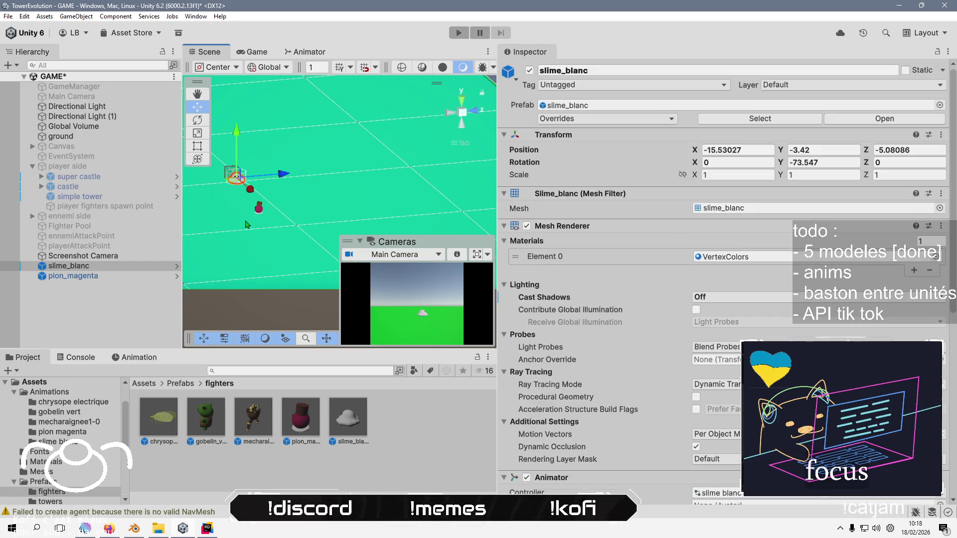
Copy slime_blanc's Transform component and paste its values onto pion_magenta.
{"action": "right_click", "coordinate": [580, 135]}
{"action": "mouse_move", "coordinate": [673, 216]}
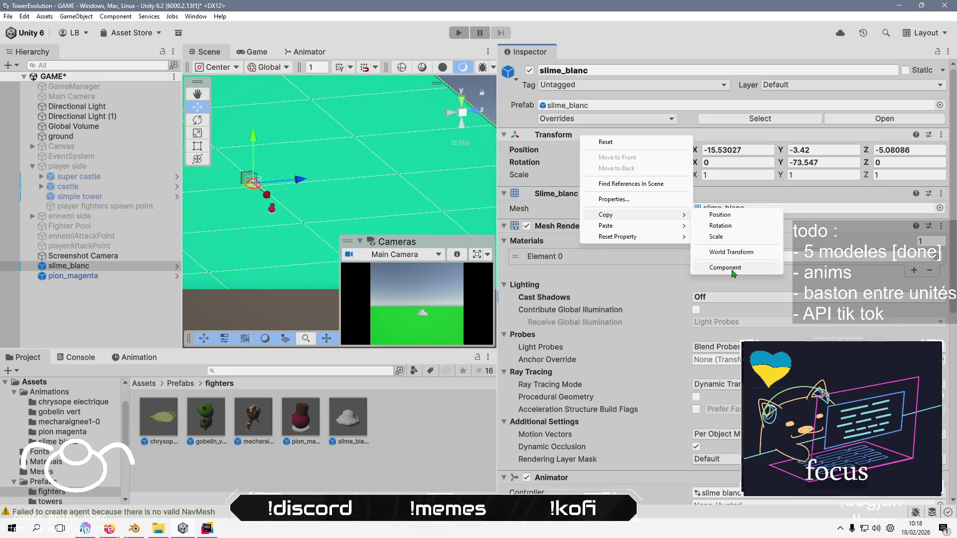
{"action": "left_click", "coordinate": [725, 268]}
{"action": "left_click", "coordinate": [72, 275]}
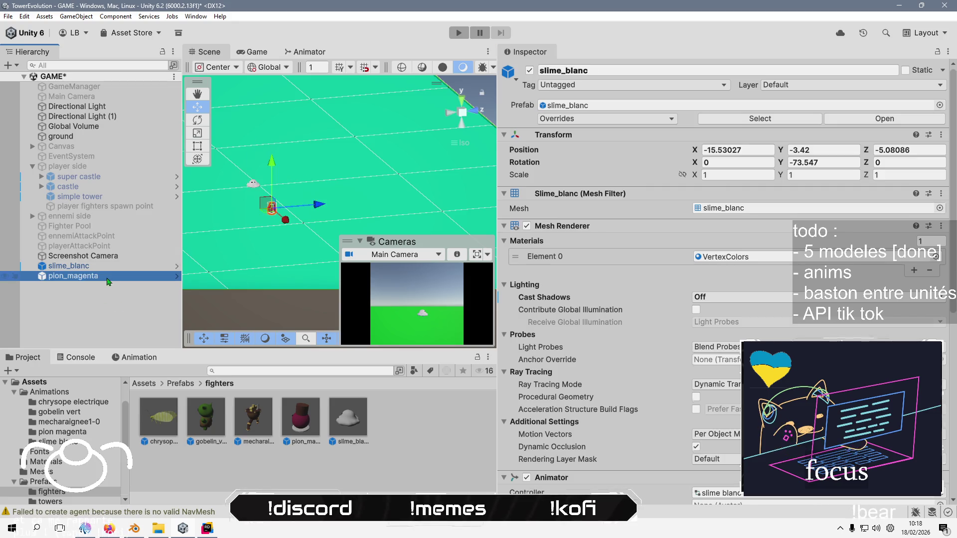
{"action": "right_click", "coordinate": [592, 138]}
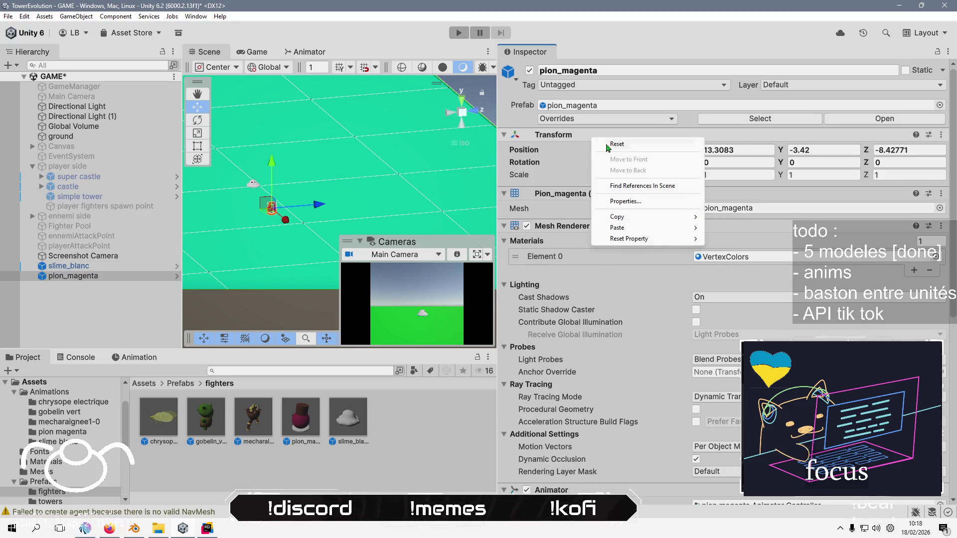
{"action": "mouse_move", "coordinate": [670, 233]}
{"action": "left_click", "coordinate": [748, 281]}
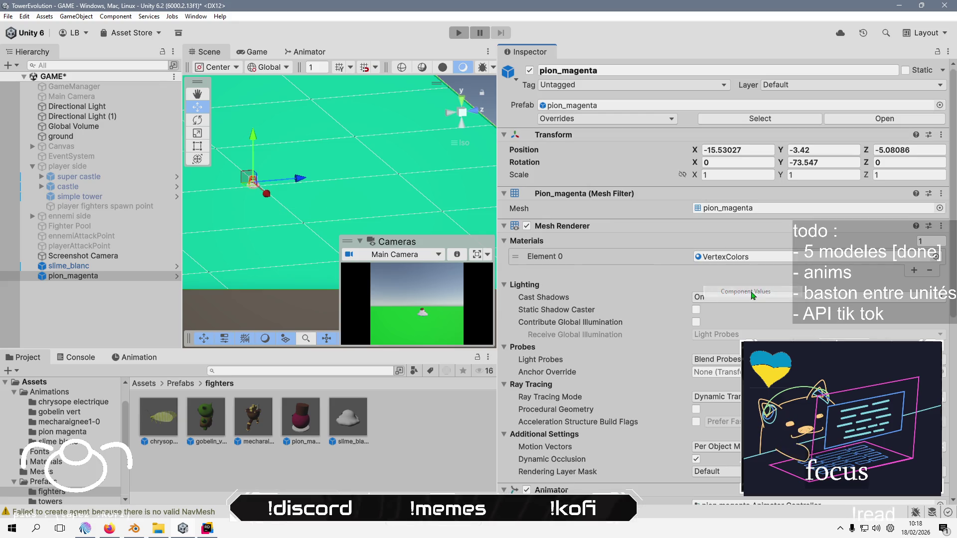
Deactivate slime_blanc so only pion_magenta remains in the shot.
{"action": "left_click", "coordinate": [69, 265]}
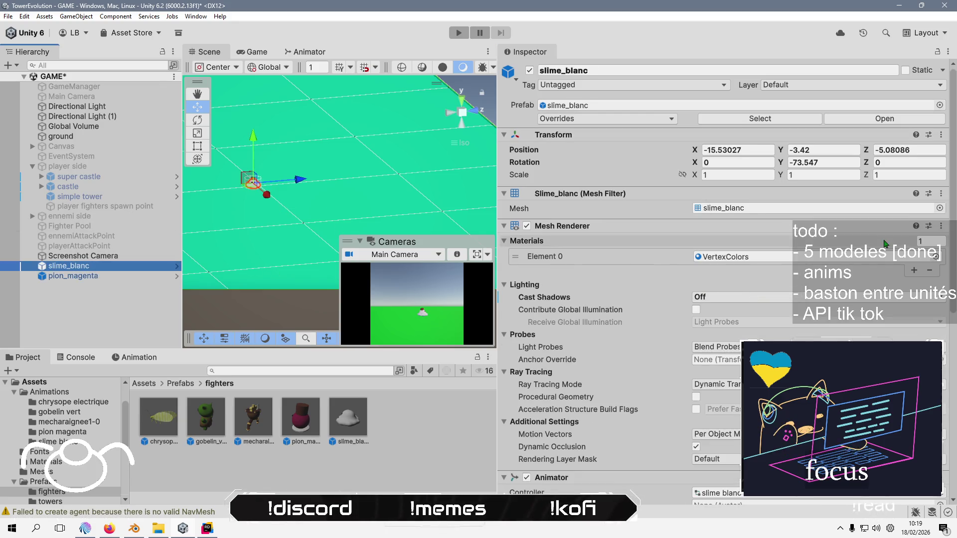
{"action": "left_click", "coordinate": [529, 71]}
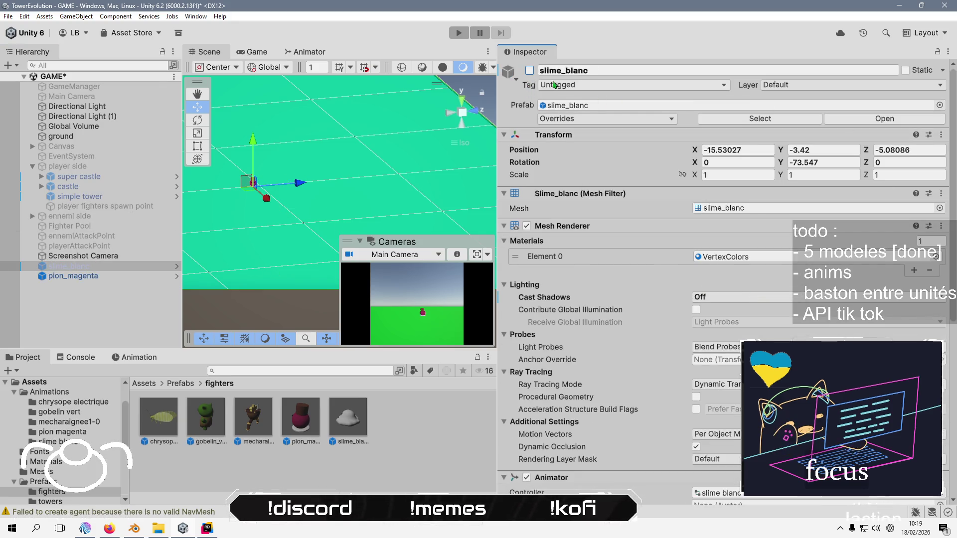
{"action": "left_click", "coordinate": [126, 254]}
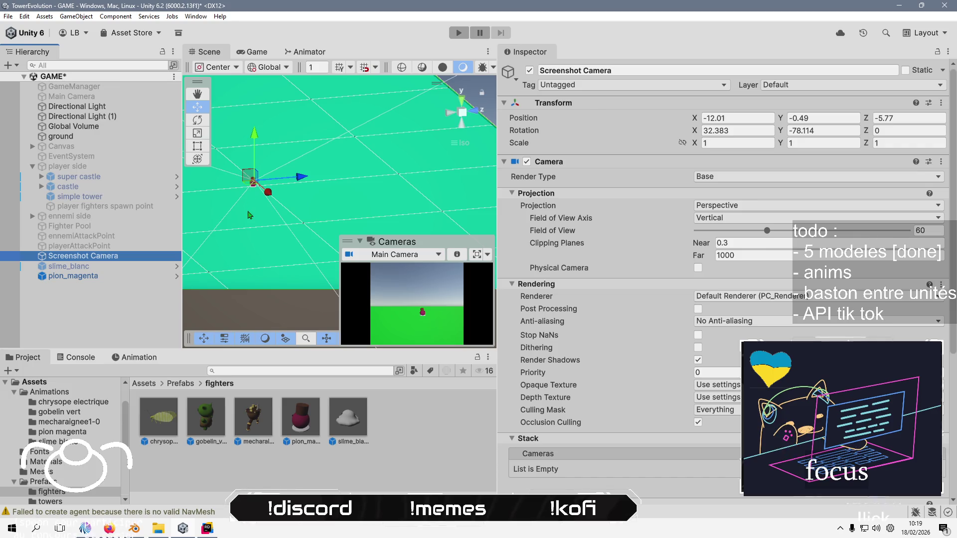
Frame the Screenshot Camera in the scene view and preview through it.
{"action": "key", "text": "f"}
{"action": "scroll", "coordinate": [299, 209], "scroll_direction": "up", "scroll_amount": 3}
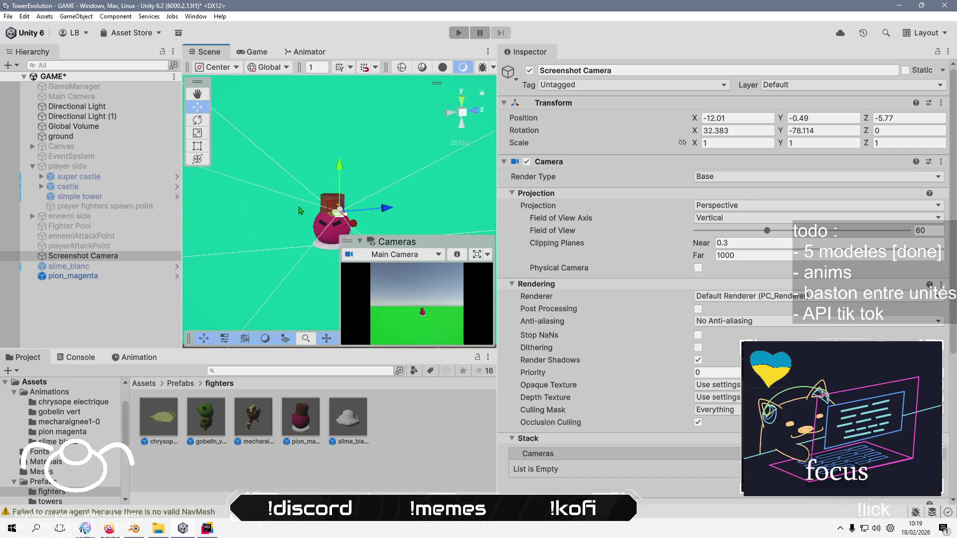
{"action": "left_click", "coordinate": [394, 255]}
{"action": "left_click", "coordinate": [383, 279]}
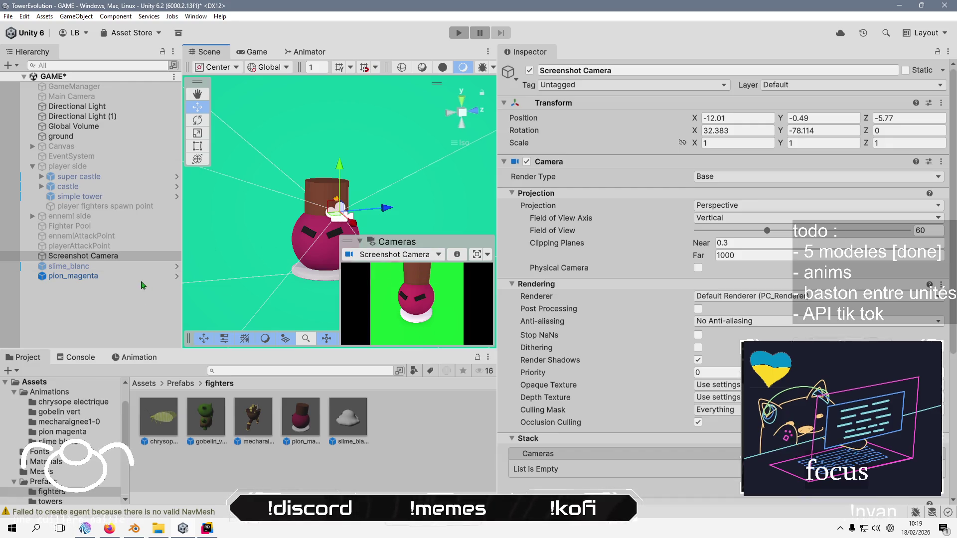
Lower the Screenshot Camera slightly, after undoing a trial upward tilt.
{"action": "left_click", "coordinate": [124, 276]}
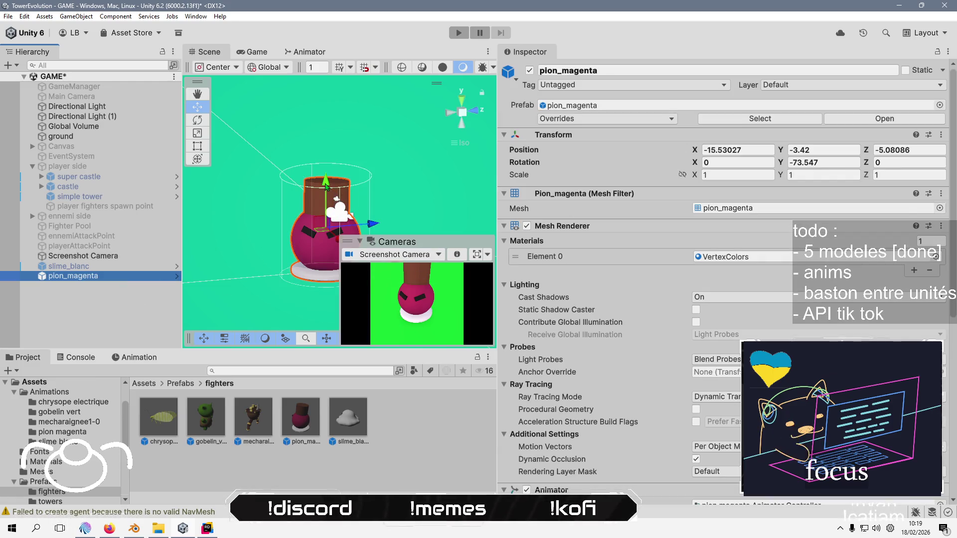
{"action": "left_click", "coordinate": [326, 185]}
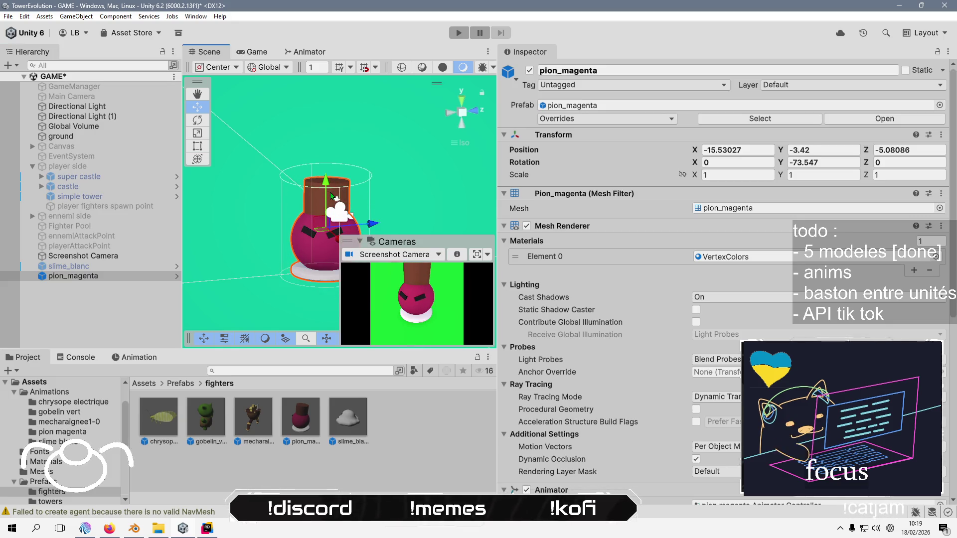
{"action": "left_click", "coordinate": [83, 256]}
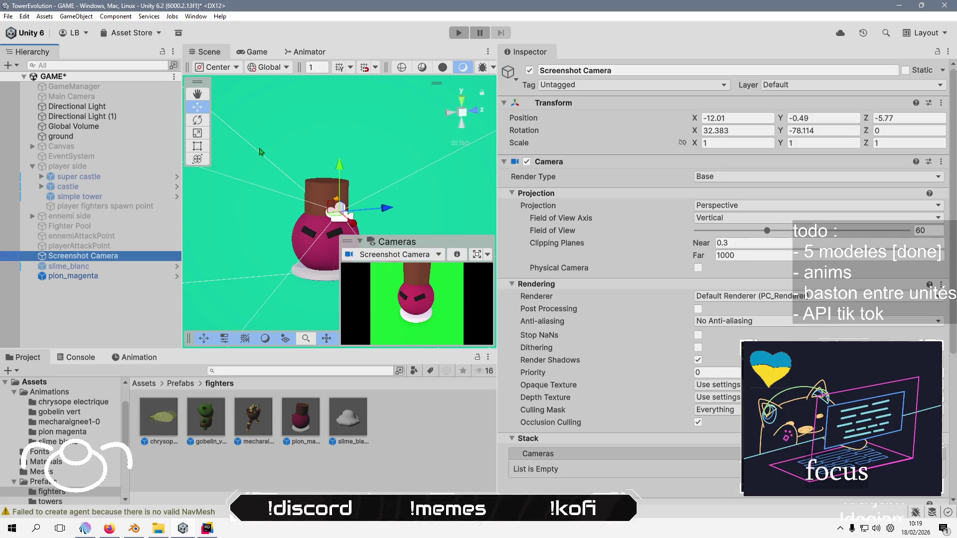
{"action": "left_click", "coordinate": [197, 120]}
{"action": "left_click_drag", "start_coordinate": [350, 192], "coordinate": [359, 204]}
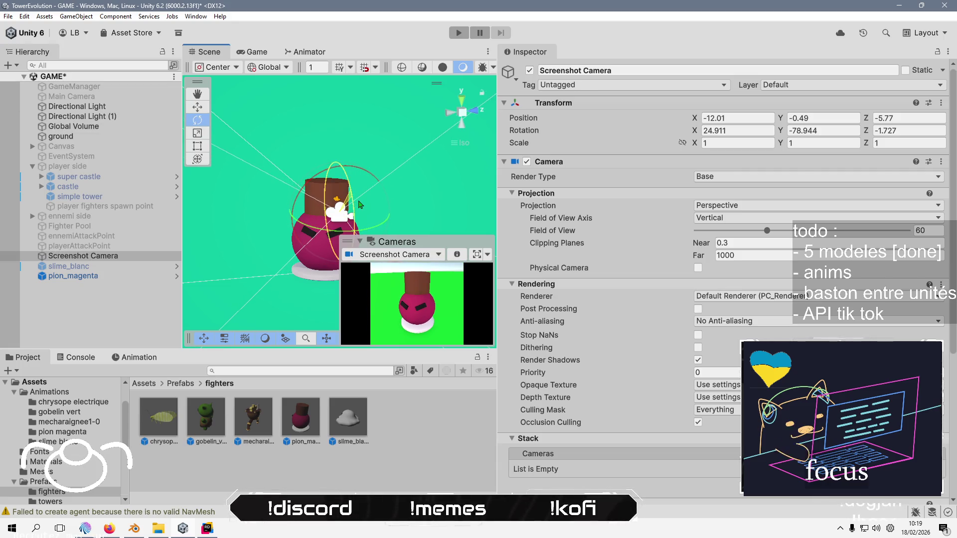
{"action": "key", "text": "ctrl+z"}
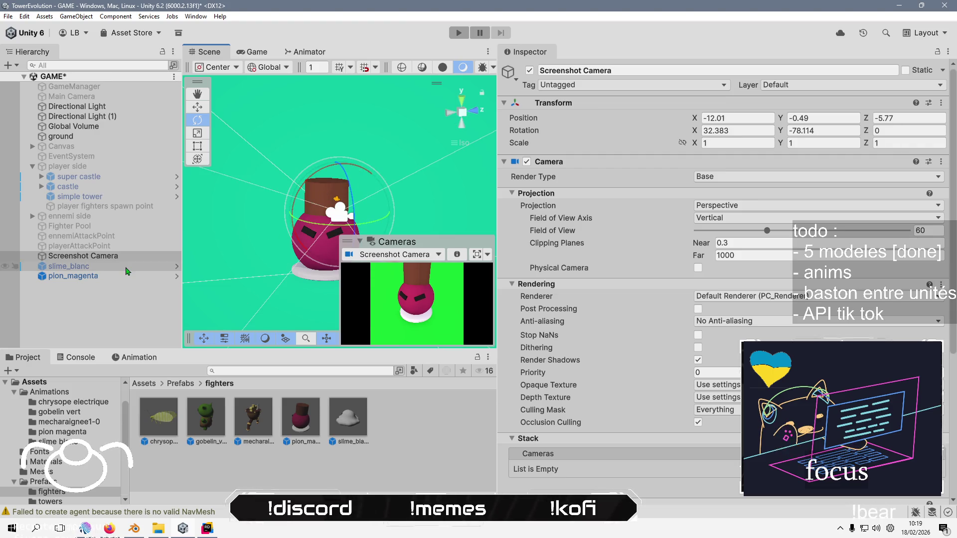
{"action": "left_click", "coordinate": [197, 107]}
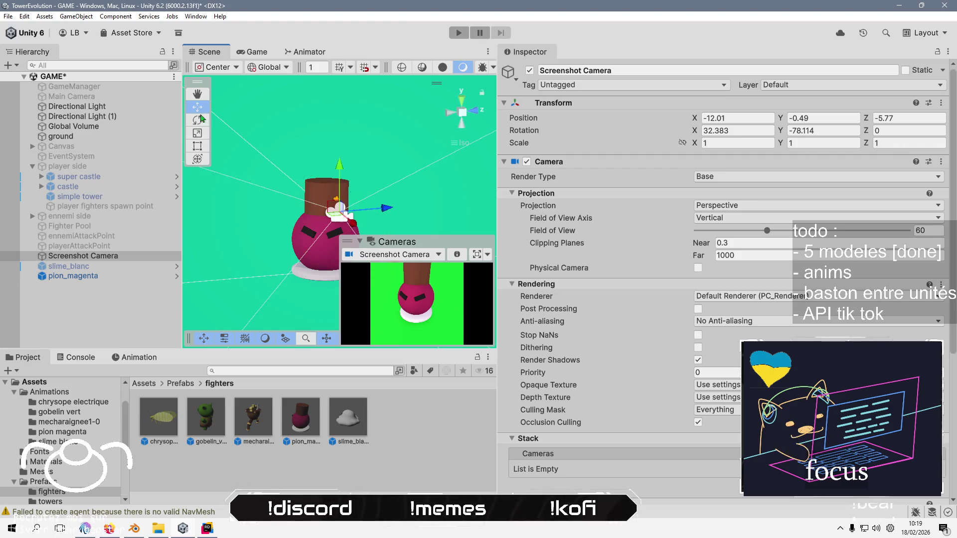
{"action": "left_click_drag", "start_coordinate": [346, 171], "coordinate": [347, 183]}
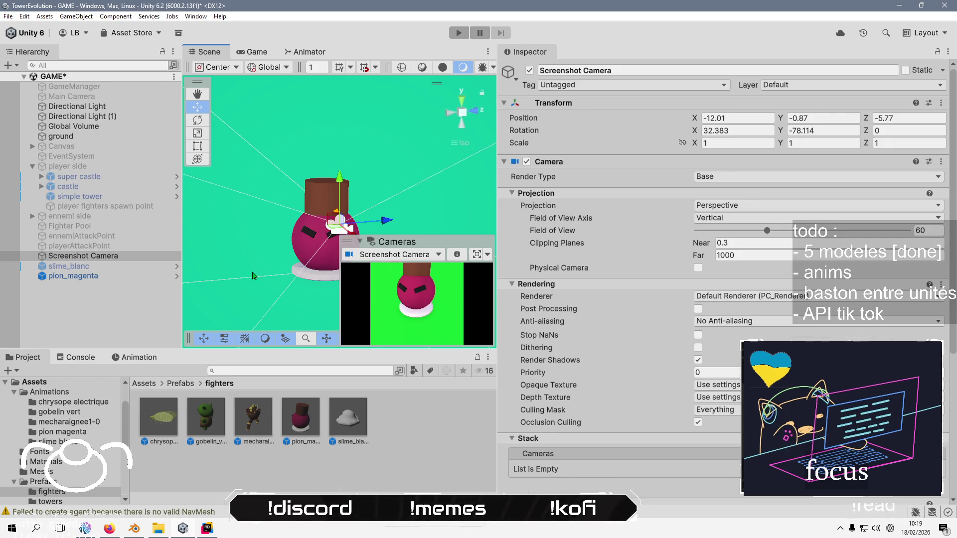
Lower the pion_magenta pawn and the ground plane slightly.
{"action": "left_click", "coordinate": [362, 199]}
{"action": "left_click_drag", "start_coordinate": [321, 183], "coordinate": [329, 210]}
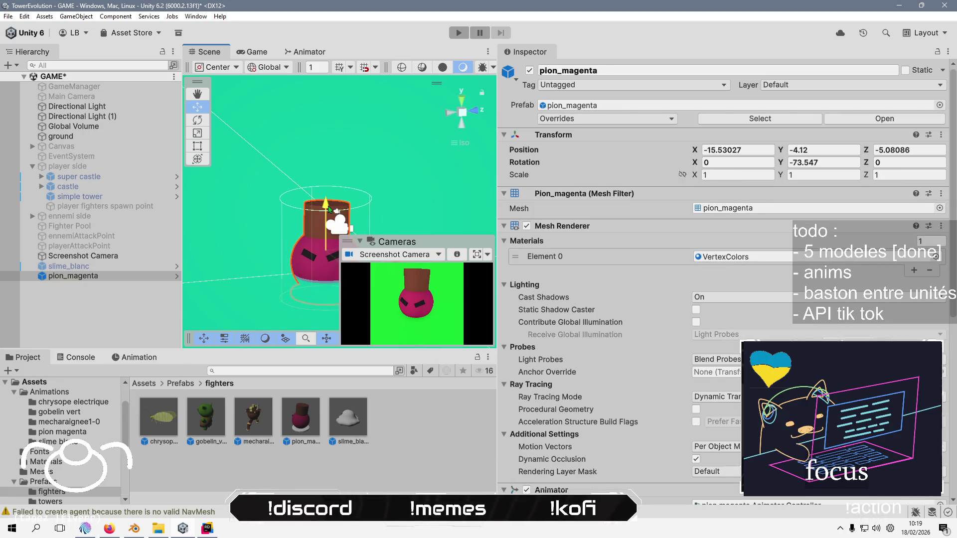
{"action": "left_click", "coordinate": [280, 175]}
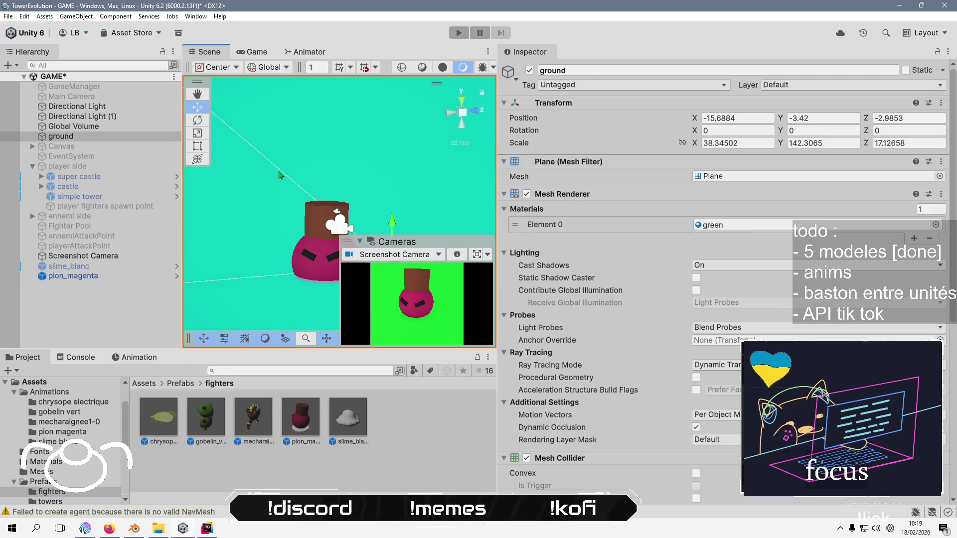
{"action": "left_click_drag", "start_coordinate": [396, 264], "coordinate": [396, 265]}
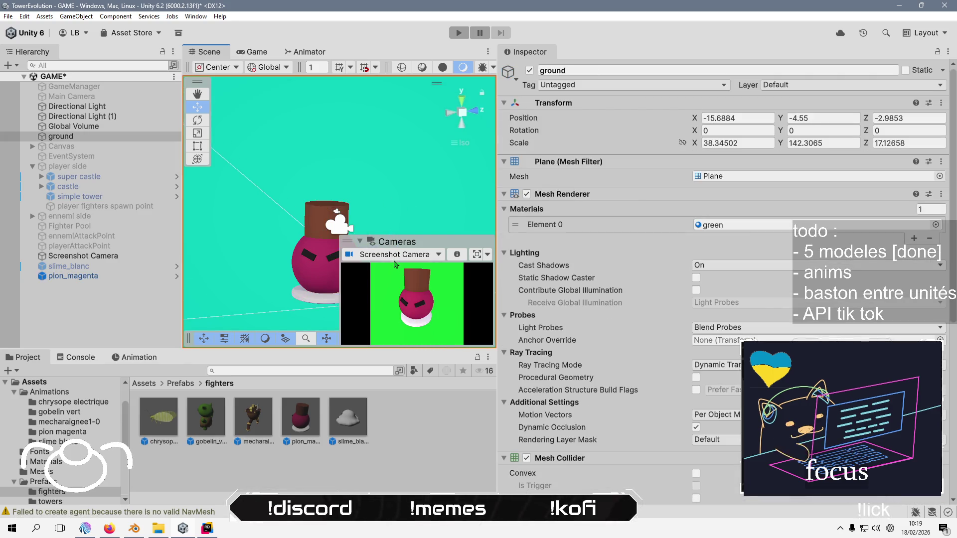
{"action": "left_click", "coordinate": [324, 209]}
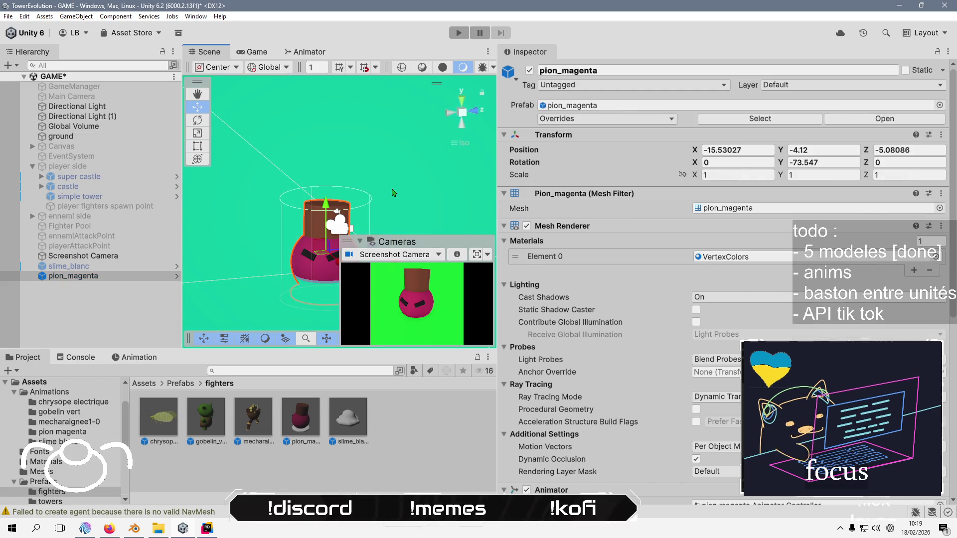
Raise the Screenshot Camera slightly, undoing trial lowering, tilting and sideways swings.
{"action": "left_click", "coordinate": [84, 256]}
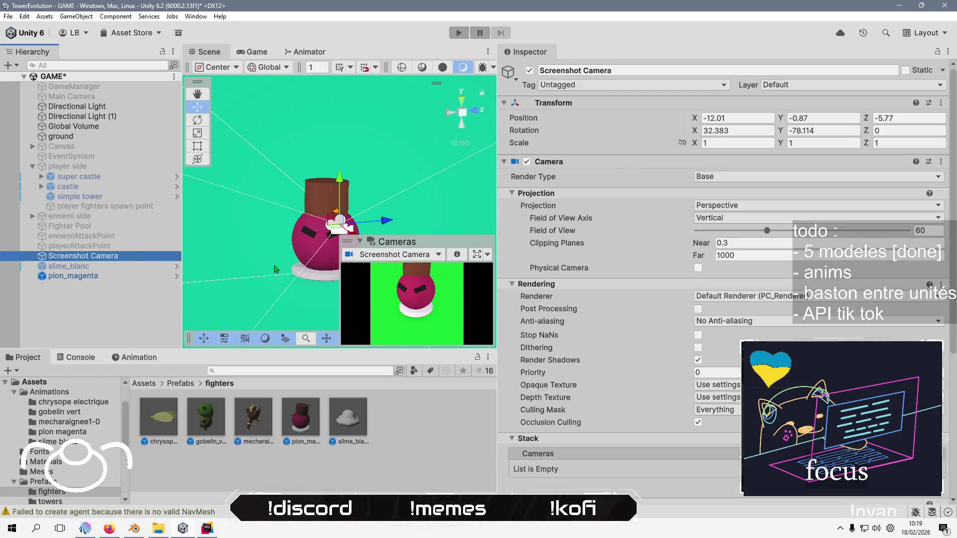
{"action": "mouse_move", "coordinate": [343, 202]}
{"action": "left_mouse_down"}
{"action": "mouse_move", "coordinate": [339, 194]}
{"action": "mouse_move", "coordinate": [365, 216]}
{"action": "left_mouse_up"}
{"action": "left_click", "coordinate": [197, 121]}
{"action": "key", "text": "ctrl+z"}
{"action": "key", "text": "ctrl+z"}
{"action": "key", "text": "w"}
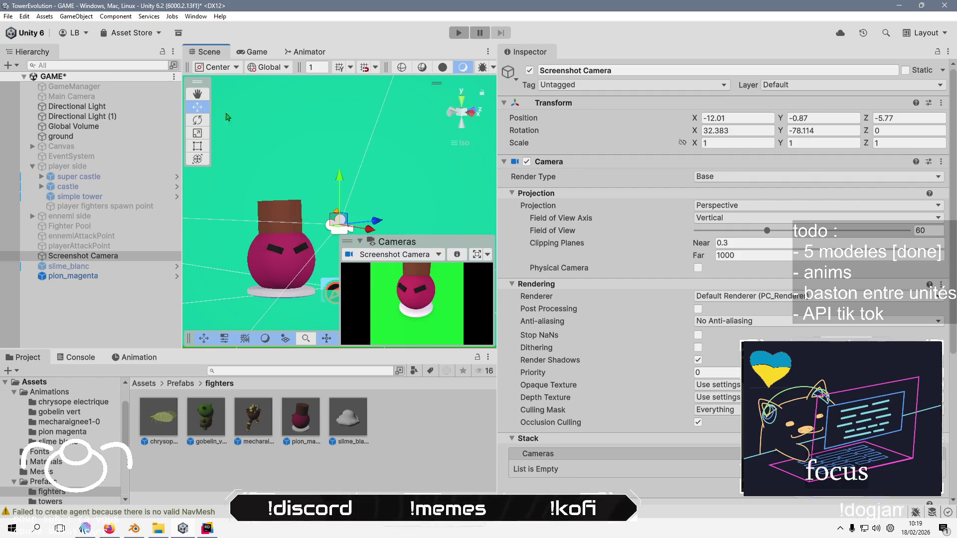
{"action": "mouse_move", "coordinate": [336, 180]}
{"action": "left_mouse_down"}
{"action": "mouse_move", "coordinate": [344, 162]}
{"action": "mouse_move", "coordinate": [375, 219]}
{"action": "left_mouse_up"}
{"action": "key", "text": "e"}
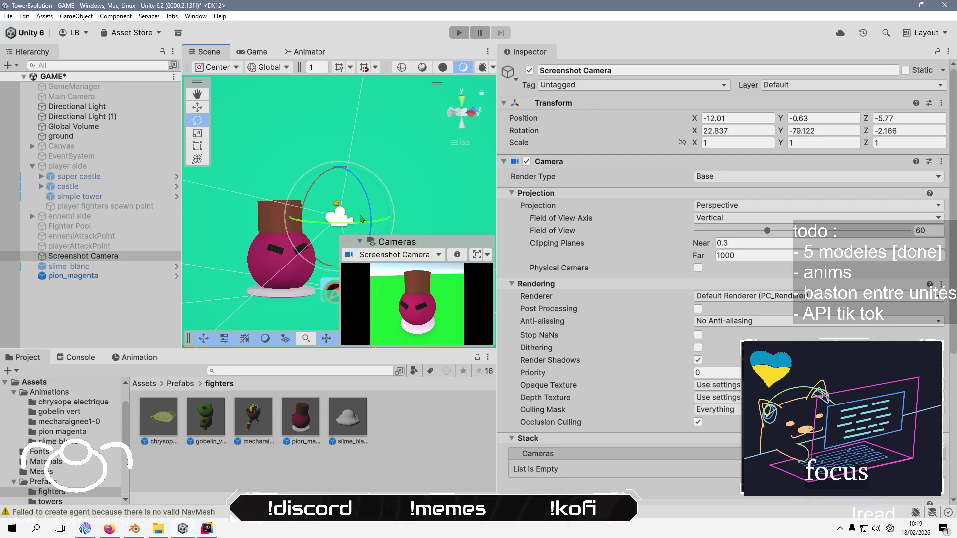
{"action": "left_click_drag", "start_coordinate": [314, 227], "coordinate": [265, 232]}
{"action": "key", "text": "ctrl+z"}
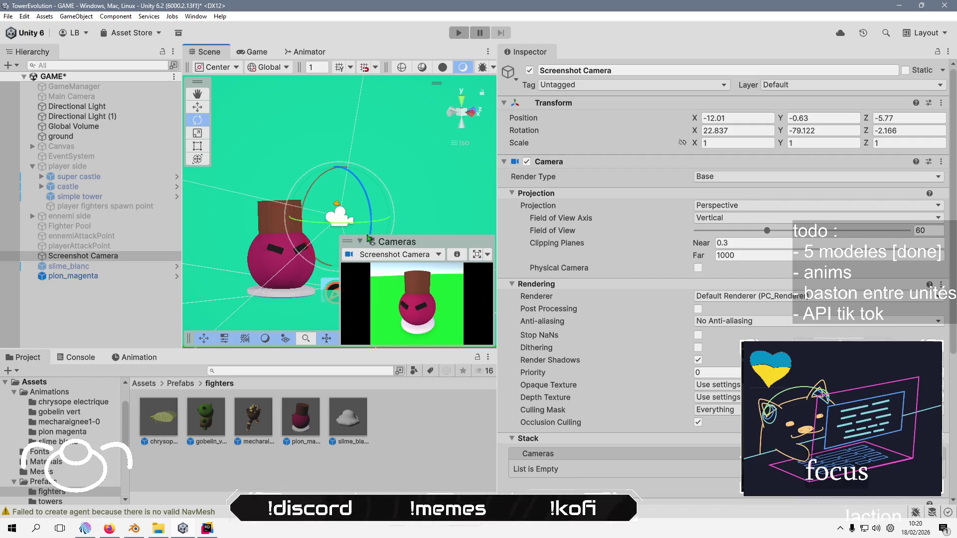
Turn pion_magenta 15 degrees around Y and fine-tune the Screenshot Camera's angle.
{"action": "left_click", "coordinate": [299, 247]}
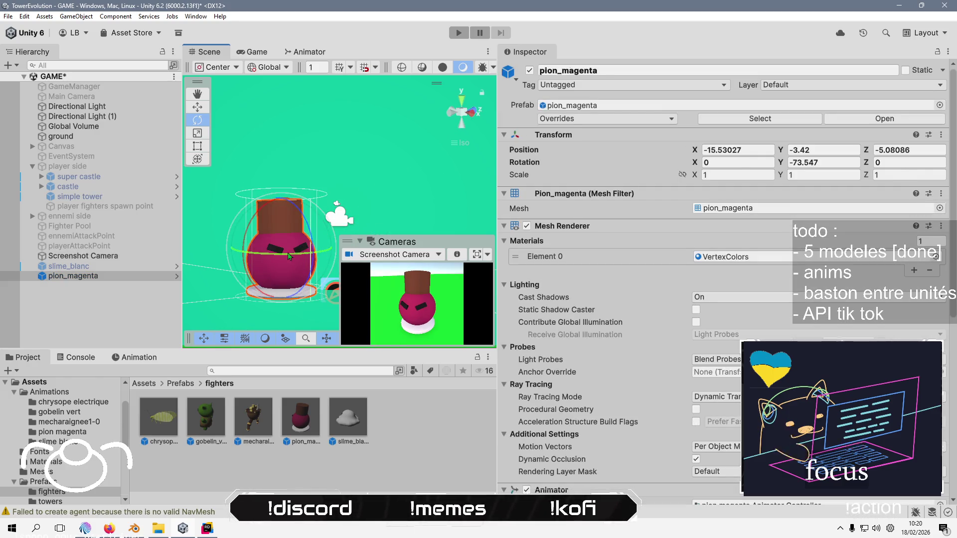
{"action": "left_click_drag", "start_coordinate": [321, 255], "coordinate": [328, 256]}
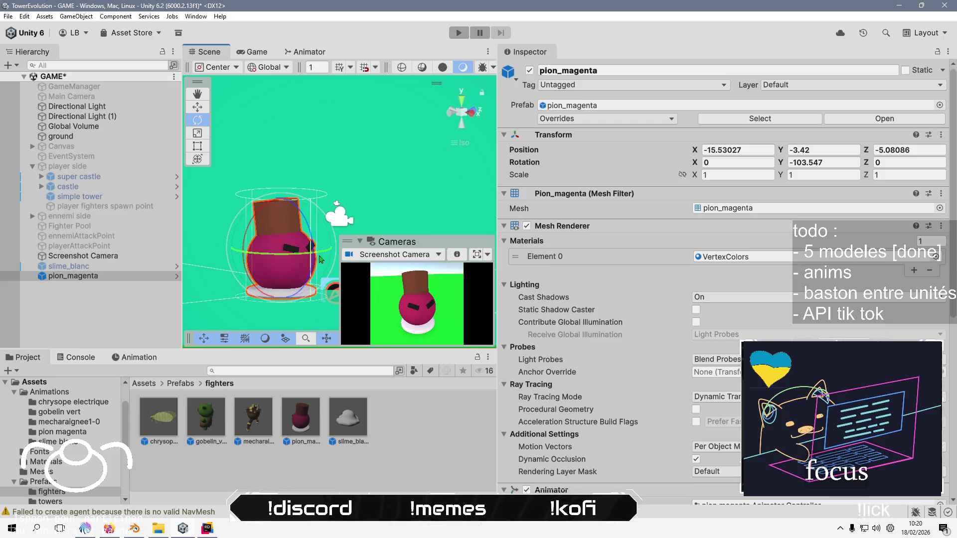
{"action": "left_click", "coordinate": [339, 215]}
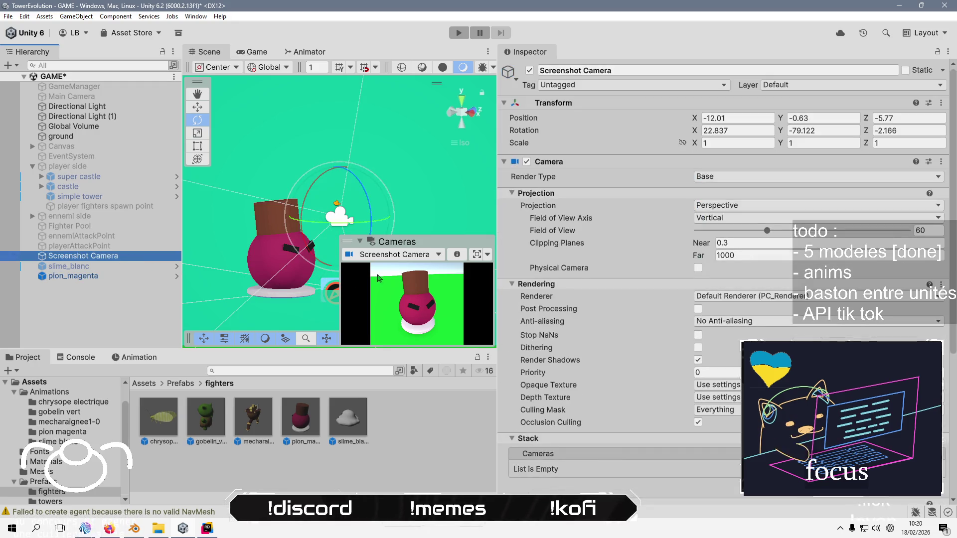
{"action": "left_click_drag", "start_coordinate": [311, 196], "coordinate": [315, 202]}
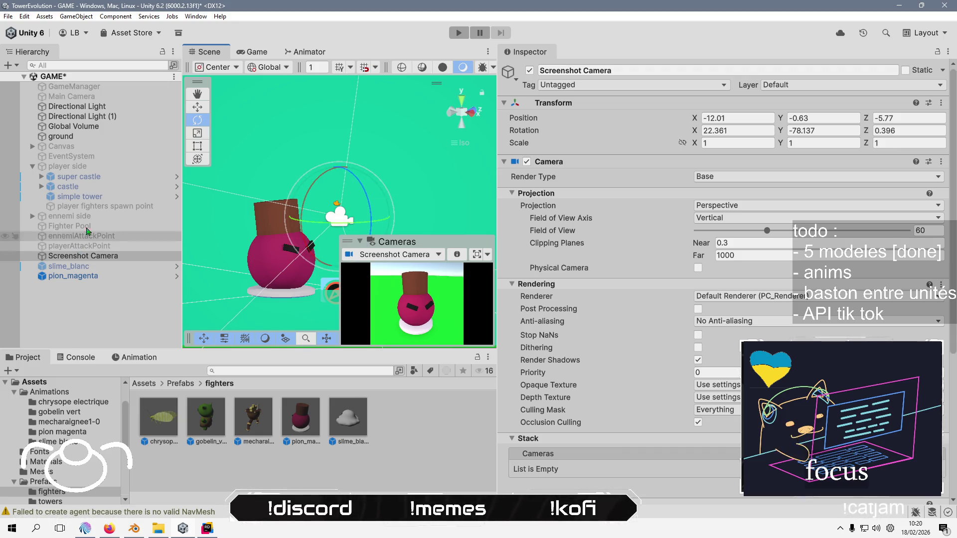
{"action": "left_click", "coordinate": [123, 142]}
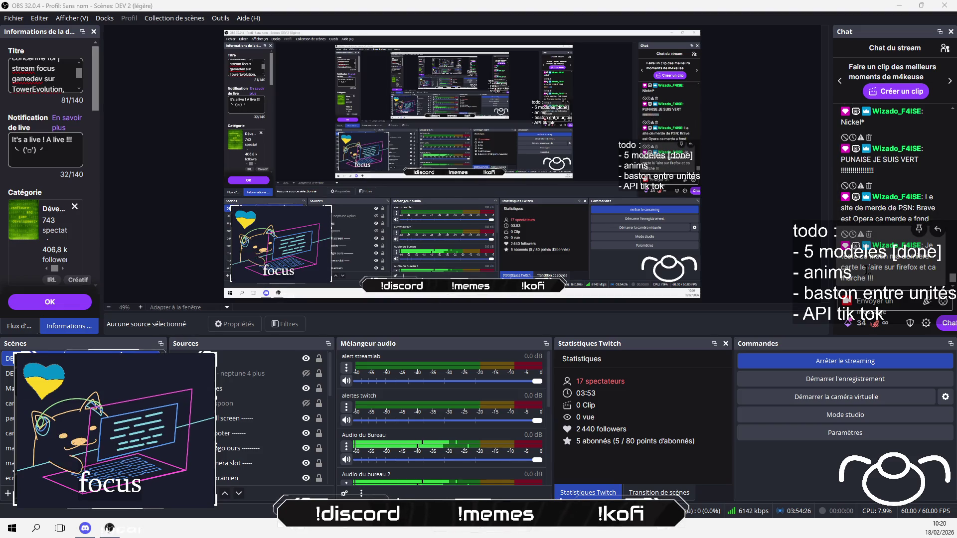
Send a short chat reply, then a message about paying the few cents owed to AWS.
{"action": "left_click", "coordinate": [856, 302]}
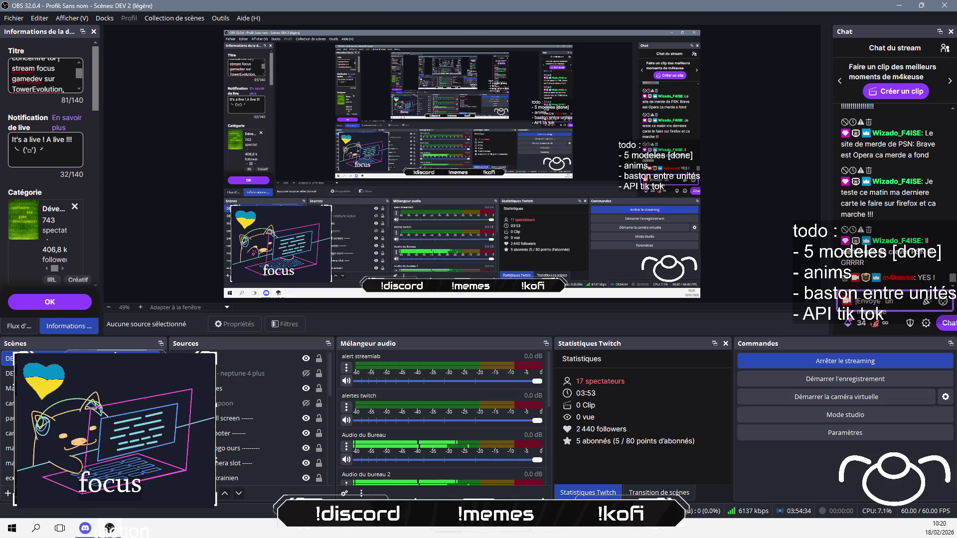
{"action": "type", "text": "r"}
{"action": "key", "text": "Return"}
{"action": "type", "text": "ça va"}
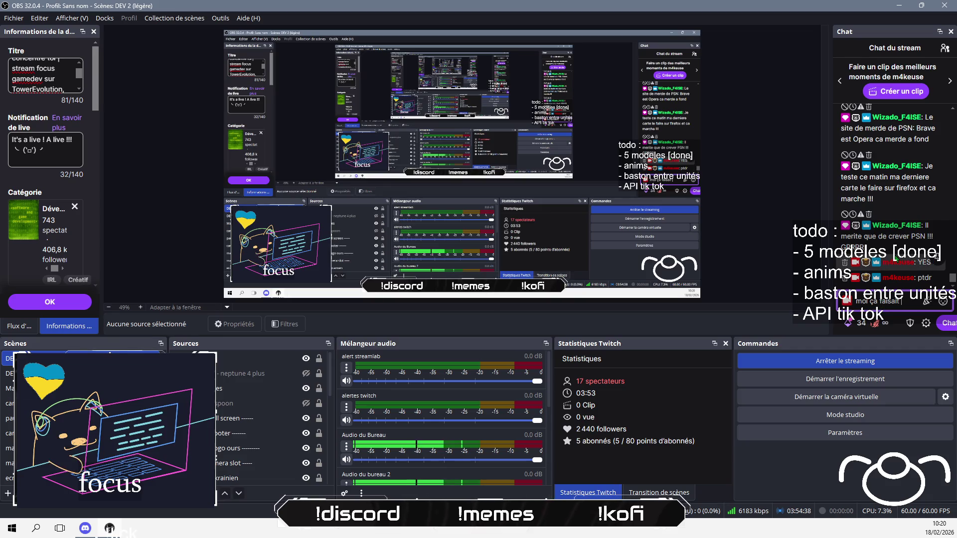
{"action": "type", "text": " semaine"}
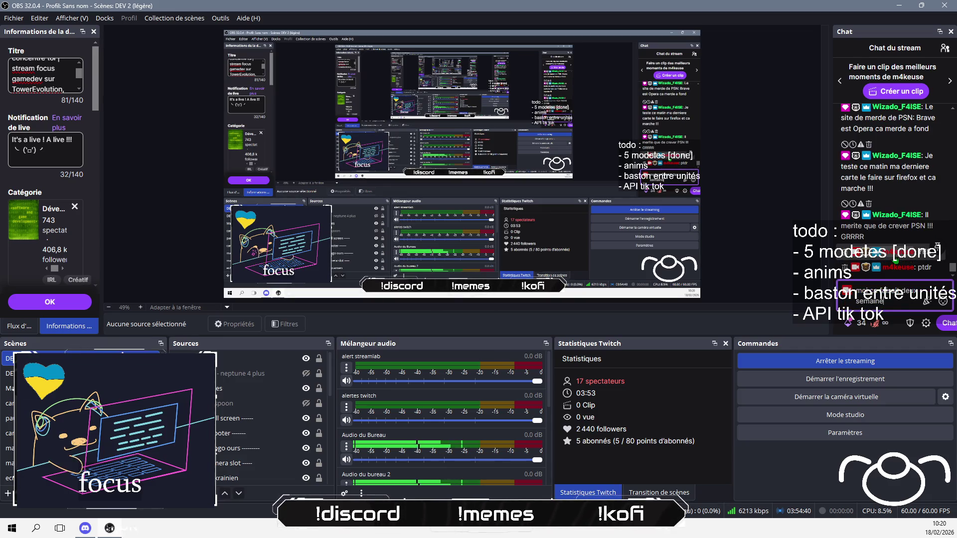
{"action": "type", "text": "'essa"}
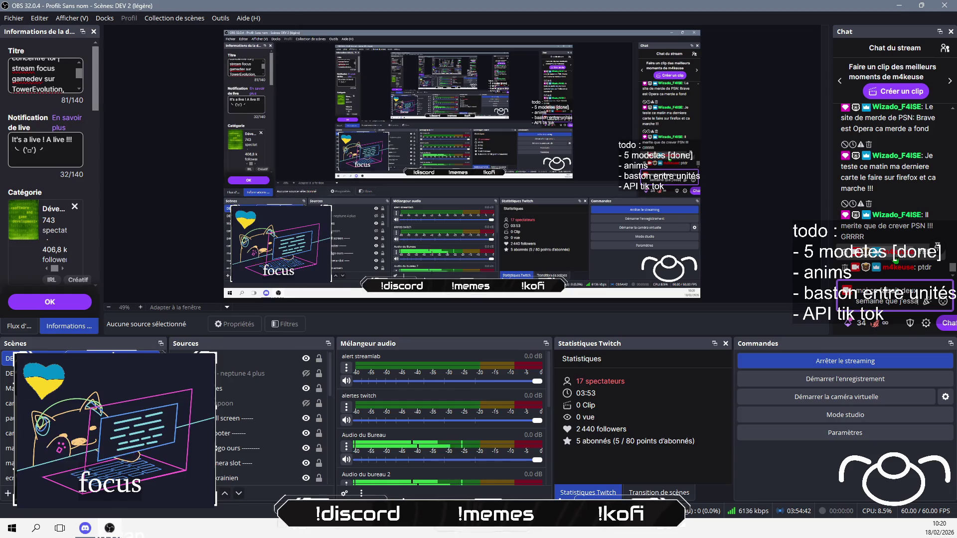
{"action": "type", "text": "yais de payer 69"}
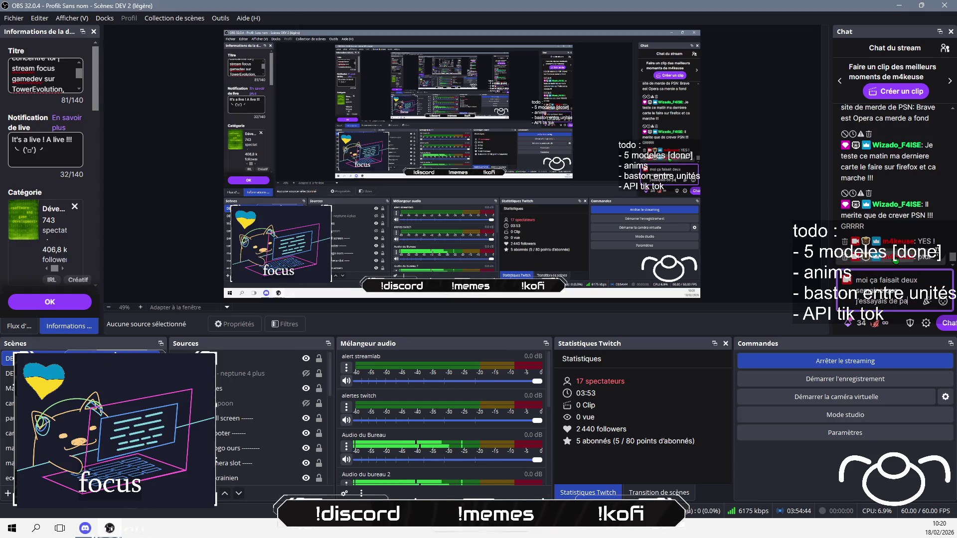
{"action": "key", "text": "BackSpace"}
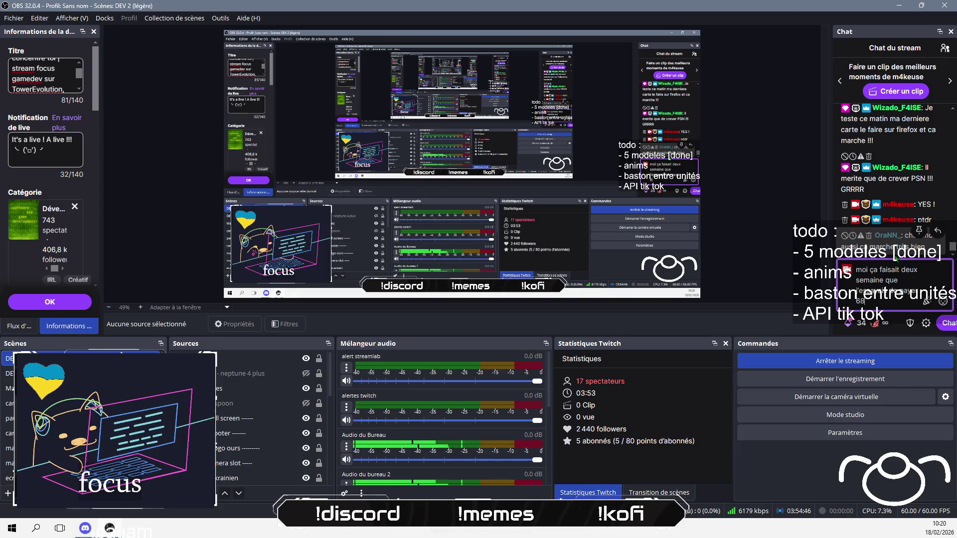
{"action": "type", "text": "entimes que"}
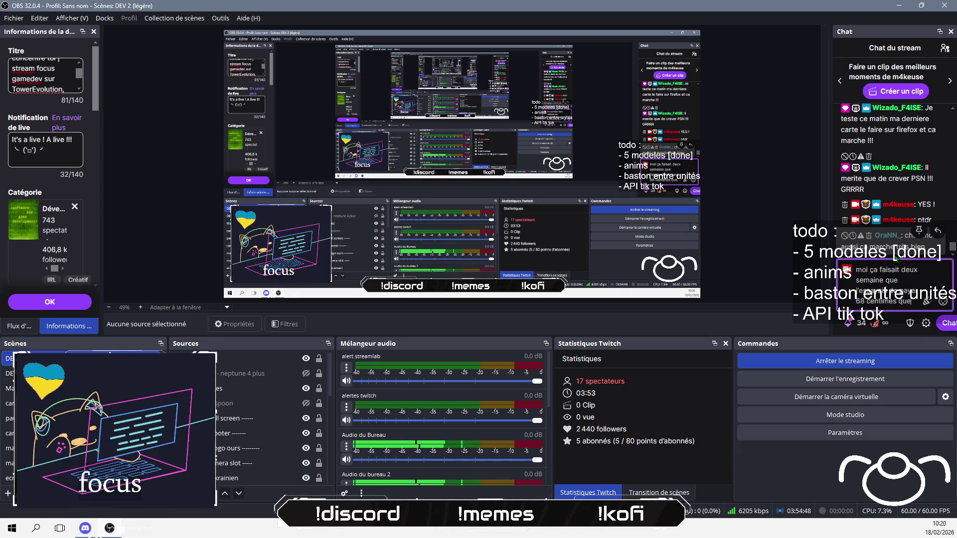
{"action": "type", "text": " je devais a"}
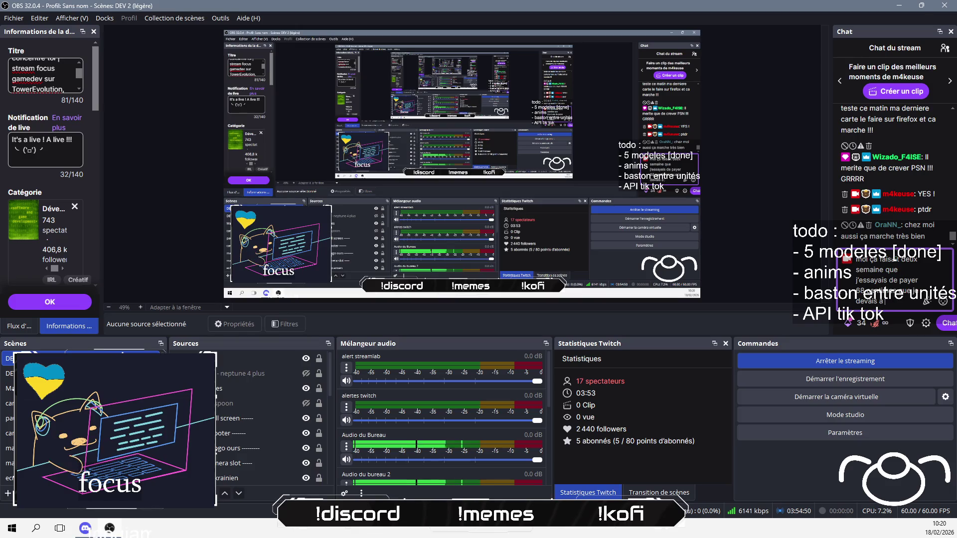
{"action": "type", "text": "s à aws LU"}
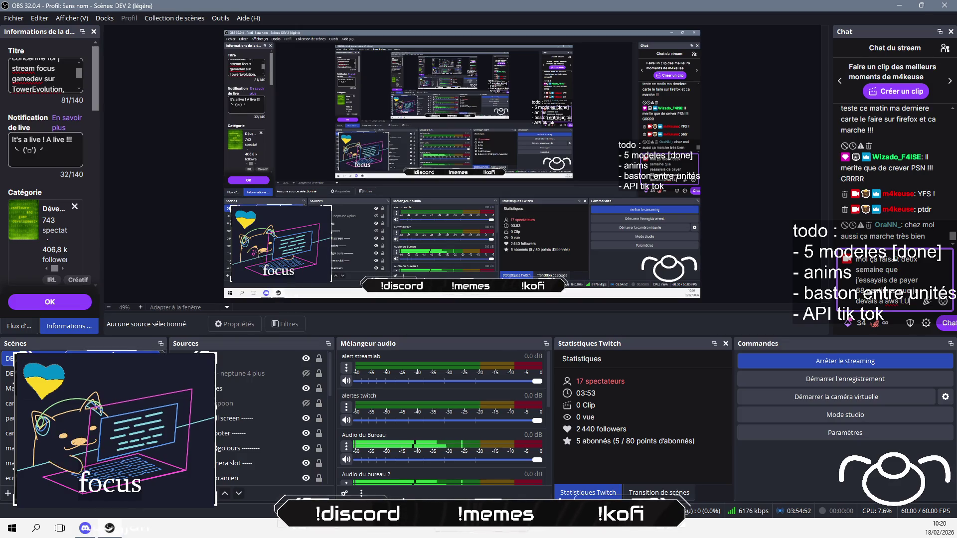
{"action": "key", "text": "Return"}
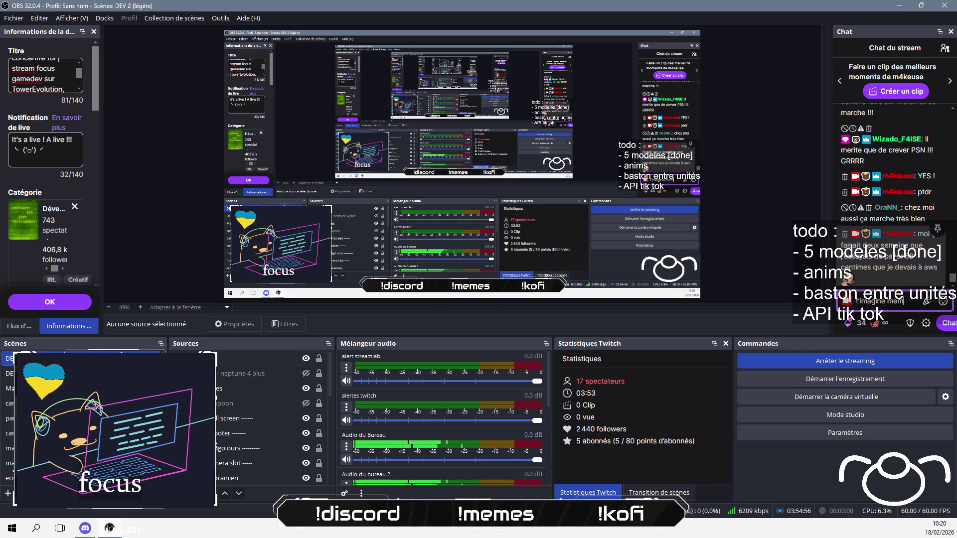
Post three more chat replies, then switch back to Unity.
{"action": "type", "text": "pas e"}
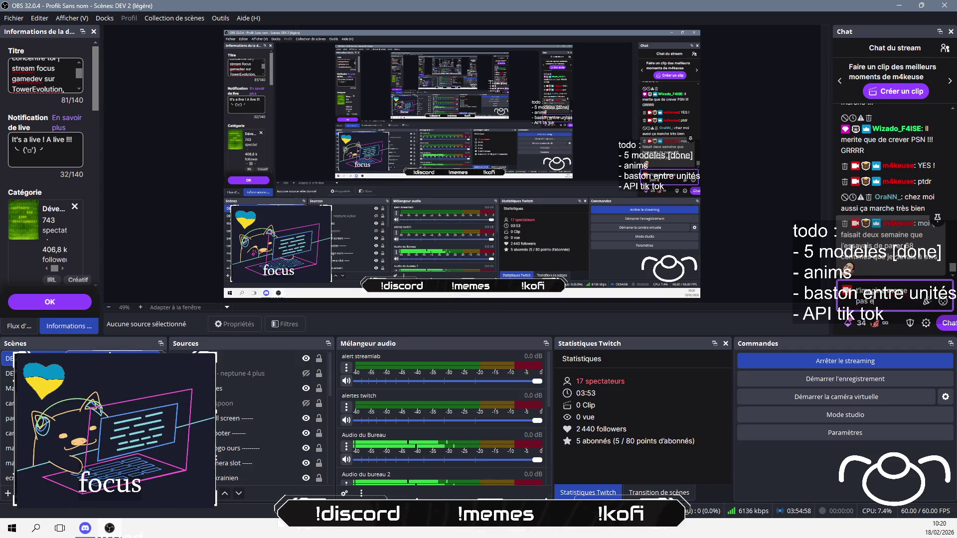
{"action": "type", "text": " le nombre de combines que"}
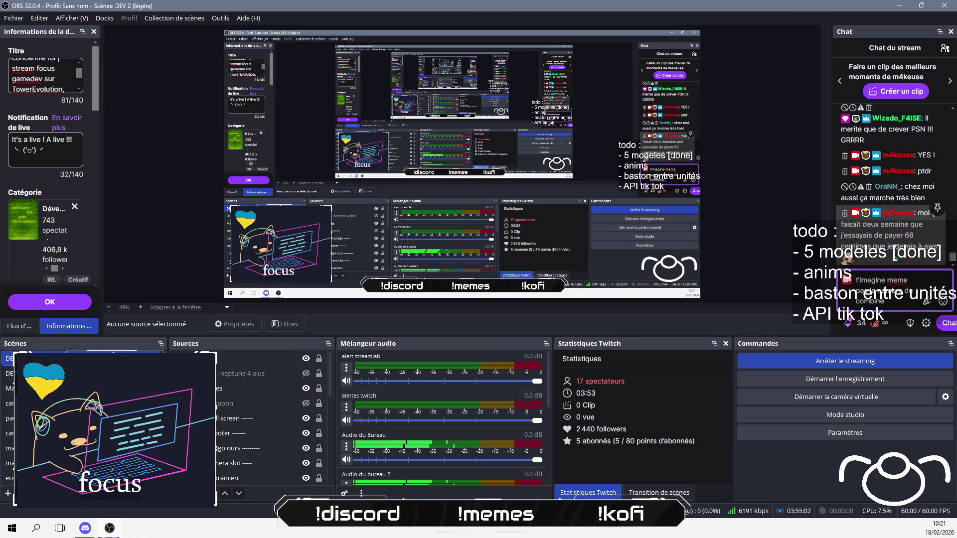
{"action": "type", "text": "'ai essayé"}
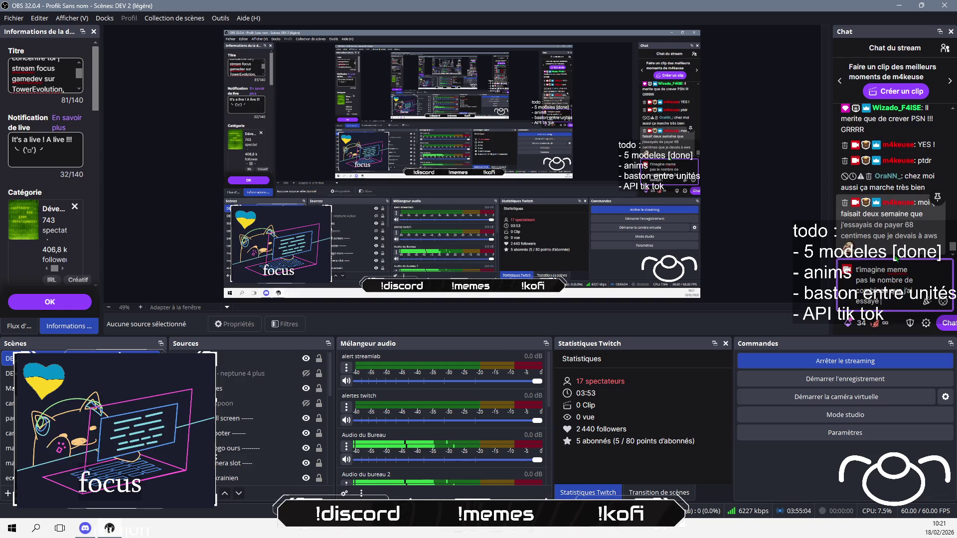
{"action": "key", "text": "Return"}
{"action": "type", "text": "qst magiq"}
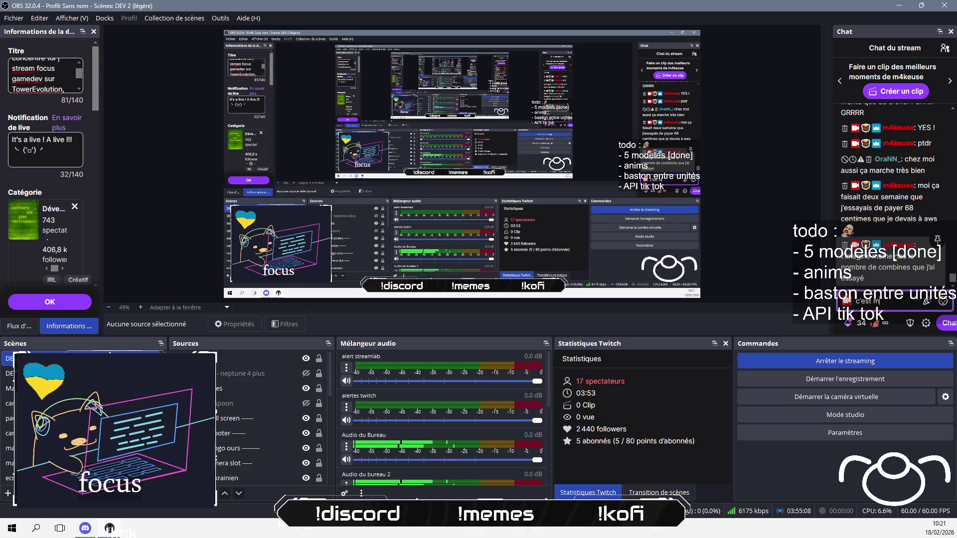
{"action": "type", "text": "nt"}
{"action": "key", "text": "Return"}
{"action": "type", "text": "lol"}
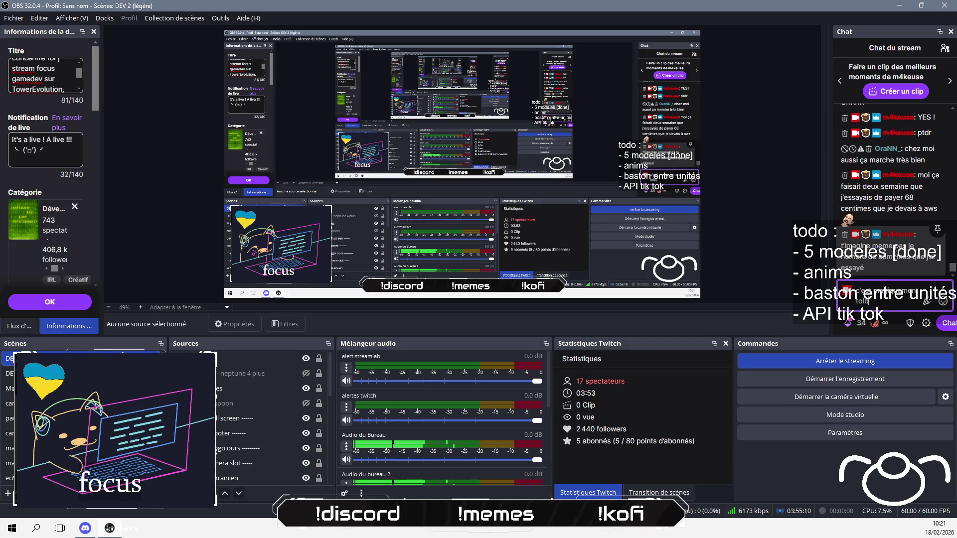
{"action": "type", "text": "le en mai hier so"}
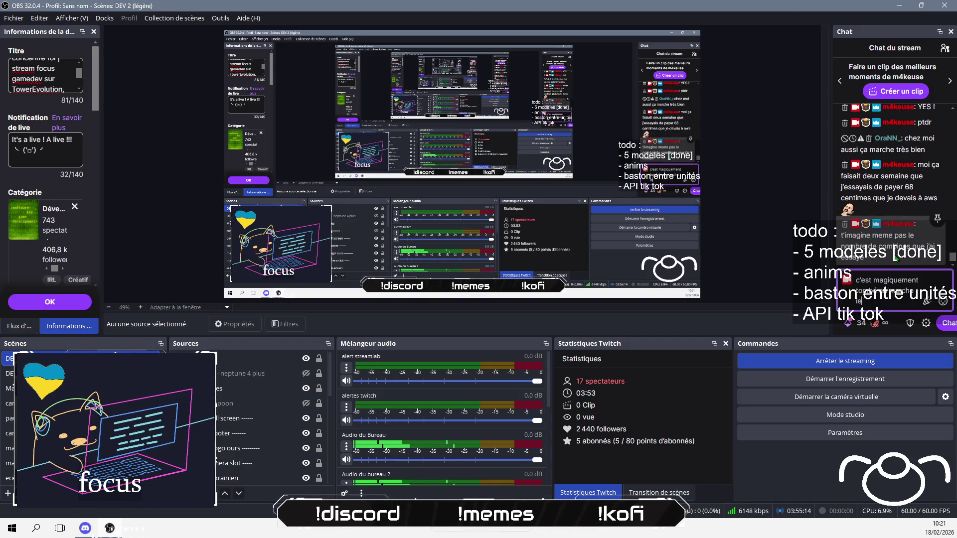
{"action": "type", "text": "ir"}
{"action": "key", "text": "Return"}
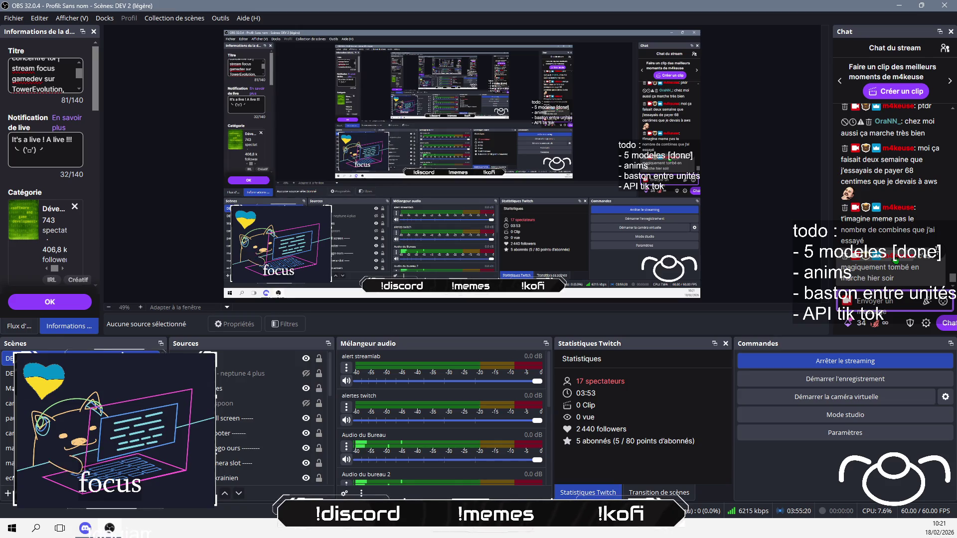
{"action": "key", "text": "alt+Tab"}
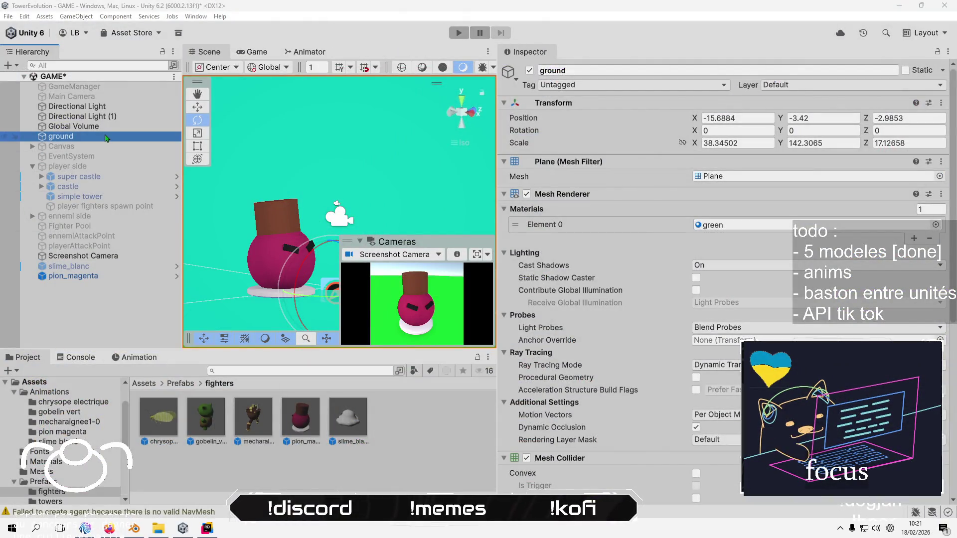
Scale the ground plane up about fourteen-fold, check Main Camera's renderer list unchanged, and return to Assets.
{"action": "left_click", "coordinate": [198, 133]}
{"action": "mouse_move", "coordinate": [334, 293]}
{"action": "left_mouse_down"}
{"action": "mouse_move", "coordinate": [679, 411]}
{"action": "mouse_move", "coordinate": [267, 309]}
{"action": "mouse_move", "coordinate": [273, 304]}
{"action": "left_mouse_up"}
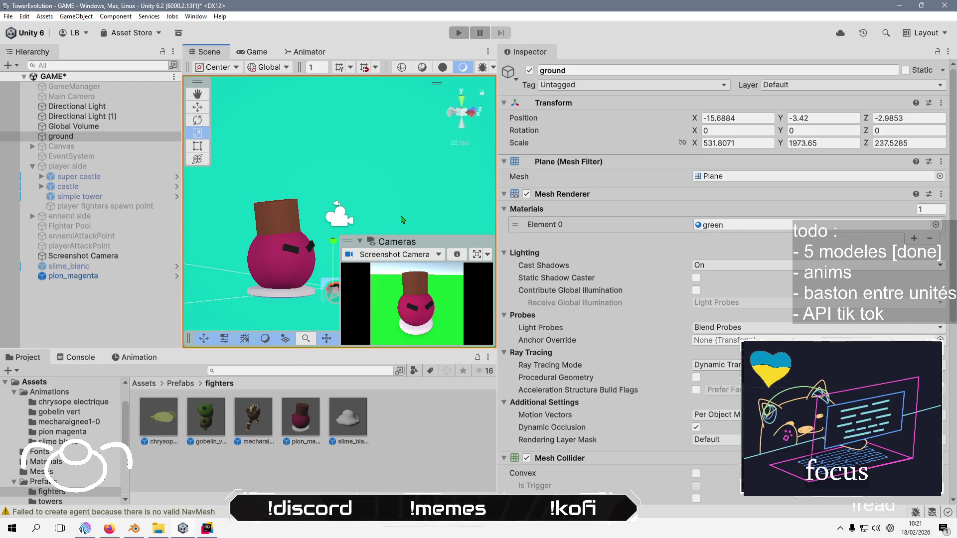
{"action": "left_click", "coordinate": [118, 98]}
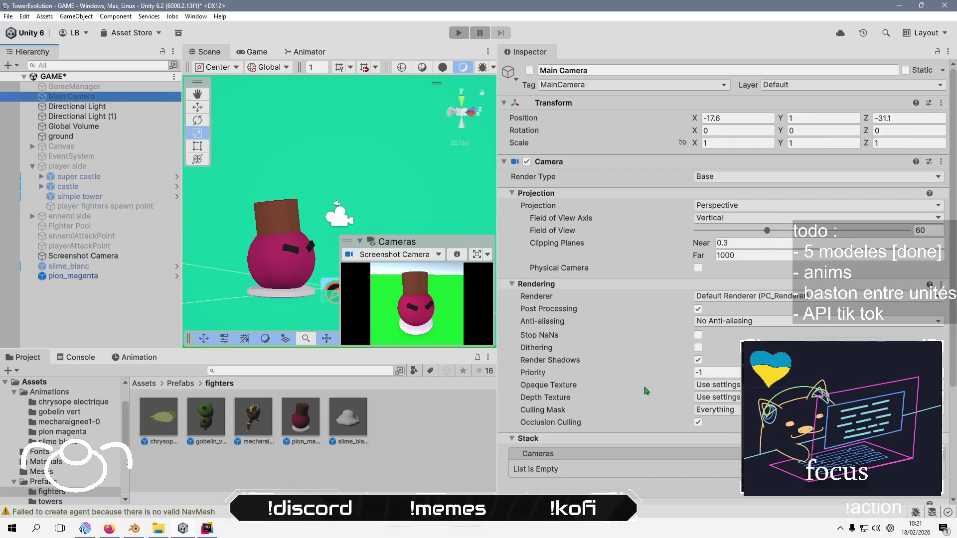
{"action": "scroll", "coordinate": [647, 391], "scroll_direction": "down", "scroll_amount": 3}
{"action": "left_click", "coordinate": [744, 145]}
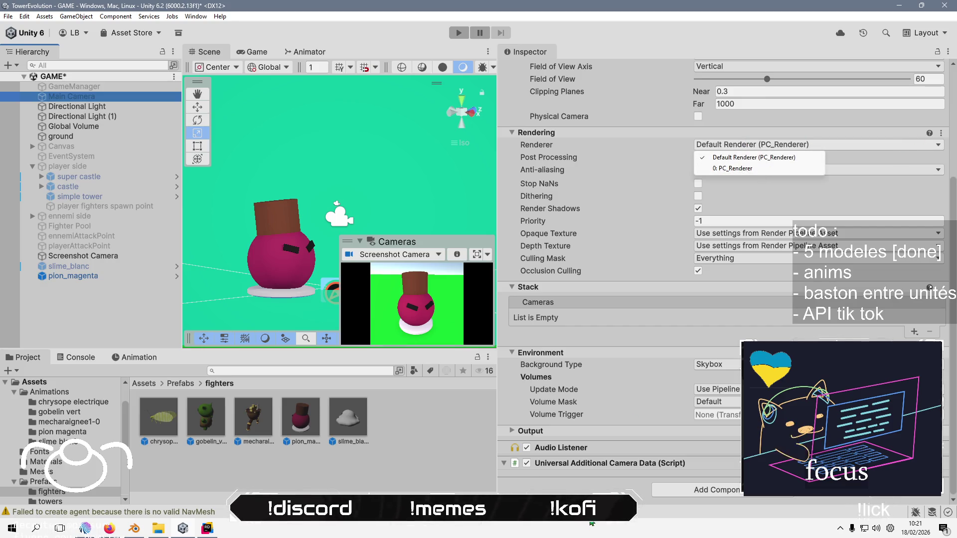
{"action": "key", "text": "Escape"}
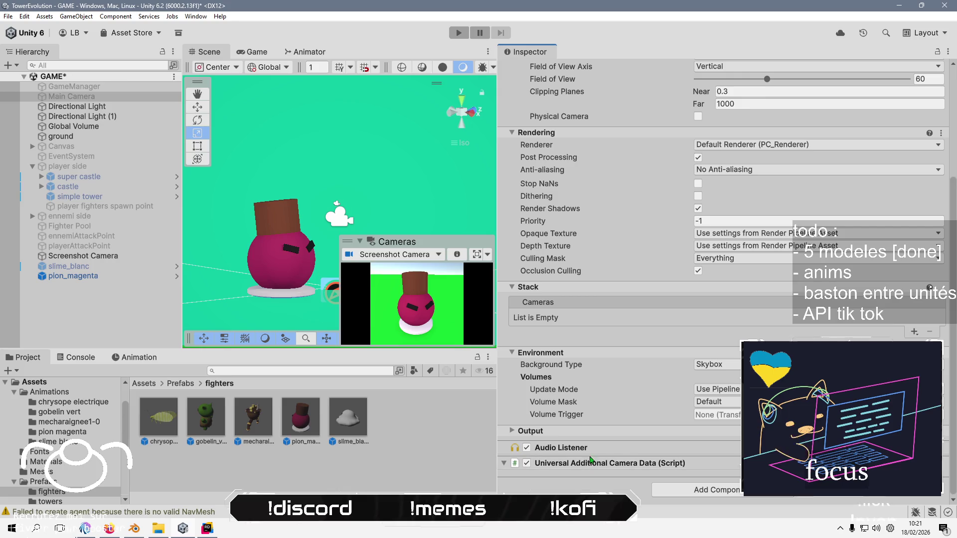
{"action": "left_click", "coordinate": [144, 383]}
{"action": "scroll", "coordinate": [229, 458], "scroll_direction": "down", "scroll_amount": 1}
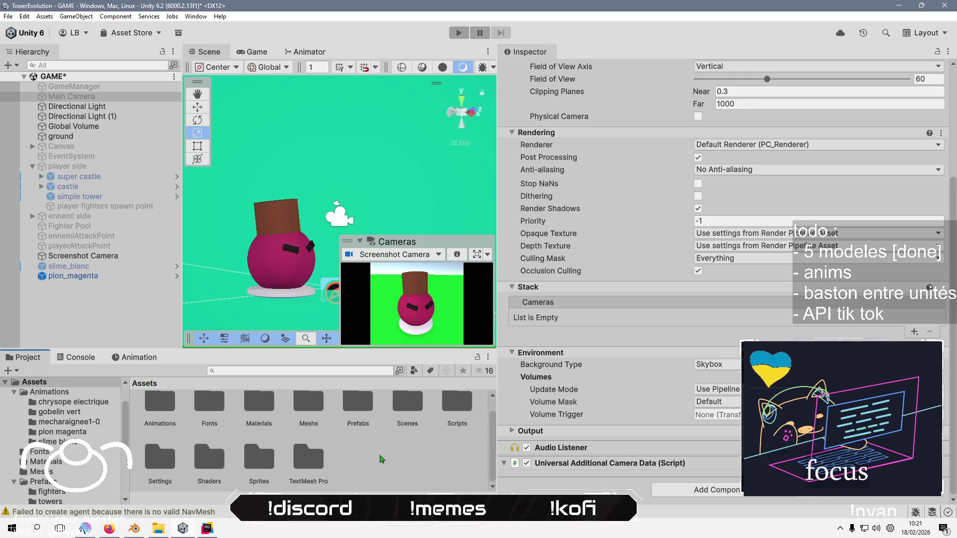
Open the Settings folder and inspect PC_RPAsset, then the PC_Renderer renderer data.
{"action": "double_click", "coordinate": [160, 458]}
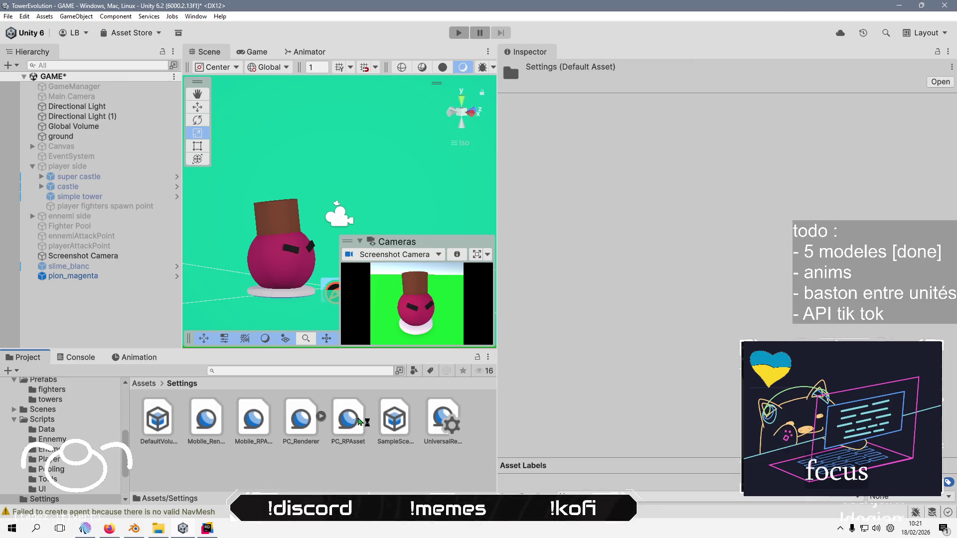
{"action": "left_click", "coordinate": [359, 421]}
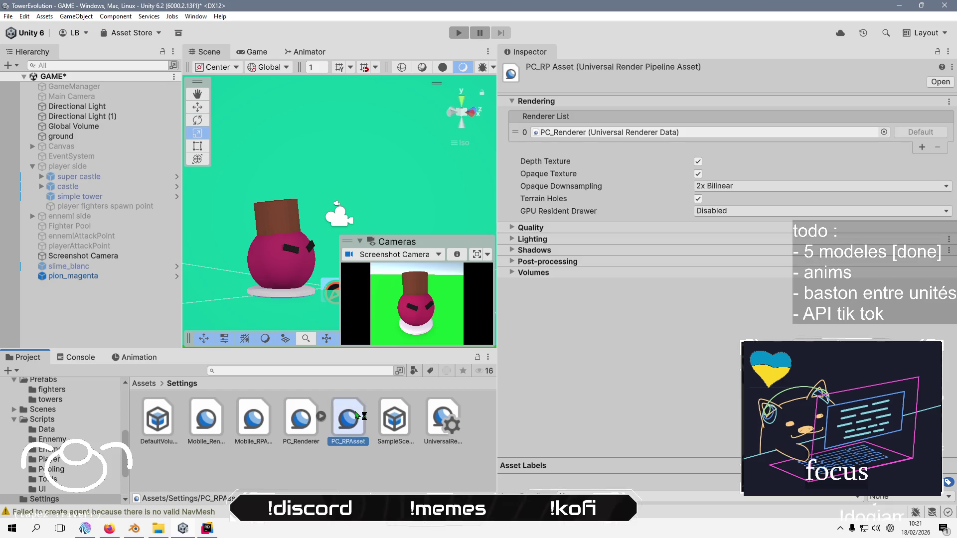
{"action": "left_click", "coordinate": [307, 417]}
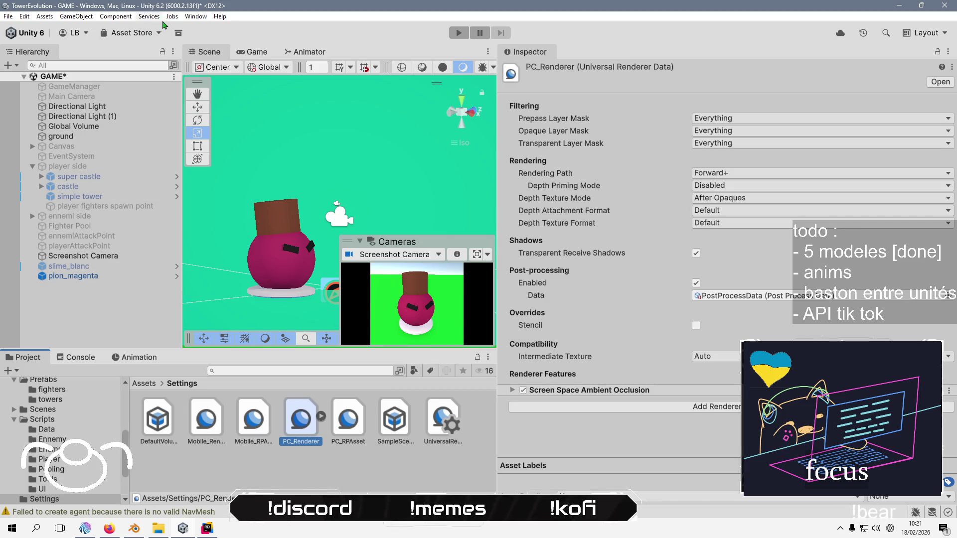
{"action": "left_click", "coordinate": [189, 17]}
Open Window > Rendering > Lighting and dock it beside the Inspector.
{"action": "mouse_move", "coordinate": [265, 168]}
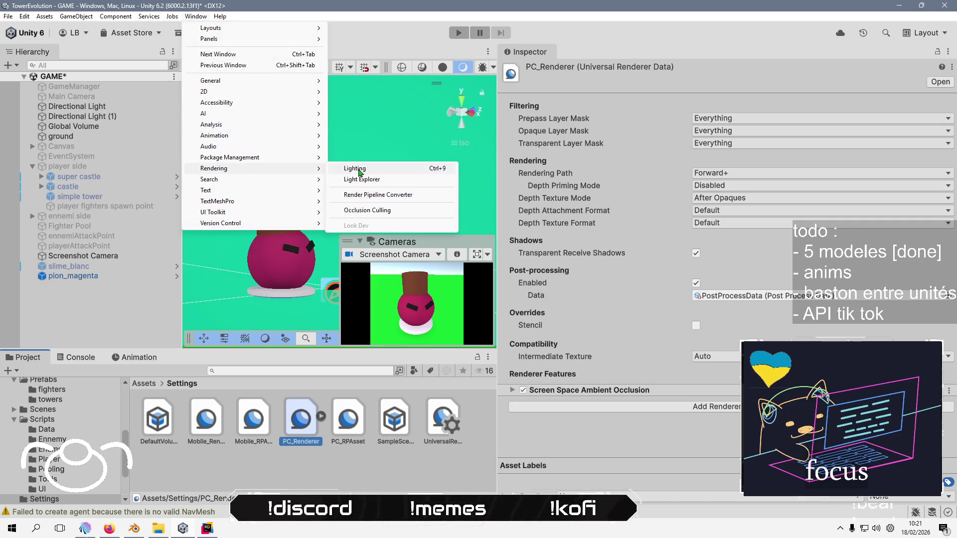
{"action": "left_click", "coordinate": [360, 171]}
{"action": "mouse_move", "coordinate": [740, 144]}
{"action": "left_mouse_down"}
{"action": "mouse_move", "coordinate": [529, 52]}
{"action": "mouse_move", "coordinate": [583, 52]}
{"action": "left_mouse_up"}
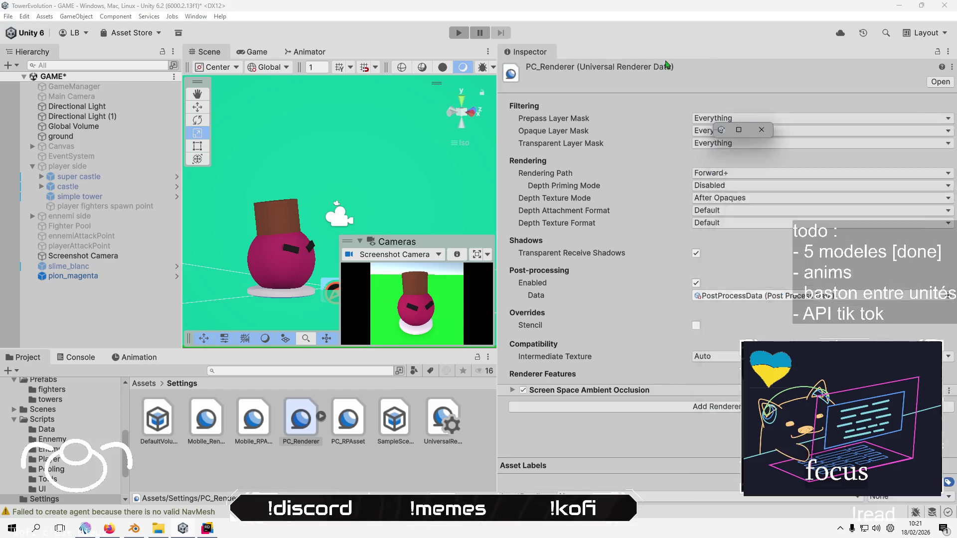
Browse the Scene, Environment, Adaptive Probe Volumes and lightmap pages, then show the Screenshot Camera's Inspector.
{"action": "left_click", "coordinate": [708, 71]}
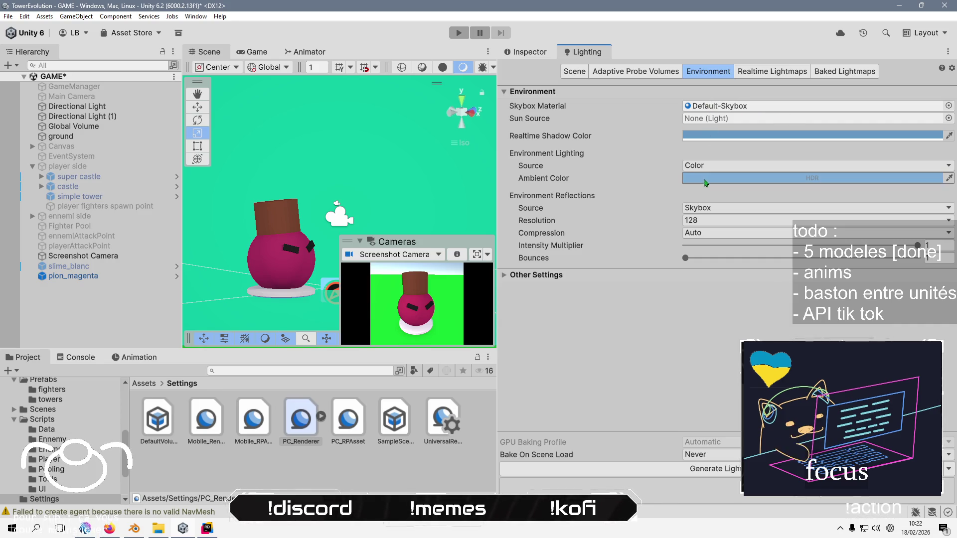
{"action": "left_click", "coordinate": [565, 71]}
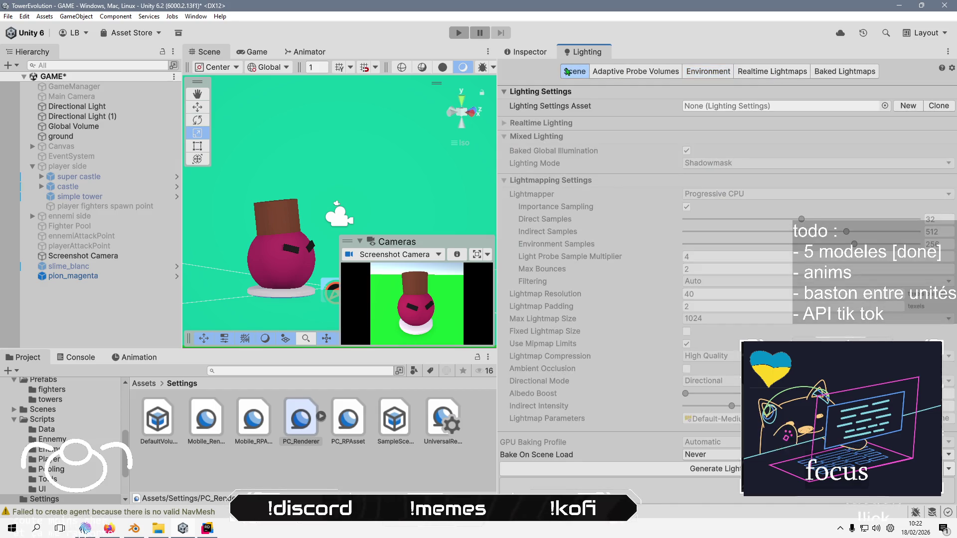
{"action": "left_click", "coordinate": [635, 73]}
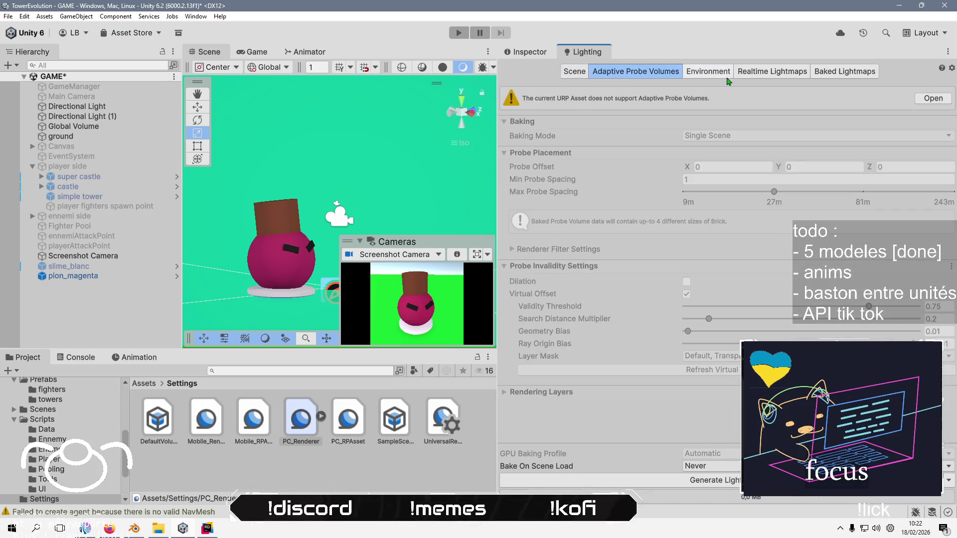
{"action": "left_click", "coordinate": [842, 73]}
{"action": "left_click", "coordinate": [800, 74]}
{"action": "left_click", "coordinate": [719, 74]}
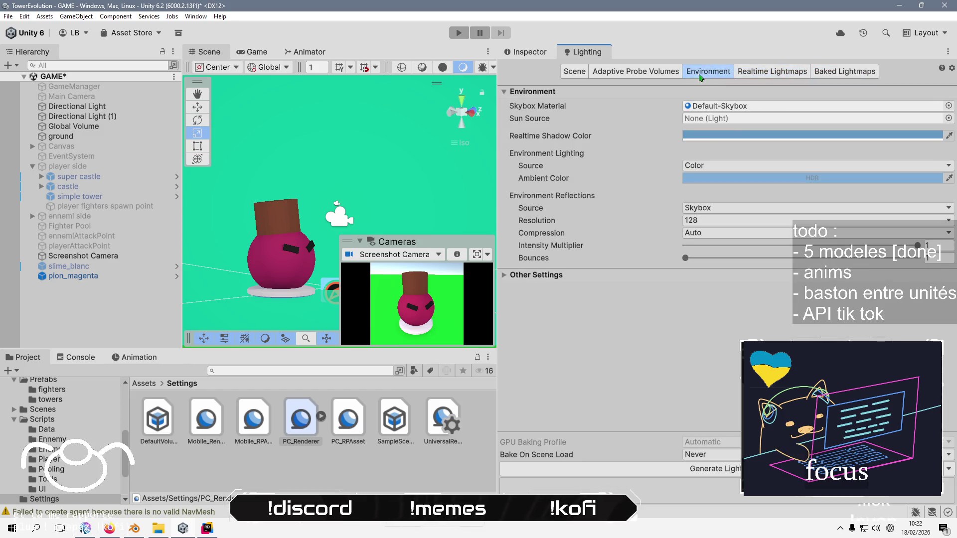
{"action": "left_click", "coordinate": [638, 72]}
{"action": "left_click", "coordinate": [565, 73]}
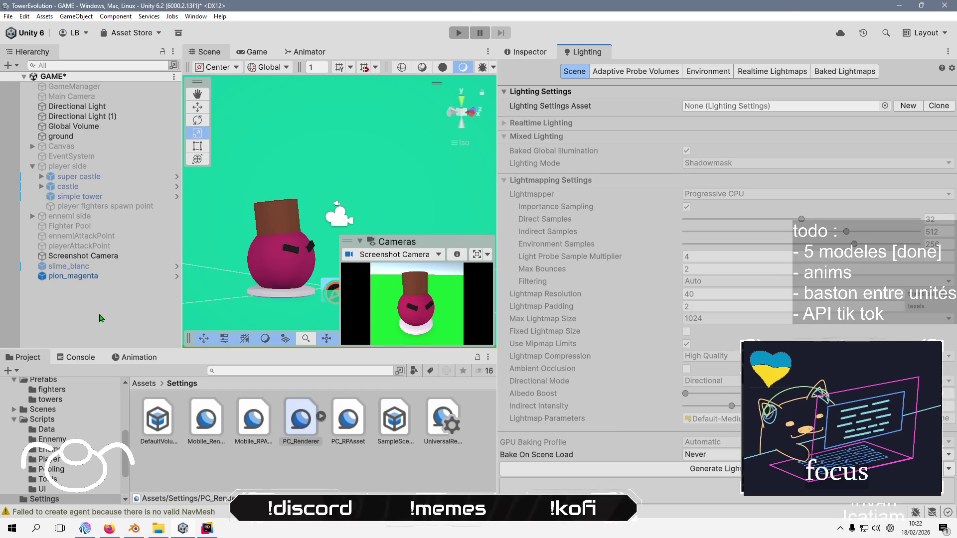
{"action": "left_click", "coordinate": [106, 256]}
{"action": "left_click", "coordinate": [528, 52]}
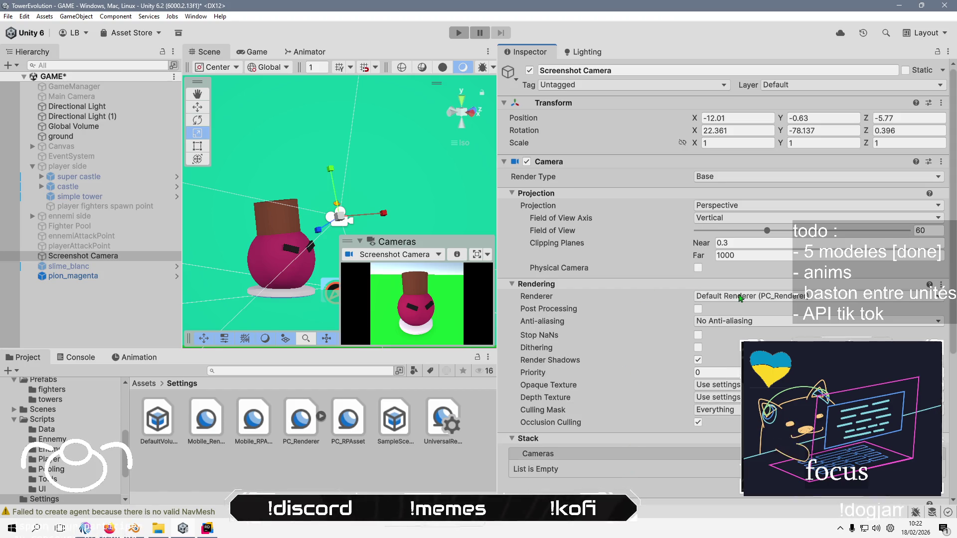
Set the Screenshot Camera's Background Type to Solid Color with a bright green colour.
{"action": "scroll", "coordinate": [594, 324], "scroll_direction": "down", "scroll_amount": 4}
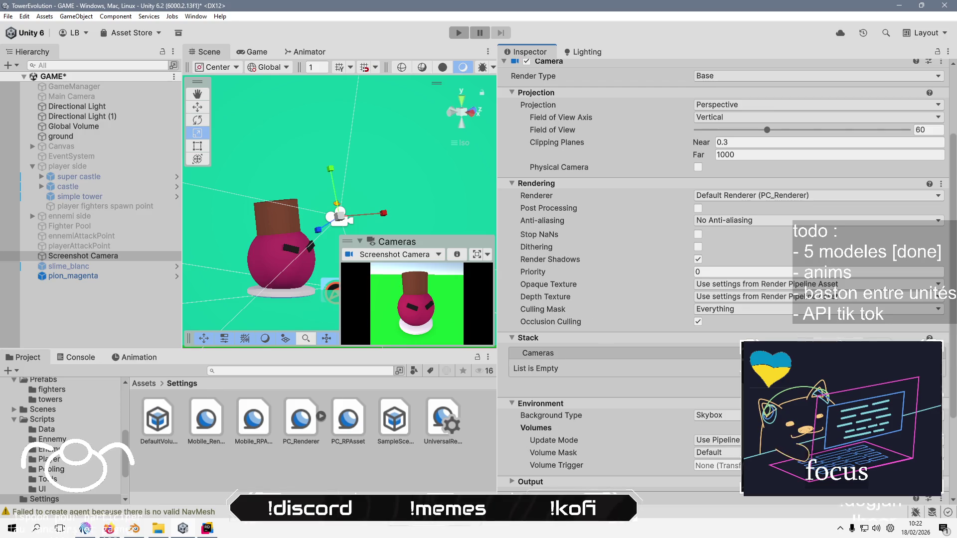
{"action": "left_click", "coordinate": [716, 415]}
{"action": "left_click", "coordinate": [711, 439]}
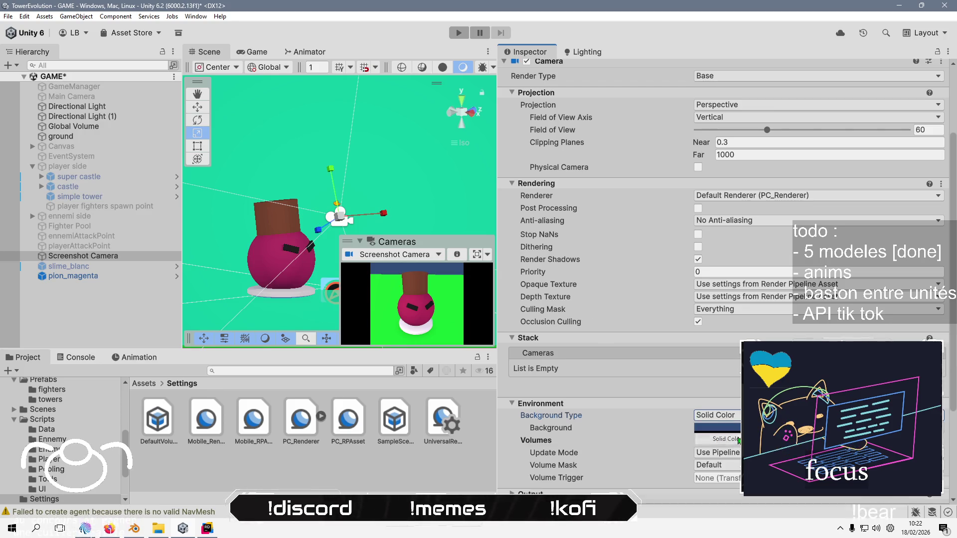
{"action": "left_click", "coordinate": [451, 324]}
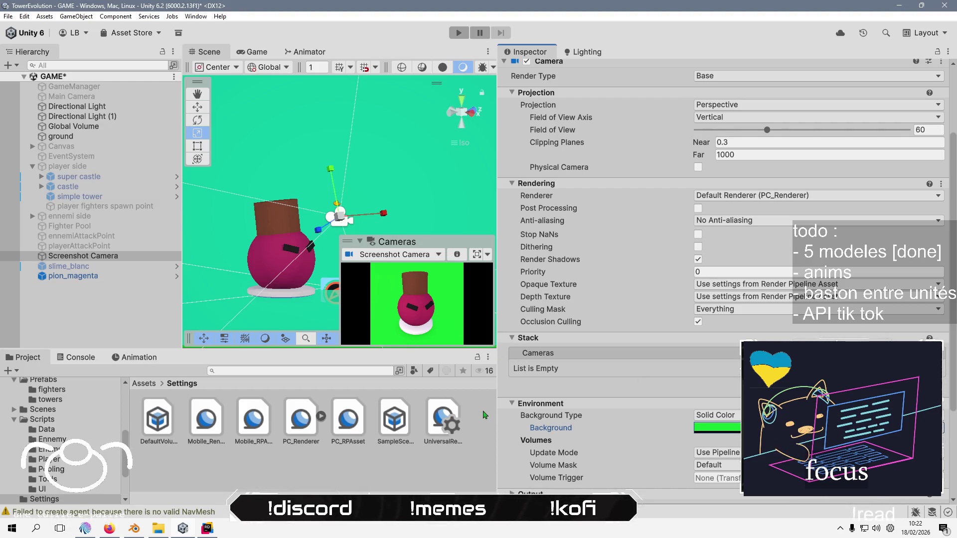
Browse to Assets > Sprites > Captures and select the camera_screenshot capture.
{"action": "left_click", "coordinate": [105, 277]}
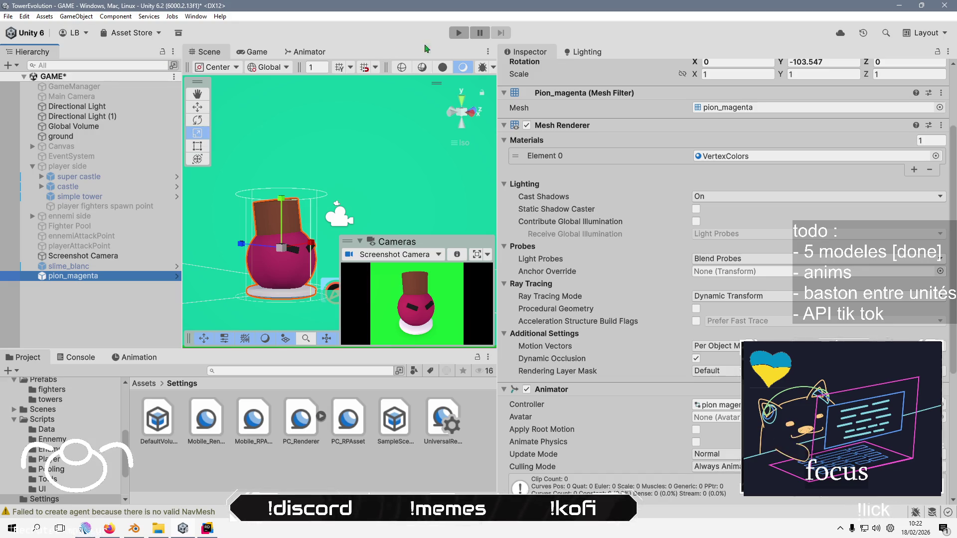
{"action": "left_click", "coordinate": [144, 383]}
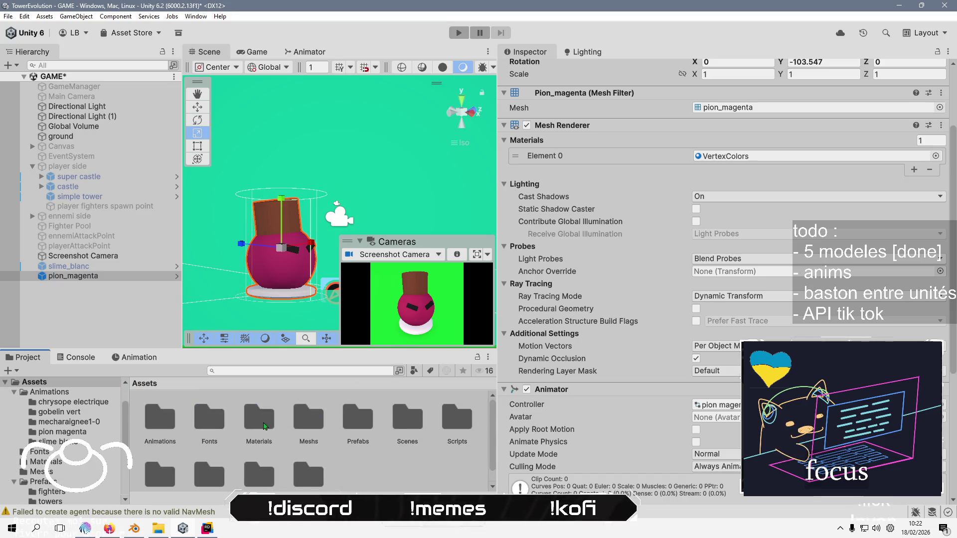
{"action": "scroll", "coordinate": [195, 451], "scroll_direction": "down", "scroll_amount": 1}
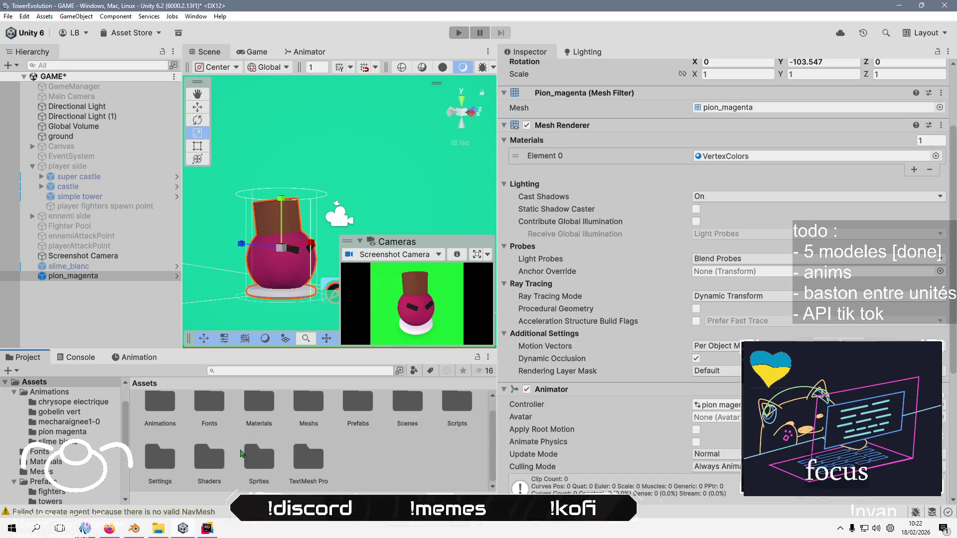
{"action": "double_click", "coordinate": [259, 456]}
{"action": "double_click", "coordinate": [160, 414]}
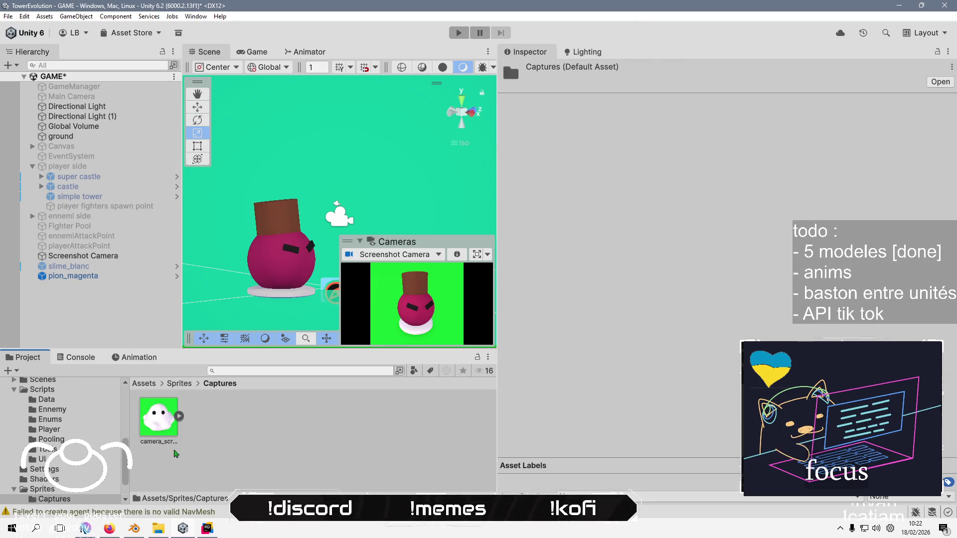
{"action": "left_click", "coordinate": [164, 439]}
Rename the capture to slime_blanc_sprite and start Play mode for a new screenshot.
{"action": "key", "text": "F2"}
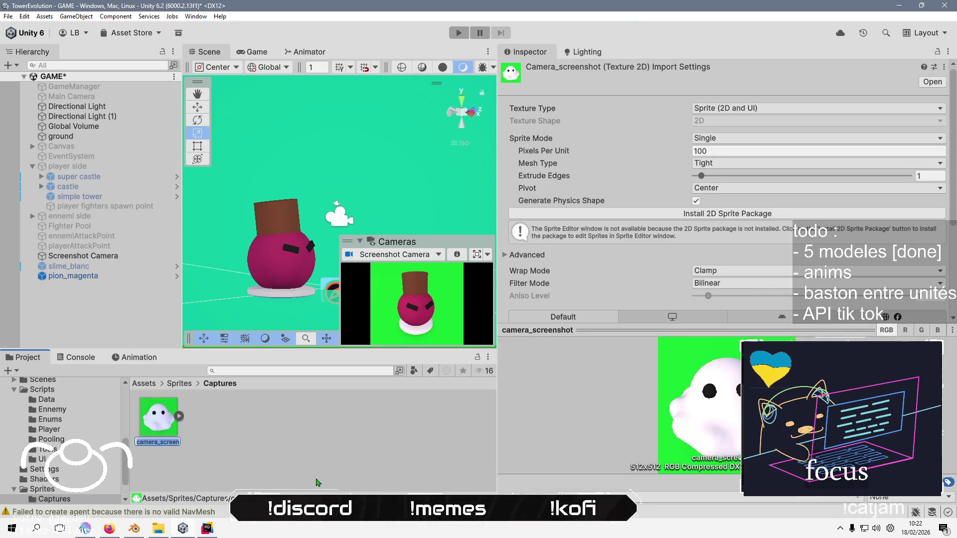
{"action": "type", "text": "slime"}
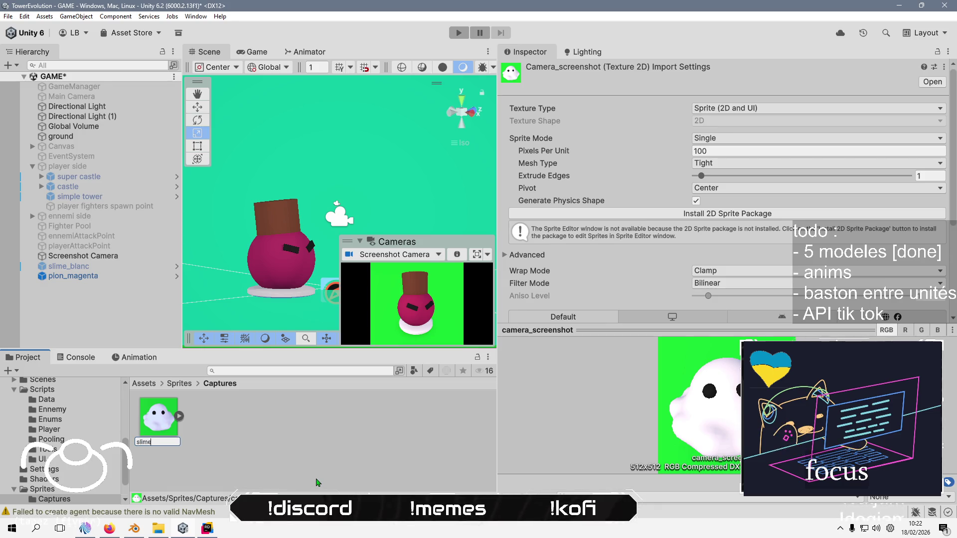
{"action": "type", "text": "sprite"}
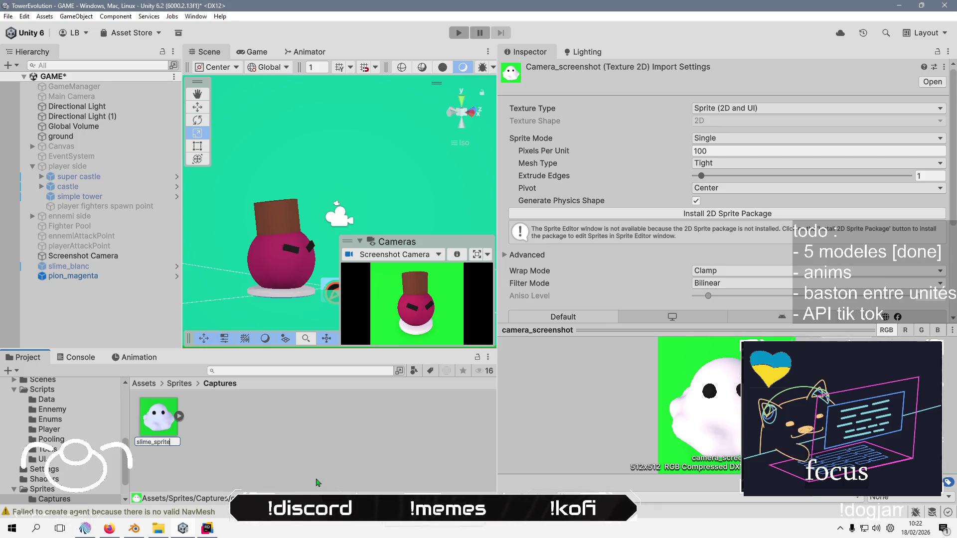
{"action": "type", "text": "blanc_"}
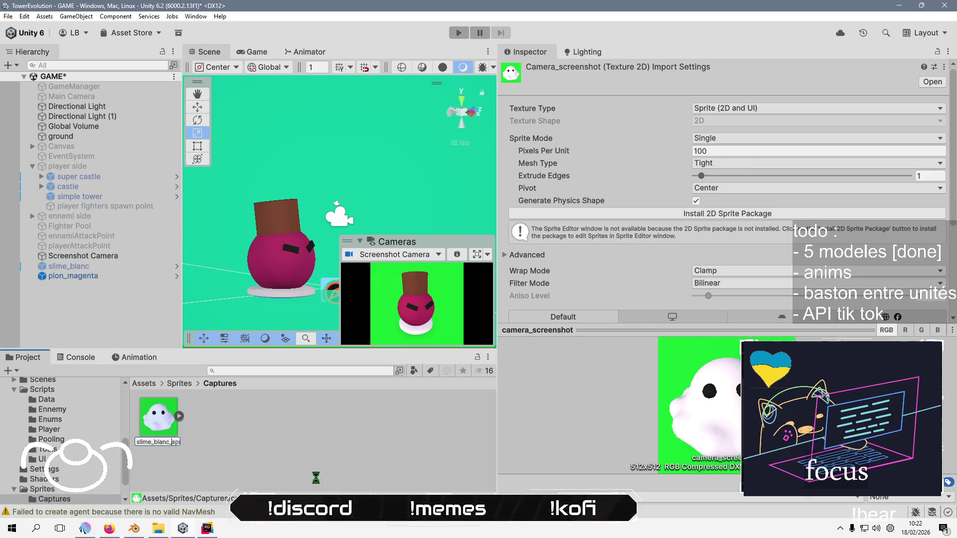
{"action": "type", "text": "lanc_"}
{"action": "key", "text": "Return"}
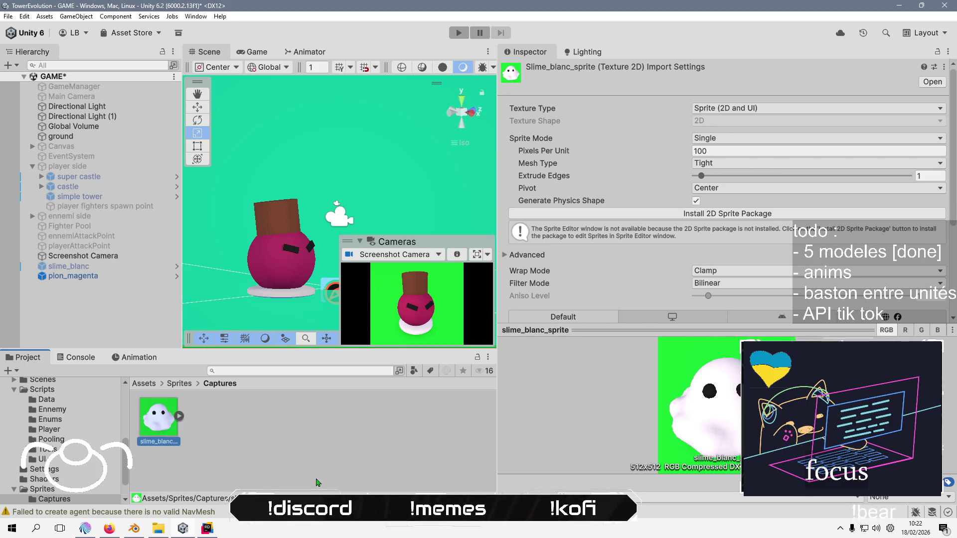
{"action": "left_click", "coordinate": [329, 475]}
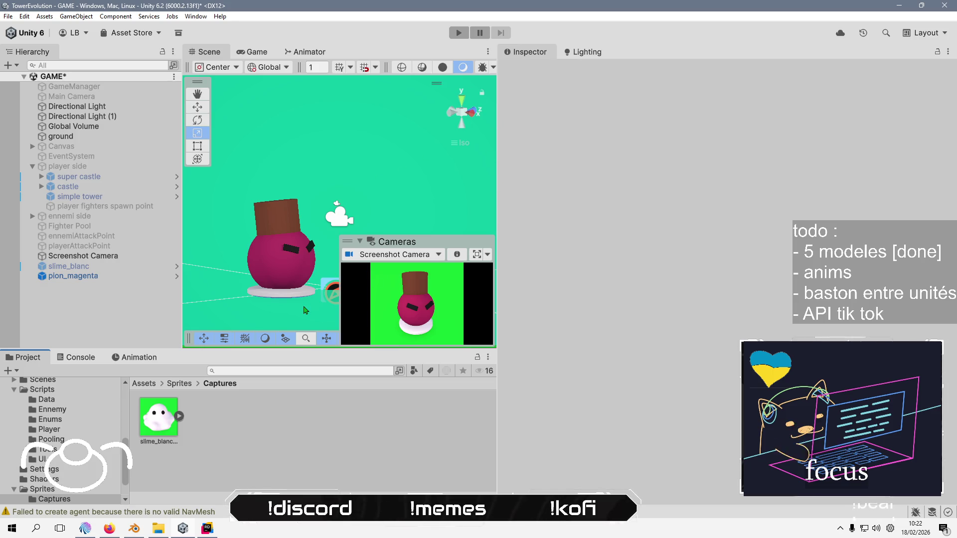
{"action": "left_click", "coordinate": [459, 32]}
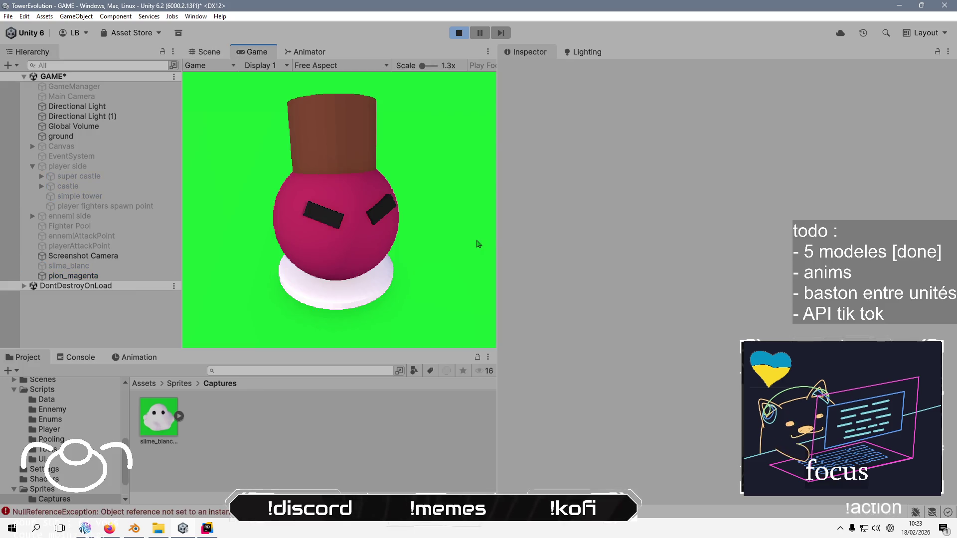
Stop Play mode, rename the new camera_screenshot to pion_mangeta_sprite, then return to Assets root.
{"action": "key", "text": "ctrl+p"}
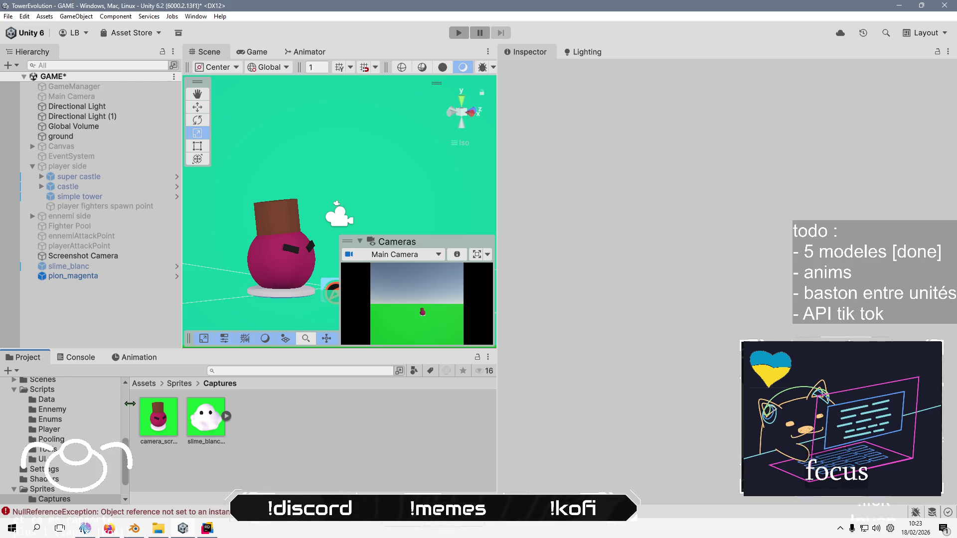
{"action": "left_click", "coordinate": [150, 414]}
{"action": "key", "text": "F2"}
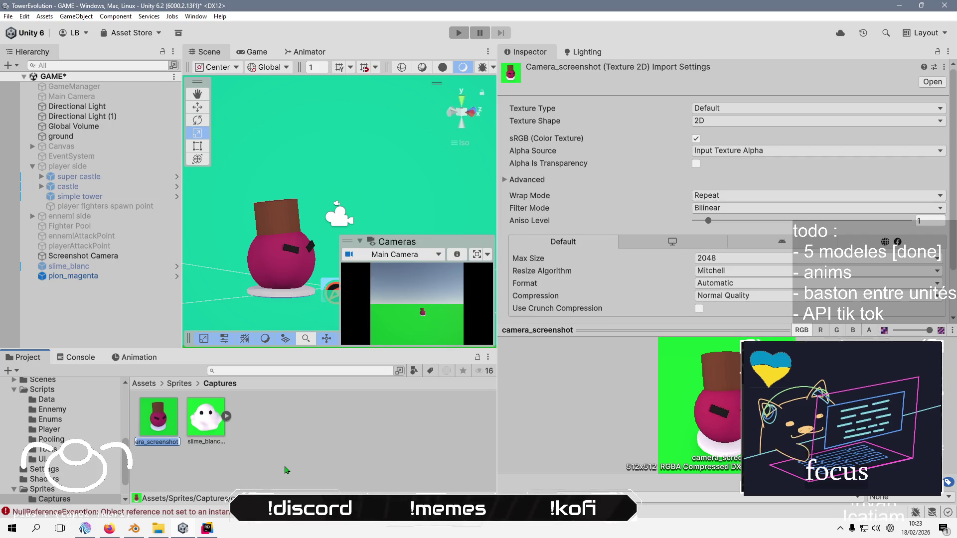
{"action": "type", "text": "pio"}
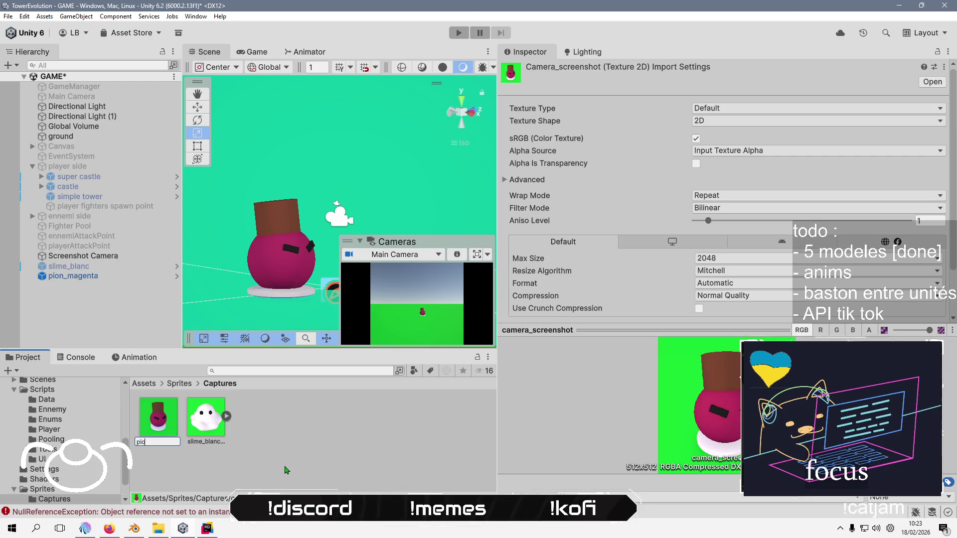
{"action": "type", "text": "_mar"}
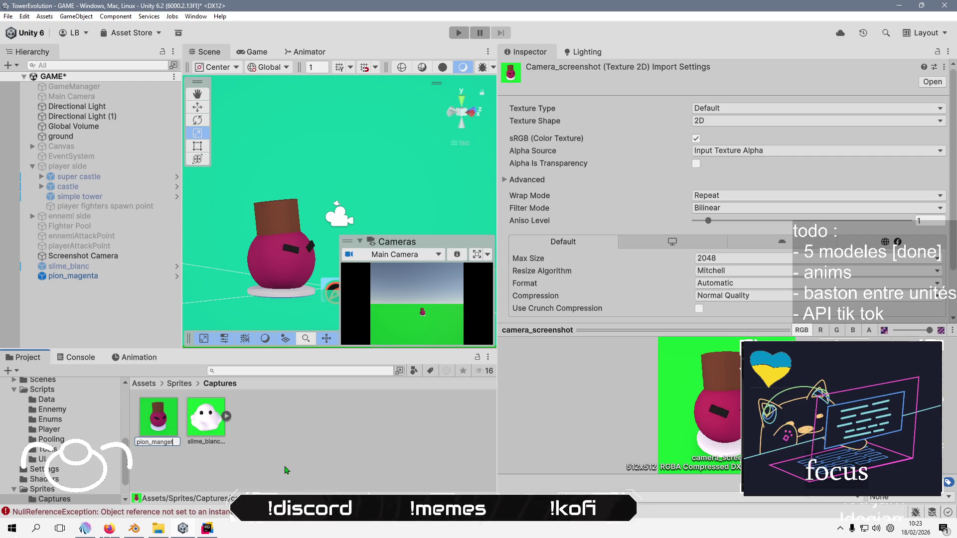
{"action": "type", "text": "_sprit"}
{"action": "type", "text": "e"}
{"action": "key", "text": "Return"}
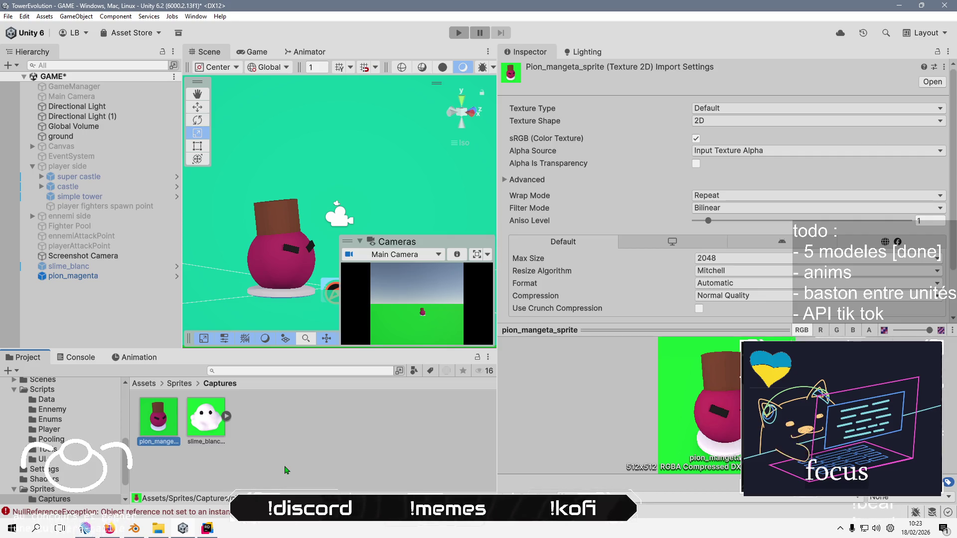
{"action": "key", "text": "Right"}
{"action": "left_click", "coordinate": [271, 456]}
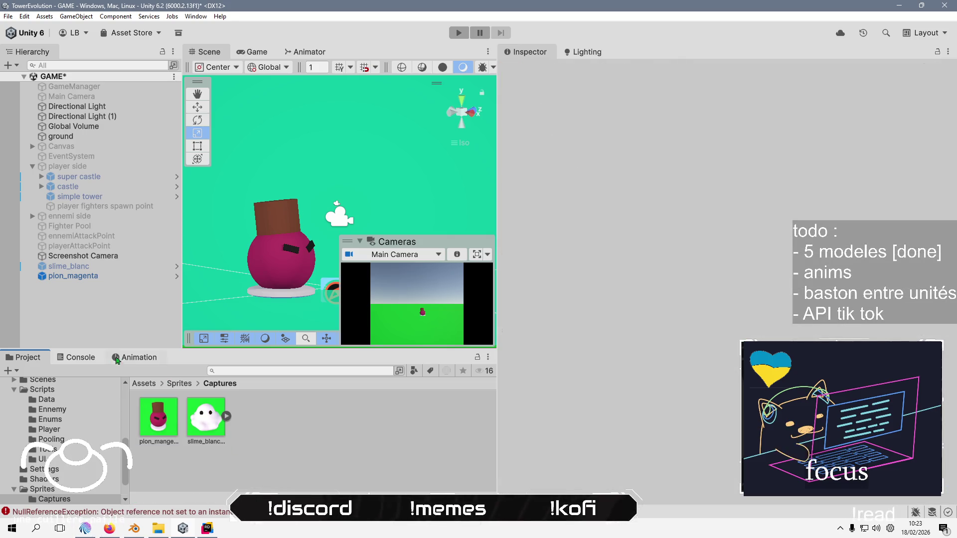
{"action": "left_click", "coordinate": [144, 383]}
Drag the gobelin_vert prefab from Prefabs > fighters into the scene and hide pion_magenta.
{"action": "left_click", "coordinate": [363, 427]}
{"action": "double_click", "coordinate": [364, 427]}
{"action": "double_click", "coordinate": [160, 418]}
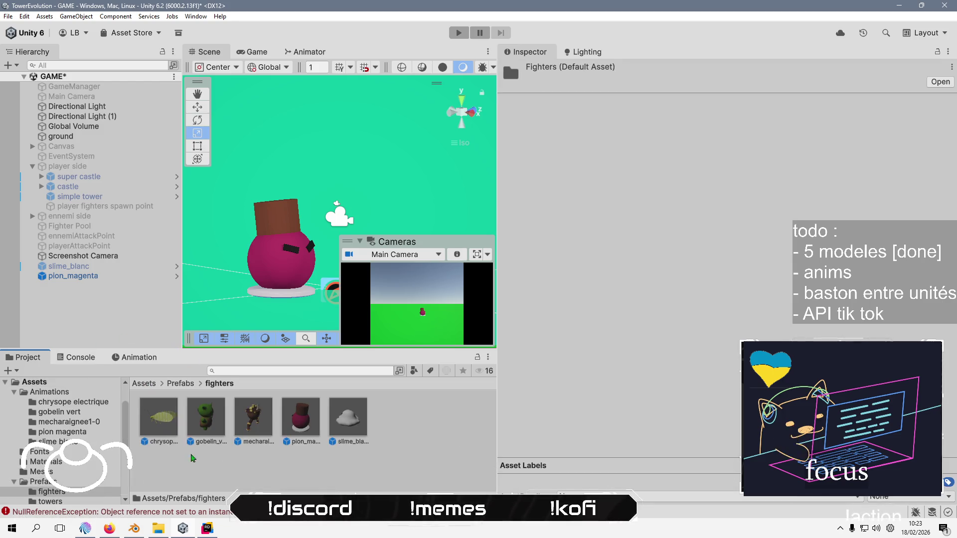
{"action": "left_click_drag", "start_coordinate": [207, 416], "coordinate": [344, 220]}
{"action": "left_click", "coordinate": [282, 259]}
{"action": "left_click", "coordinate": [529, 70]}
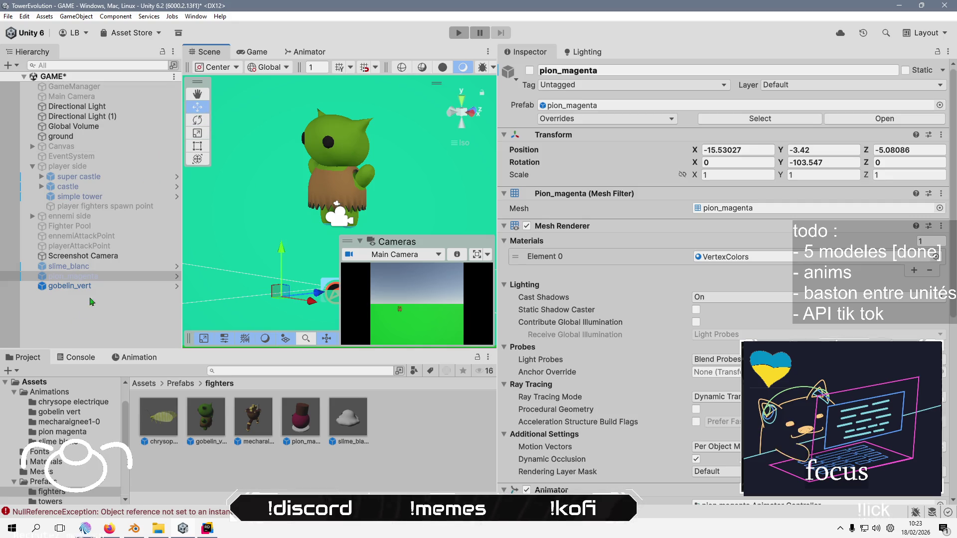
Preview through the Screenshot Camera and move the goblin into frame, turned -96.37° on Y.
{"action": "left_click", "coordinate": [111, 286]}
{"action": "left_click", "coordinate": [337, 125]}
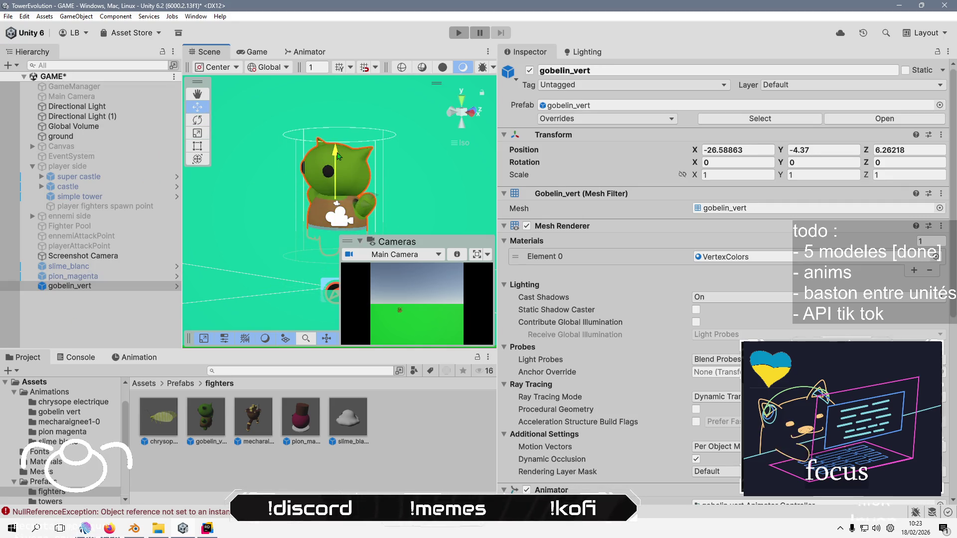
{"action": "left_click", "coordinate": [399, 255]}
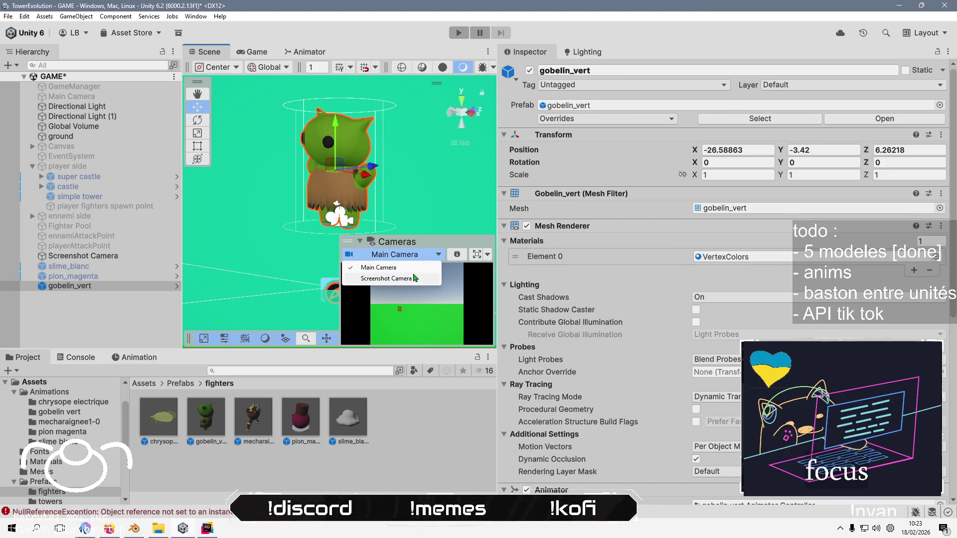
{"action": "left_click", "coordinate": [396, 275]}
{"action": "mouse_move", "coordinate": [348, 185]}
{"action": "left_mouse_down"}
{"action": "mouse_move", "coordinate": [370, 227]}
{"action": "mouse_move", "coordinate": [392, 227]}
{"action": "mouse_move", "coordinate": [333, 268]}
{"action": "mouse_move", "coordinate": [386, 219]}
{"action": "mouse_move", "coordinate": [308, 188]}
{"action": "mouse_move", "coordinate": [243, 198]}
{"action": "mouse_move", "coordinate": [252, 205]}
{"action": "left_mouse_up"}
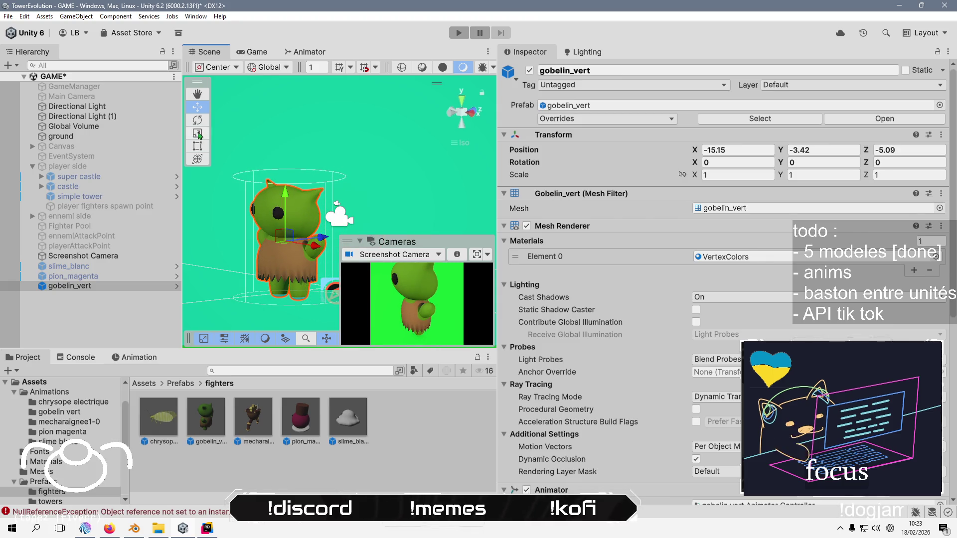
{"action": "left_click", "coordinate": [197, 120]}
{"action": "mouse_move", "coordinate": [326, 243]}
{"action": "left_mouse_down"}
{"action": "mouse_move", "coordinate": [403, 226]}
{"action": "mouse_move", "coordinate": [319, 234]}
{"action": "left_mouse_up"}
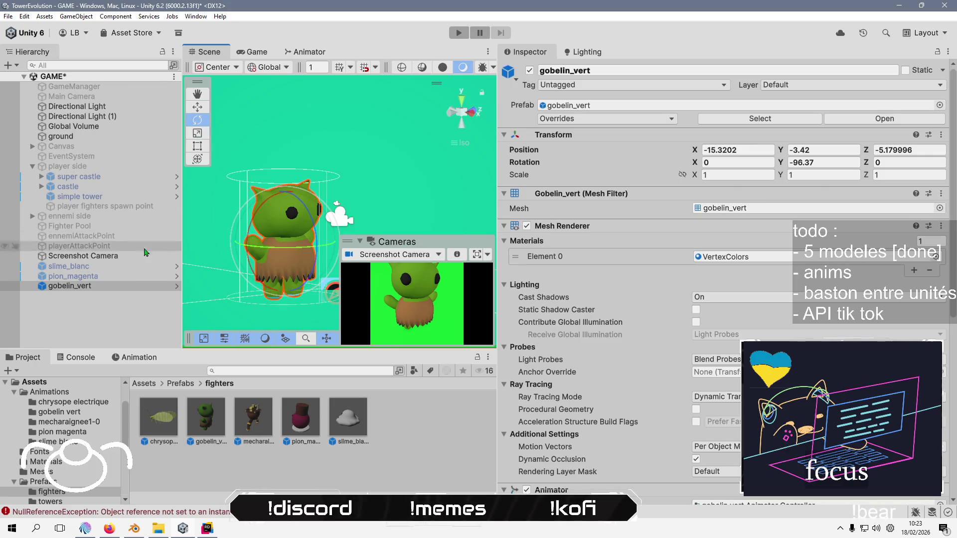
{"action": "left_click", "coordinate": [201, 109]}
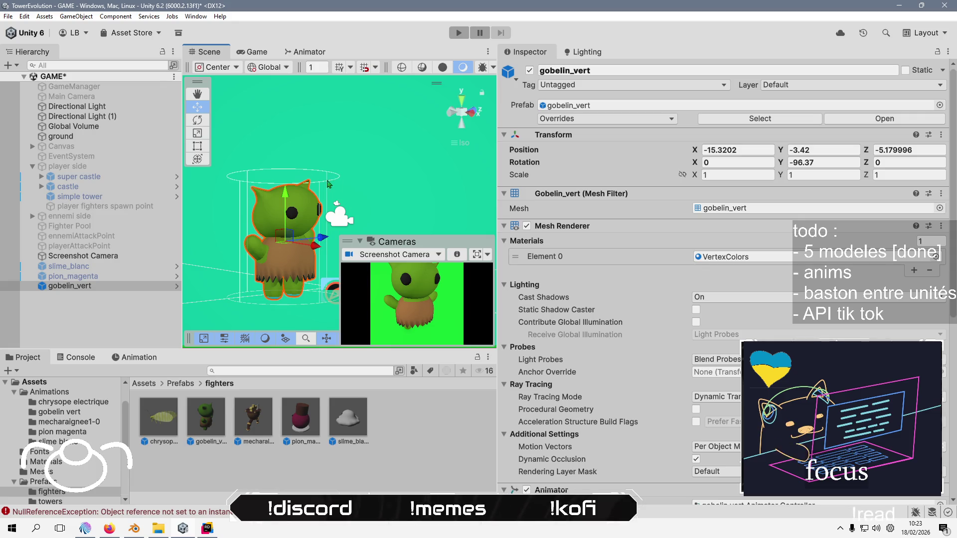
{"action": "left_click", "coordinate": [83, 255]}
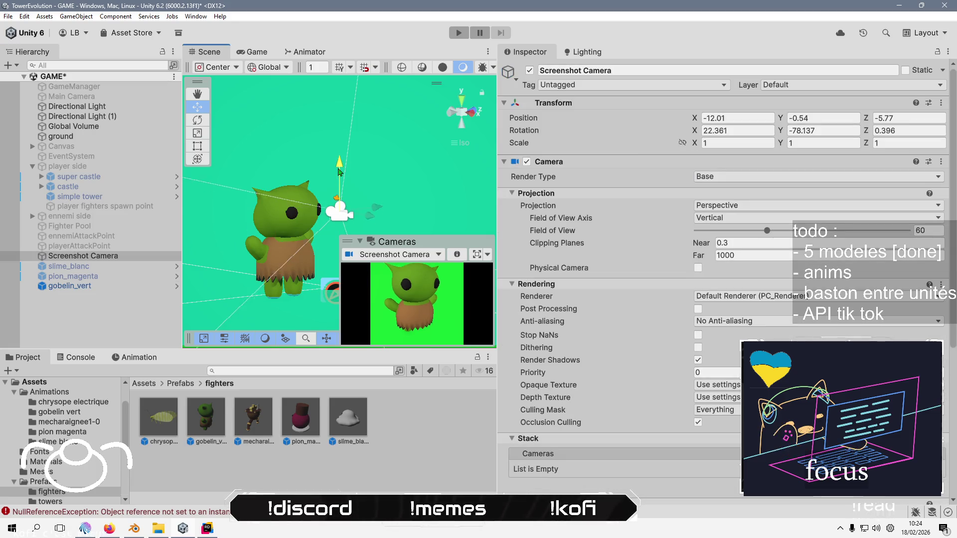
Raise and nudge the screenshot camera, then turn the goblin slightly more toward it.
{"action": "left_click_drag", "start_coordinate": [339, 172], "coordinate": [339, 162]}
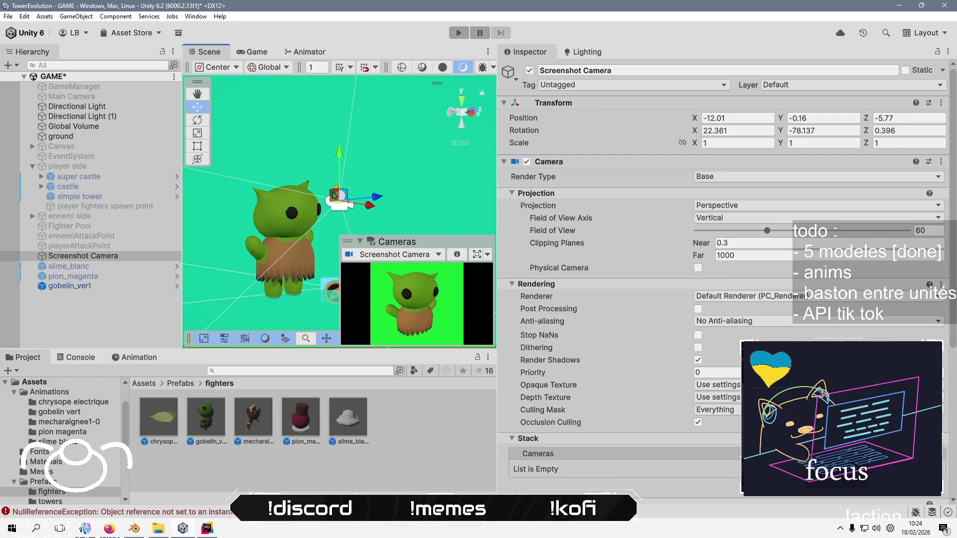
{"action": "left_click_drag", "start_coordinate": [376, 197], "coordinate": [381, 199]}
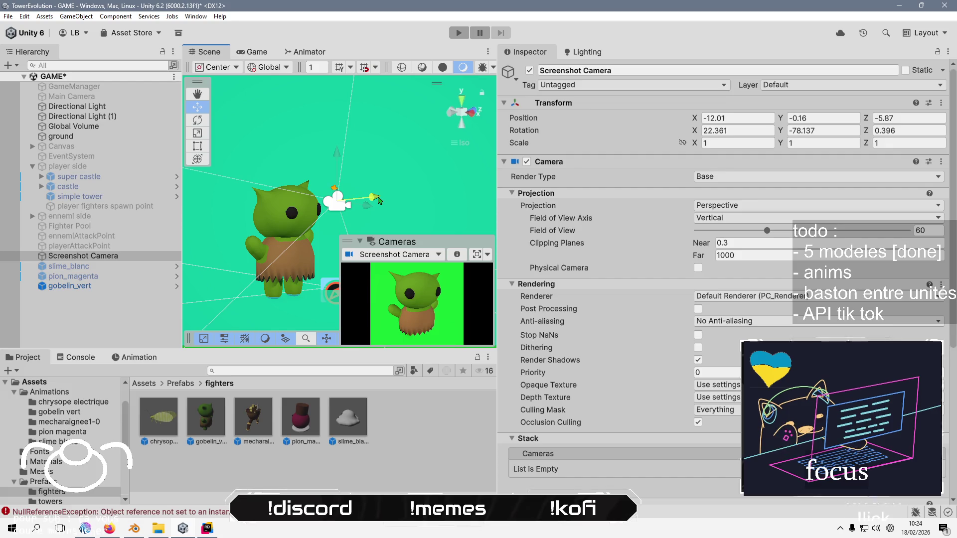
{"action": "left_click", "coordinate": [277, 231]}
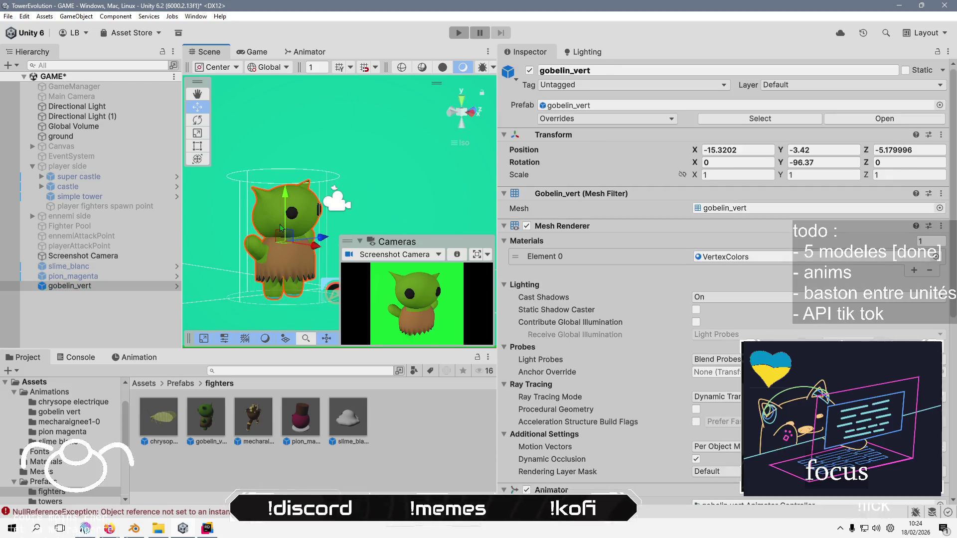
{"action": "left_click", "coordinate": [198, 120]}
{"action": "left_click_drag", "start_coordinate": [294, 252], "coordinate": [298, 253]}
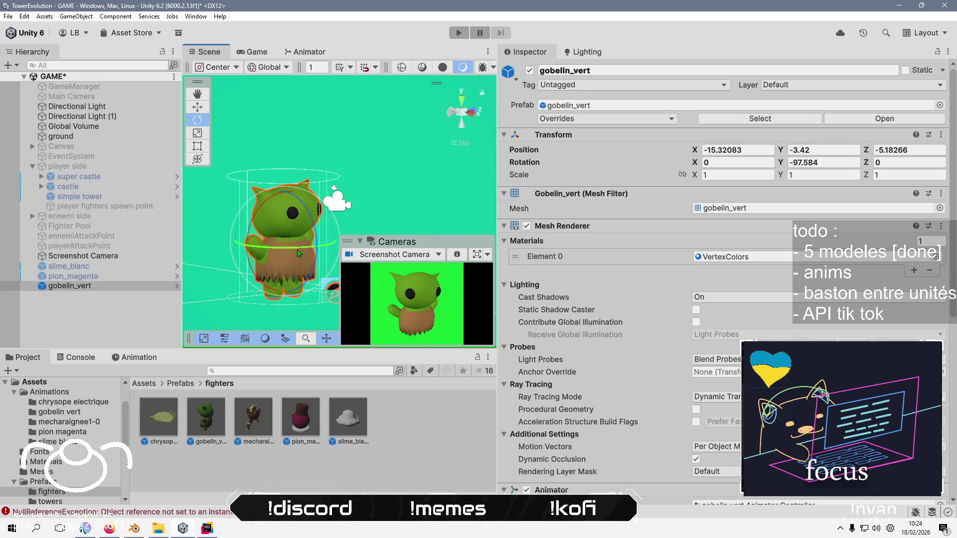
{"action": "left_click", "coordinate": [139, 339]}
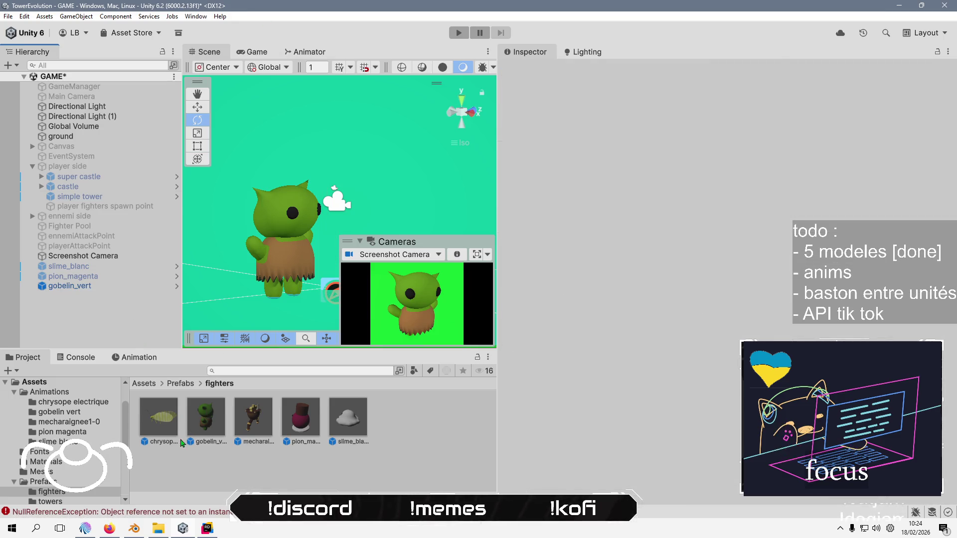
Open Sprites > Captures and run then stop the game to save the goblin screenshot.
{"action": "left_click", "coordinate": [149, 384]}
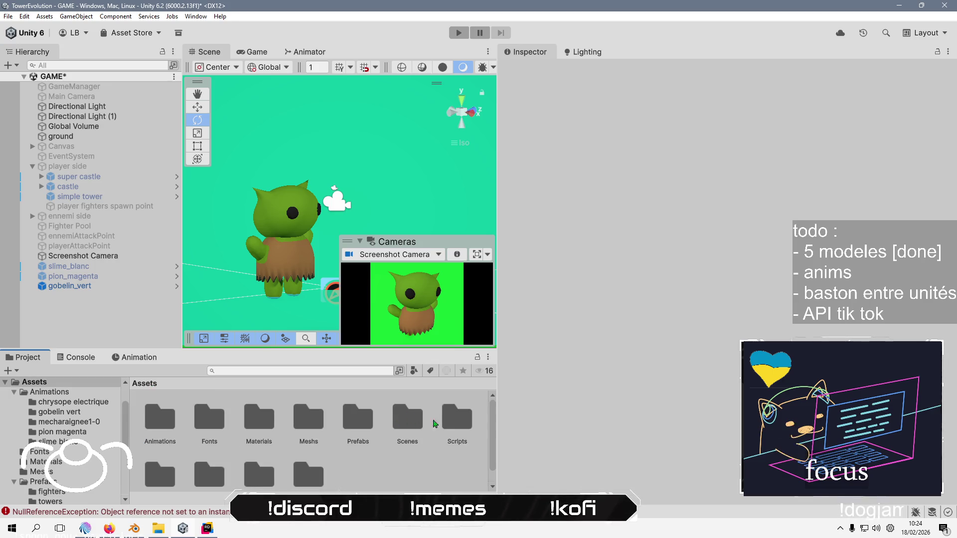
{"action": "scroll", "coordinate": [200, 451], "scroll_direction": "down", "scroll_amount": 1}
{"action": "double_click", "coordinate": [259, 458]}
{"action": "double_click", "coordinate": [156, 412]}
{"action": "left_click", "coordinate": [458, 32]}
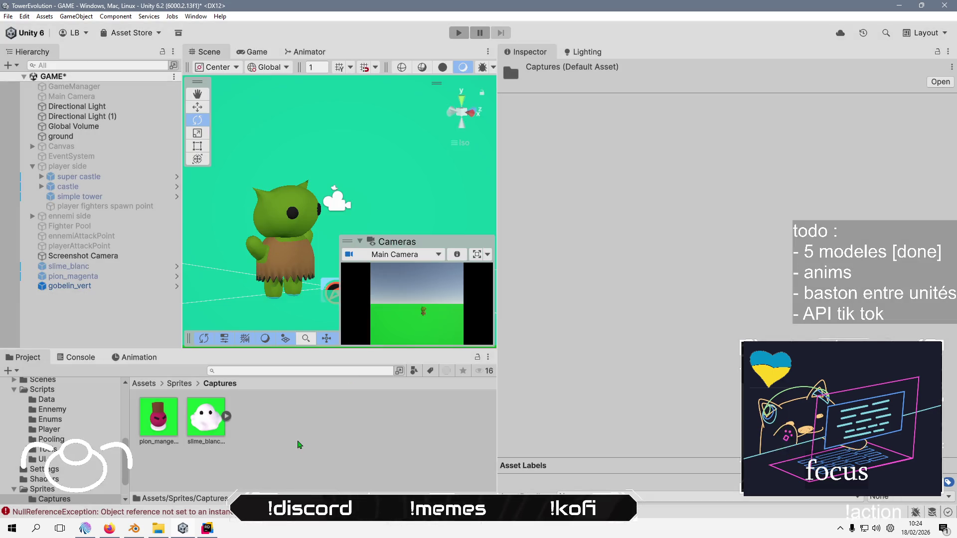
{"action": "left_click", "coordinate": [299, 446]}
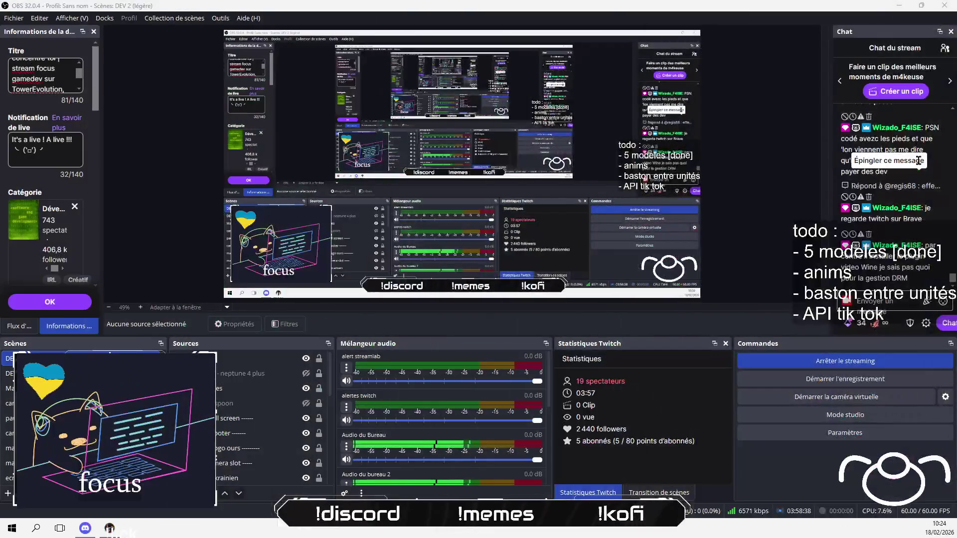
Reply to a viewer's chat message that it may be a video encoding problem.
{"action": "scroll", "coordinate": [906, 235], "scroll_direction": "up", "scroll_amount": 3}
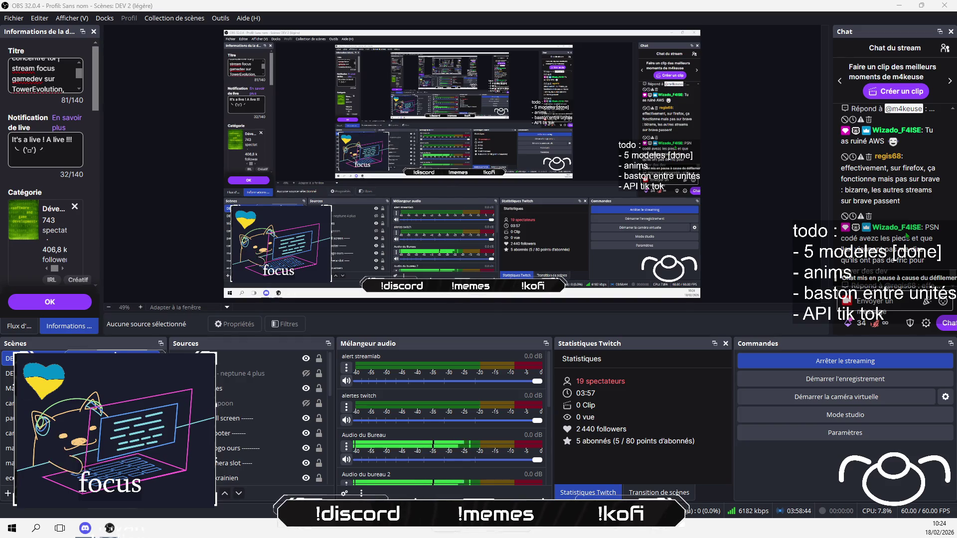
{"action": "scroll", "coordinate": [906, 235], "scroll_direction": "up", "scroll_amount": 1}
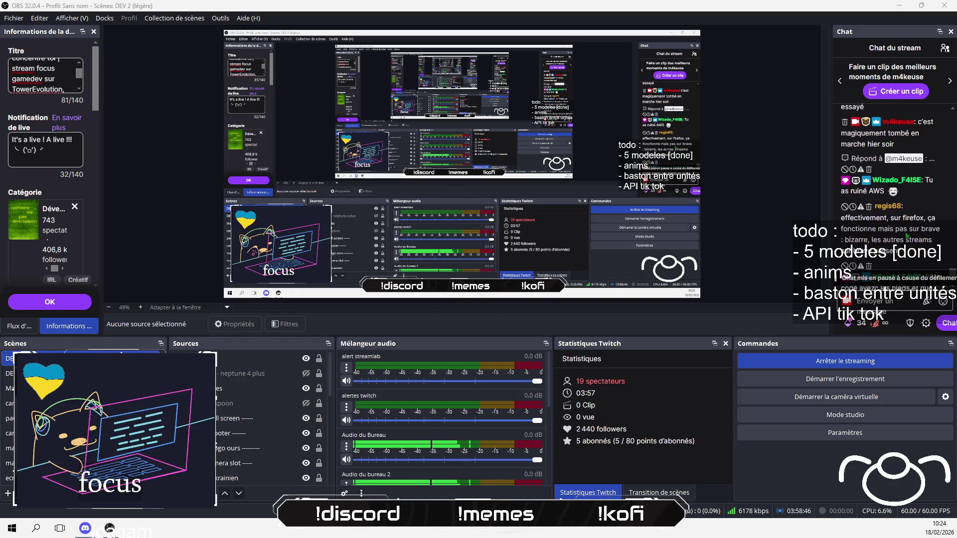
{"action": "scroll", "coordinate": [906, 236], "scroll_direction": "down", "scroll_amount": 1}
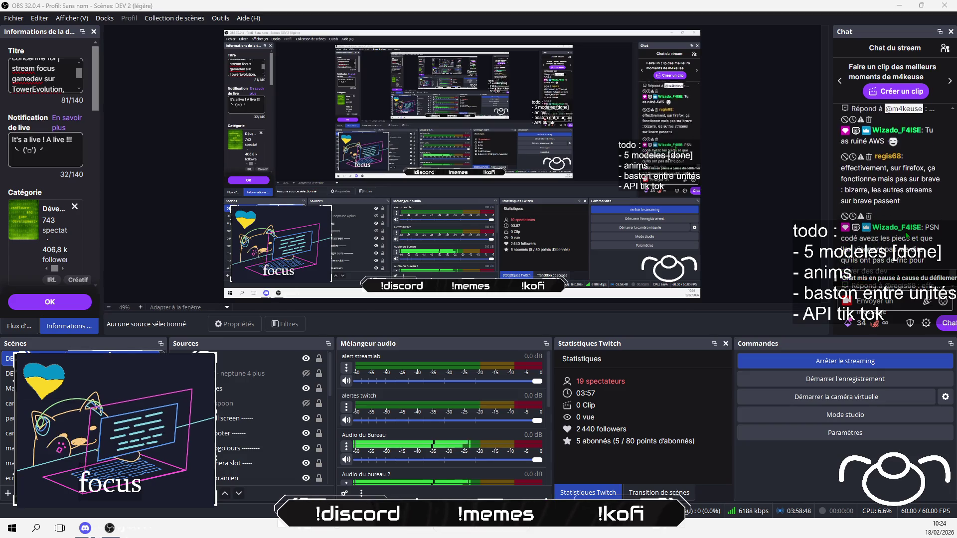
{"action": "scroll", "coordinate": [907, 236], "scroll_direction": "down", "scroll_amount": 3}
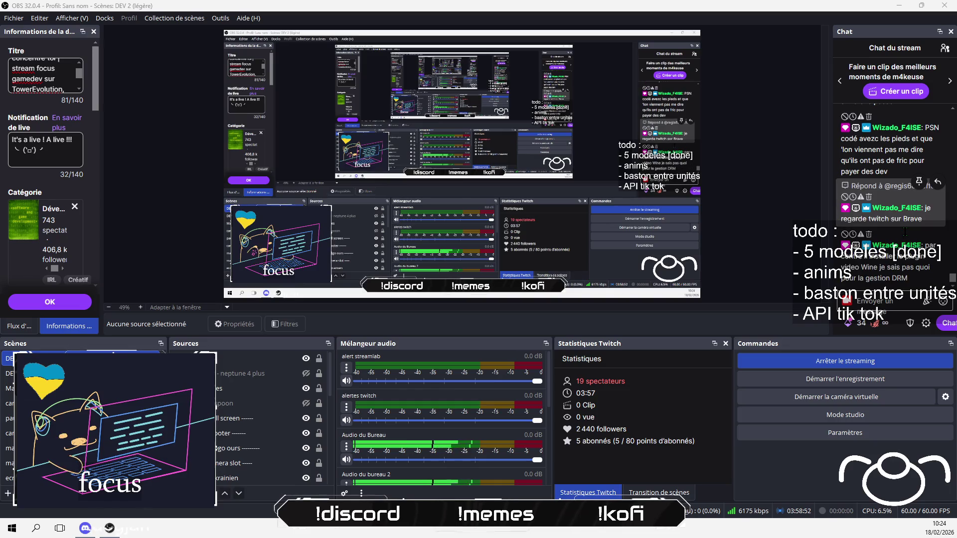
{"action": "left_click", "coordinate": [938, 182]}
{"action": "scroll", "coordinate": [937, 182], "scroll_direction": "up", "scroll_amount": 2}
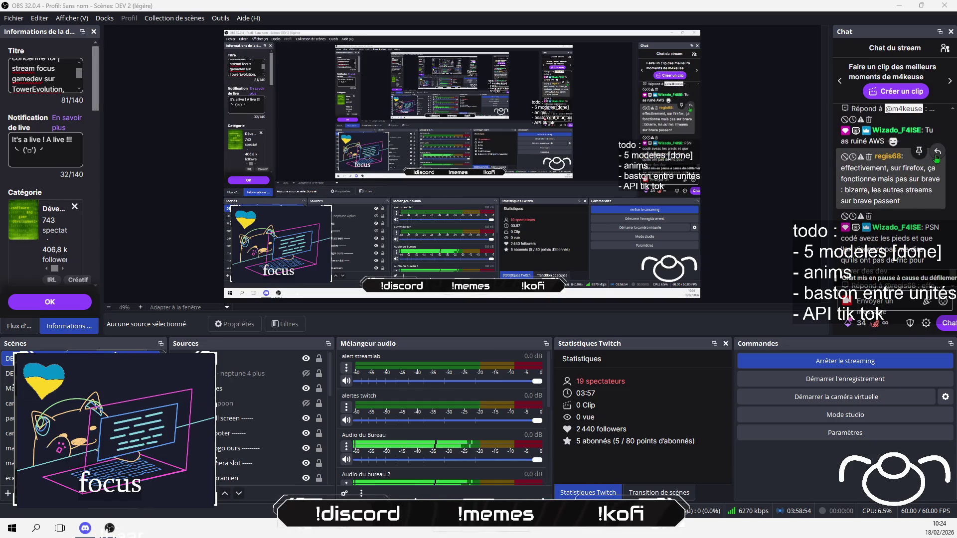
{"action": "type", "text": "robl"}
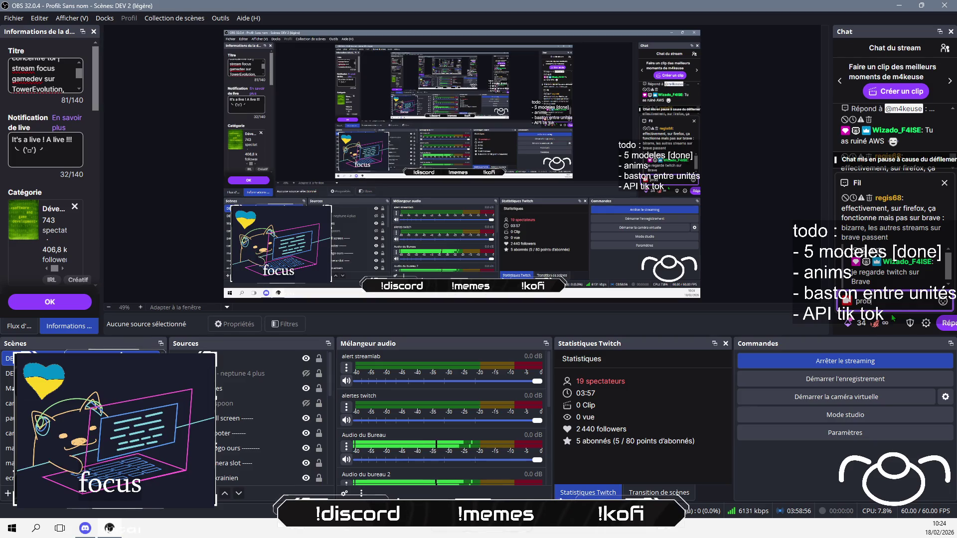
{"action": "type", "text": "me d"}
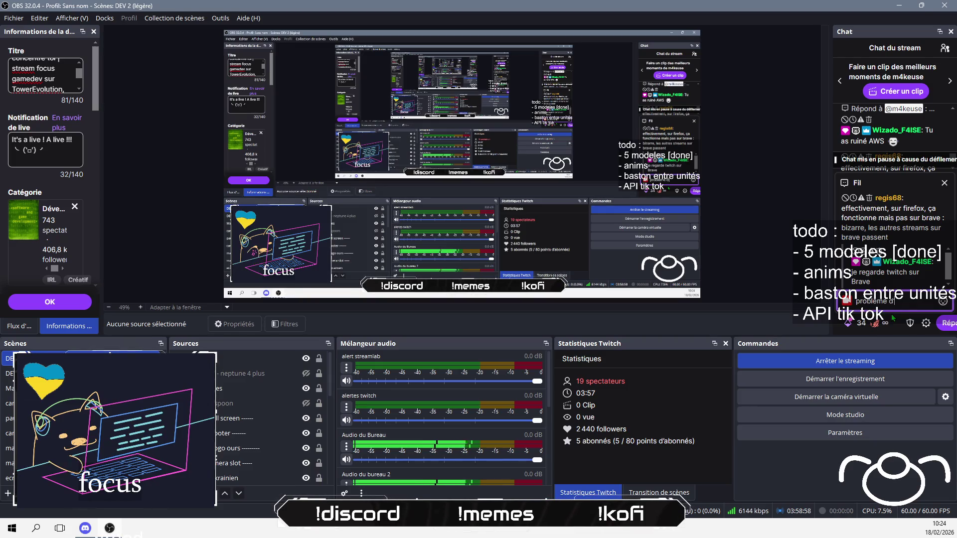
{"action": "type", "text": "d"}
{"action": "type", "text": "e video"}
{"action": "type", "text": "a peut -e"}
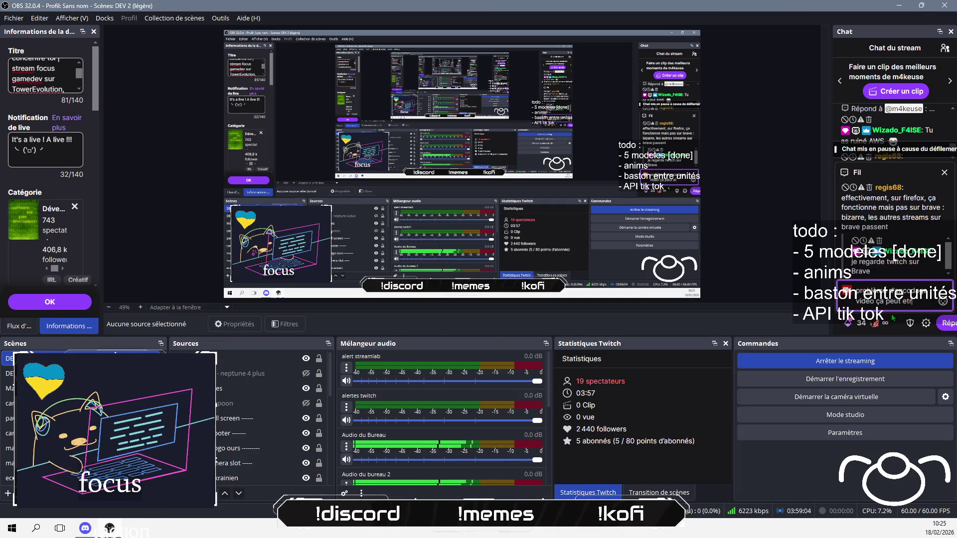
{"action": "key", "text": "Return"}
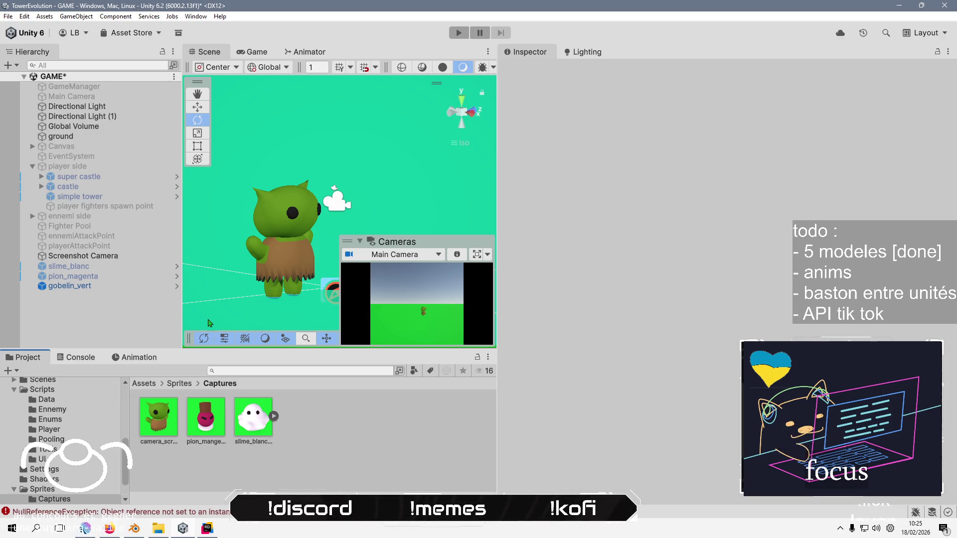
Rename the goblin camera_screenshot capture to gobelin_vert_sprite and go back to the Assets root.
{"action": "left_click", "coordinate": [159, 416]}
{"action": "key", "text": "F2"}
{"action": "type", "text": "gobelin_vert"}
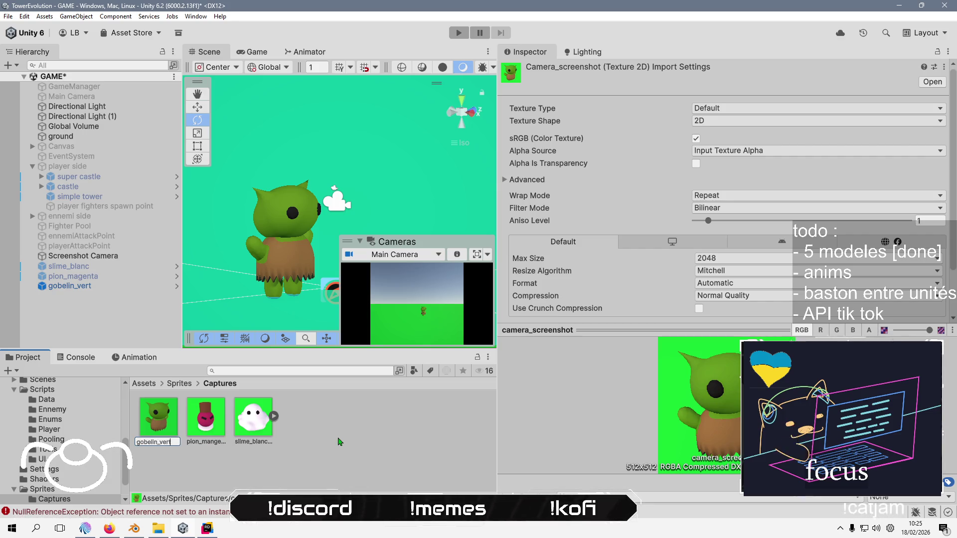
{"action": "type", "text": "rite"}
{"action": "key", "text": "Return"}
{"action": "left_click", "coordinate": [339, 442]}
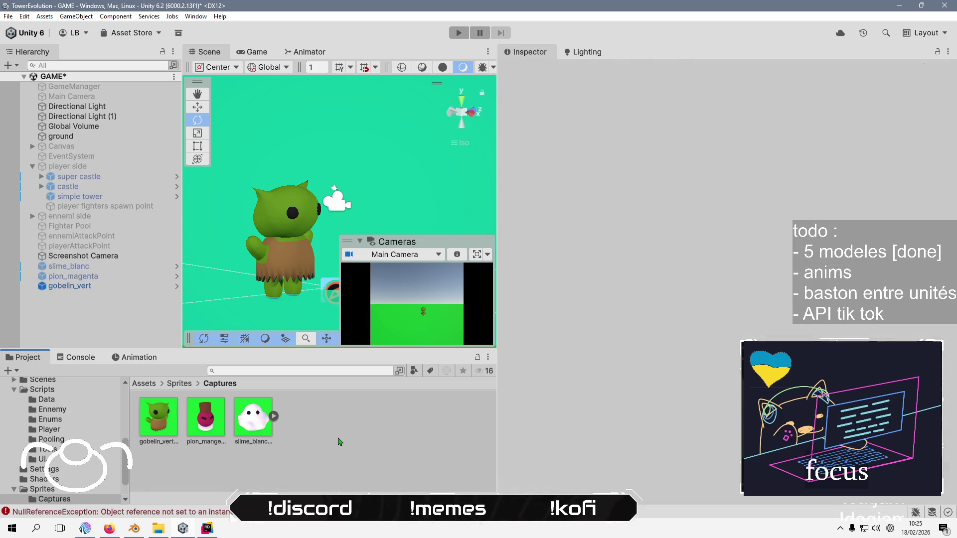
{"action": "left_click", "coordinate": [143, 384]}
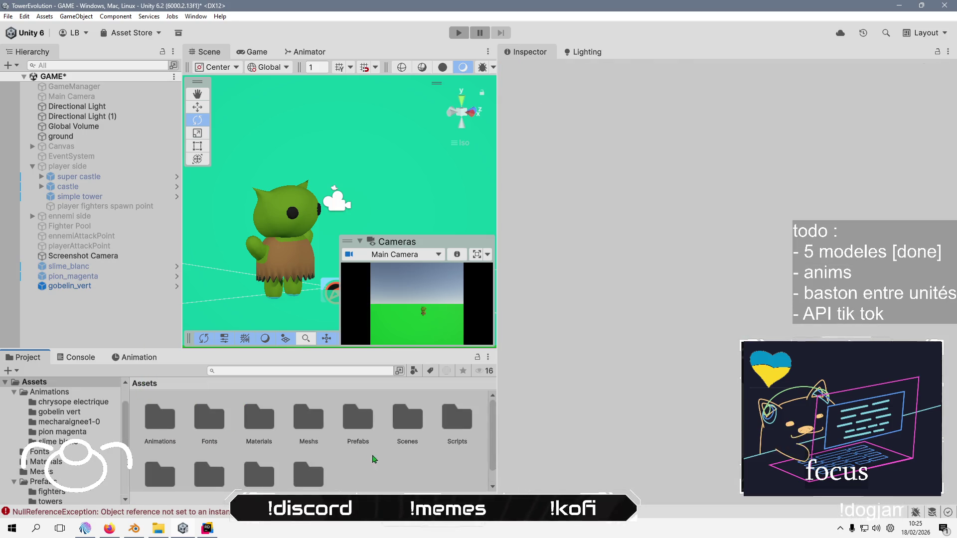
Drag the mecharaignee prefab from Prefabs > fighters into the Hierarchy and deactivate gobelin_vert.
{"action": "double_click", "coordinate": [354, 418]}
{"action": "double_click", "coordinate": [148, 416]}
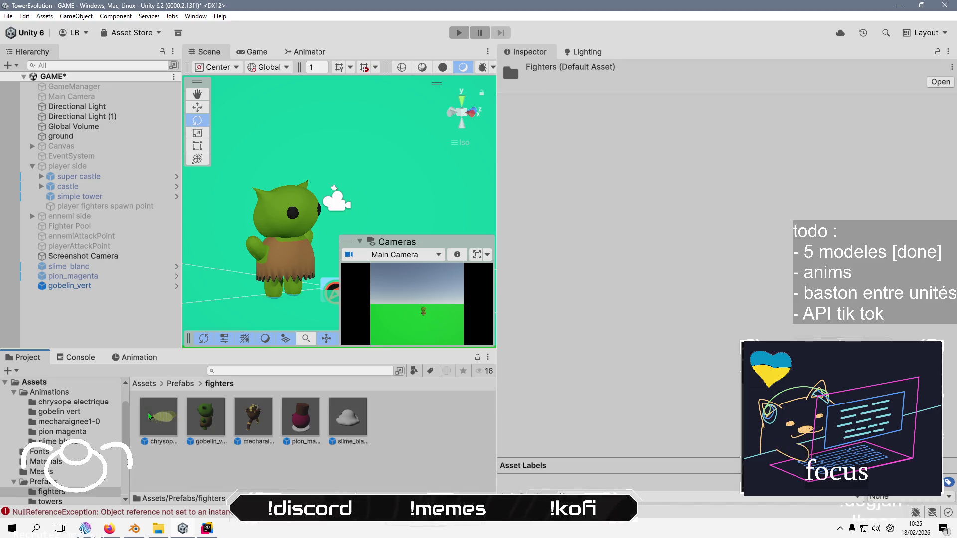
{"action": "mouse_move", "coordinate": [253, 416]}
{"action": "left_mouse_down"}
{"action": "mouse_move", "coordinate": [249, 424]}
{"action": "mouse_move", "coordinate": [87, 317]}
{"action": "left_mouse_up"}
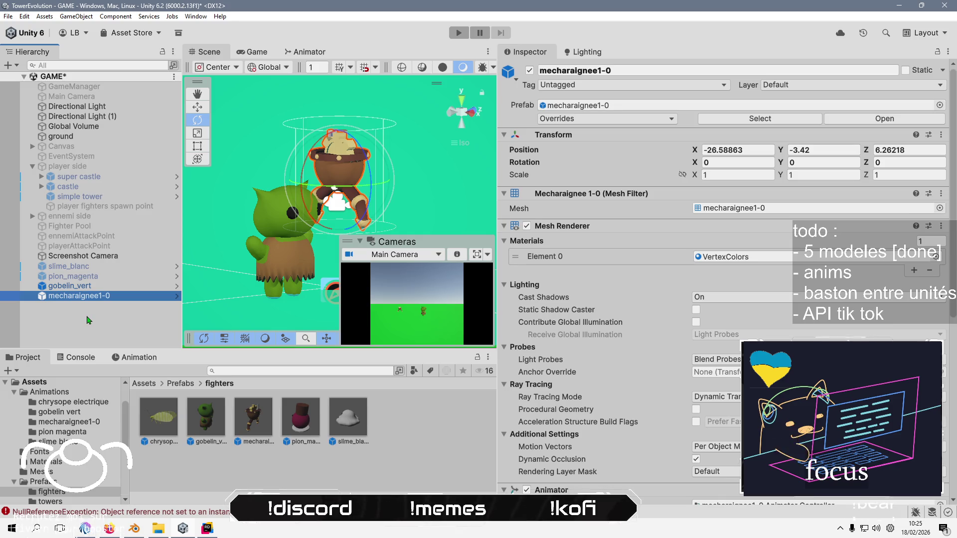
{"action": "left_click", "coordinate": [75, 286]}
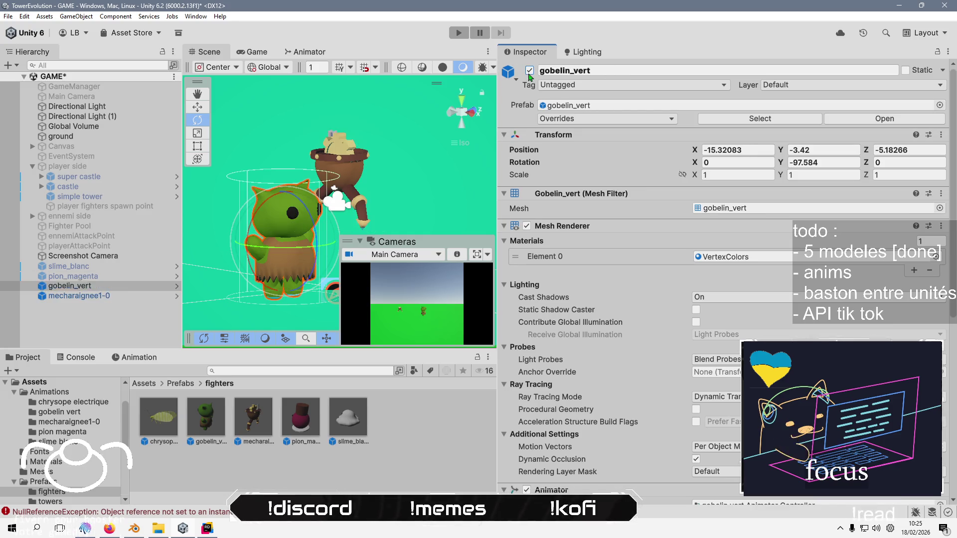
{"action": "left_click", "coordinate": [10, 286]}
{"action": "left_click", "coordinate": [75, 295]}
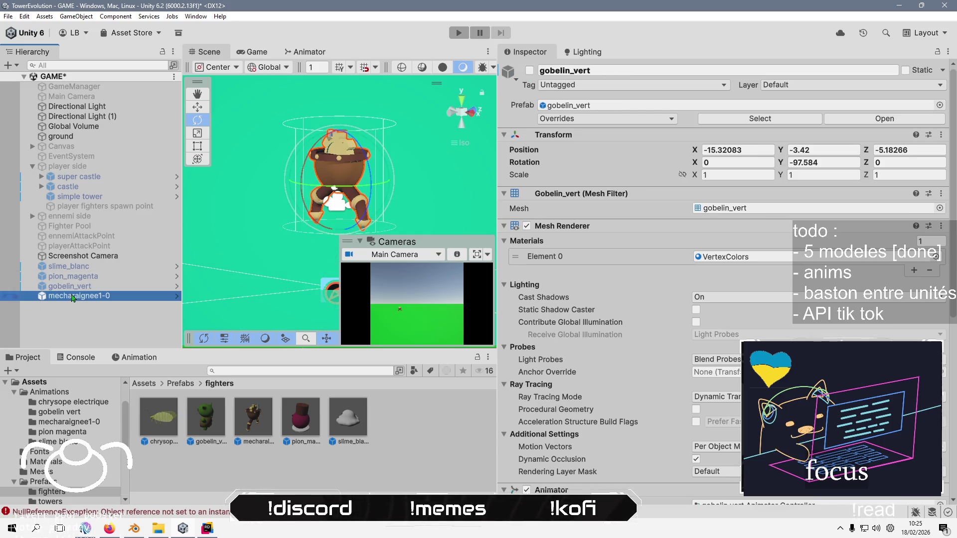
With mecharaignee1-0 selected, set the Cameras overlay preview to the Screenshot Camera.
{"action": "left_click", "coordinate": [197, 106]}
{"action": "left_click_drag", "start_coordinate": [339, 185], "coordinate": [307, 204]}
{"action": "key", "text": "ctrl+z"}
{"action": "left_click", "coordinate": [395, 254]}
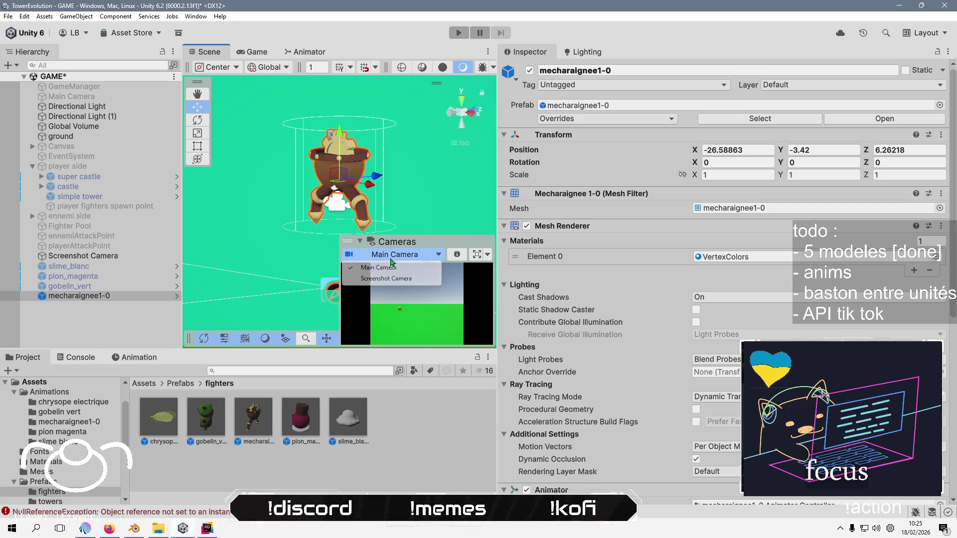
{"action": "left_click", "coordinate": [389, 277]}
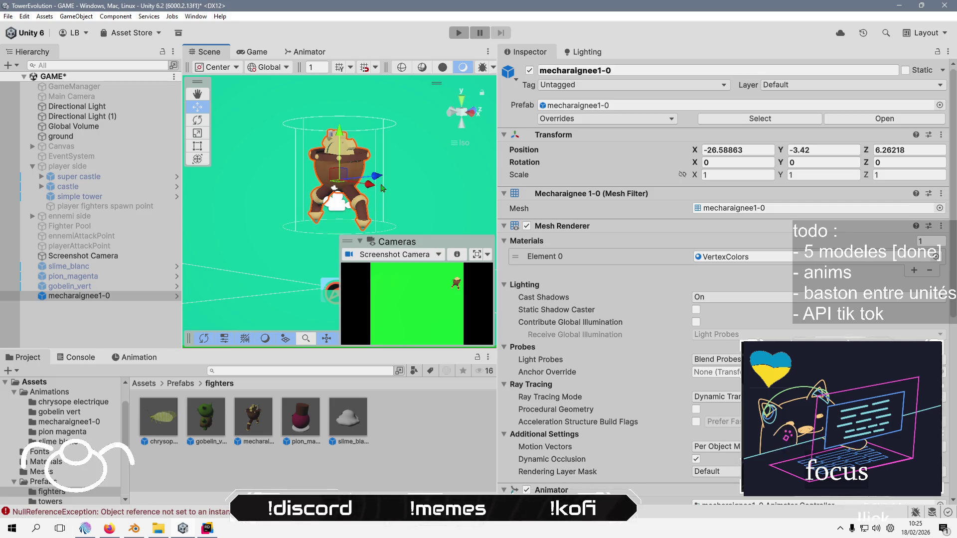
Move and turn the mecharaignee to -120° on Y, centred in the screenshot camera's frame.
{"action": "mouse_move", "coordinate": [338, 188]}
{"action": "left_mouse_down"}
{"action": "mouse_move", "coordinate": [336, 253]}
{"action": "mouse_move", "coordinate": [324, 241]}
{"action": "mouse_move", "coordinate": [279, 255]}
{"action": "mouse_move", "coordinate": [285, 193]}
{"action": "left_mouse_up"}
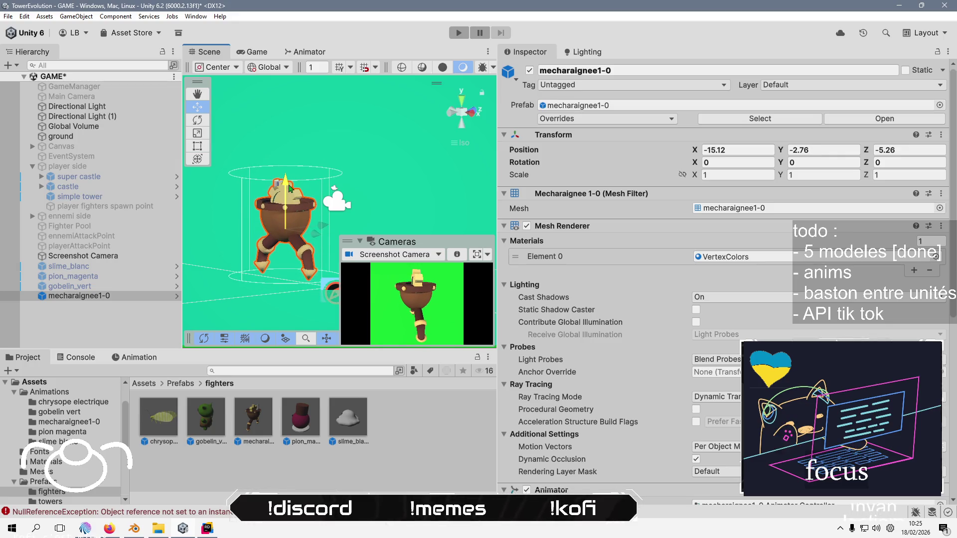
{"action": "left_click", "coordinate": [201, 120]}
{"action": "mouse_move", "coordinate": [280, 242]}
{"action": "left_mouse_down"}
{"action": "mouse_move", "coordinate": [464, 228]}
{"action": "mouse_move", "coordinate": [375, 231]}
{"action": "left_mouse_up"}
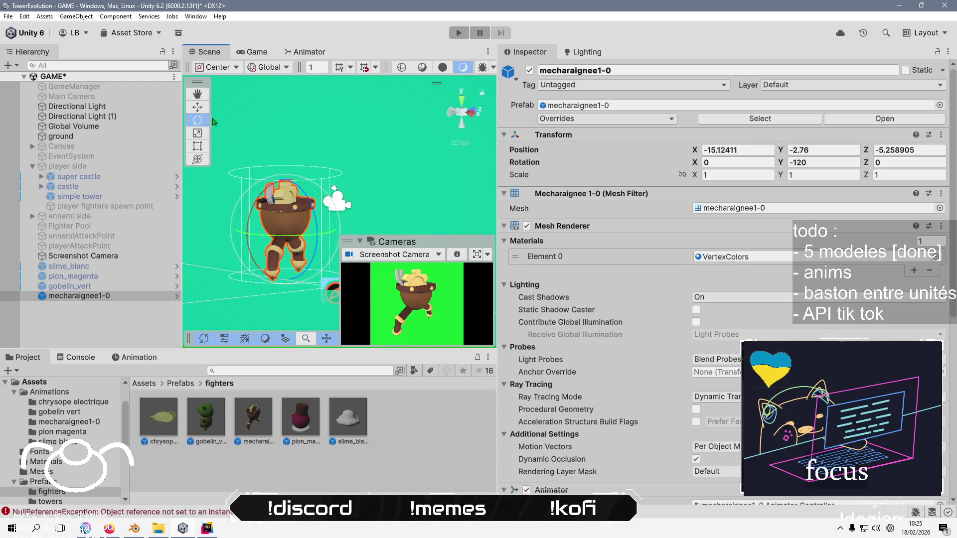
{"action": "left_click", "coordinate": [202, 107]}
{"action": "mouse_move", "coordinate": [290, 231]}
{"action": "left_mouse_down"}
{"action": "mouse_move", "coordinate": [279, 234]}
{"action": "mouse_move", "coordinate": [329, 242]}
{"action": "mouse_move", "coordinate": [357, 272]}
{"action": "left_mouse_up"}
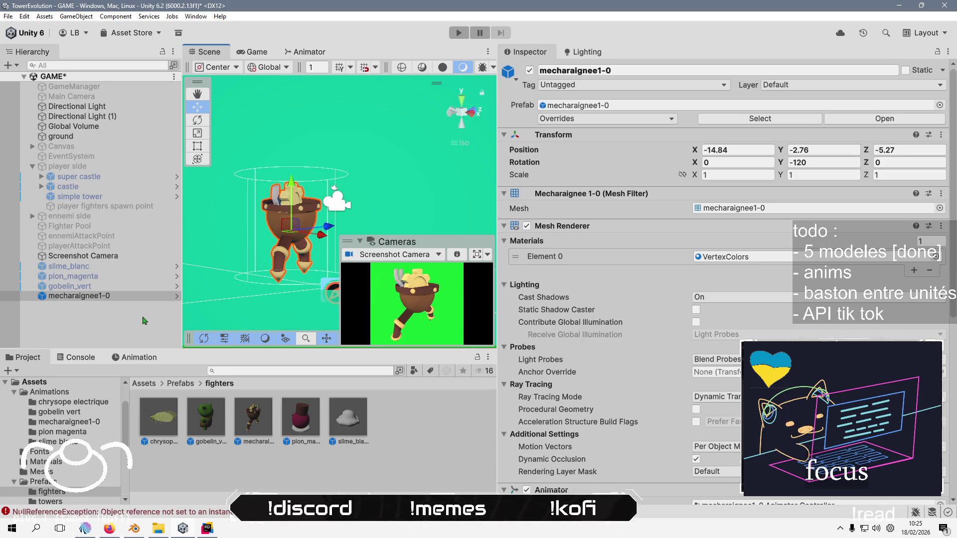
{"action": "left_click", "coordinate": [132, 329]}
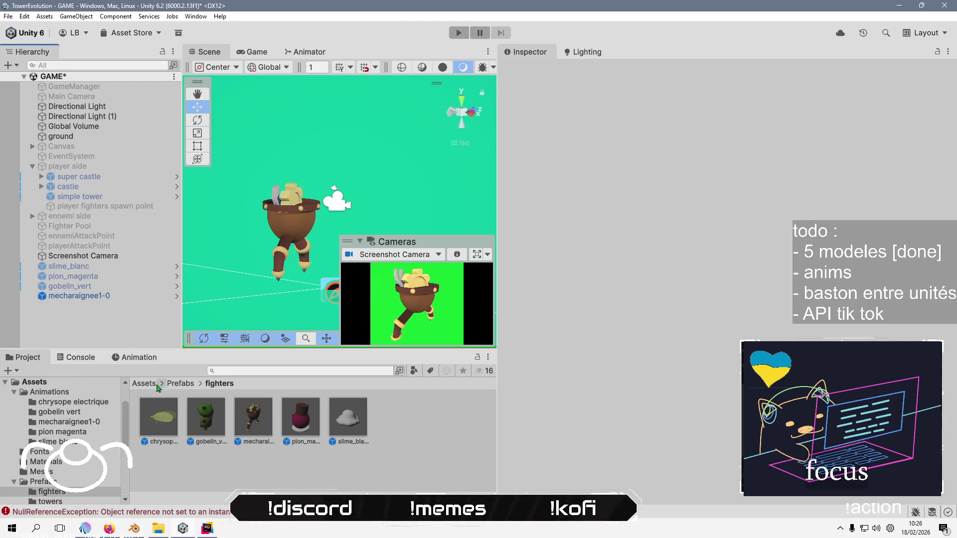
Open Sprites > Captures and run the game briefly to capture the mecharaignee screenshot.
{"action": "left_click", "coordinate": [137, 384]}
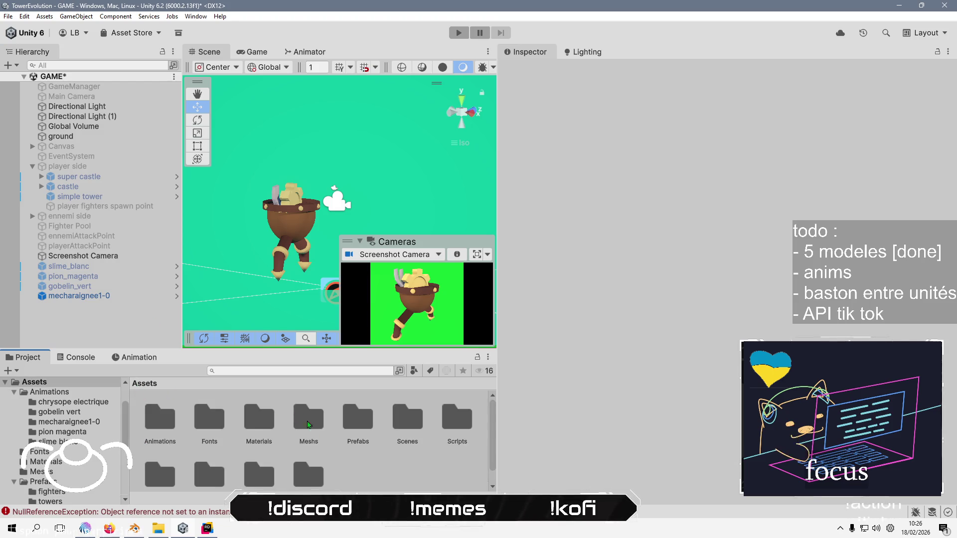
{"action": "scroll", "coordinate": [265, 449], "scroll_direction": "down", "scroll_amount": 1}
{"action": "double_click", "coordinate": [269, 457]}
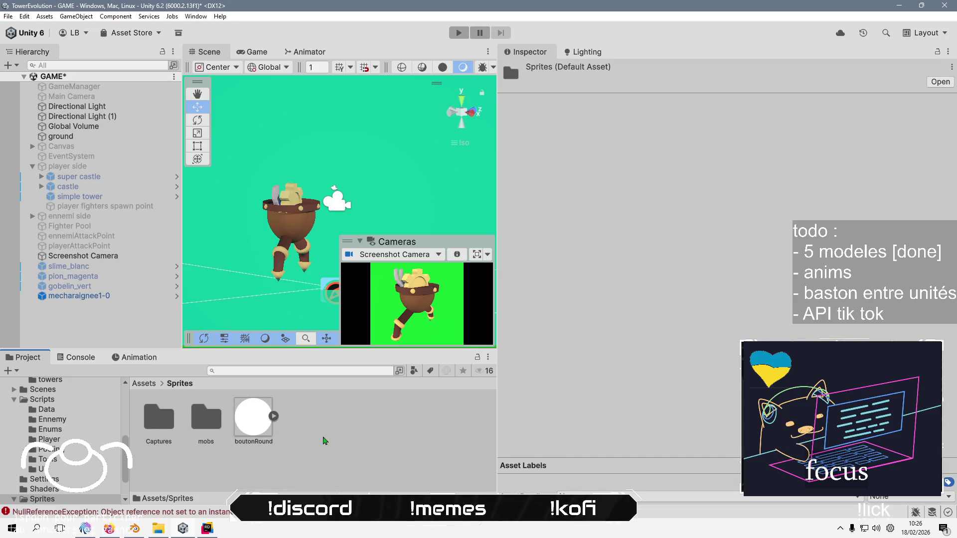
{"action": "double_click", "coordinate": [160, 417]}
{"action": "left_click", "coordinate": [459, 32]}
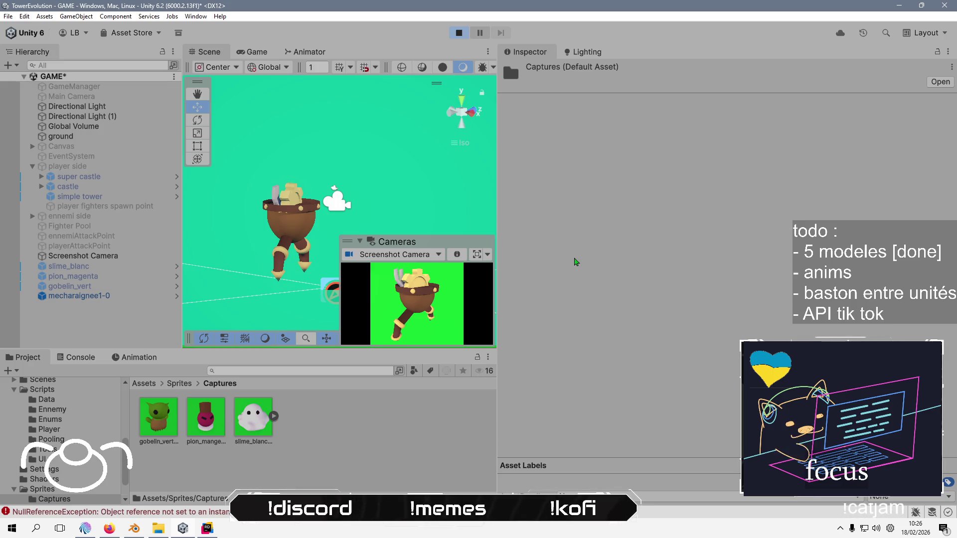
{"action": "key", "text": "ctrl+p"}
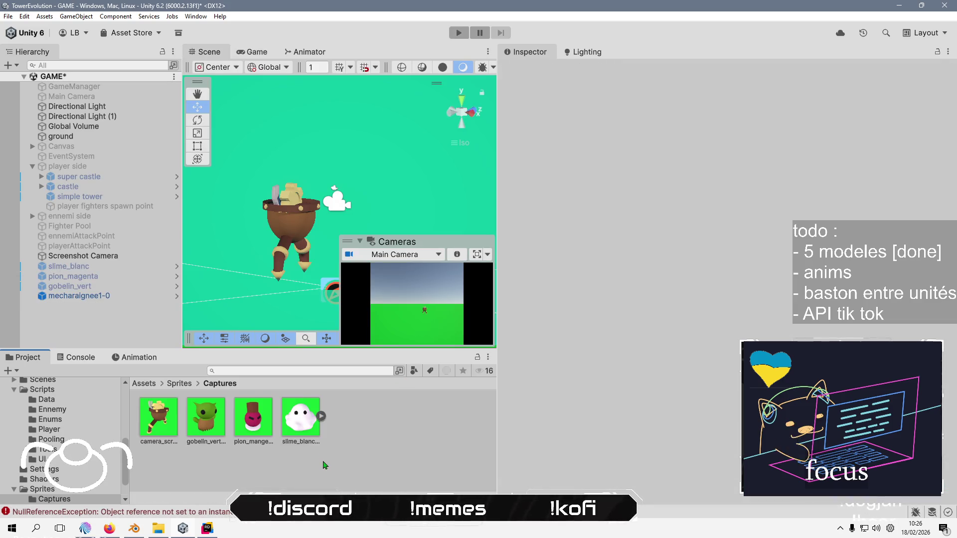
Rename the new capture with a mecharaignee sprite name and return to the Assets root.
{"action": "left_click", "coordinate": [158, 417]}
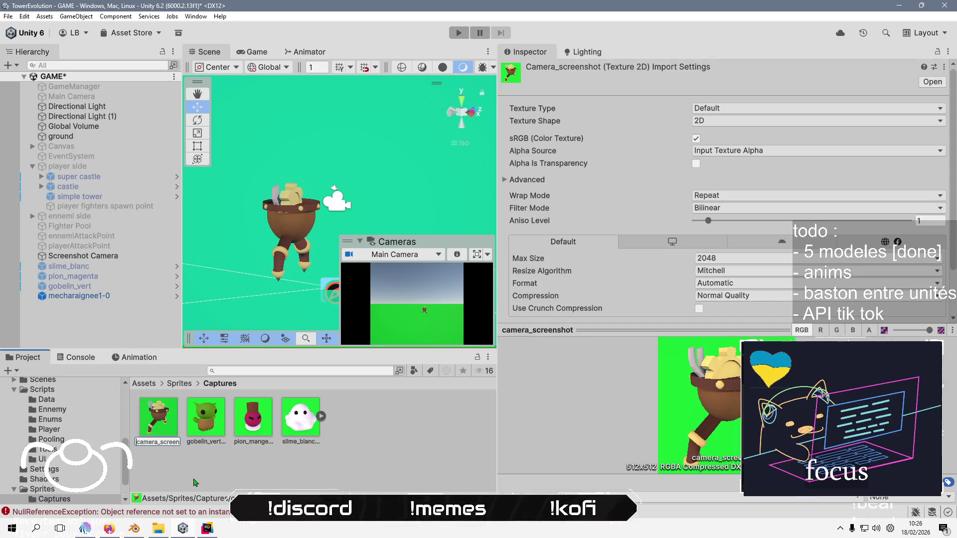
{"action": "type", "text": "chara"}
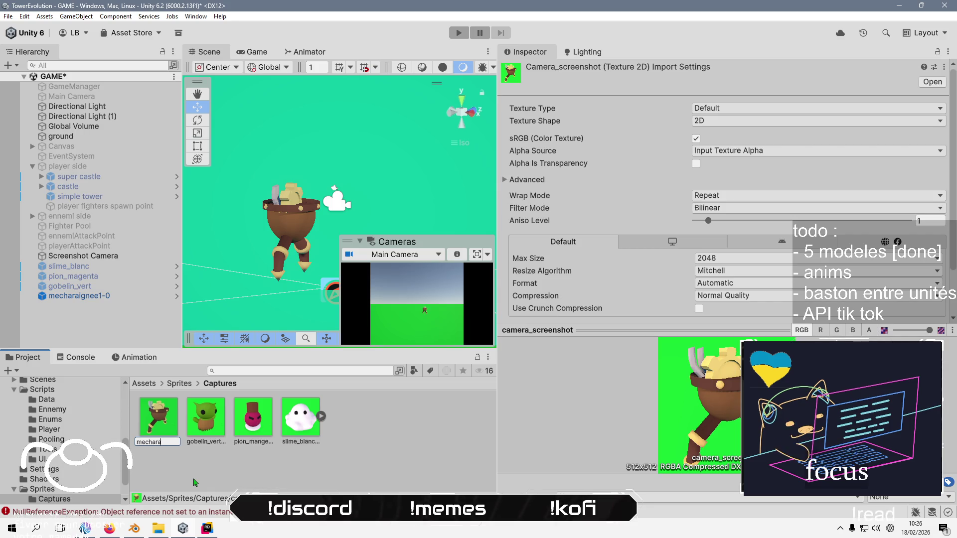
{"action": "type", "text": "ee"}
{"action": "type", "text": "marron"}
{"action": "key", "text": "Return"}
{"action": "left_click", "coordinate": [195, 483]}
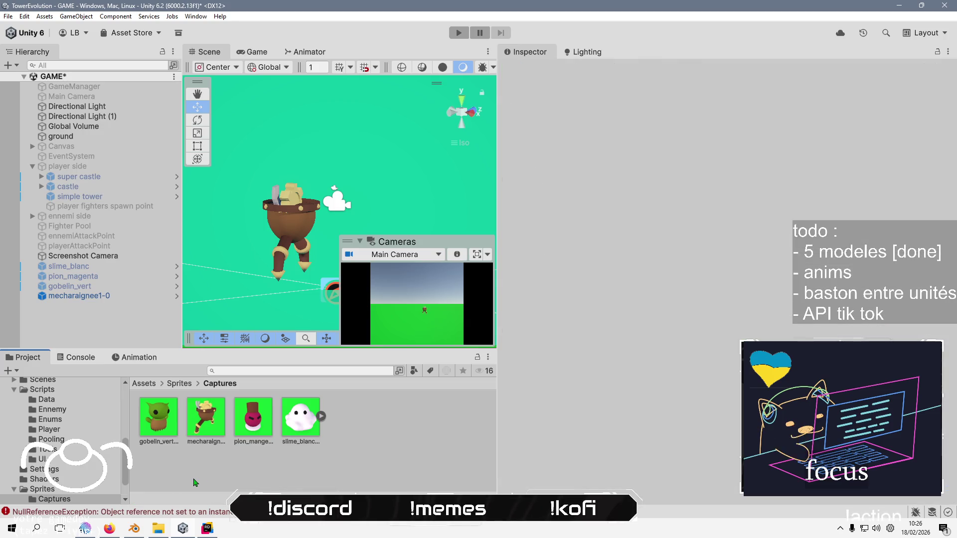
{"action": "left_click", "coordinate": [144, 383]}
{"action": "left_click", "coordinate": [357, 421]}
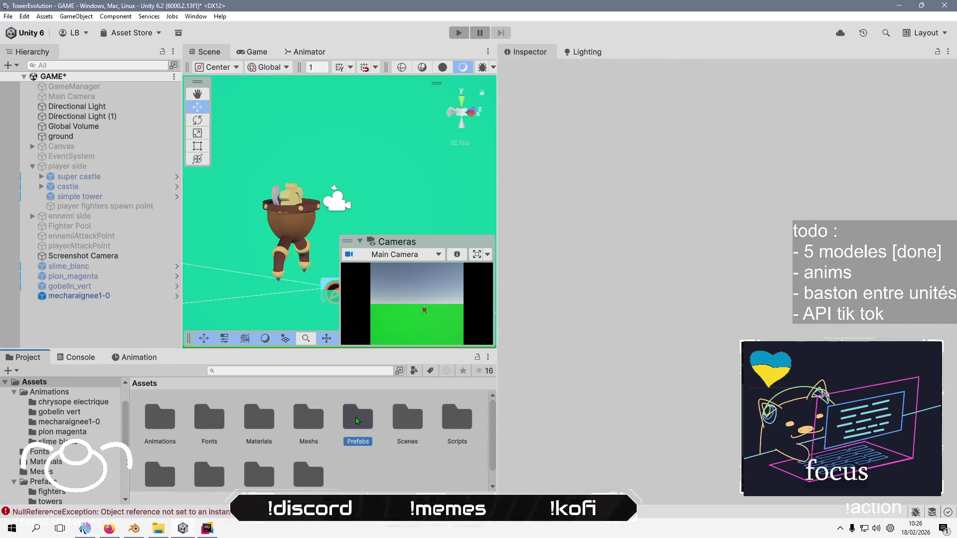
Add the chrysope_electrique prefab from Prefabs > fighters to the scene and hide mecharaignee1-0.
{"action": "double_click", "coordinate": [357, 421]}
{"action": "double_click", "coordinate": [159, 419]}
{"action": "left_click_drag", "start_coordinate": [161, 418], "coordinate": [86, 330]}
{"action": "left_click", "coordinate": [97, 298]}
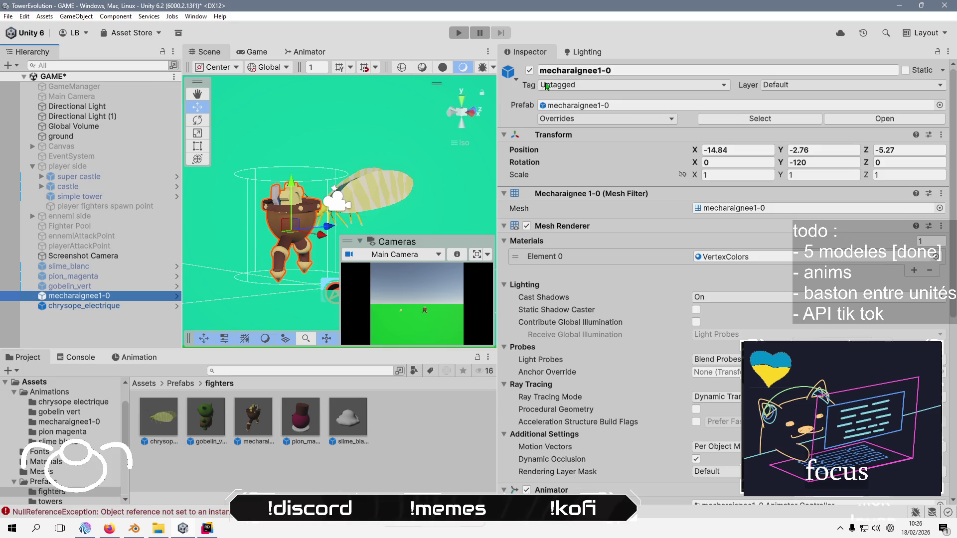
{"action": "left_click", "coordinate": [529, 71]}
{"action": "left_click", "coordinate": [348, 209]}
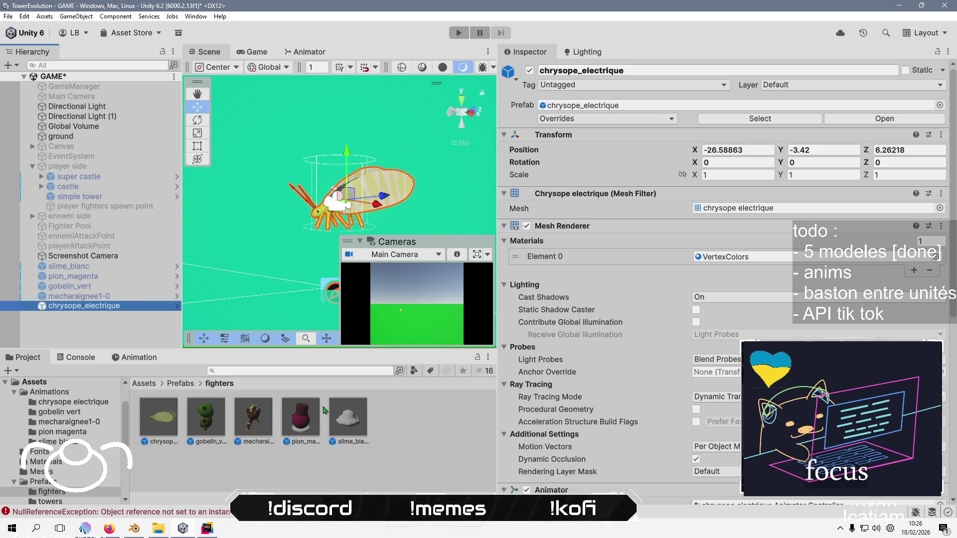
Preview through the Screenshot Camera and move the chrysope into frame, turned -120° on Y.
{"action": "left_click", "coordinate": [395, 255]}
{"action": "left_click", "coordinate": [393, 279]}
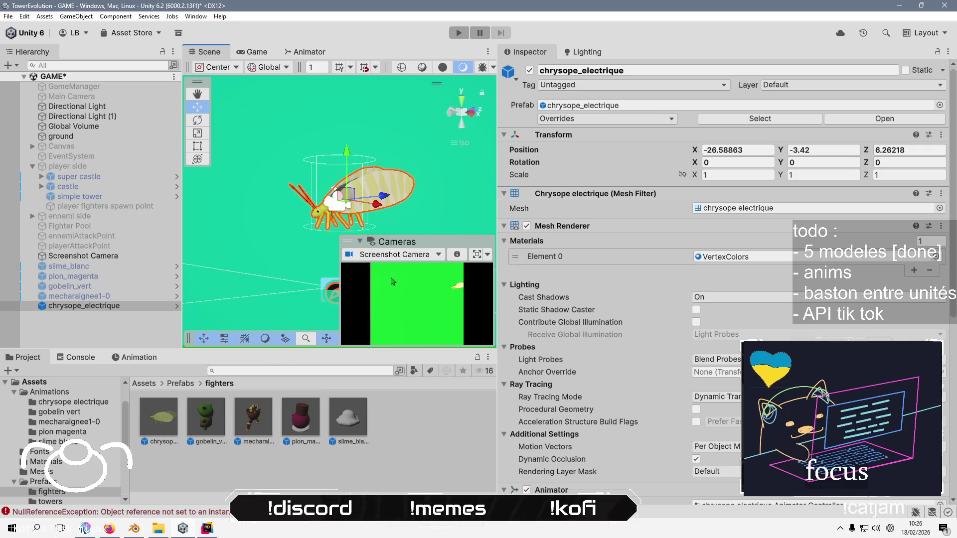
{"action": "mouse_move", "coordinate": [350, 214]}
{"action": "left_mouse_down"}
{"action": "mouse_move", "coordinate": [259, 253]}
{"action": "mouse_move", "coordinate": [267, 199]}
{"action": "left_mouse_up"}
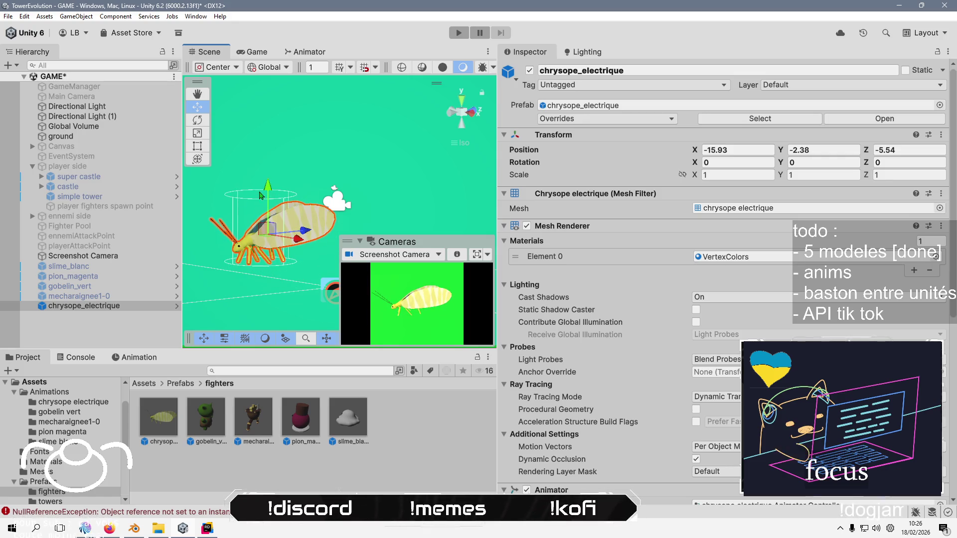
{"action": "left_click", "coordinate": [197, 119]}
{"action": "mouse_move", "coordinate": [299, 240]}
{"action": "left_mouse_down"}
{"action": "mouse_move", "coordinate": [321, 262]}
{"action": "mouse_move", "coordinate": [480, 284]}
{"action": "mouse_move", "coordinate": [458, 280]}
{"action": "left_mouse_up"}
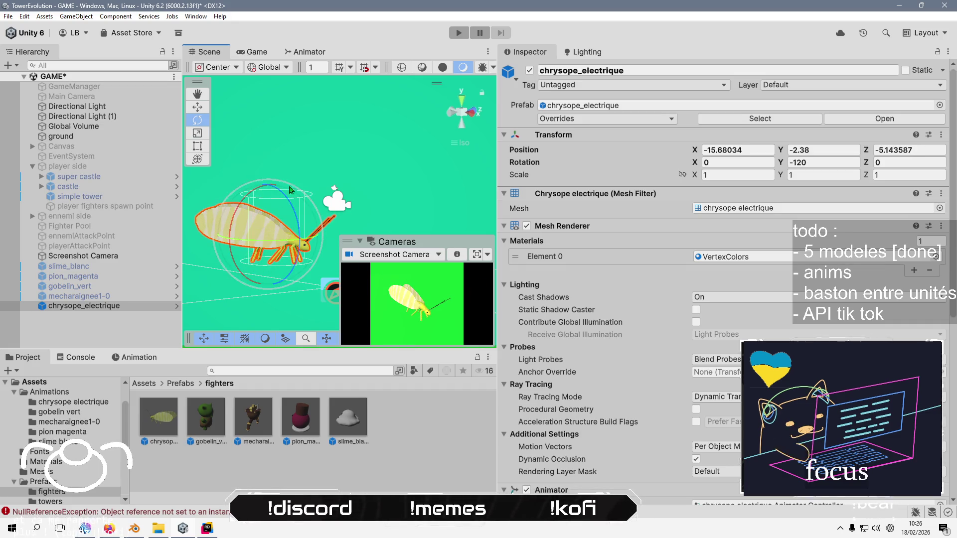
{"action": "key", "text": "w"}
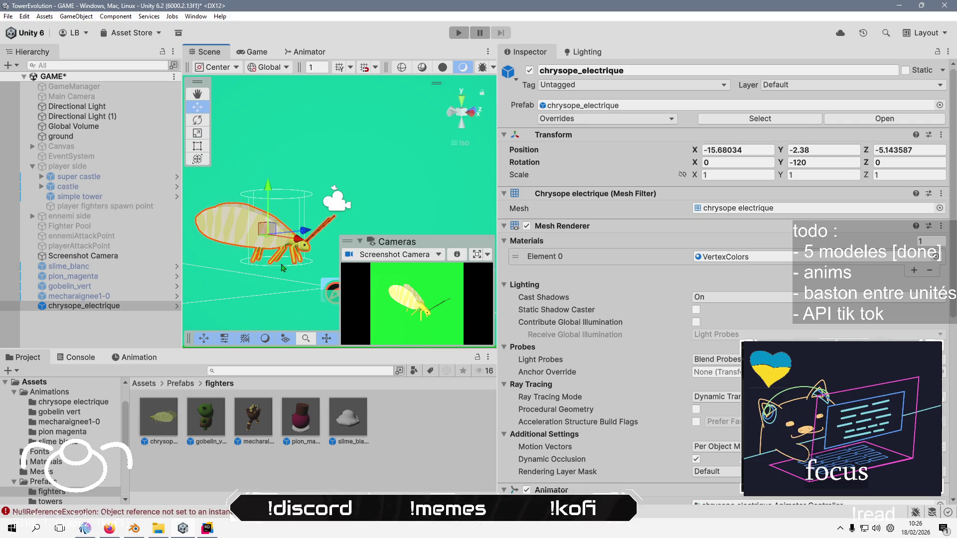
{"action": "left_click_drag", "start_coordinate": [299, 243], "coordinate": [321, 261]}
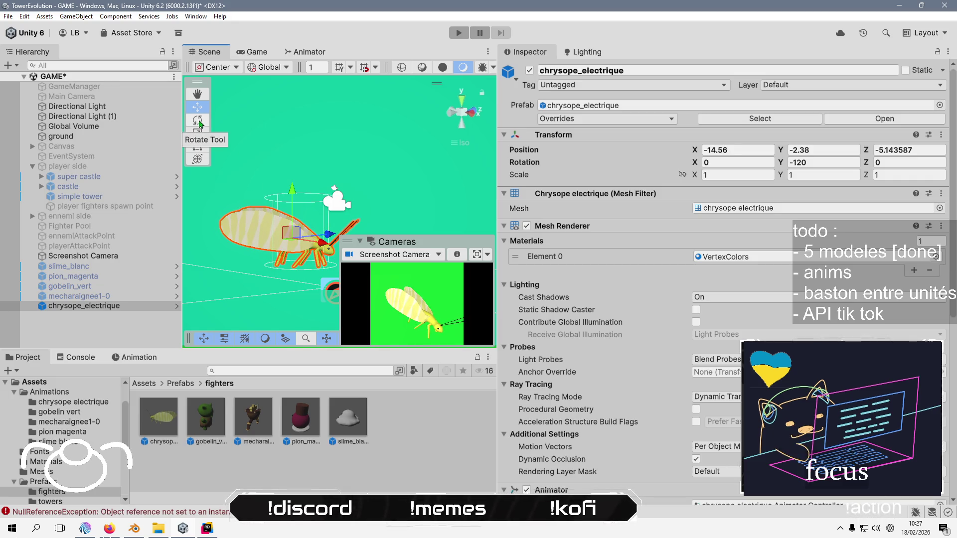
{"action": "left_click", "coordinate": [120, 257]}
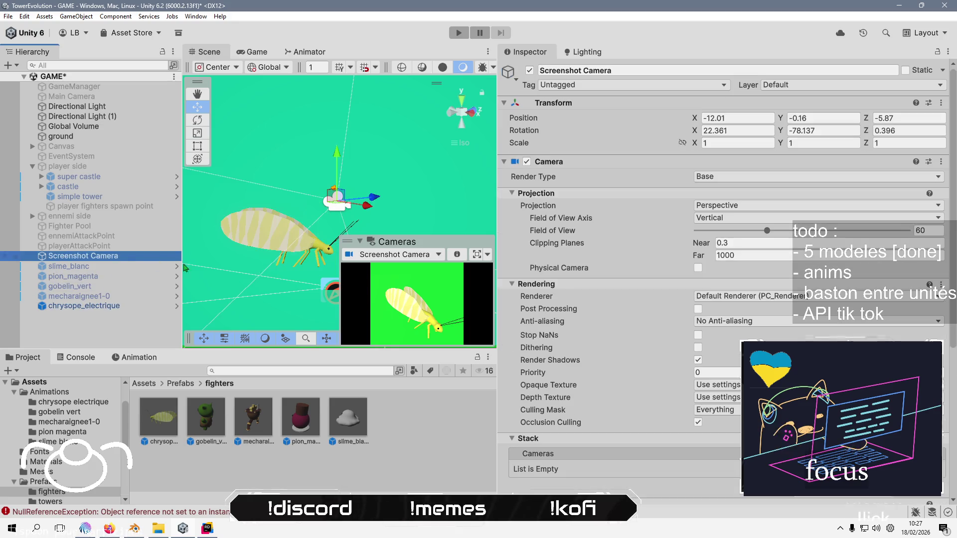
Reposition the Screenshot Camera to about X -12, Y -1.08, Z -5.77 to frame the chrysope.
{"action": "left_click_drag", "start_coordinate": [339, 154], "coordinate": [370, 210]}
{"action": "left_click", "coordinate": [198, 120]}
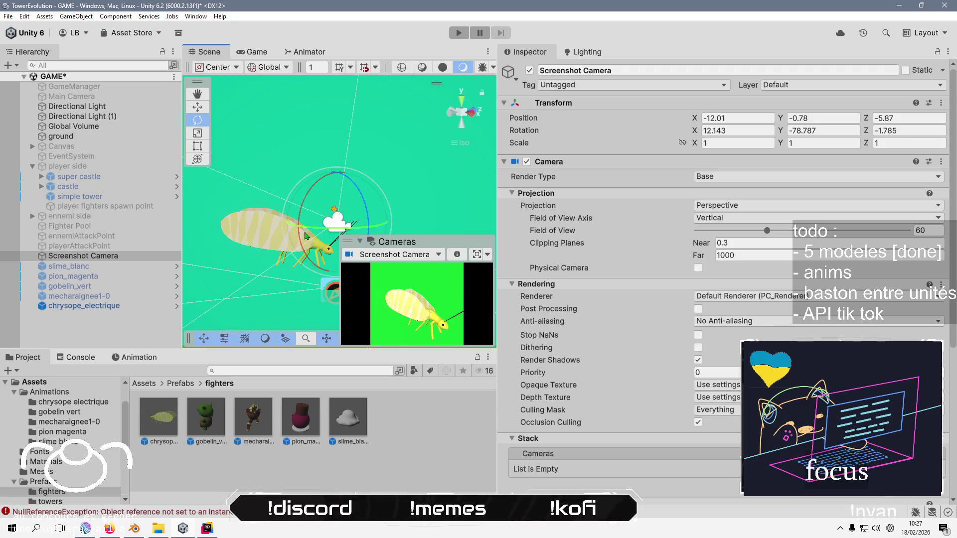
{"action": "left_click", "coordinate": [198, 107]}
{"action": "left_click_drag", "start_coordinate": [366, 227], "coordinate": [393, 226]}
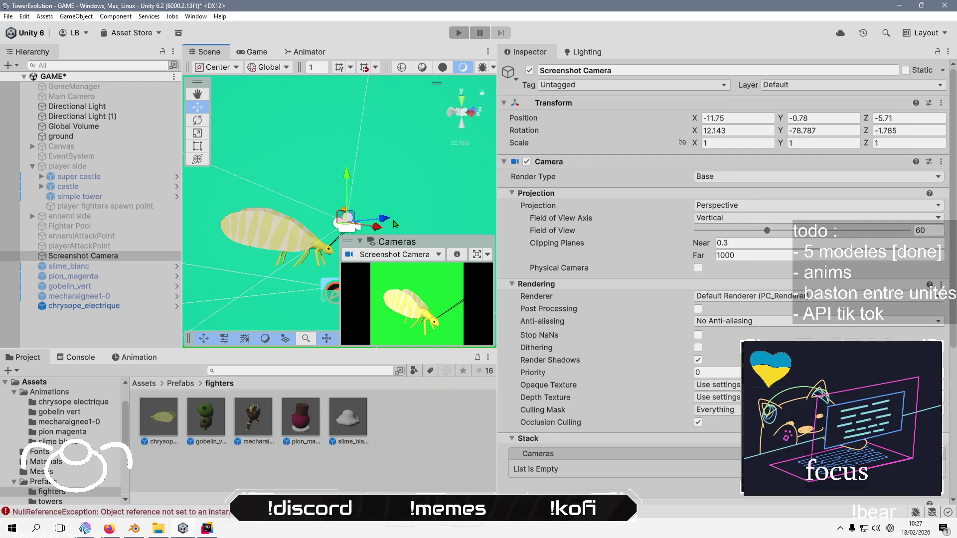
{"action": "left_click", "coordinate": [375, 236]}
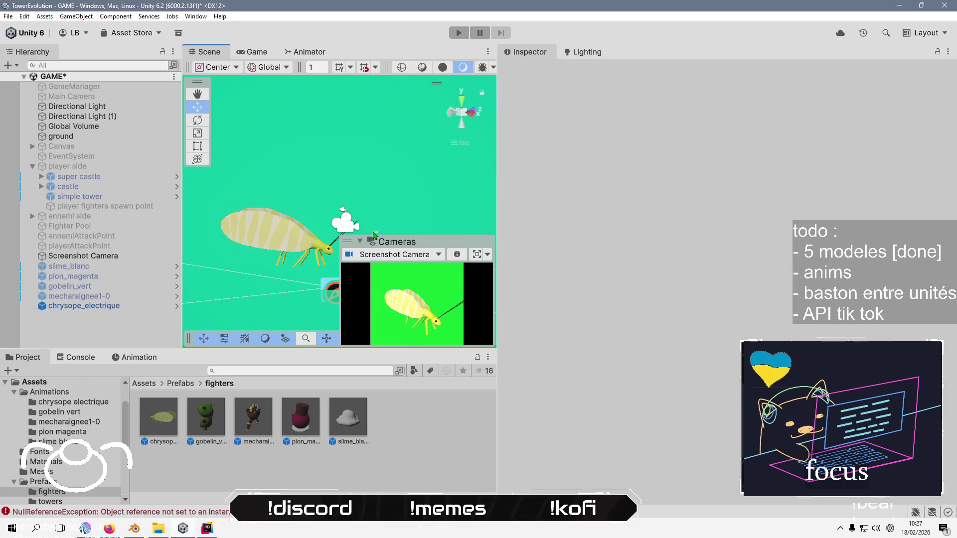
{"action": "left_click", "coordinate": [352, 226]}
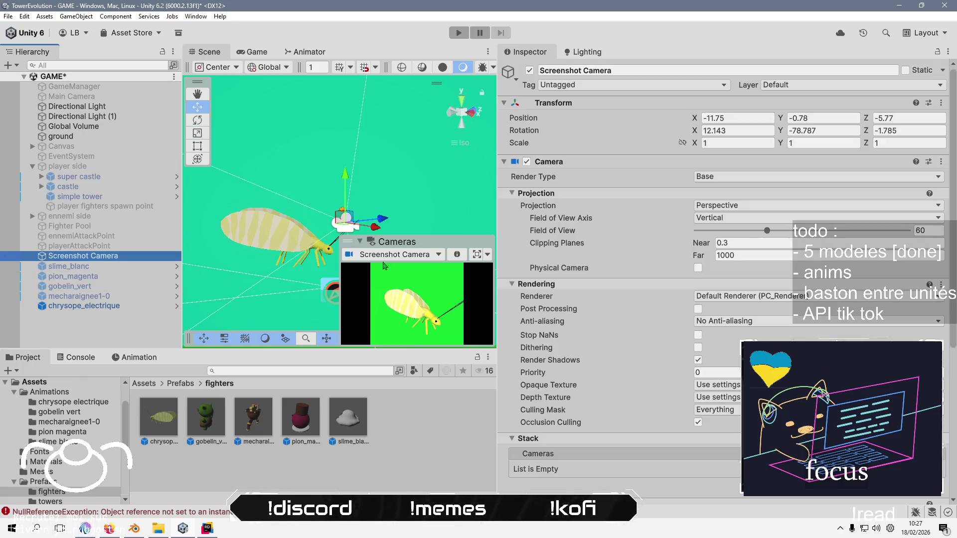
{"action": "left_click_drag", "start_coordinate": [375, 235], "coordinate": [366, 236]}
{"action": "left_click_drag", "start_coordinate": [344, 182], "coordinate": [344, 190]}
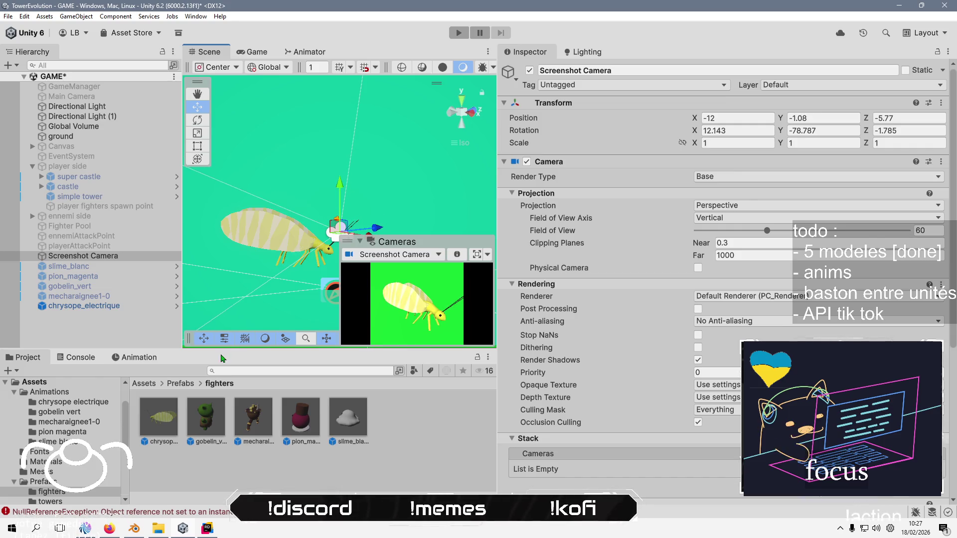
{"action": "left_click", "coordinate": [122, 326]}
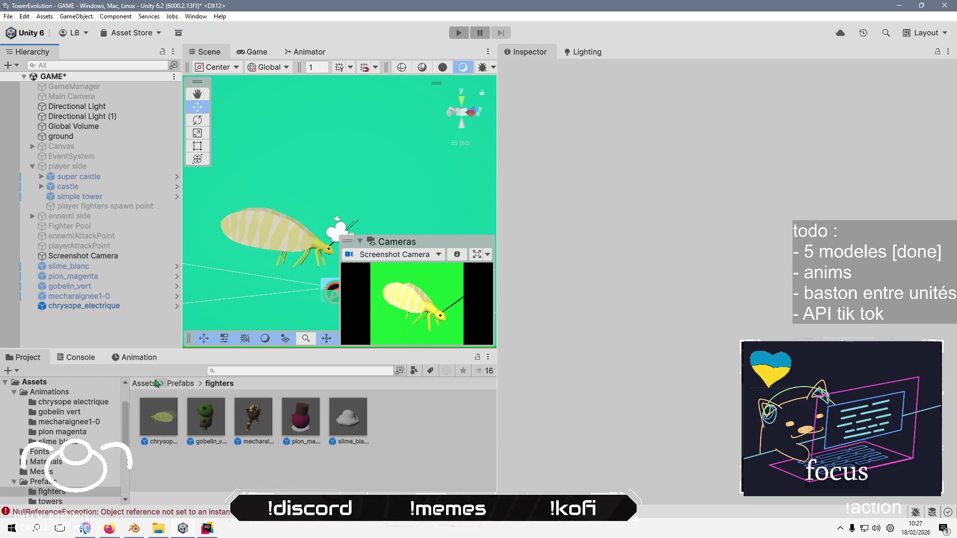
Navigate from the Assets root into the Sprites > Captures folder.
{"action": "left_click", "coordinate": [147, 383]}
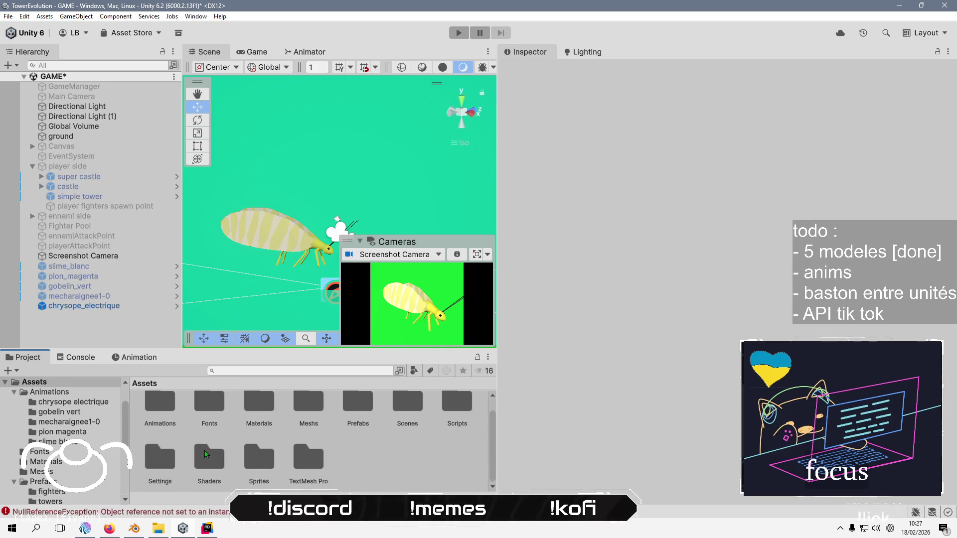
{"action": "double_click", "coordinate": [258, 463]}
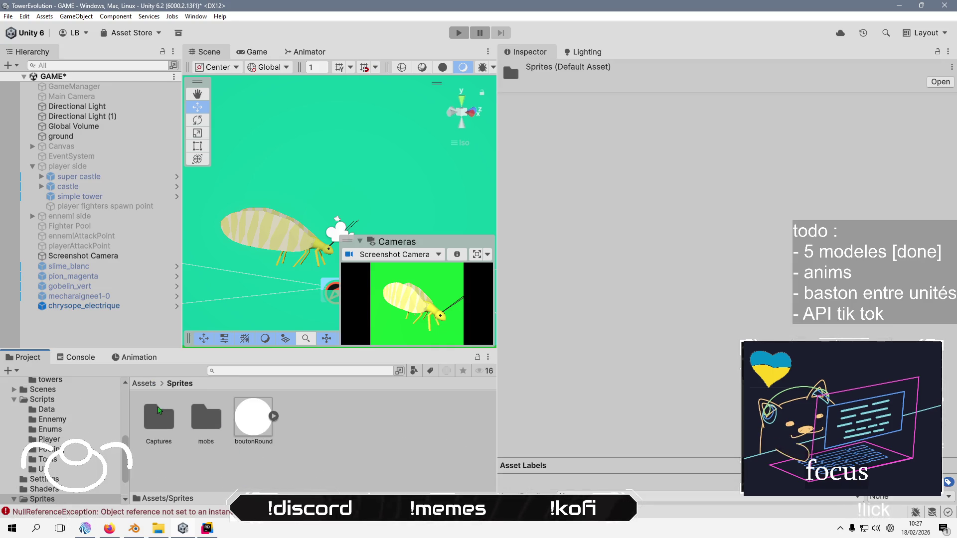
{"action": "double_click", "coordinate": [162, 413]}
Run the game briefly to capture a screenshot, then clear the logged console errors.
{"action": "left_click", "coordinate": [458, 32]}
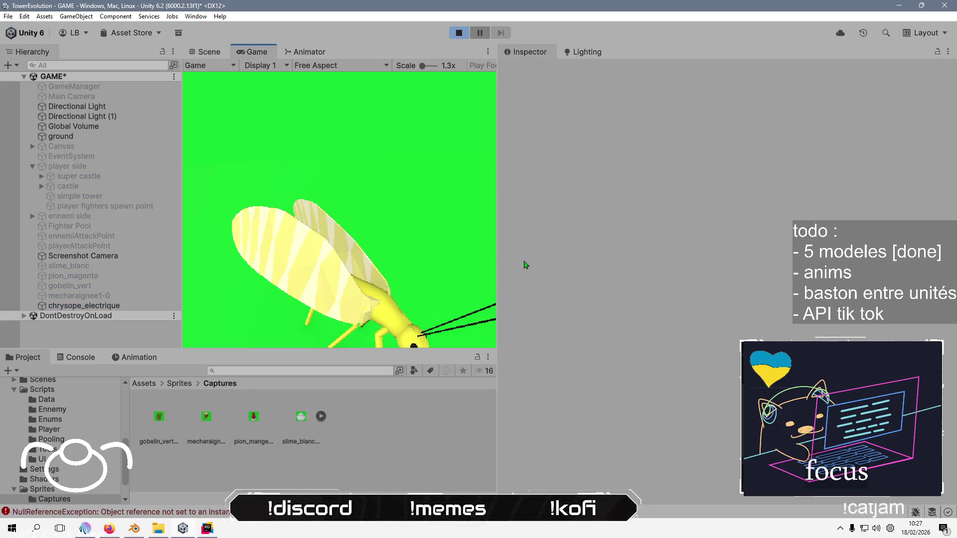
{"action": "left_click", "coordinate": [459, 32]}
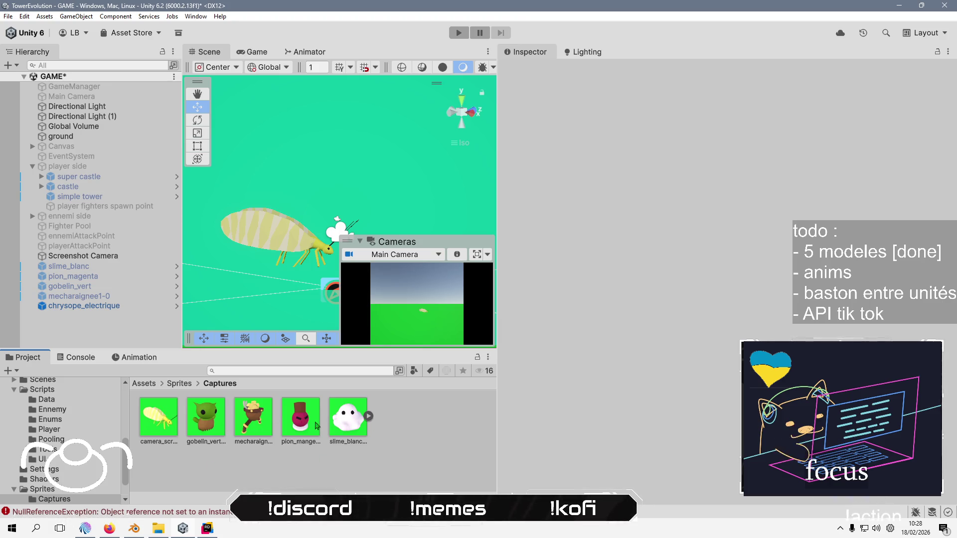
{"action": "left_click", "coordinate": [80, 358]}
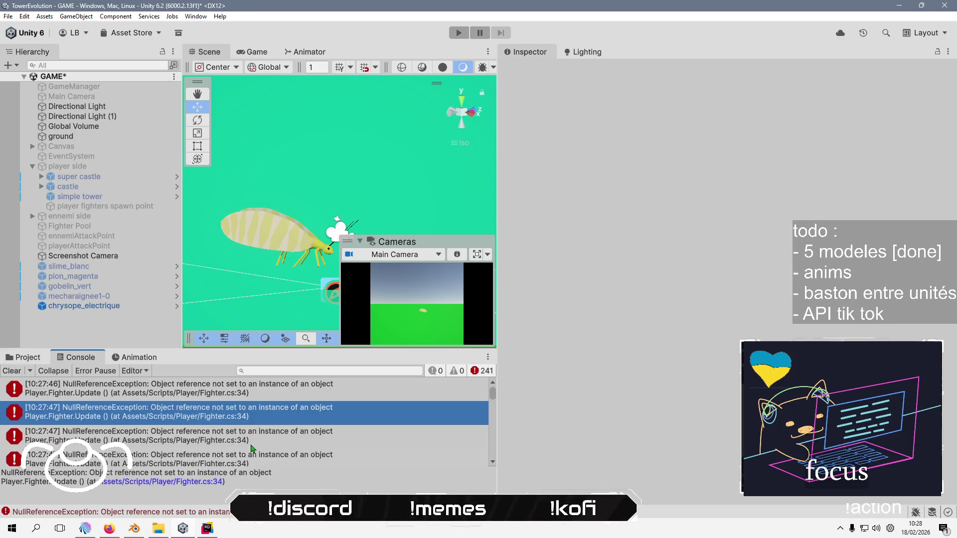
{"action": "left_click", "coordinate": [12, 371]}
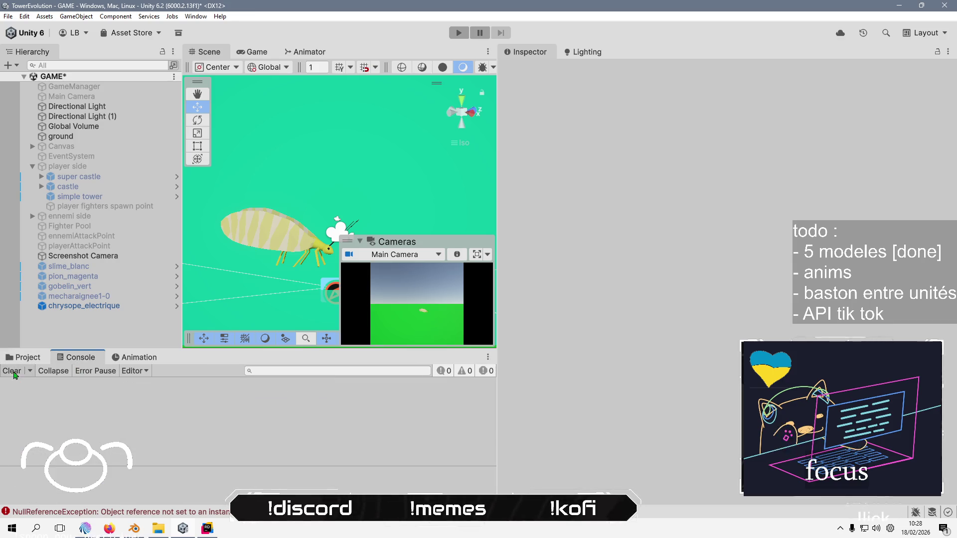
{"action": "left_click", "coordinate": [28, 357]}
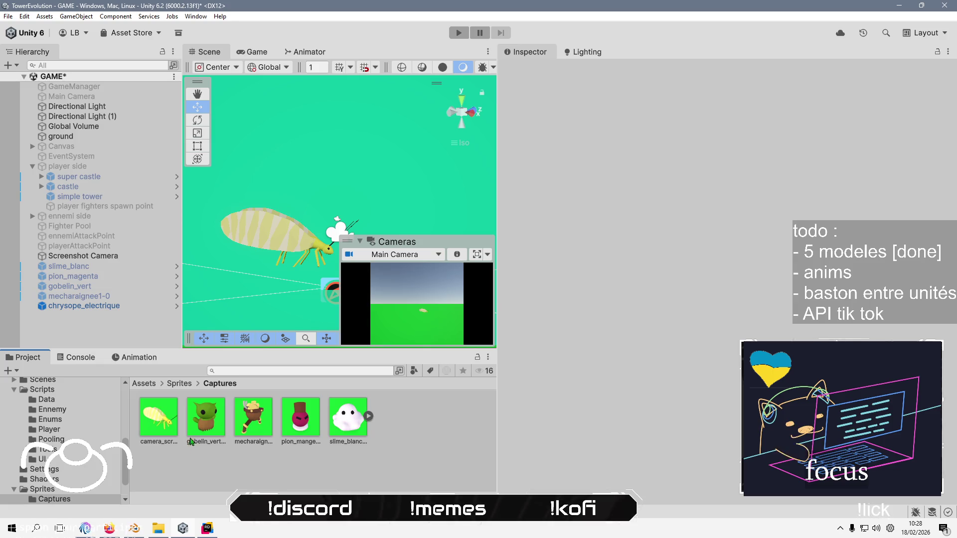
Rename the new camera_screenshot sprite to chrysope_electrique and reveal Captures in File Explorer.
{"action": "left_click", "coordinate": [158, 418]}
{"action": "key", "text": "F2"}
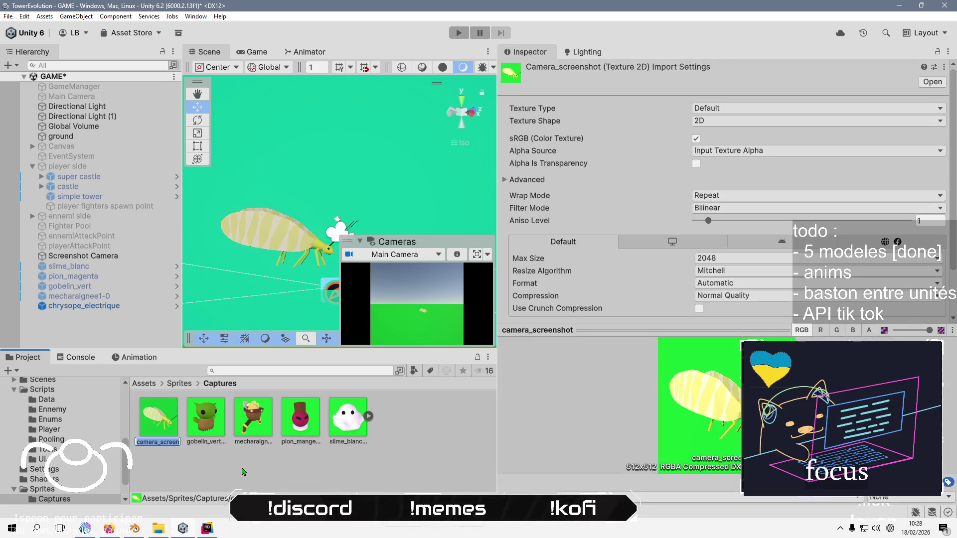
{"action": "type", "text": "ch"}
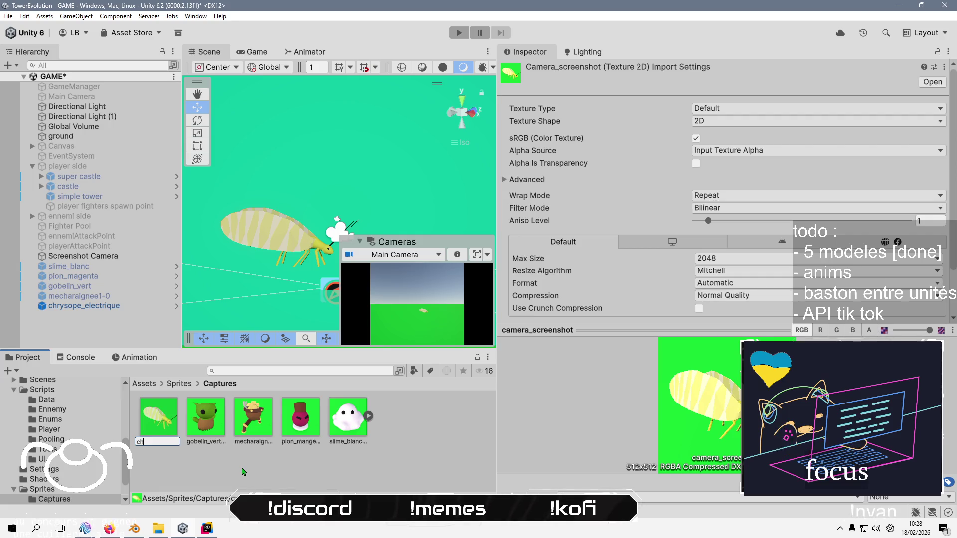
{"action": "type", "text": "ope"}
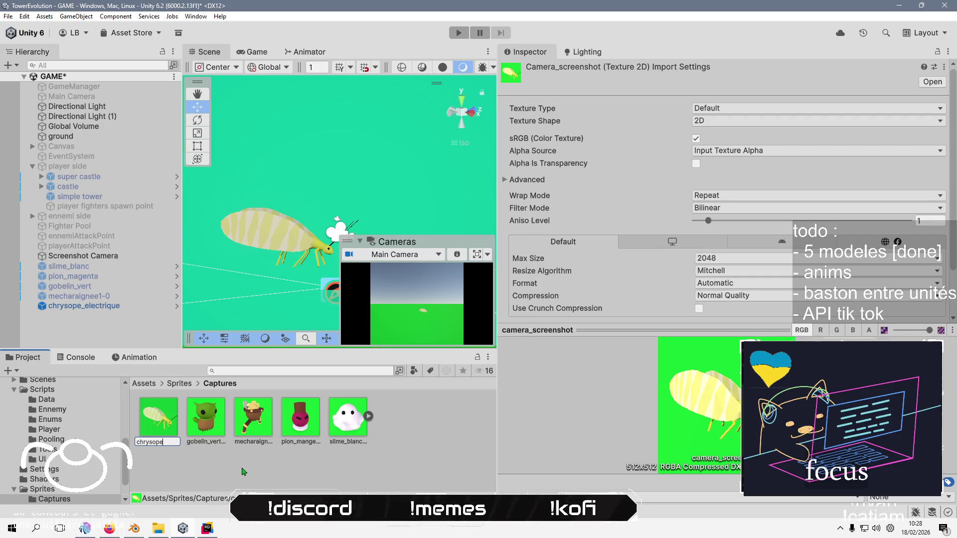
{"action": "type", "text": "i"}
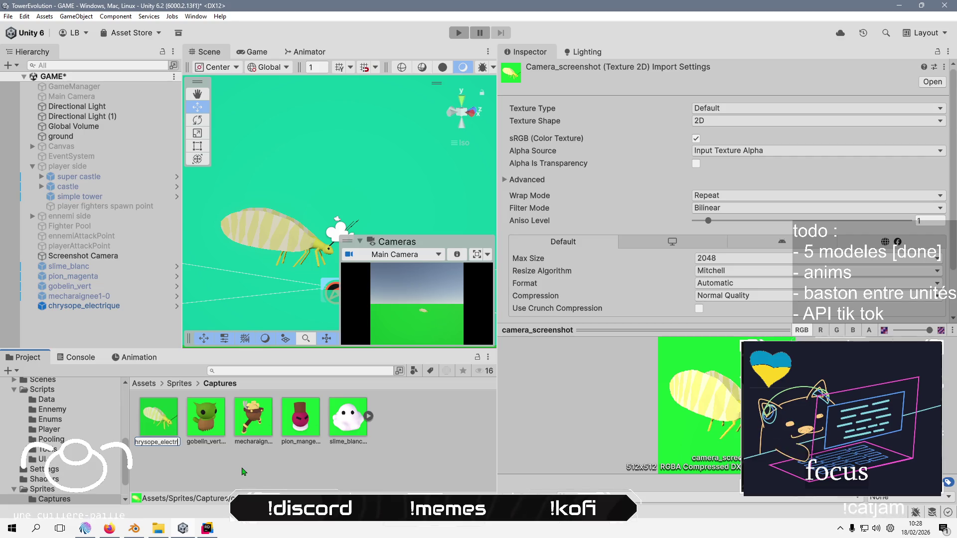
{"action": "key", "text": "Return"}
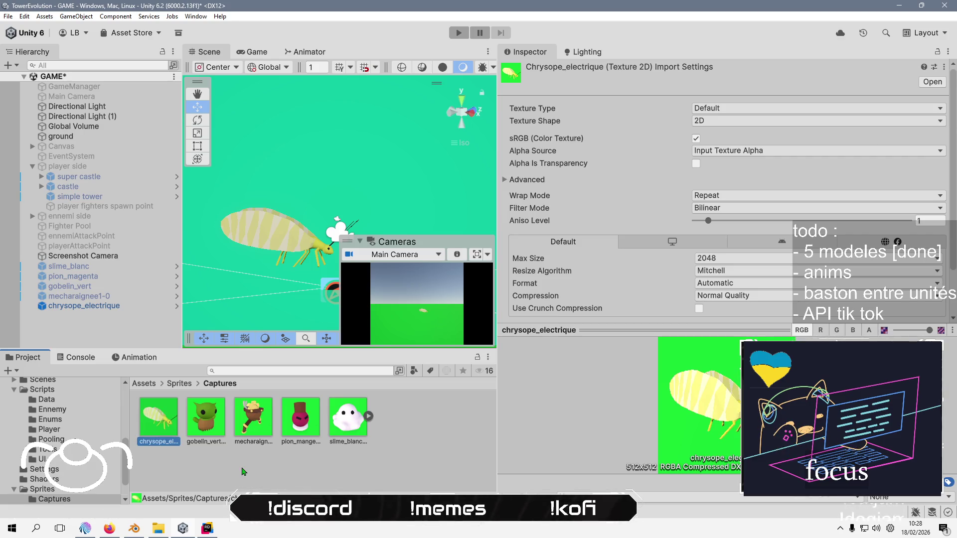
{"action": "left_click", "coordinate": [244, 474]}
{"action": "right_click", "coordinate": [252, 480]}
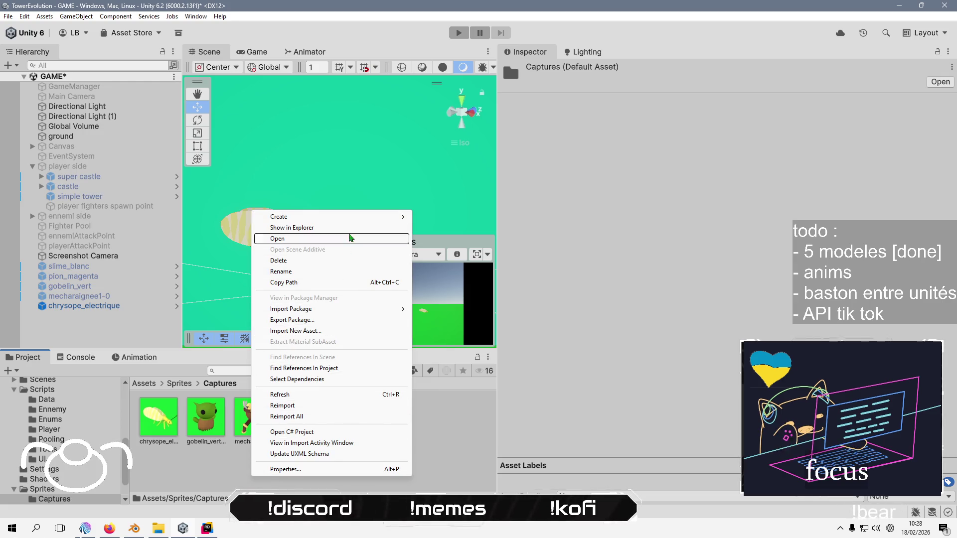
{"action": "left_click", "coordinate": [350, 228]}
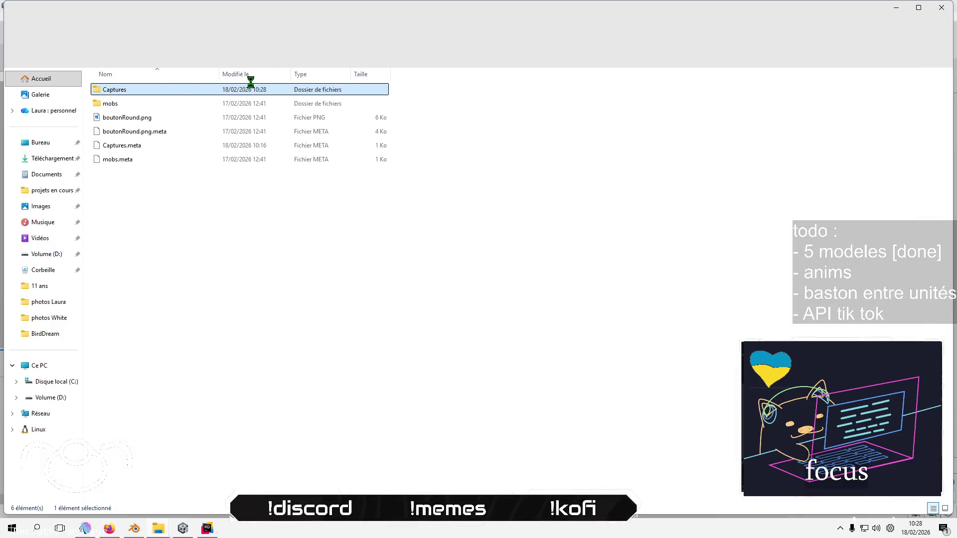
Open chrysope_electrique.png from the Captures folder with GNU Image Manipulation Program.
{"action": "double_click", "coordinate": [161, 94]}
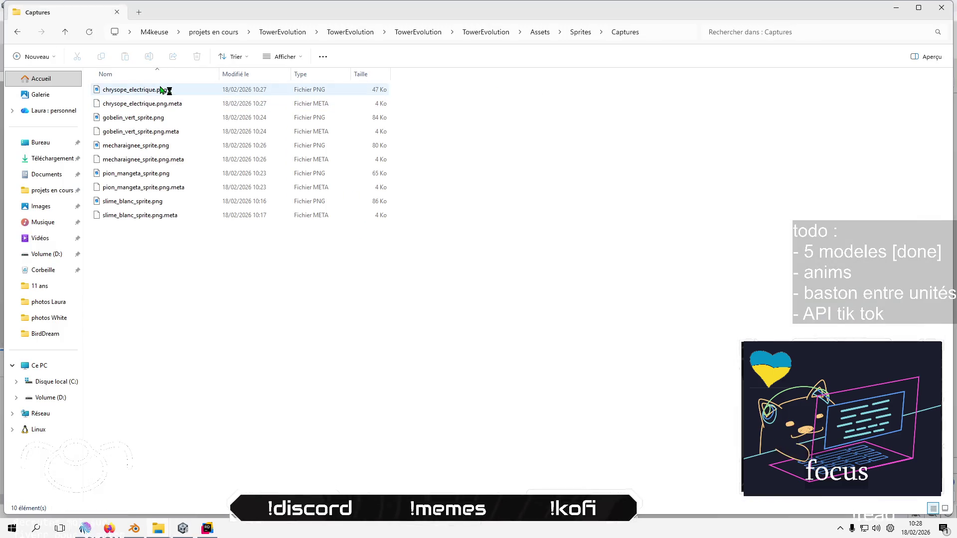
{"action": "left_click", "coordinate": [161, 93]}
{"action": "right_click", "coordinate": [162, 93]}
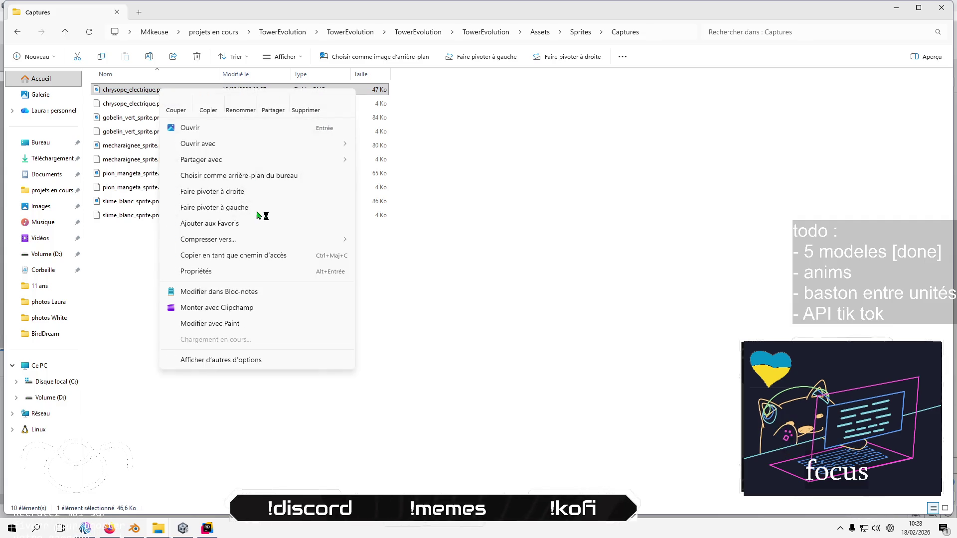
{"action": "mouse_move", "coordinate": [282, 143]}
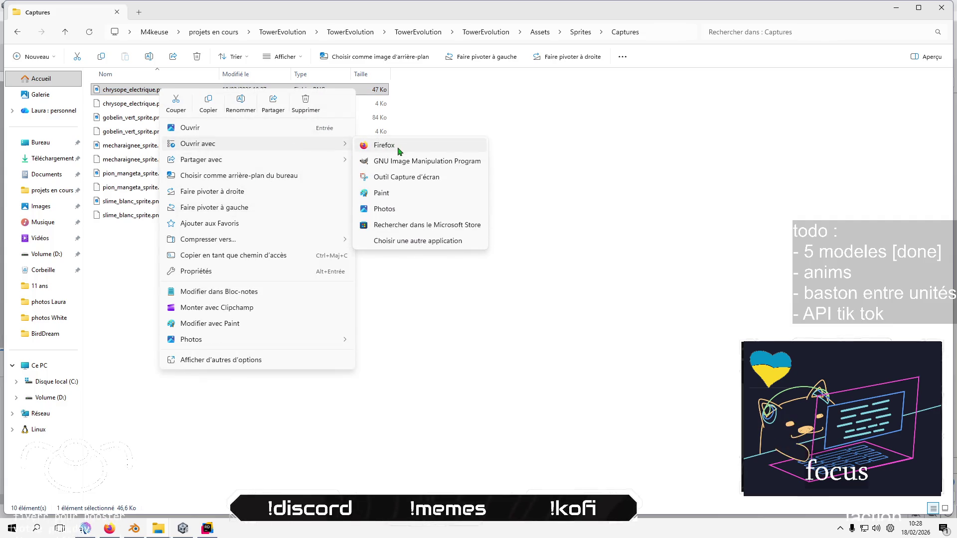
{"action": "left_click", "coordinate": [399, 165]}
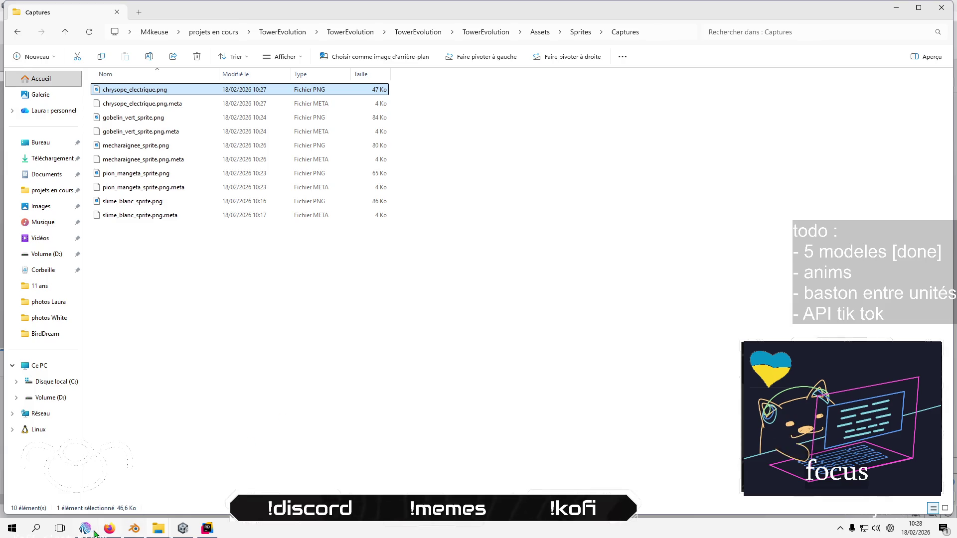
{"action": "left_click", "coordinate": [212, 411]}
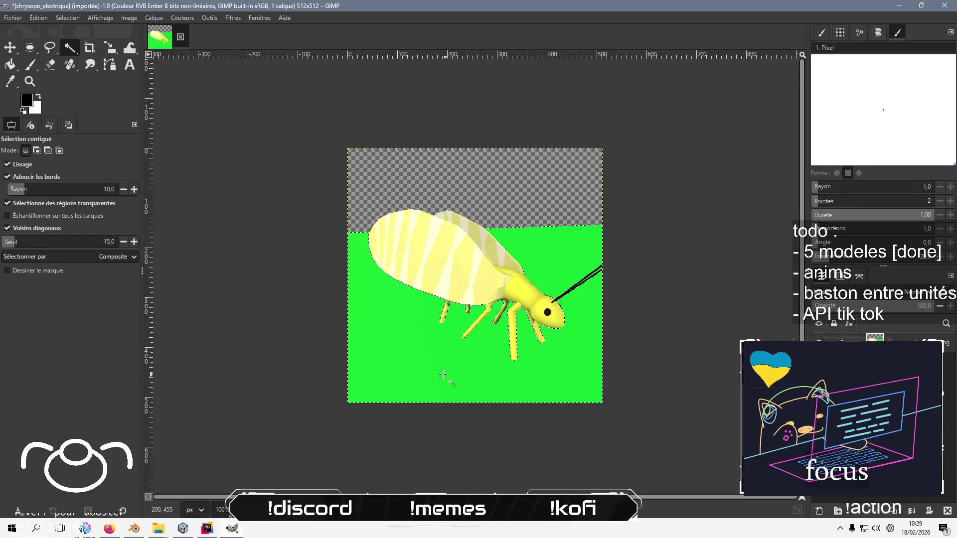
{"action": "left_click", "coordinate": [36, 243]}
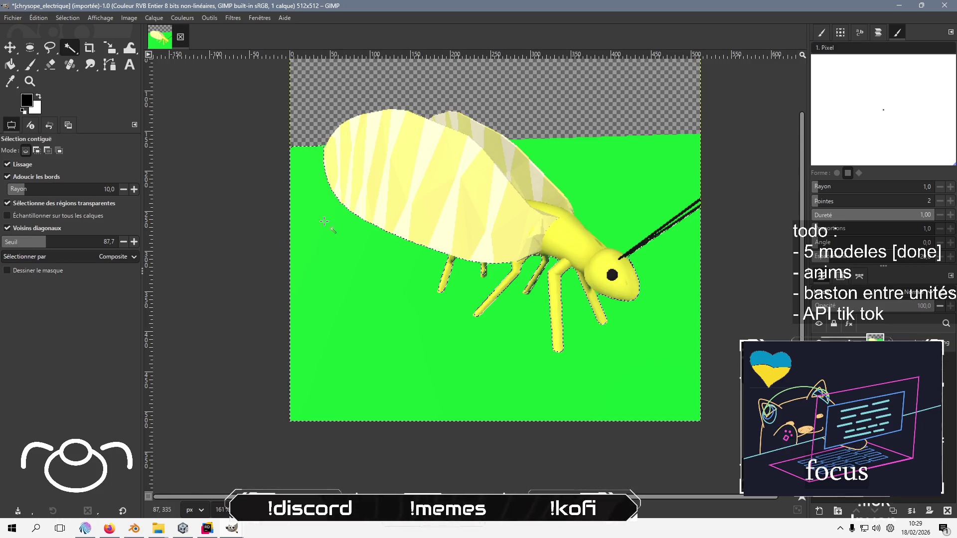
{"action": "left_click", "coordinate": [67, 17]}
{"action": "left_click", "coordinate": [93, 187]}
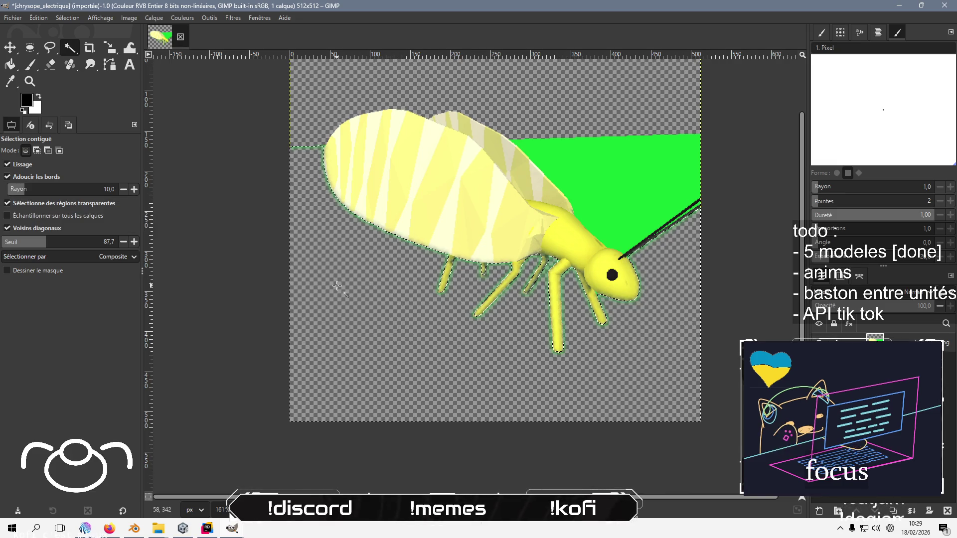
{"action": "key", "text": "ctrl+z"}
{"action": "left_click", "coordinate": [7, 176]}
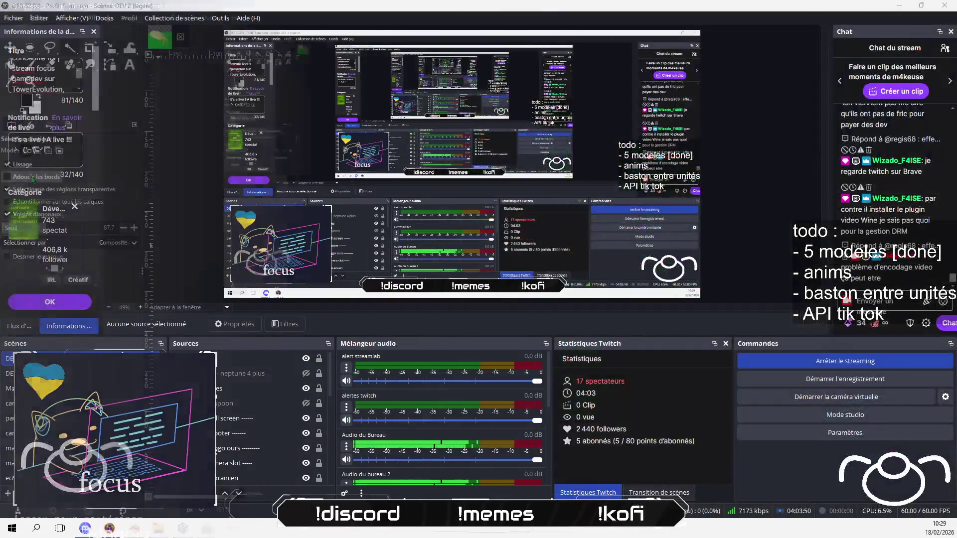
{"action": "key", "text": "Delete"}
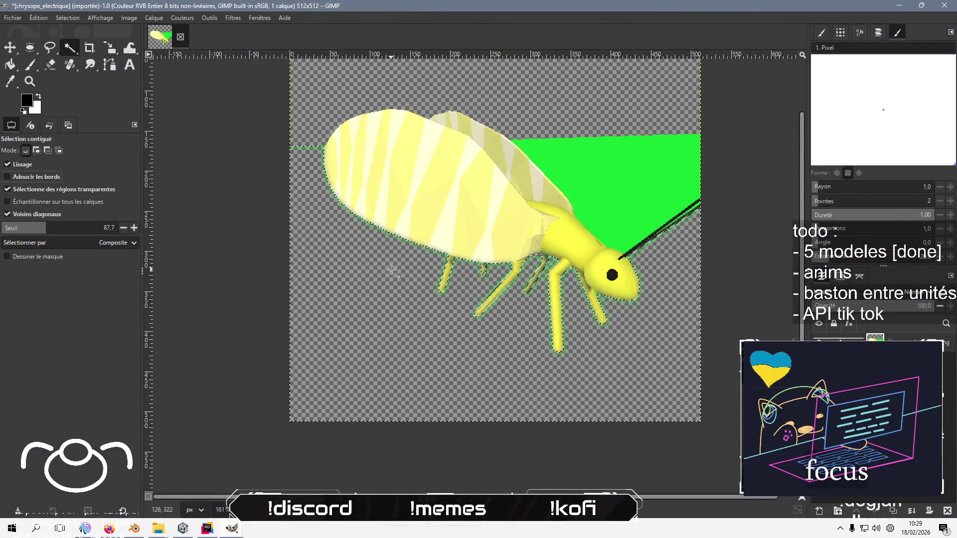
{"action": "key", "text": "ctrl+z"}
{"action": "left_click", "coordinate": [8, 164]}
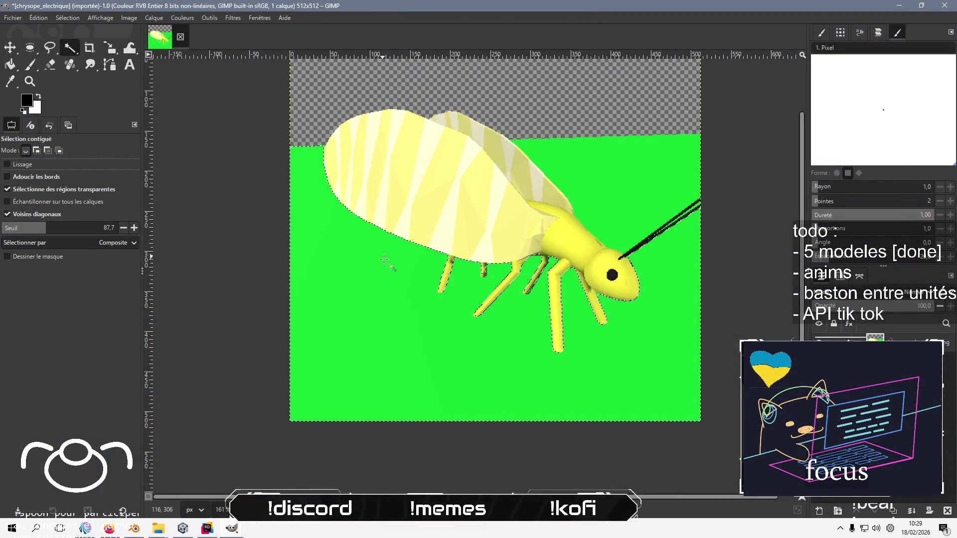
{"action": "key", "text": "Delete"}
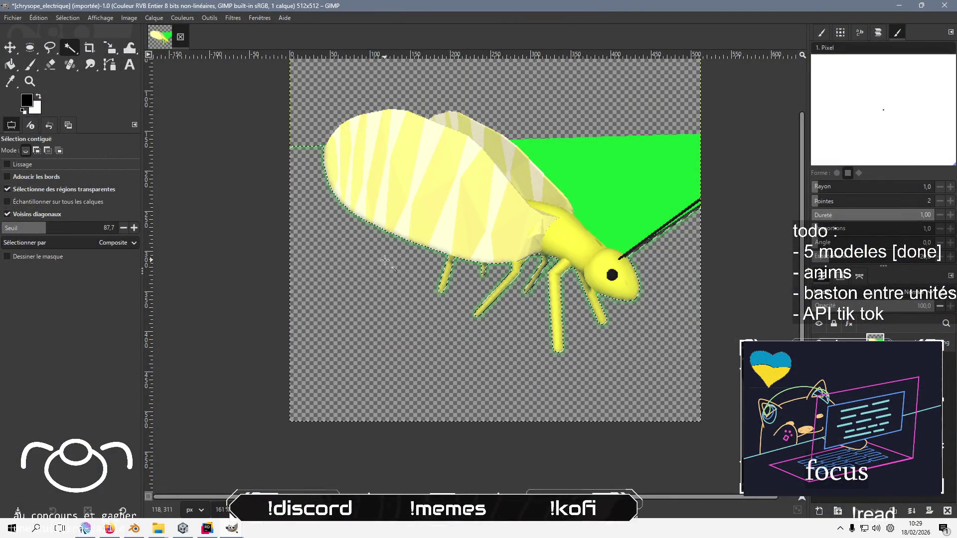
{"action": "key", "text": "Delete"}
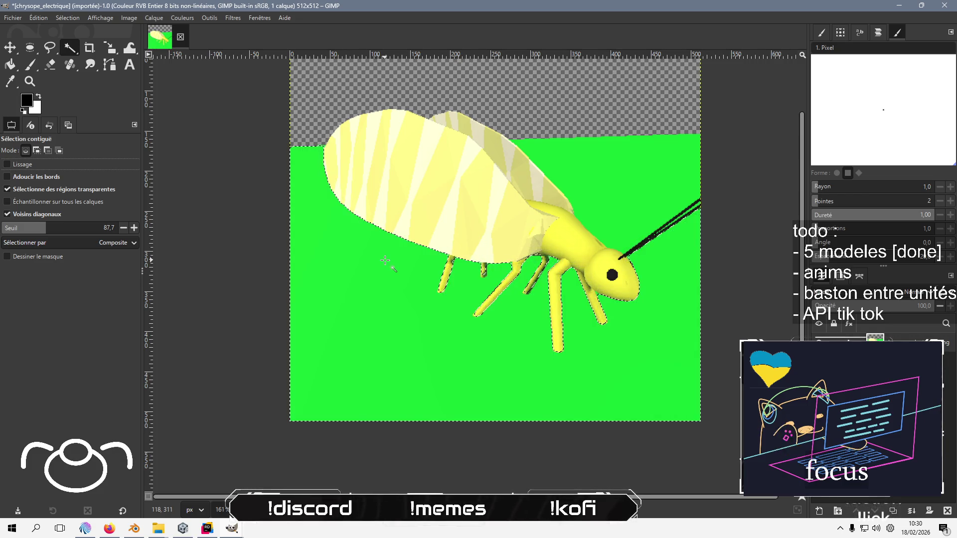
Select the green background by colour, delete it, and clear the selection.
{"action": "left_click", "coordinate": [78, 52]}
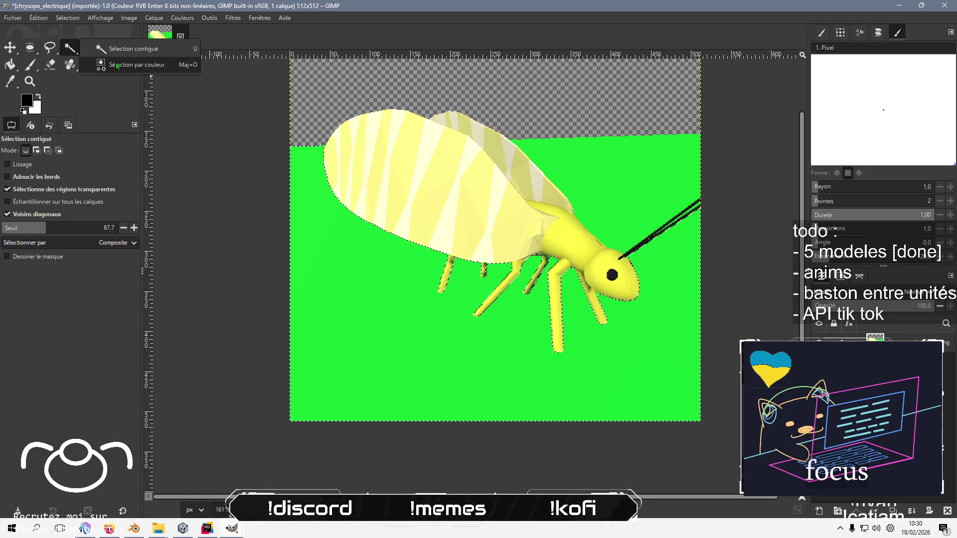
{"action": "left_click", "coordinate": [117, 65]}
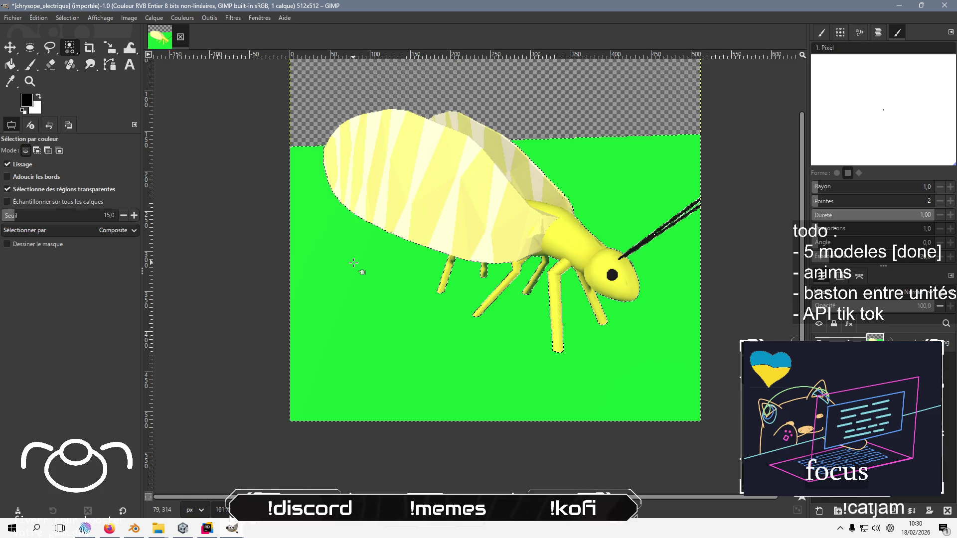
{"action": "key", "text": "Delete"}
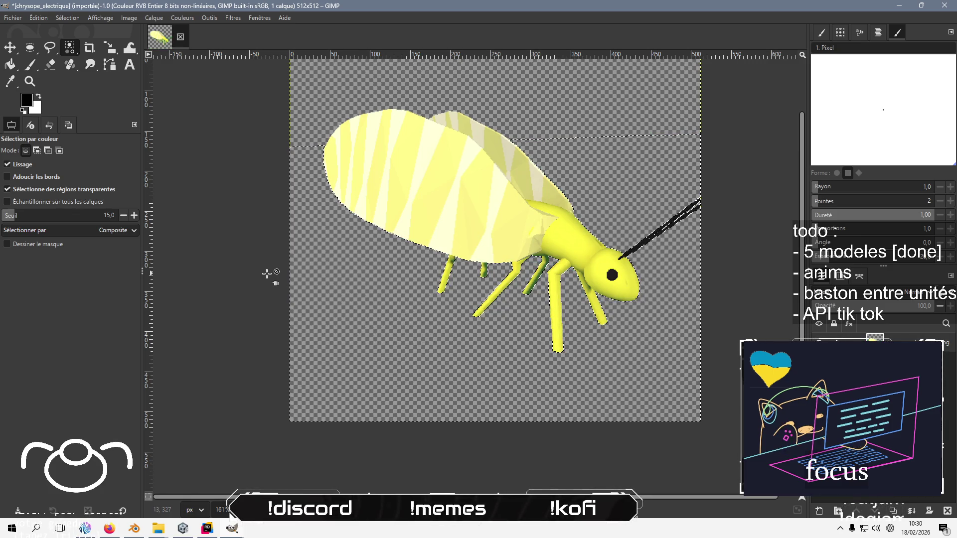
{"action": "left_click", "coordinate": [78, 18]}
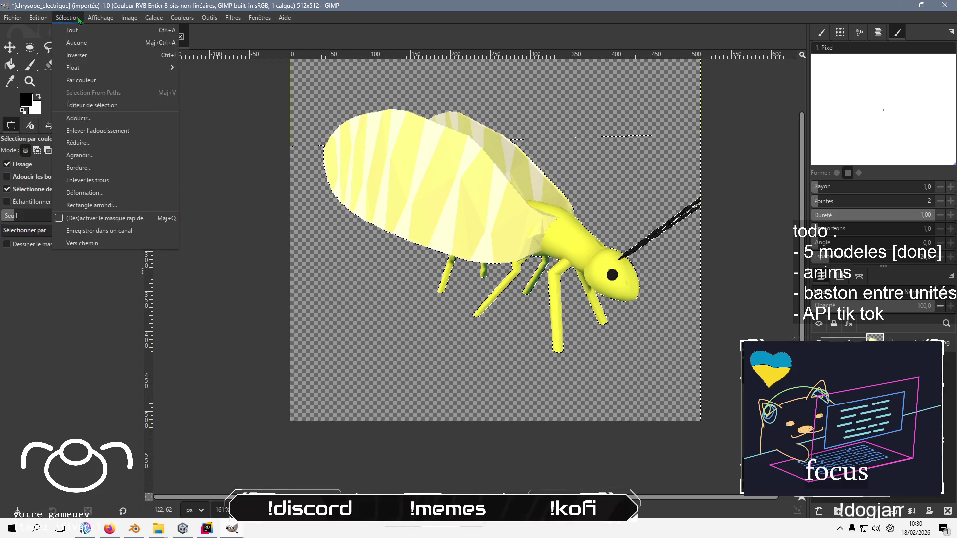
{"action": "left_click", "coordinate": [76, 43]}
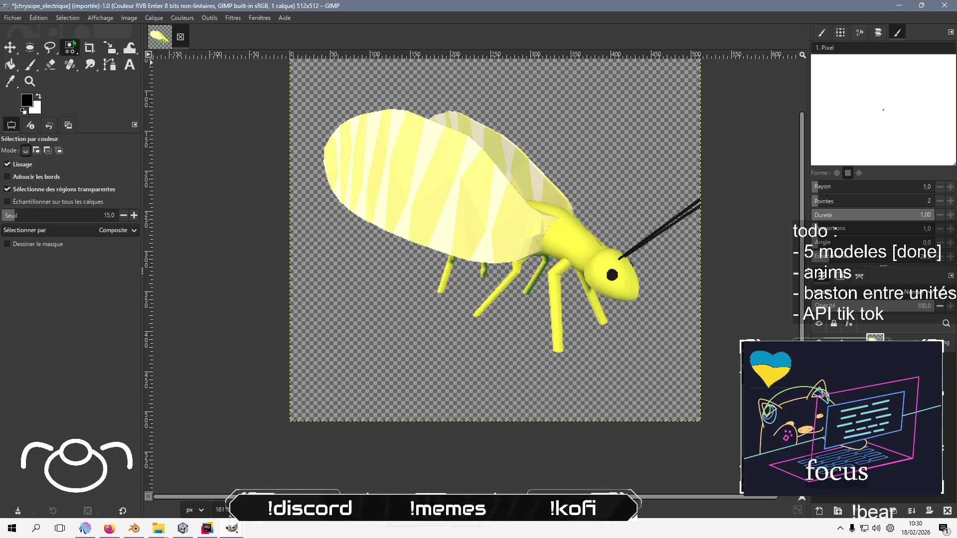
Overwrite chrysope_electrique.png and begin opening another image from Captures.
{"action": "left_click", "coordinate": [13, 17]}
{"action": "left_click", "coordinate": [79, 156]}
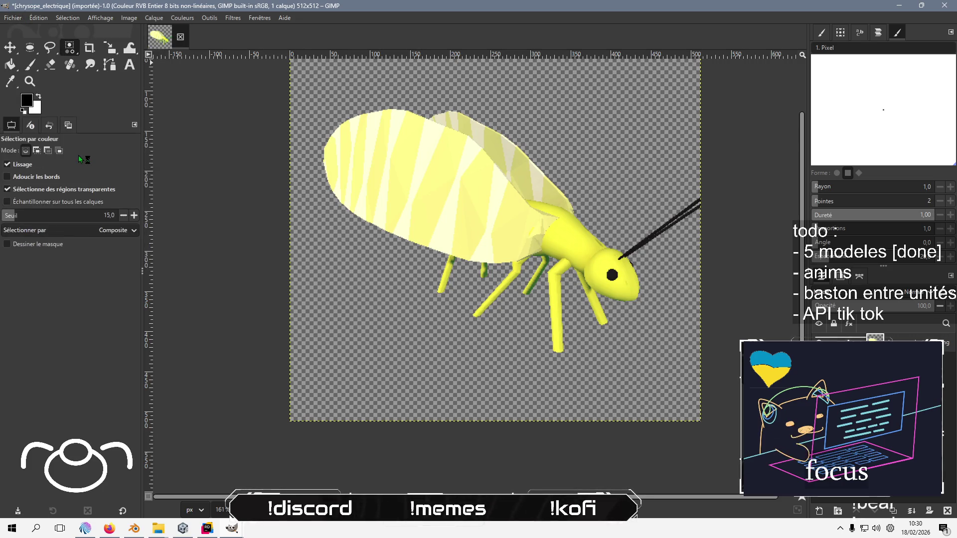
{"action": "left_click", "coordinate": [12, 19]}
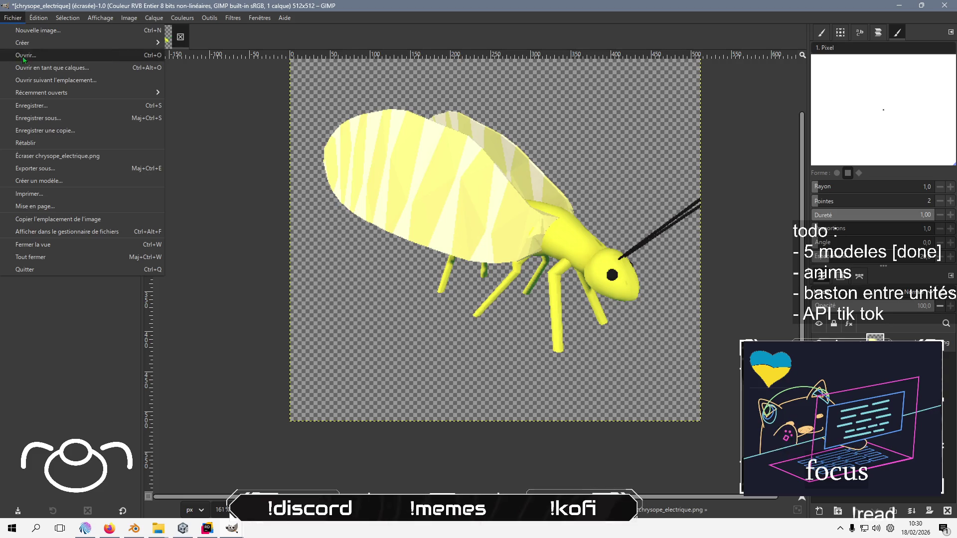
{"action": "left_click", "coordinate": [21, 56]}
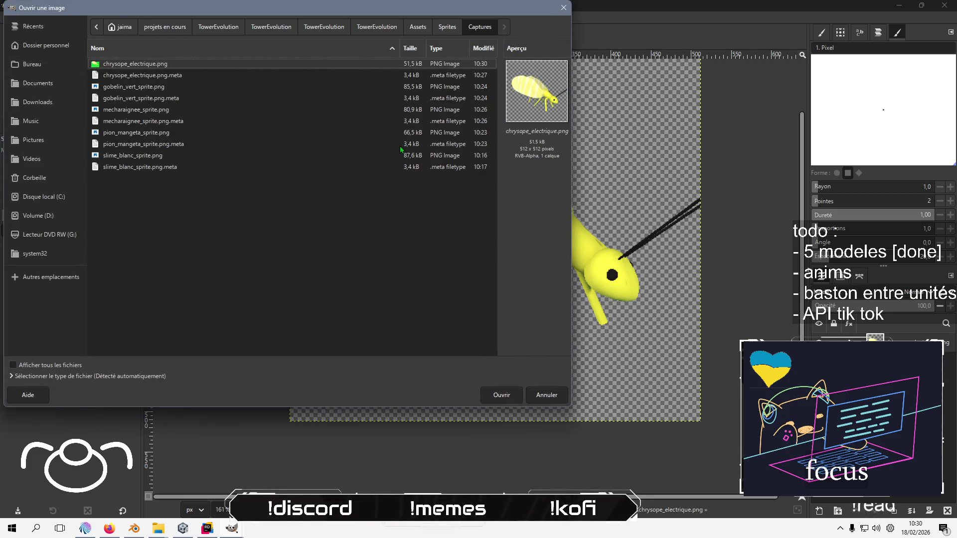
Open gobelin_vert_sprite.png from the Captures folder.
{"action": "left_click", "coordinate": [156, 87]}
{"action": "left_click", "coordinate": [235, 64]}
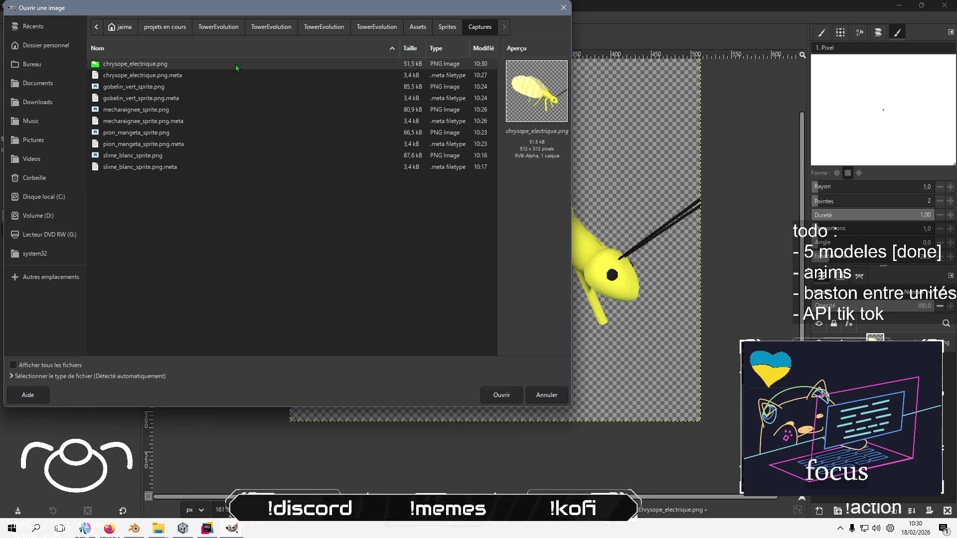
{"action": "left_click", "coordinate": [245, 87]}
{"action": "left_click", "coordinate": [496, 396]}
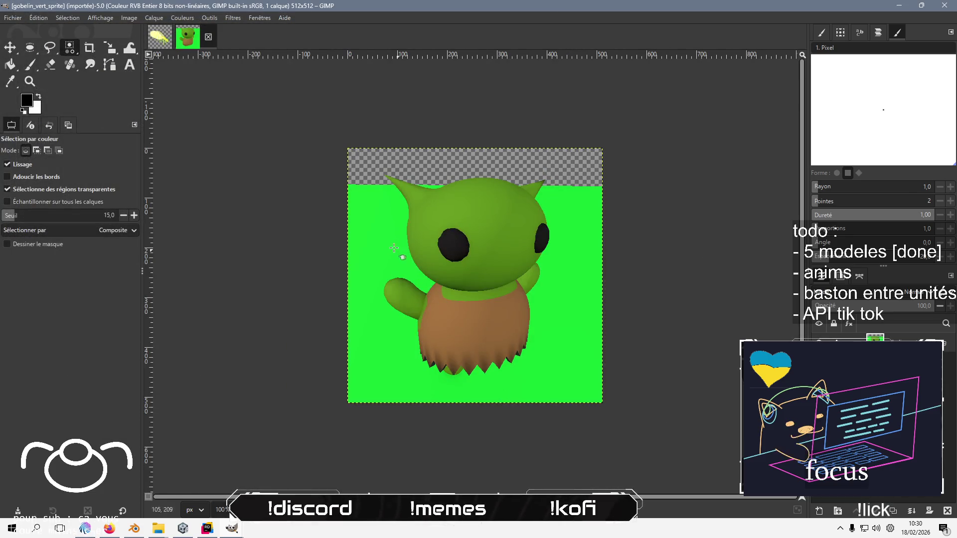
Delete the goblin's green background and overwrite gobelin_vert_sprite.png.
{"action": "left_click", "coordinate": [387, 241]}
{"action": "key", "text": "Delete"}
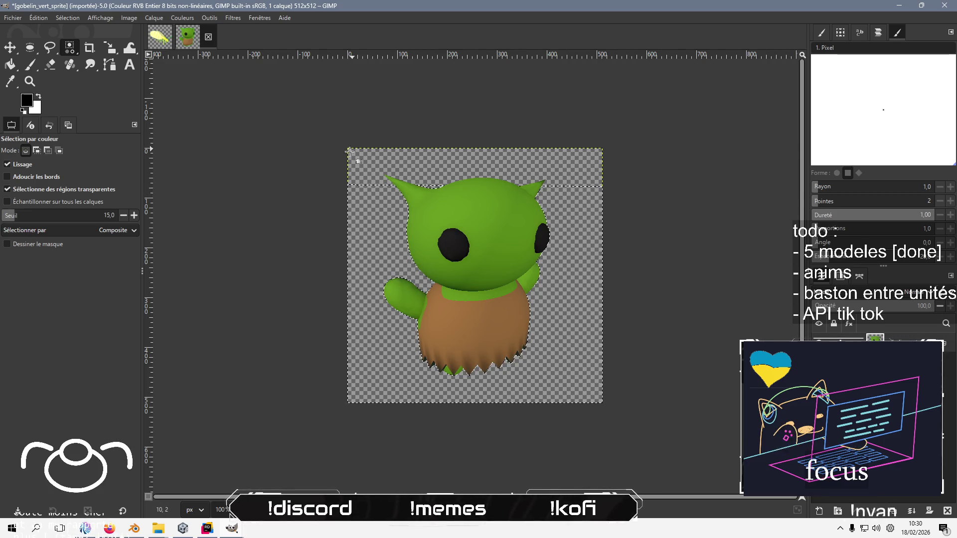
{"action": "left_click", "coordinate": [367, 157]}
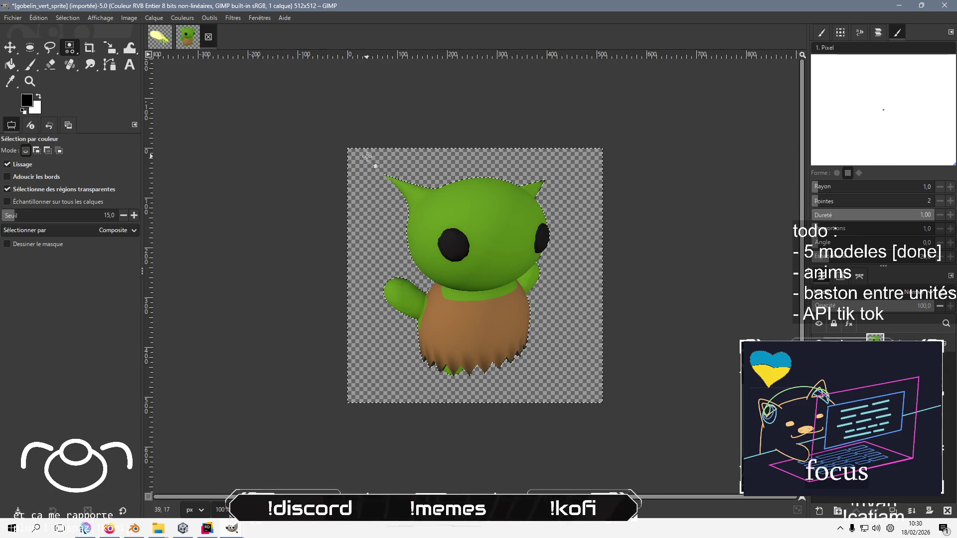
{"action": "left_click", "coordinate": [21, 19]}
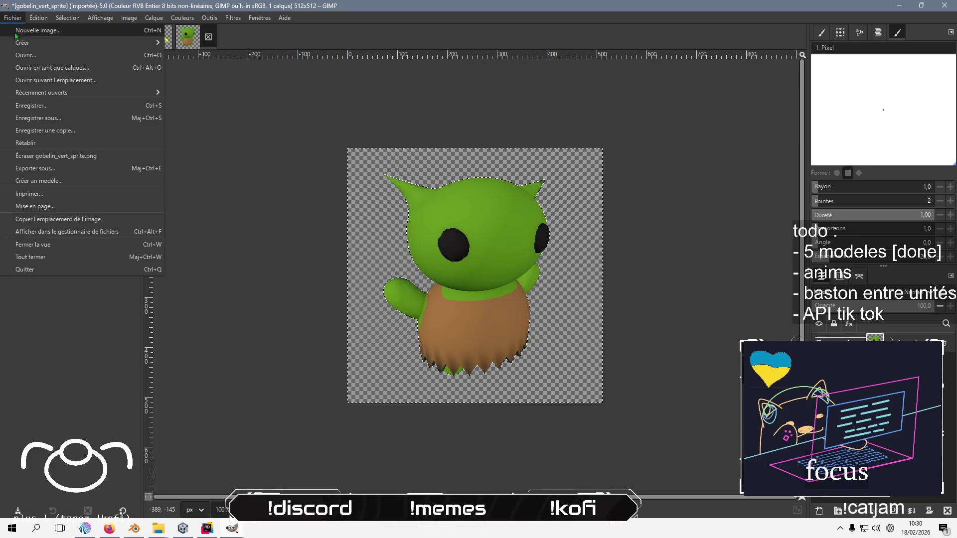
{"action": "left_click", "coordinate": [64, 157]}
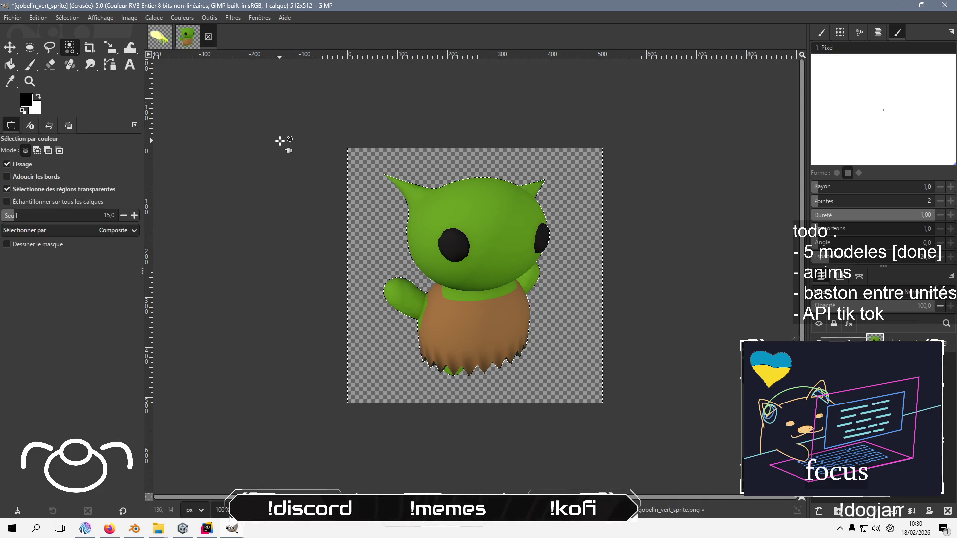
{"action": "left_click", "coordinate": [13, 18]}
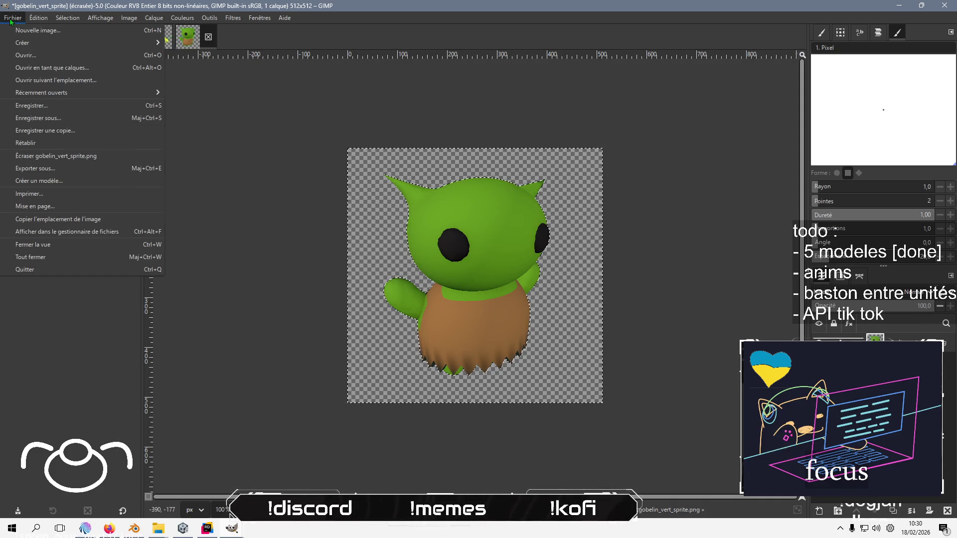
Open mecharaignee_sprite.png, delete its green background, and overwrite the PNG.
{"action": "left_click", "coordinate": [76, 54]}
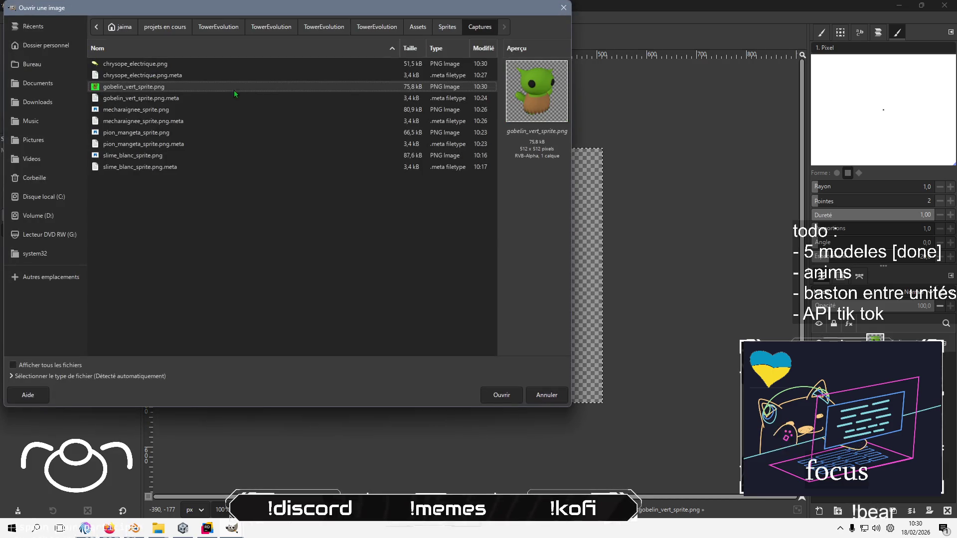
{"action": "left_click", "coordinate": [183, 108]}
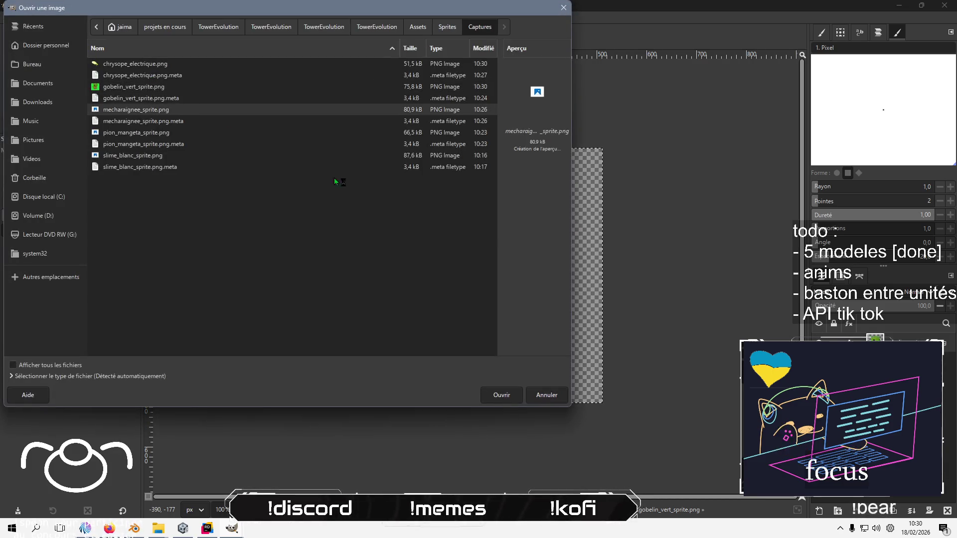
{"action": "left_click", "coordinate": [508, 395]}
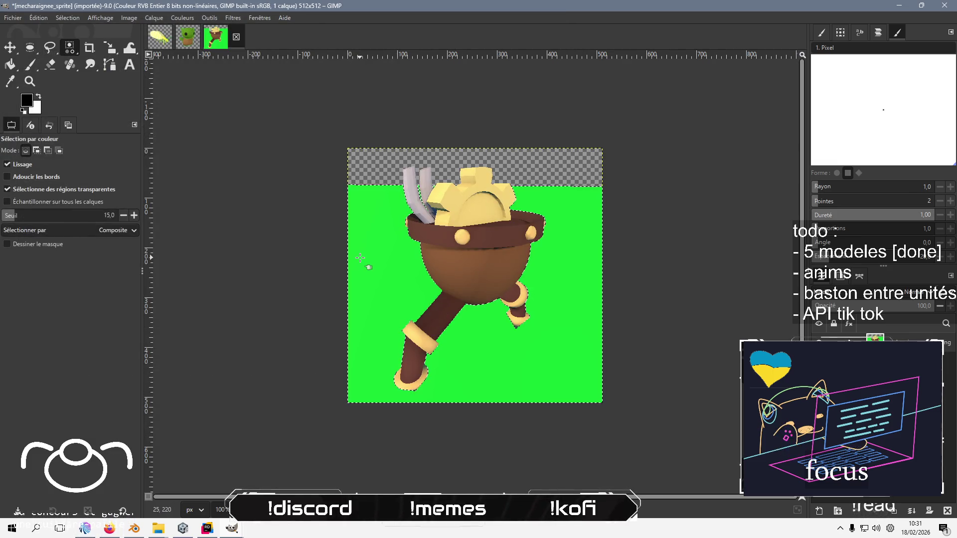
{"action": "key", "text": "Delete"}
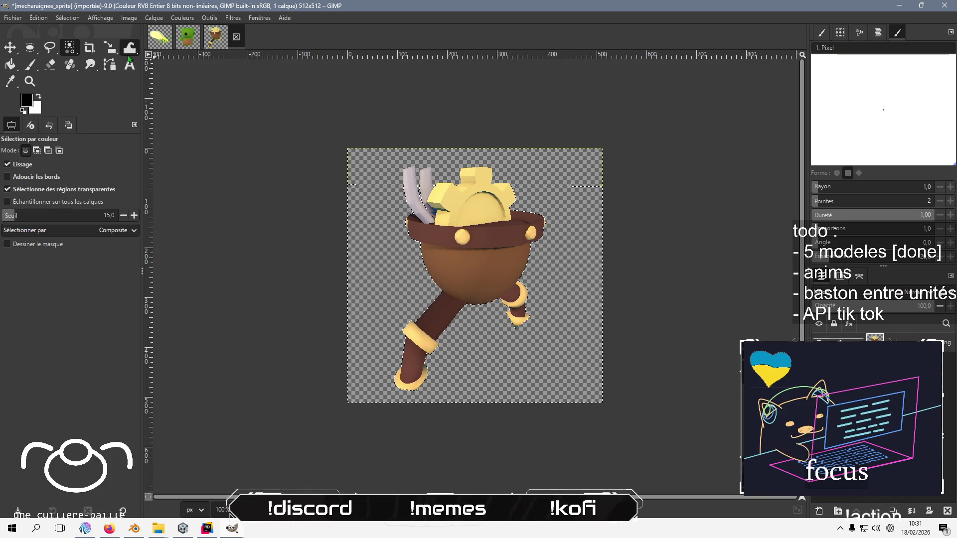
{"action": "left_click", "coordinate": [13, 18]}
{"action": "left_click", "coordinate": [106, 158]}
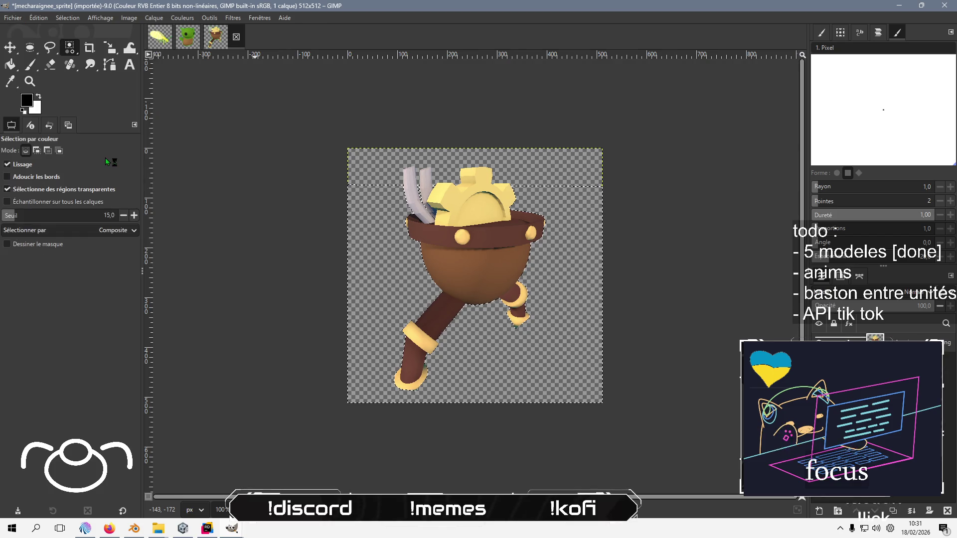
Open pion_mangeta_sprite.png from the Captures folder.
{"action": "left_click", "coordinate": [17, 18]}
{"action": "left_click", "coordinate": [30, 60]}
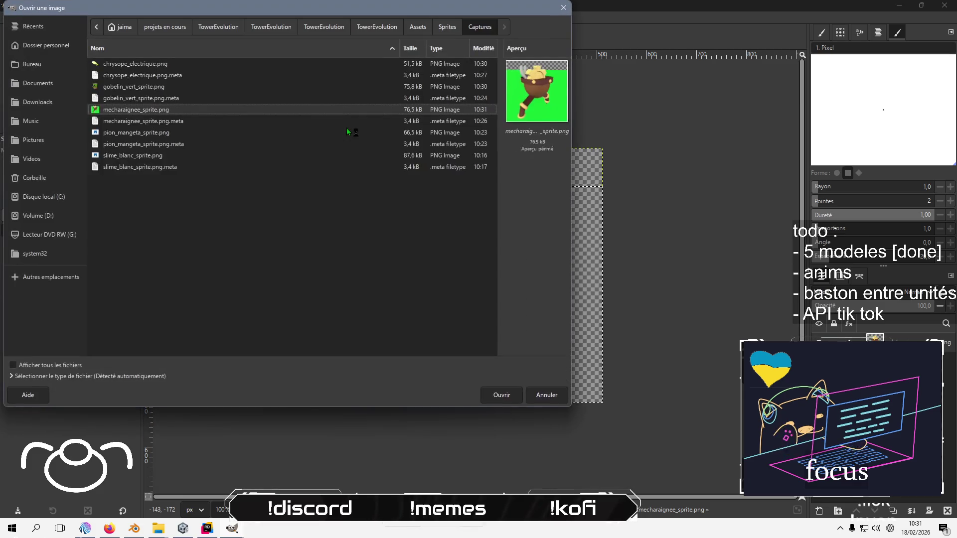
{"action": "left_click", "coordinate": [177, 86]}
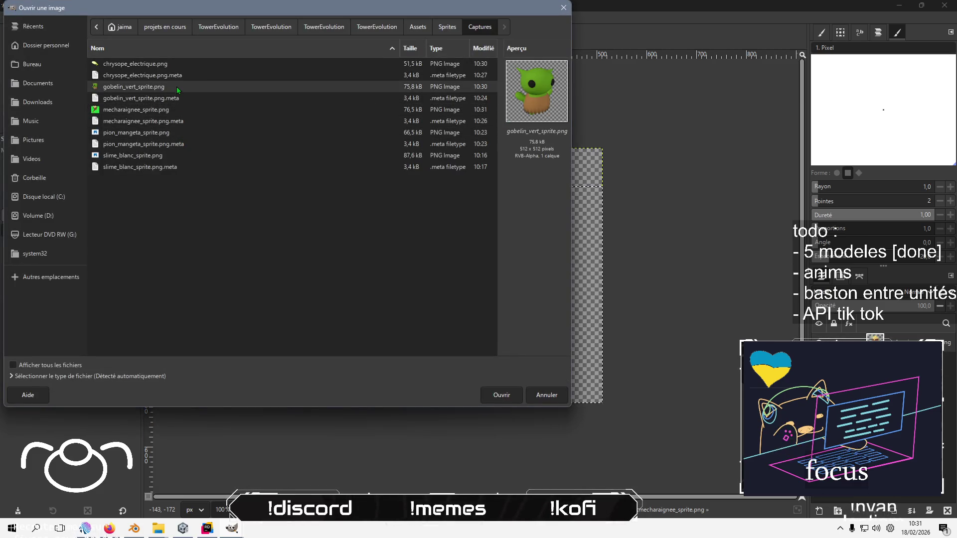
{"action": "left_click", "coordinate": [153, 134]}
{"action": "left_click", "coordinate": [508, 397]}
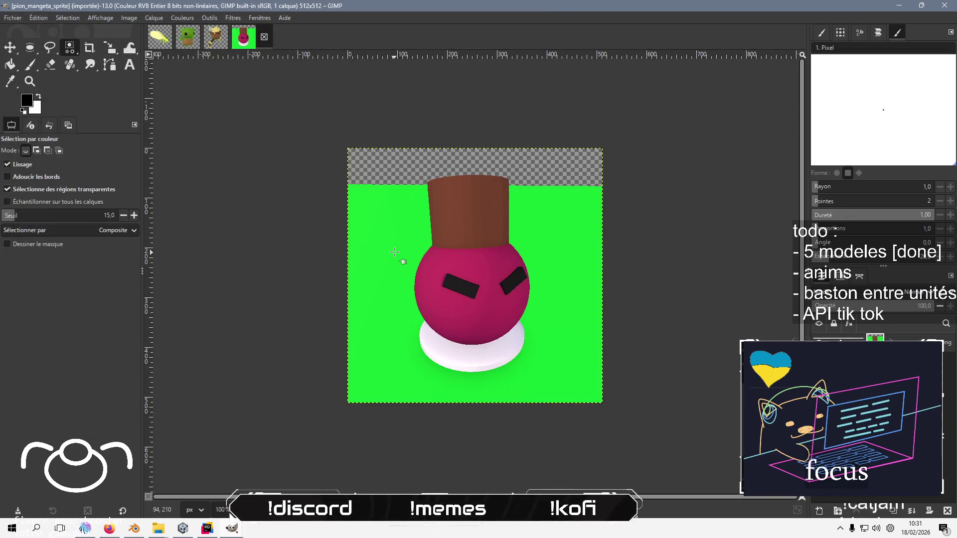
Delete the green background and leftover rim from pion_mangeta, then overwrite its PNG.
{"action": "left_click", "coordinate": [394, 253]}
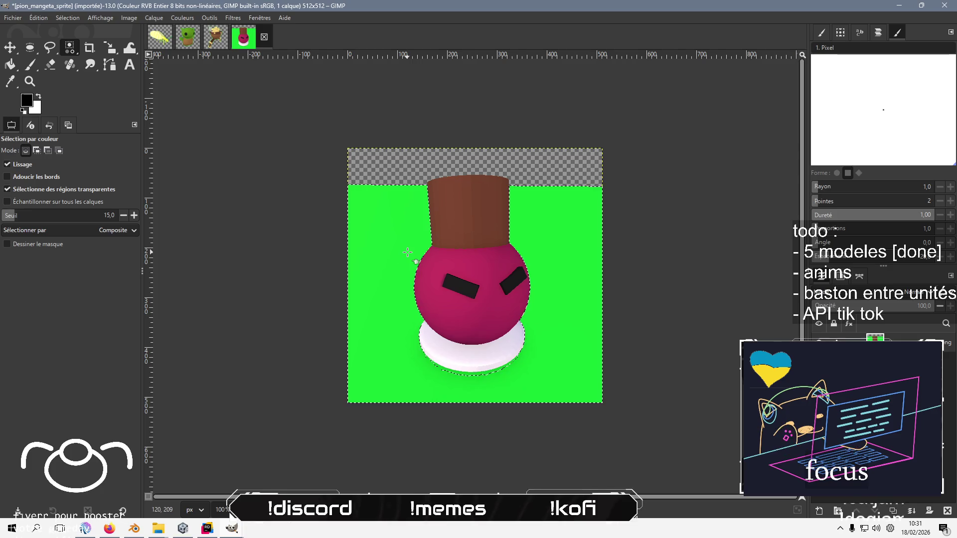
{"action": "key", "text": "Delete"}
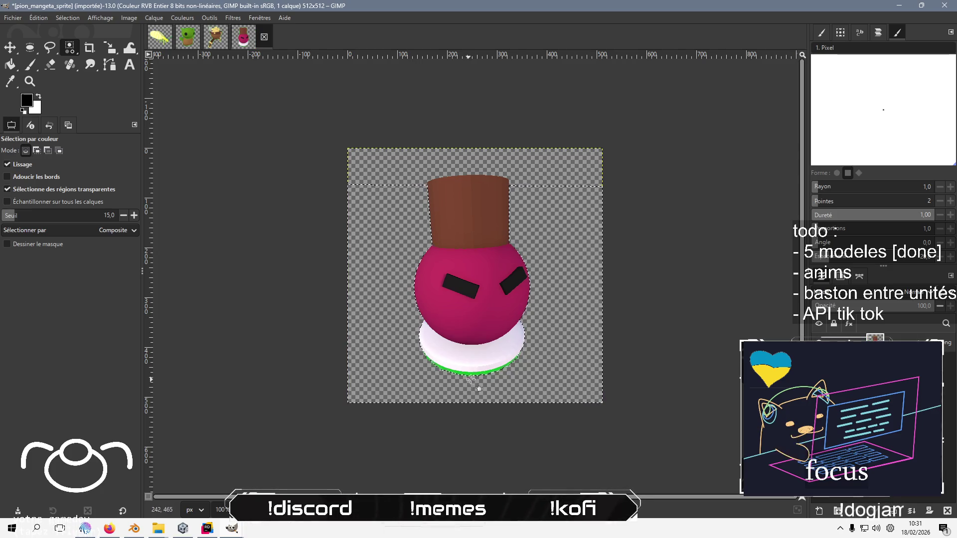
{"action": "left_click", "coordinate": [476, 373]}
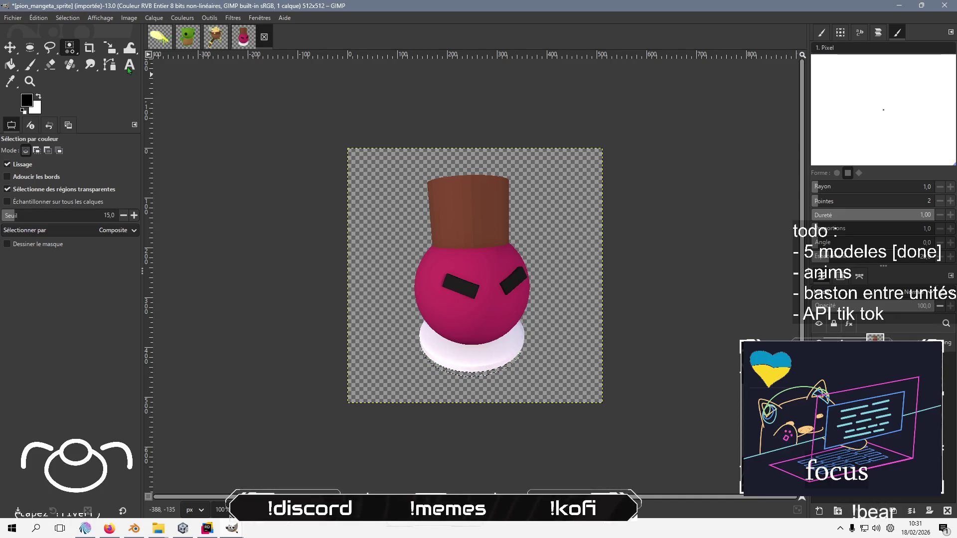
{"action": "left_click", "coordinate": [21, 18]}
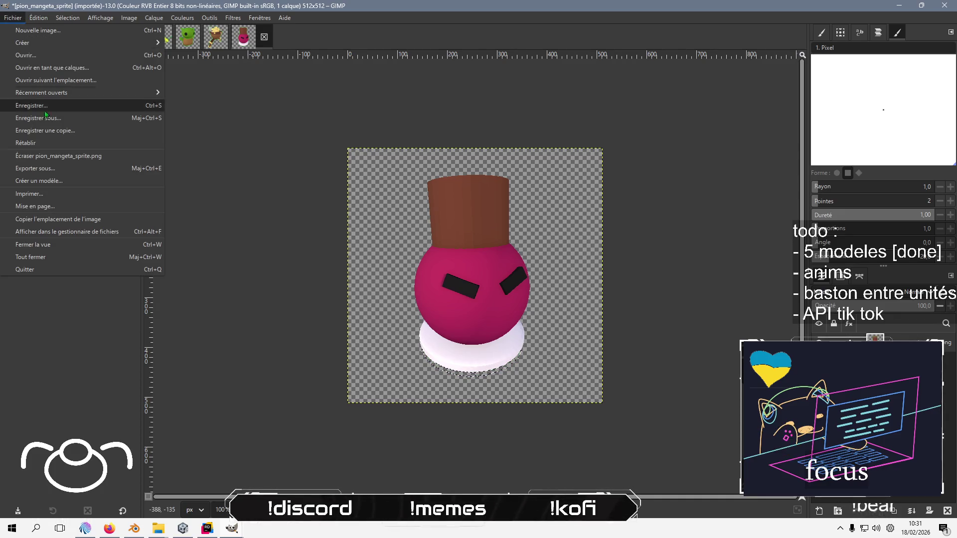
{"action": "left_click", "coordinate": [79, 154]}
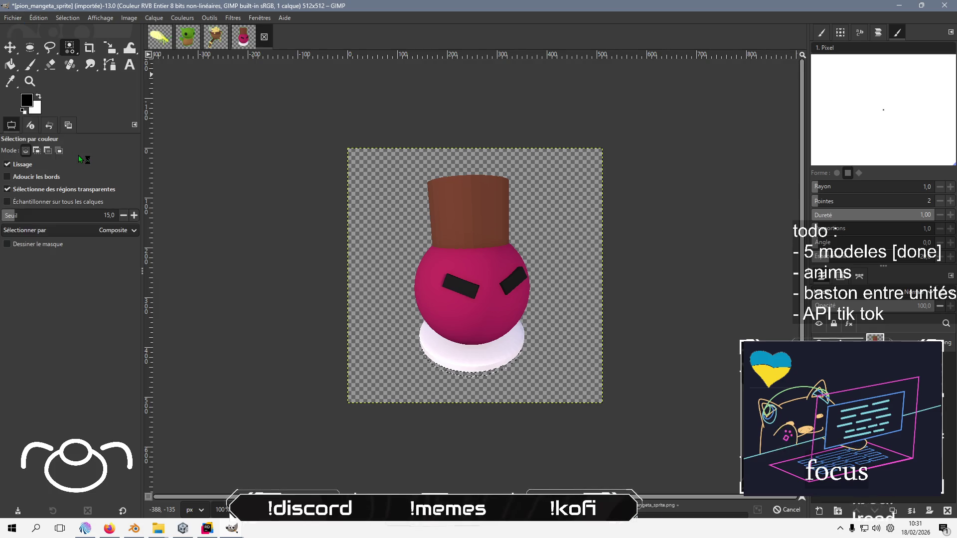
Open slime_blanc_sprite.png, delete its green background, overwrite it, and quit GIMP discarding changes.
{"action": "left_click", "coordinate": [20, 18]}
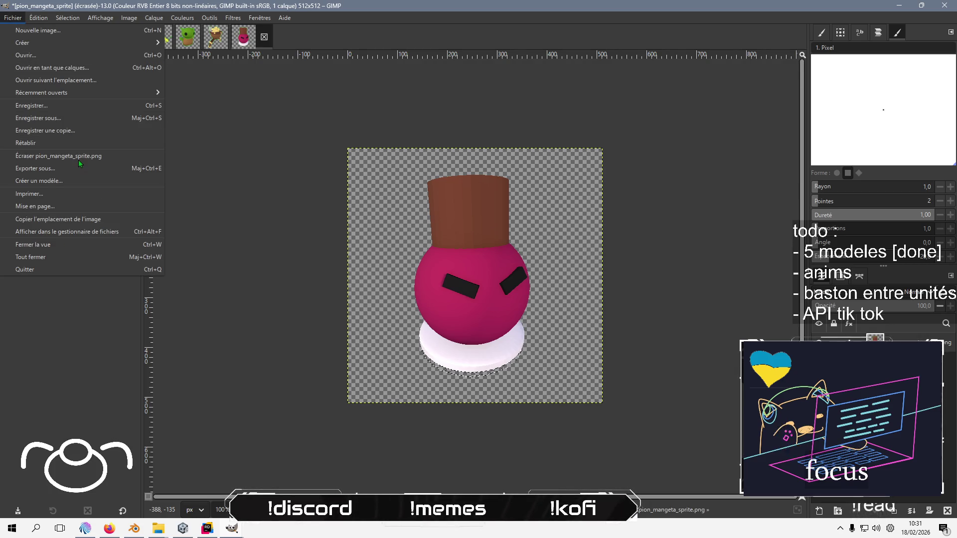
{"action": "left_click", "coordinate": [50, 55]}
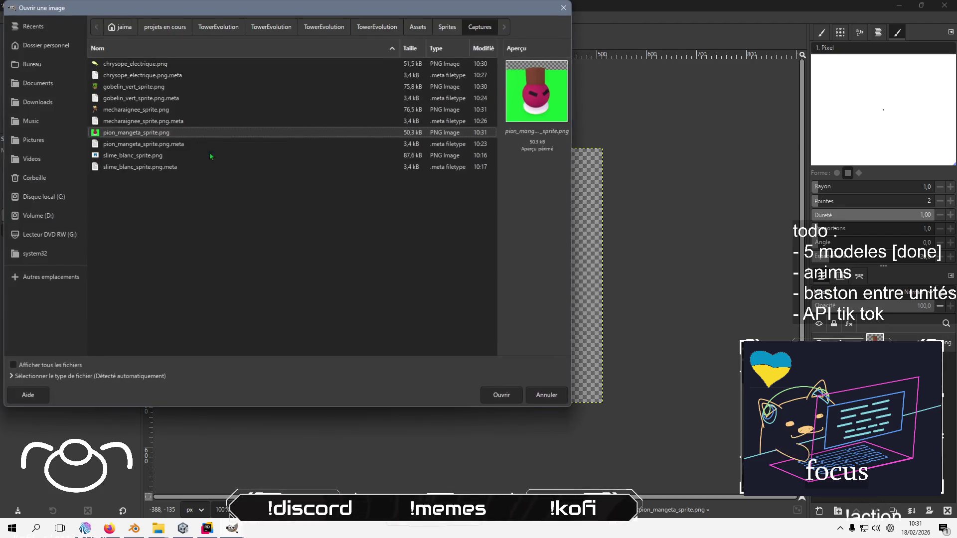
{"action": "left_click", "coordinate": [505, 396]}
{"action": "left_click", "coordinate": [397, 198]}
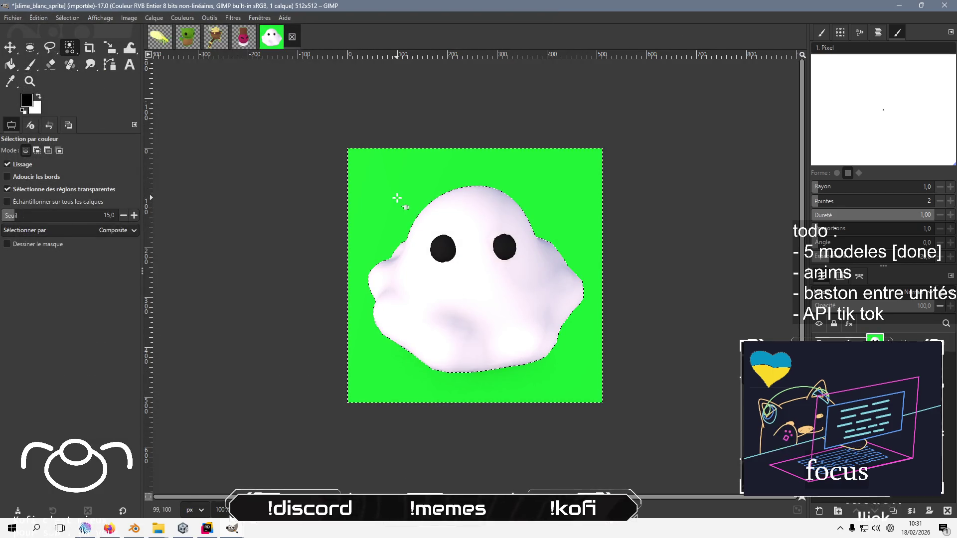
{"action": "key", "text": "Delete"}
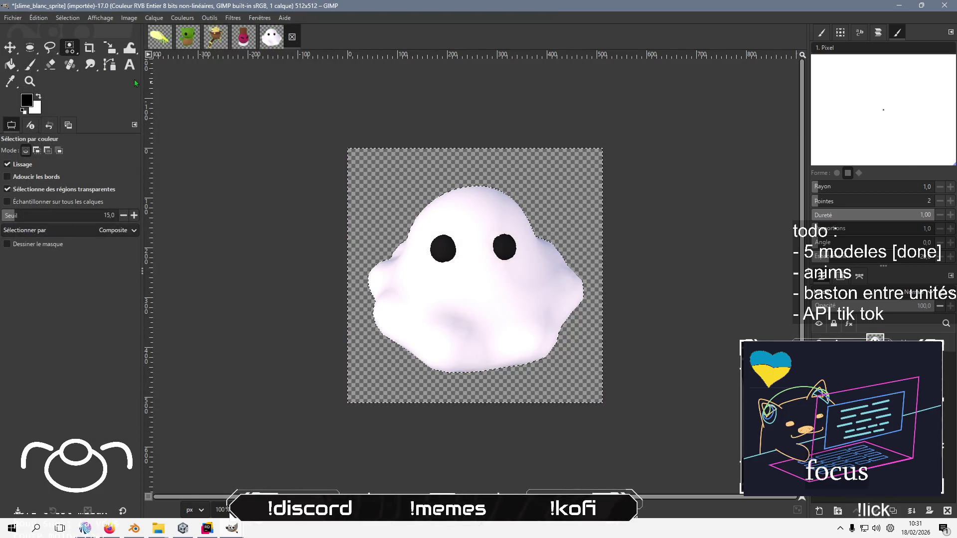
{"action": "left_click", "coordinate": [12, 17]}
{"action": "left_click", "coordinate": [51, 159]}
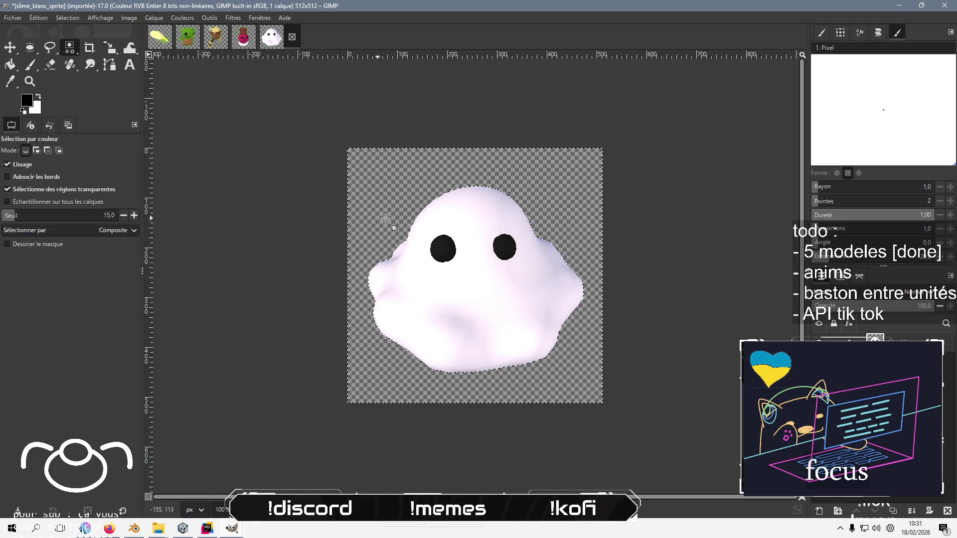
{"action": "left_click", "coordinate": [944, 5]}
{"action": "left_click", "coordinate": [504, 352]}
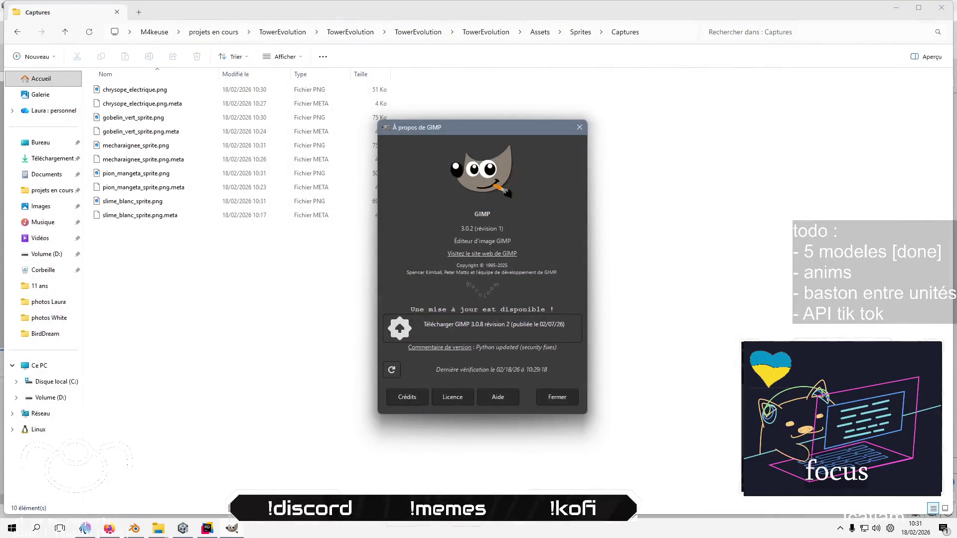
Set all five Captures textures to Sprite (2D and UI) in Single mode and apply.
{"action": "left_click", "coordinate": [184, 529]}
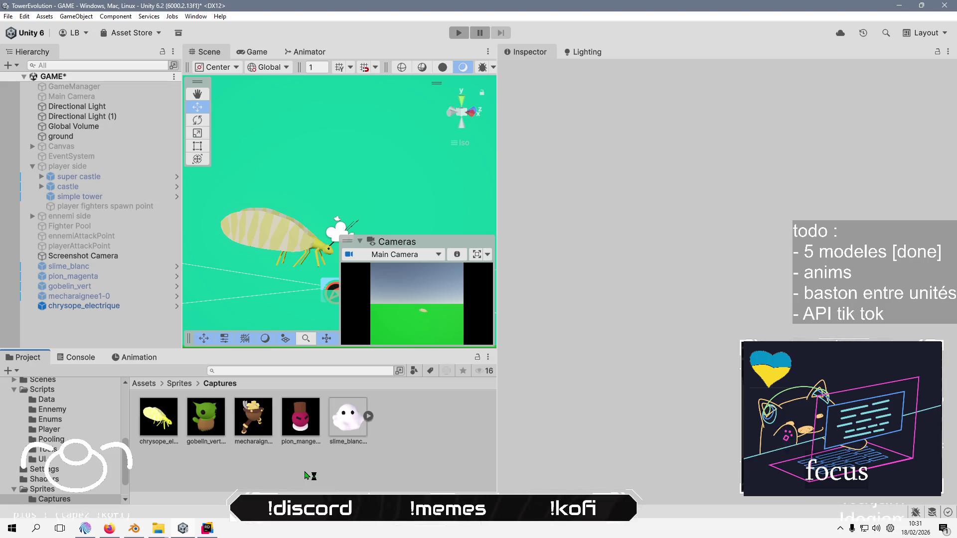
{"action": "left_click", "coordinate": [159, 416]}
{"action": "left_click", "coordinate": [358, 413], "text": "shift"}
{"action": "left_click", "coordinate": [776, 109]}
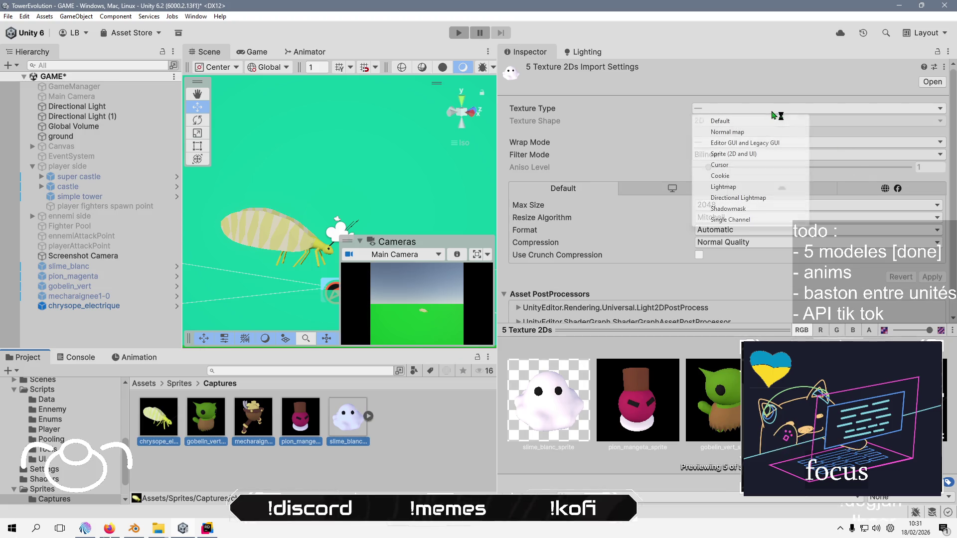
{"action": "left_click", "coordinate": [778, 154]}
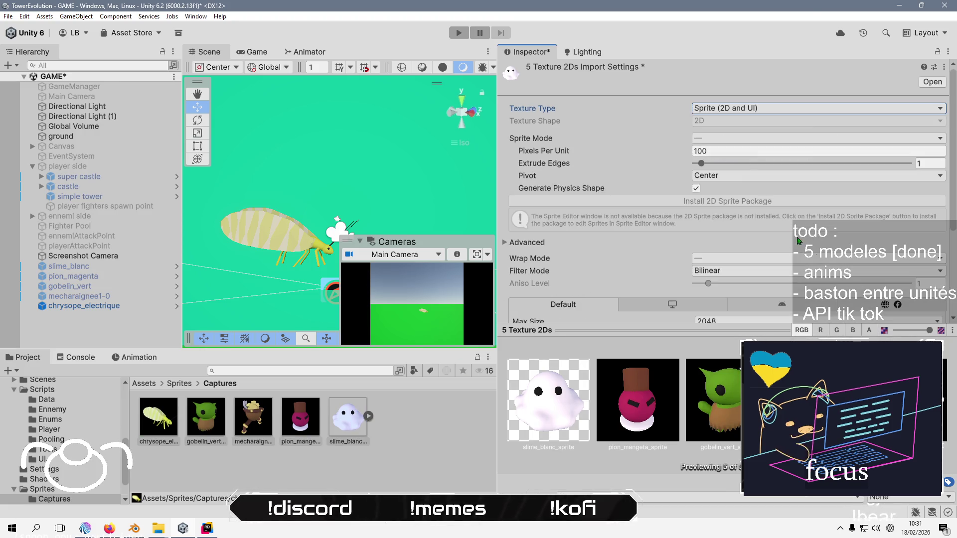
{"action": "left_click", "coordinate": [760, 139]}
{"action": "left_click", "coordinate": [720, 151]}
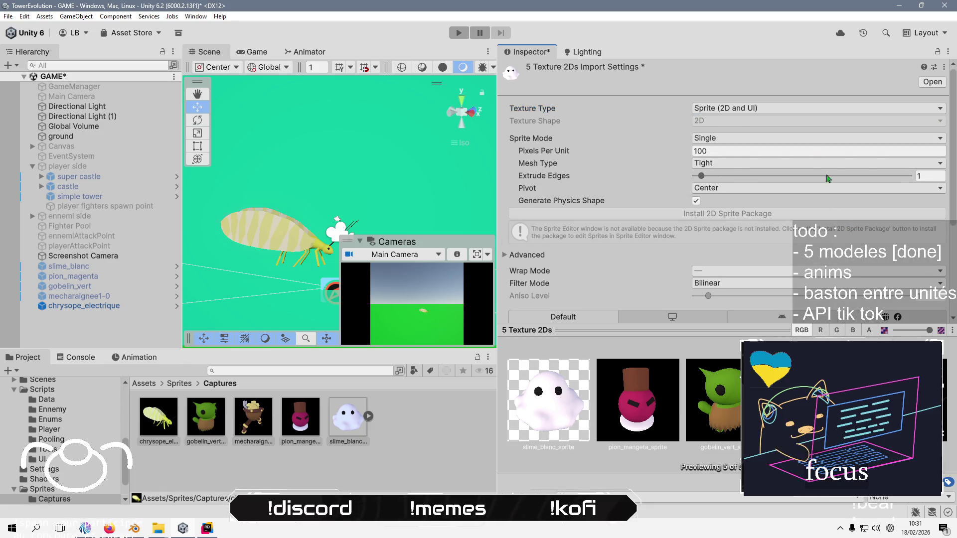
{"action": "scroll", "coordinate": [873, 240], "scroll_direction": "down", "scroll_amount": 5}
{"action": "left_click", "coordinate": [931, 273]}
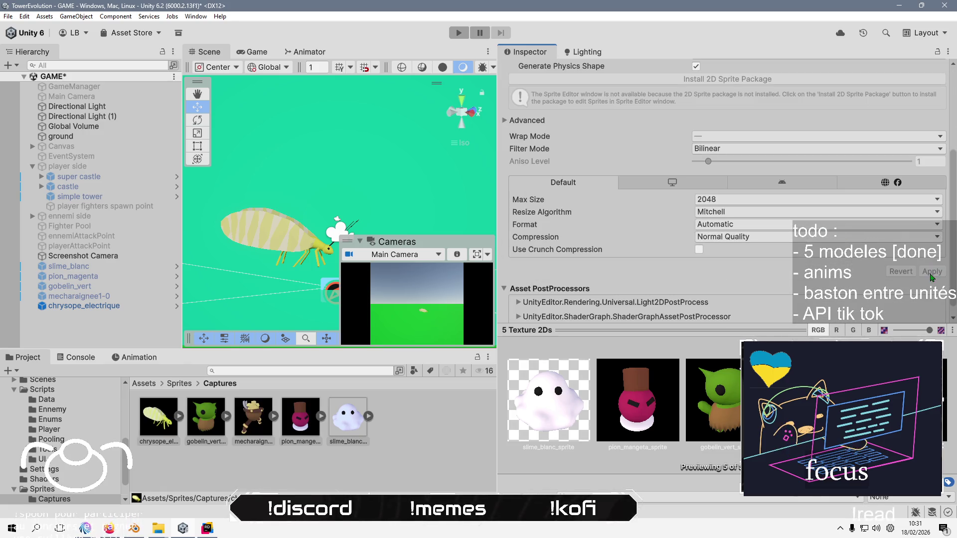
{"action": "scroll", "coordinate": [777, 102], "scroll_direction": "up", "scroll_amount": 5}
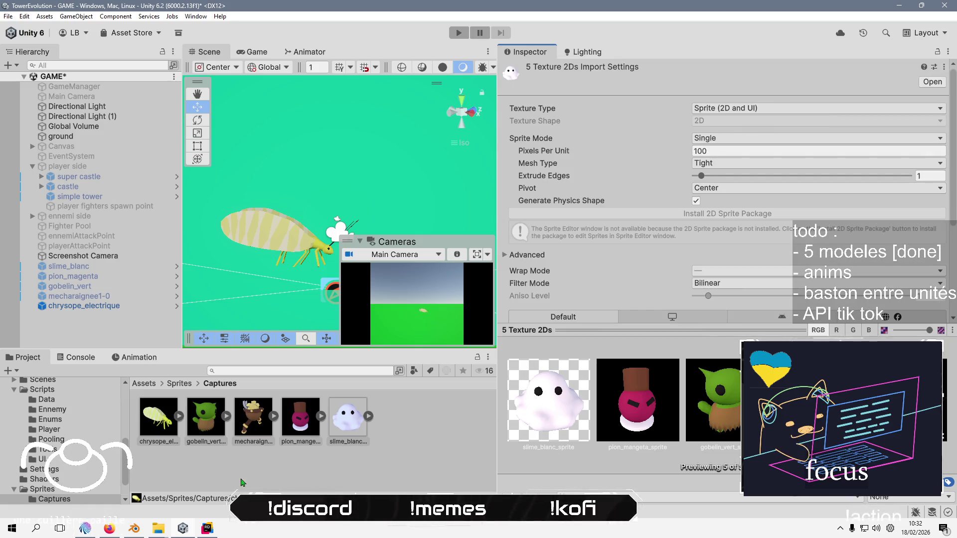
{"action": "scroll", "coordinate": [814, 156], "scroll_direction": "down", "scroll_amount": 3}
{"action": "scroll", "coordinate": [672, 287], "scroll_direction": "up", "scroll_amount": 3}
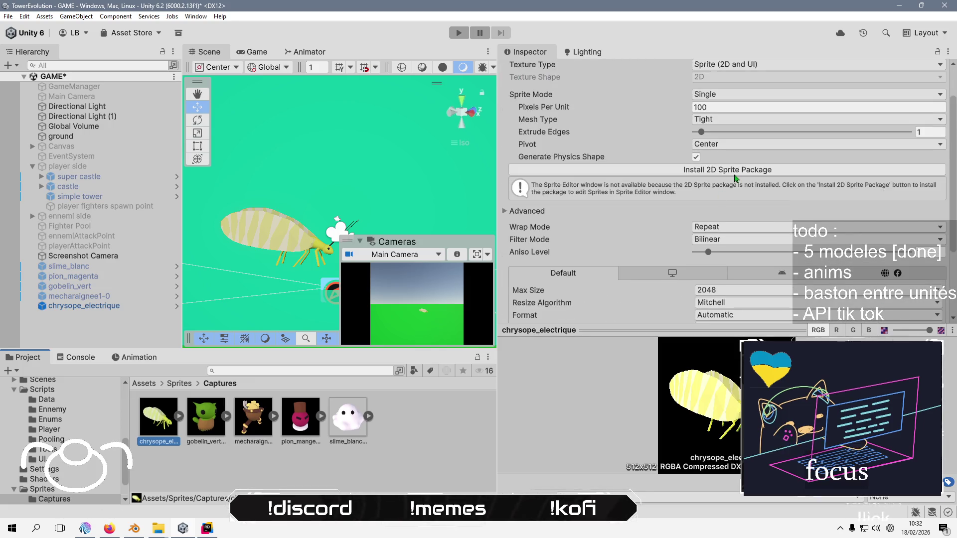
{"action": "scroll", "coordinate": [742, 242], "scroll_direction": "up", "scroll_amount": 2}
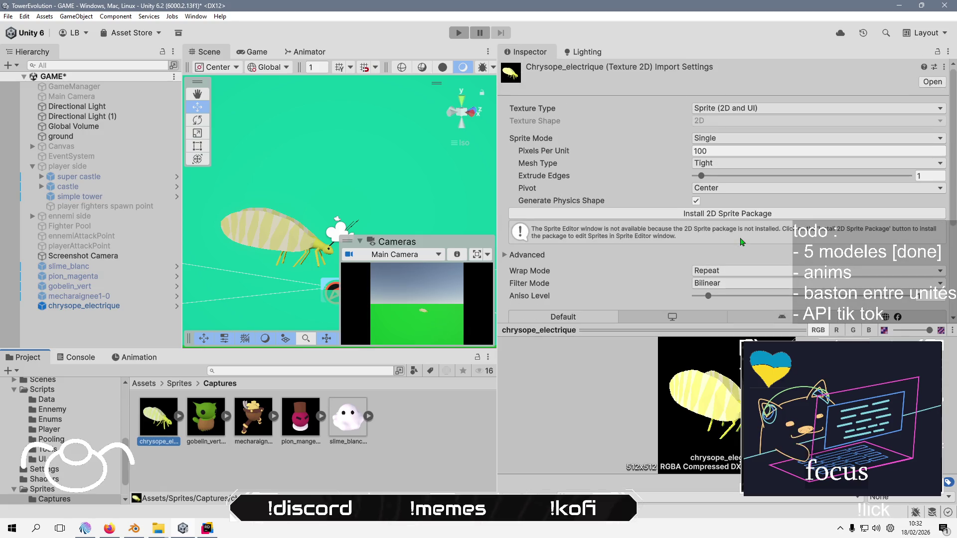
Expand the chrysope_electrique, gobelin_vert, mecharaignee and pion sprite assets and inspect chrysope_electrique.
{"action": "left_click", "coordinate": [179, 416]}
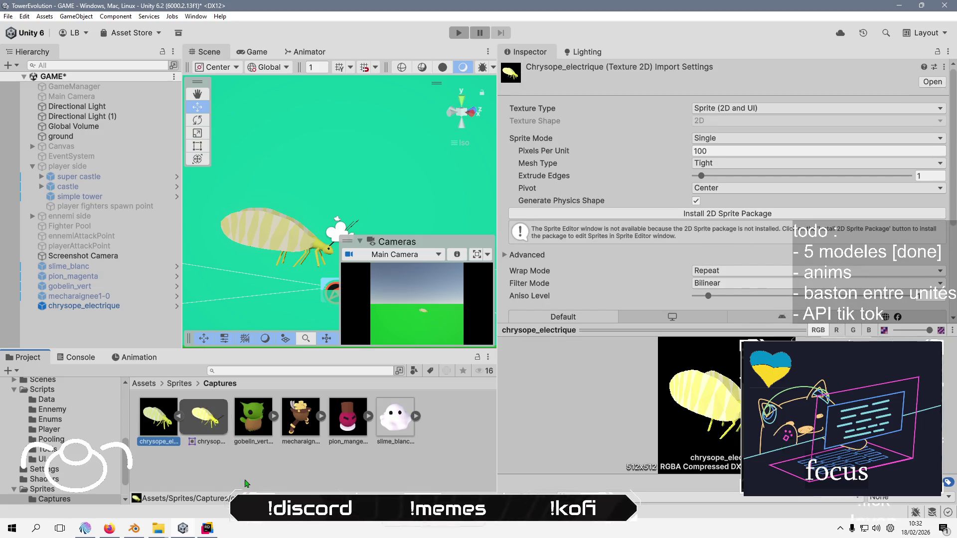
{"action": "left_click", "coordinate": [274, 417]}
{"action": "left_click", "coordinate": [368, 416]}
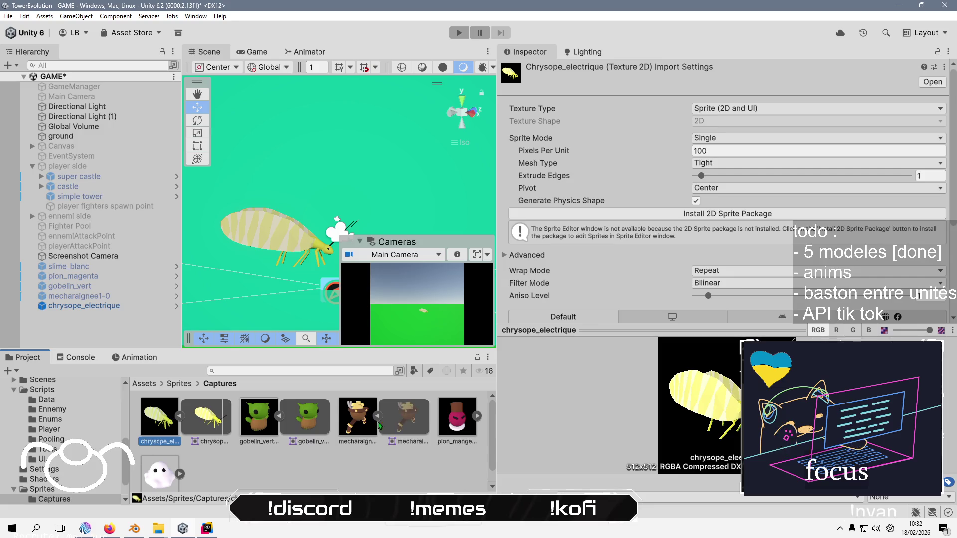
{"action": "left_click", "coordinate": [478, 417]}
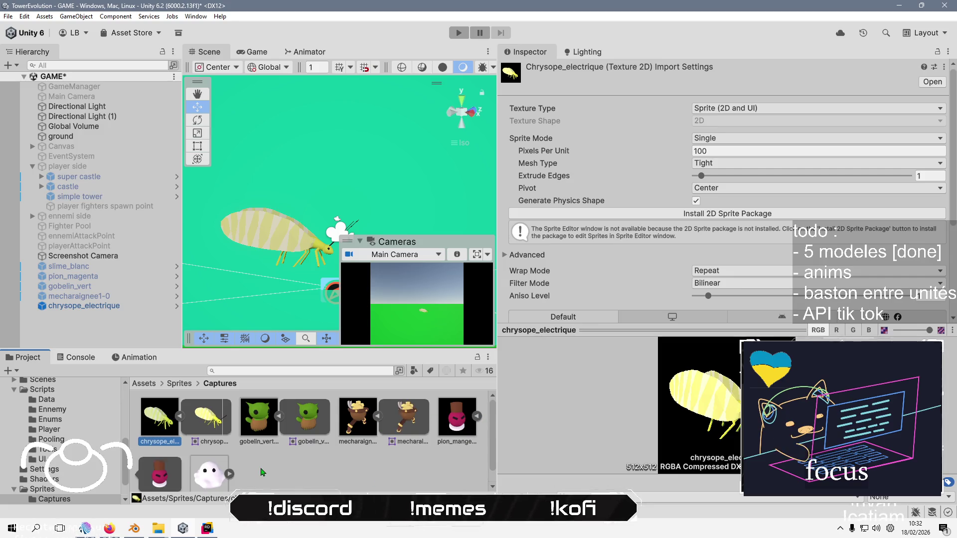
{"action": "left_click", "coordinate": [262, 471]}
{"action": "left_click", "coordinate": [158, 411]}
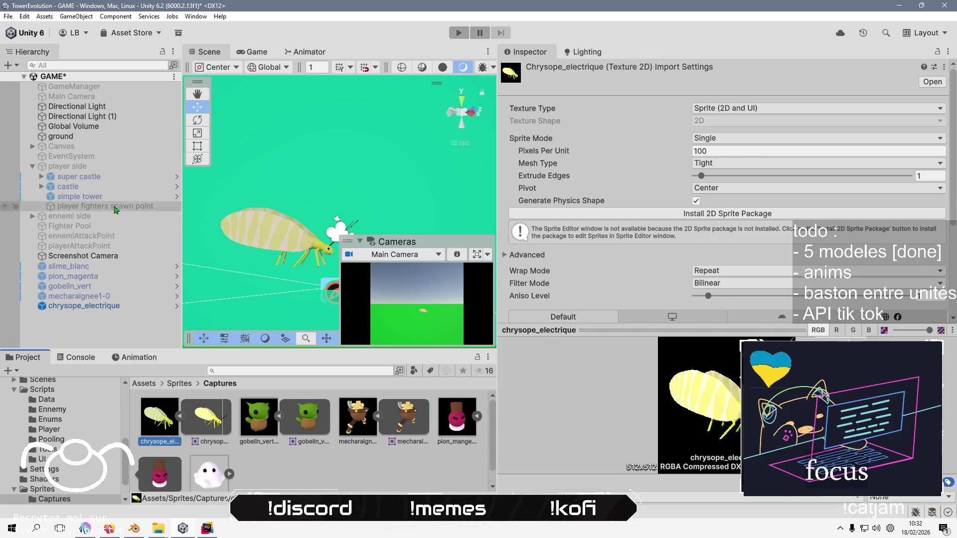
Activate the seven scene objects from Canvas through playerAttackPoint.
{"action": "left_click", "coordinate": [43, 146]}
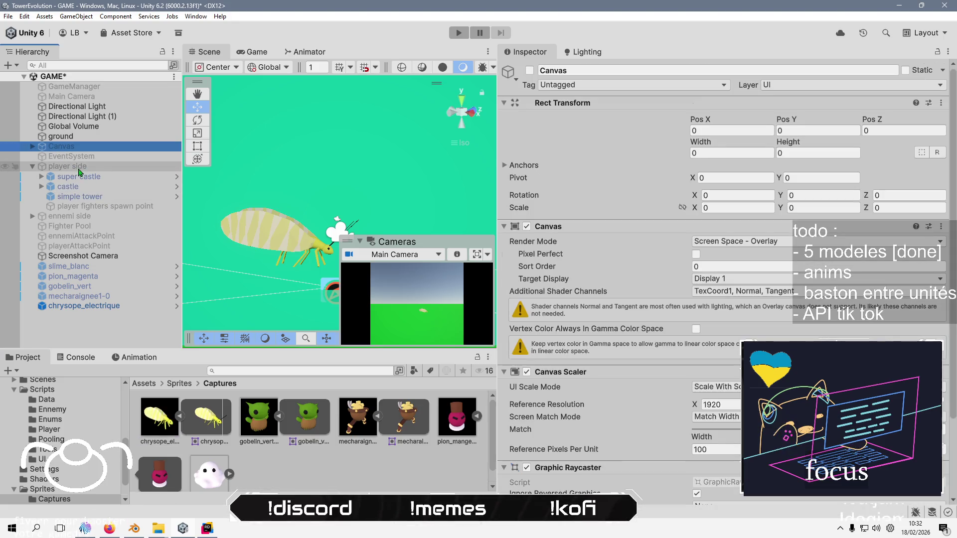
{"action": "left_click", "coordinate": [32, 166]}
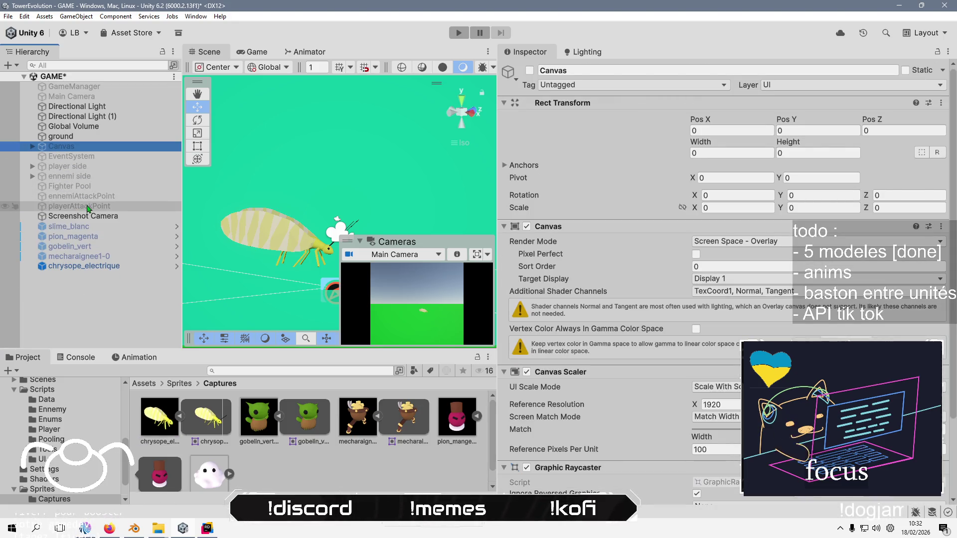
{"action": "left_click", "coordinate": [30, 206], "text": "shift"}
{"action": "left_click", "coordinate": [529, 70]}
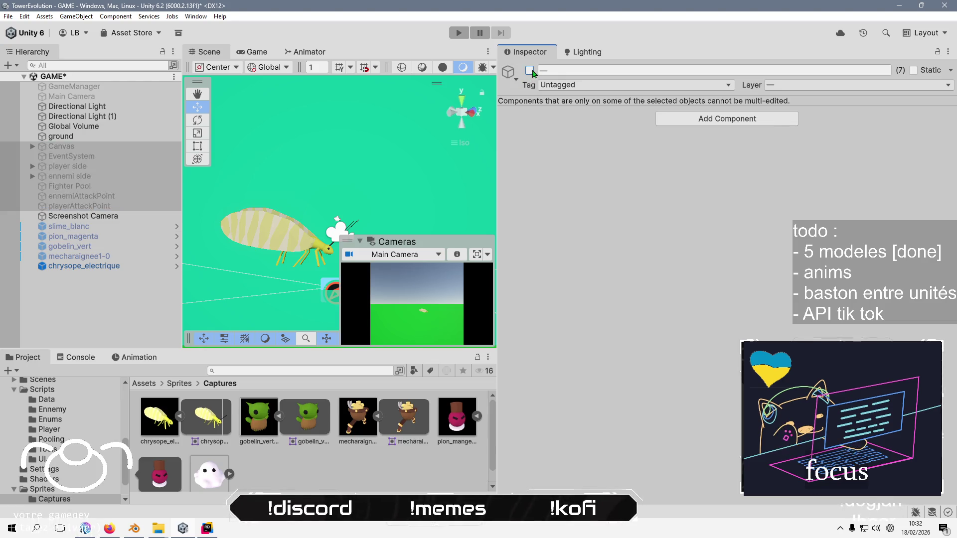
Activate GameManager and Main Camera, then check the Screenshot Camera and clear the selection.
{"action": "left_click", "coordinate": [73, 86]}
{"action": "left_click", "coordinate": [71, 96], "text": "ctrl"}
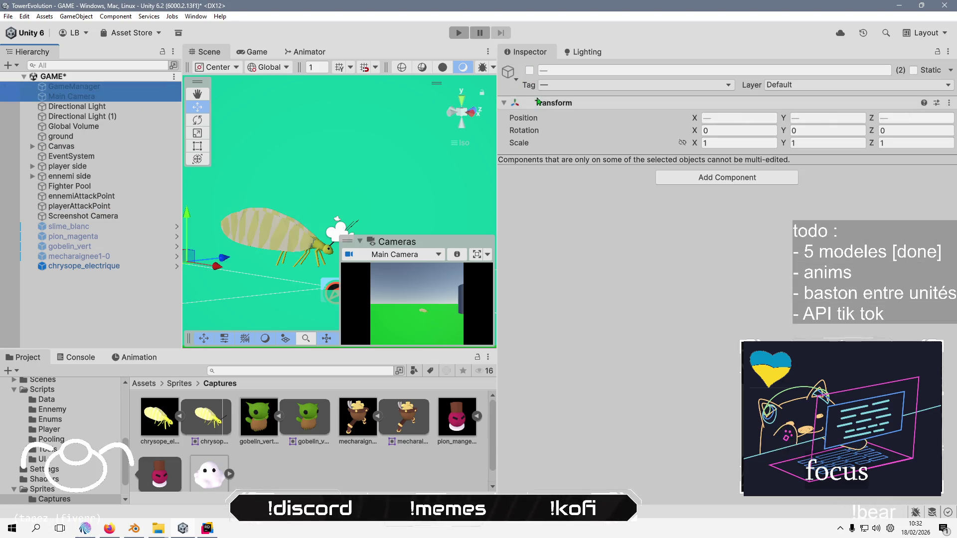
{"action": "left_click", "coordinate": [528, 75]}
{"action": "left_click", "coordinate": [530, 70]}
{"action": "left_click", "coordinate": [82, 266]}
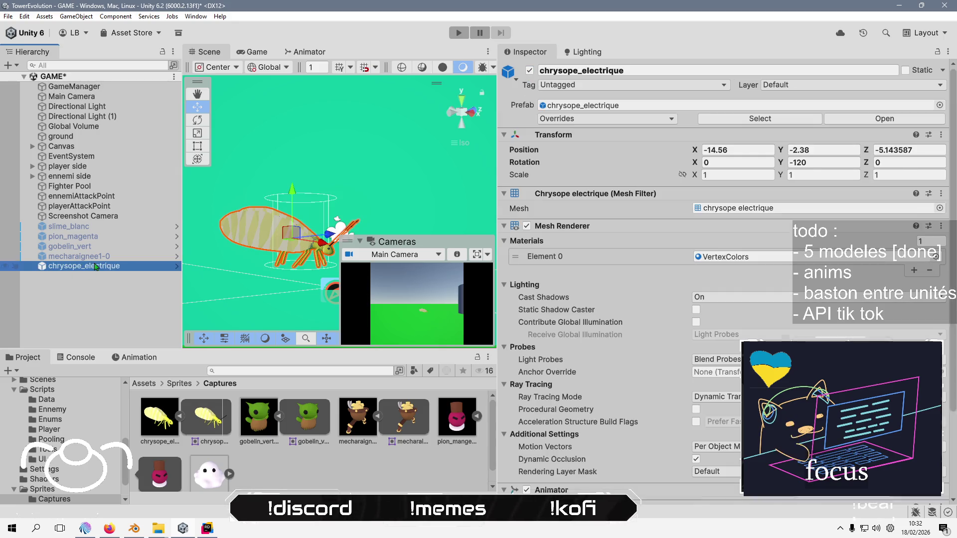
{"action": "left_click", "coordinate": [100, 221]}
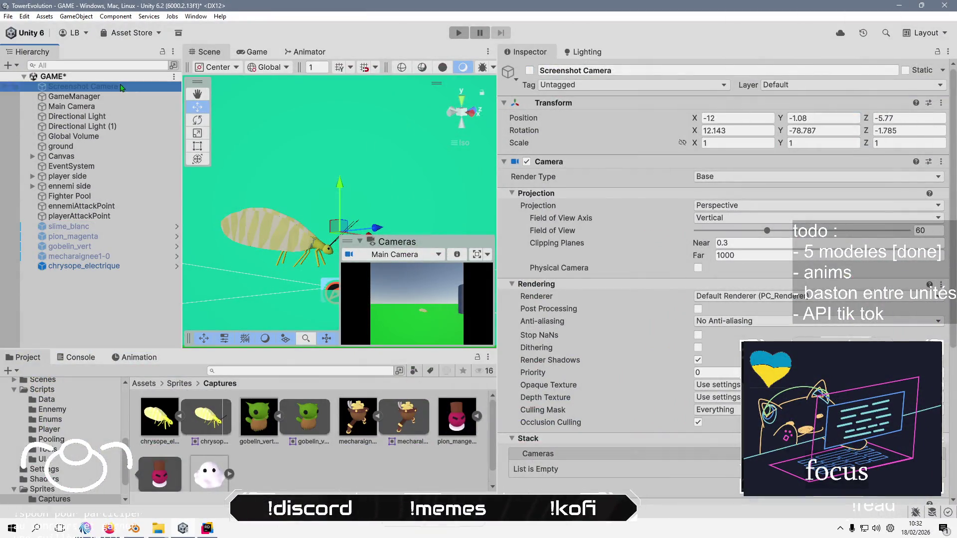
{"action": "left_click", "coordinate": [88, 300]}
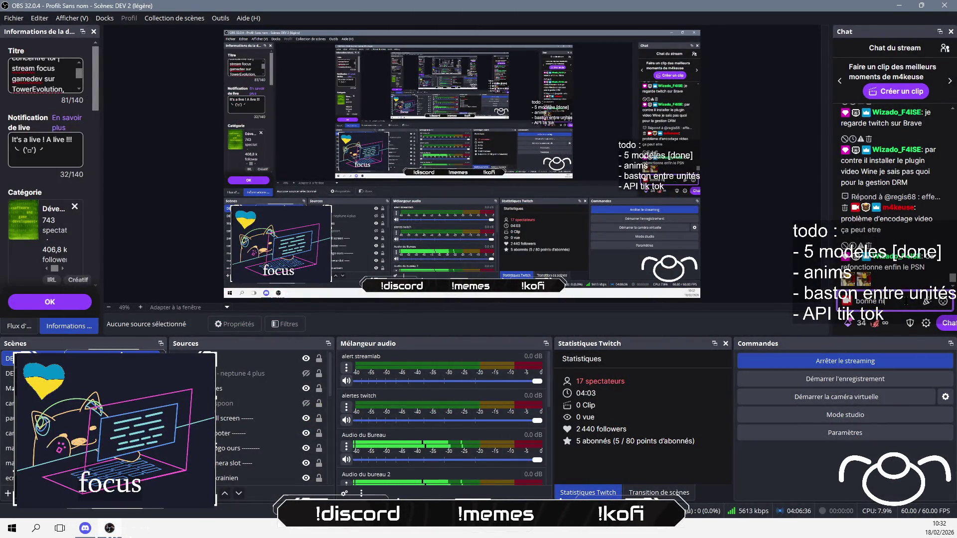
Post the chat replies 'bonne nouvelle' and a note about reinstalling unraild.
{"action": "type", "text": "velle"}
{"action": "key", "text": "Return"}
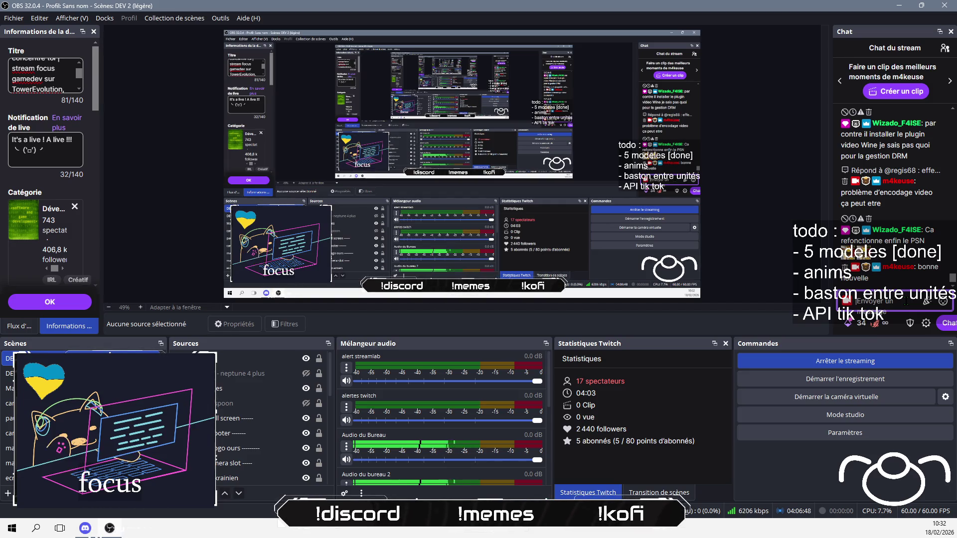
{"action": "type", "text": "je dis a"}
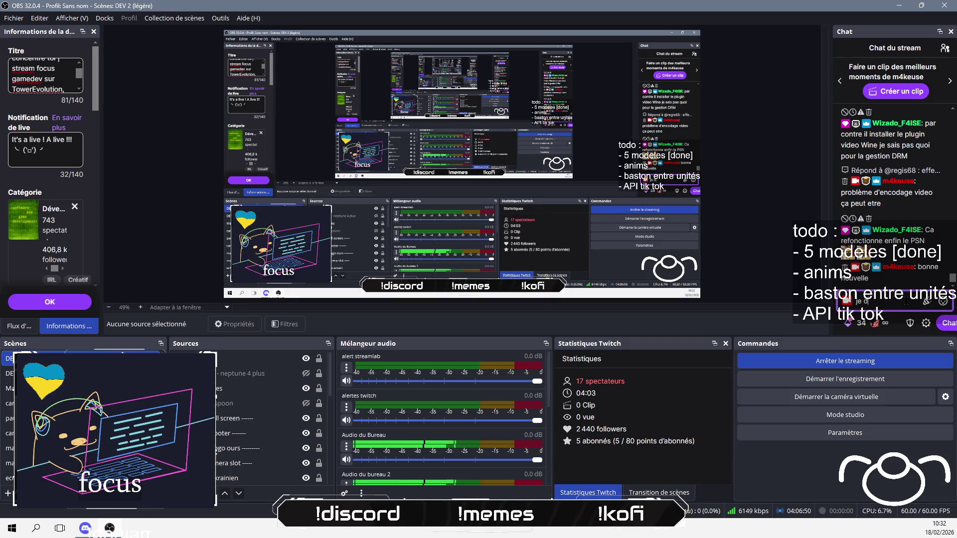
{"action": "type", "text": " jojo"}
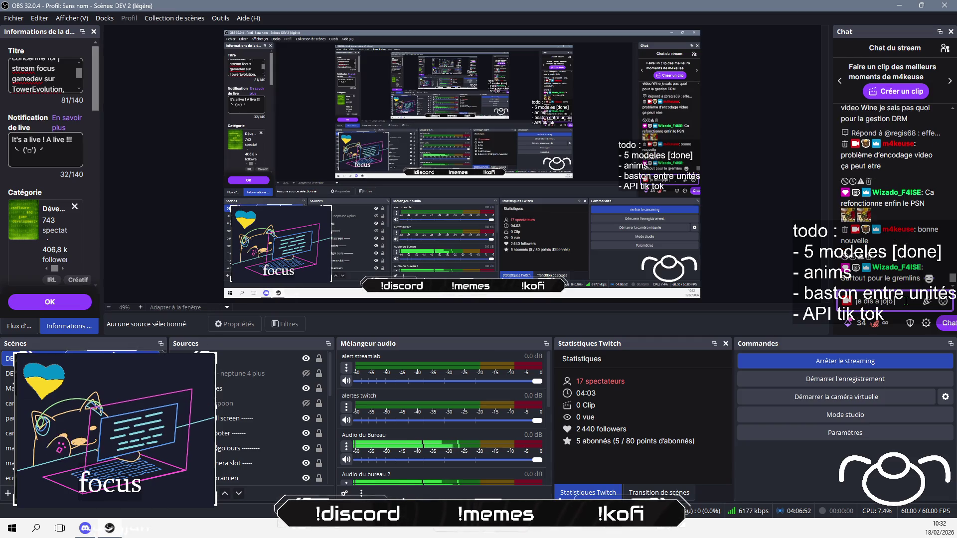
{"action": "type", "text": " de reinstall"}
{"action": "type", "text": "er unraild"}
{"action": "key", "text": "Return"}
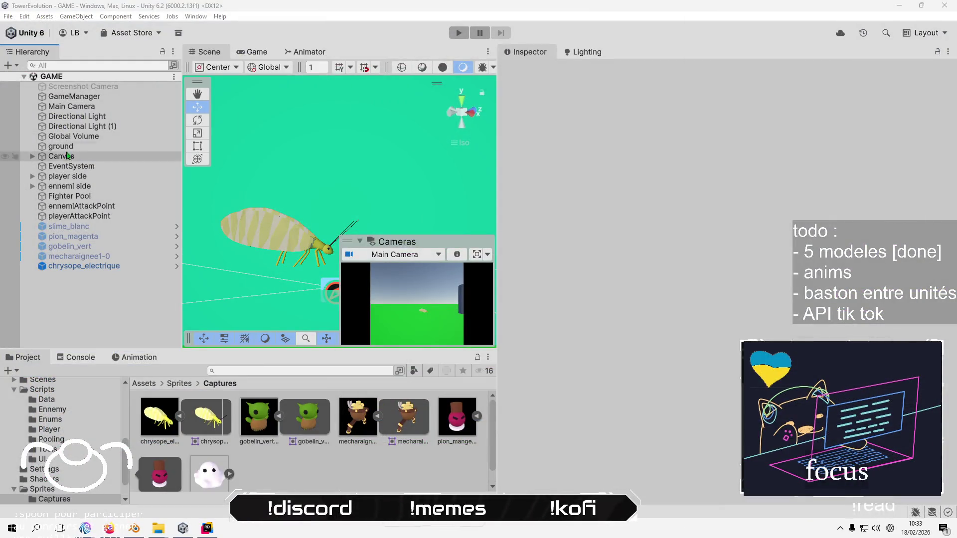
Assign slime_blanc_sprite as the Source Image of the slime Button's mob Image.
{"action": "left_click", "coordinate": [31, 157]}
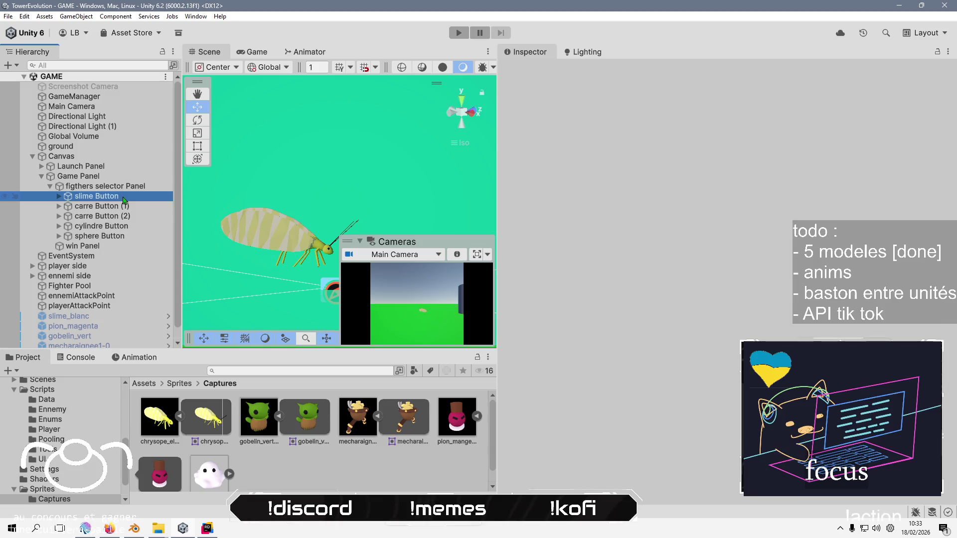
{"action": "left_click", "coordinate": [123, 200]}
{"action": "key", "text": "Right"}
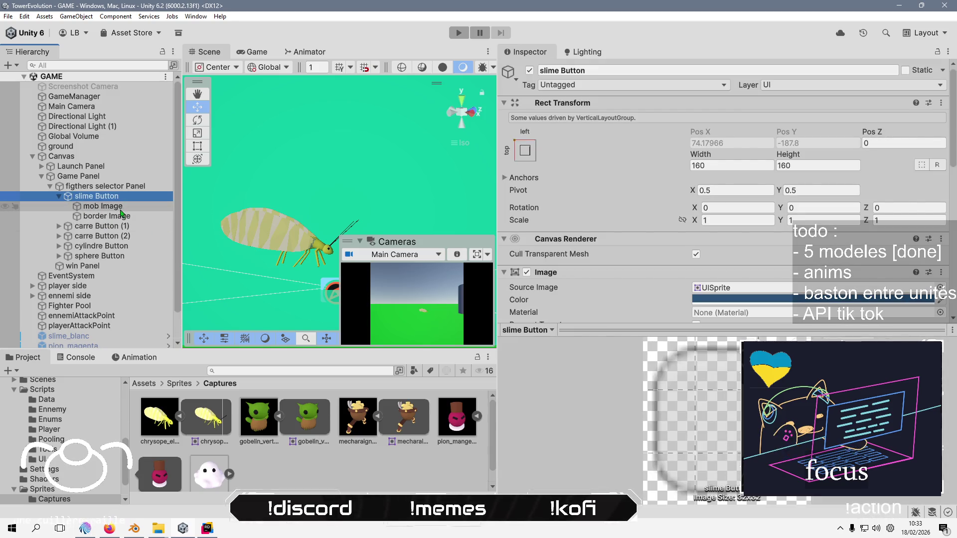
{"action": "key", "text": "Down"}
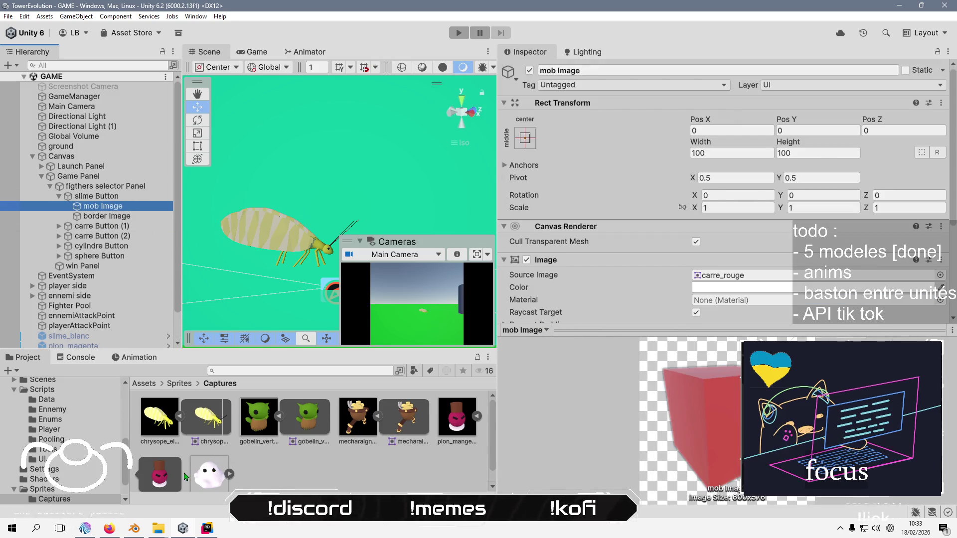
{"action": "scroll", "coordinate": [186, 477], "scroll_direction": "down", "scroll_amount": 1}
{"action": "mouse_move", "coordinate": [209, 456]}
{"action": "left_mouse_down"}
{"action": "mouse_move", "coordinate": [650, 356]}
{"action": "mouse_move", "coordinate": [772, 133]}
{"action": "left_mouse_up"}
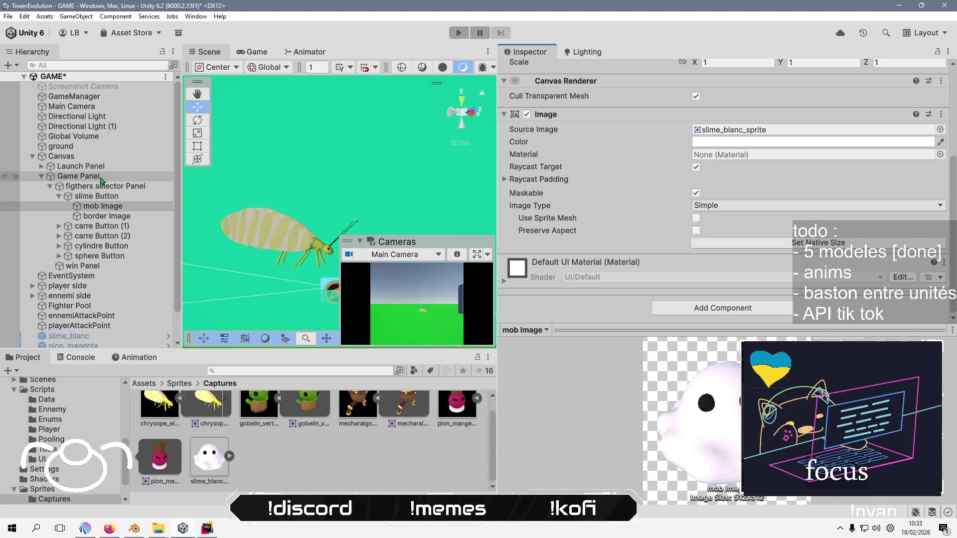
Make the Game Panel's Canvas Group visible, interactable and raycast-blocking, preview it, and select carre Button (1).
{"action": "left_click", "coordinate": [78, 176]}
{"action": "left_click", "coordinate": [743, 274]}
{"action": "type", "text": "0.98"}
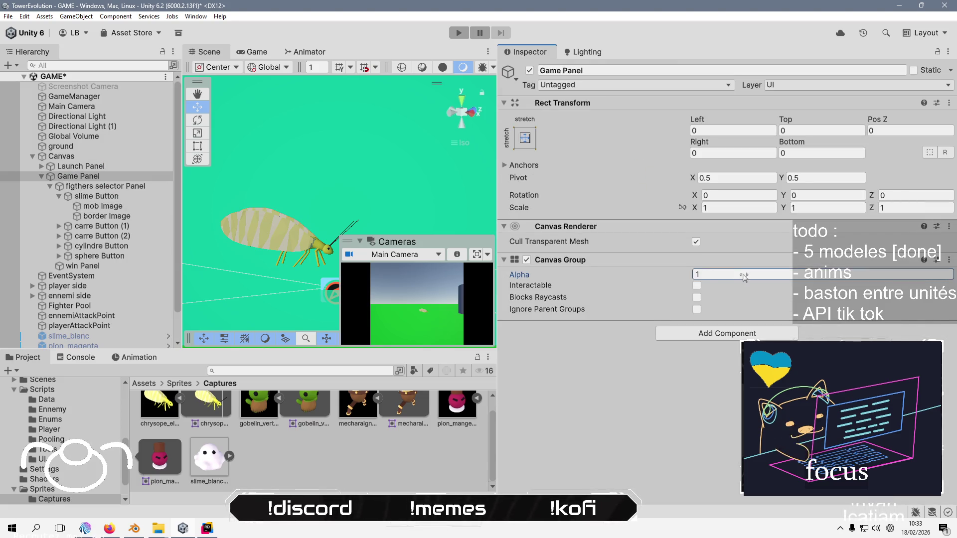
{"action": "left_click", "coordinate": [697, 285]}
{"action": "left_click", "coordinate": [697, 297]}
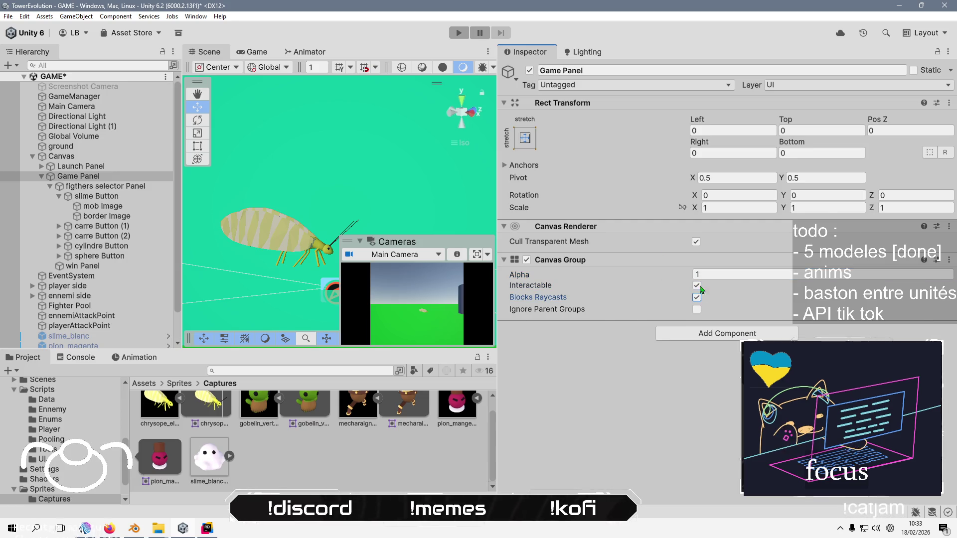
{"action": "left_click", "coordinate": [255, 53]}
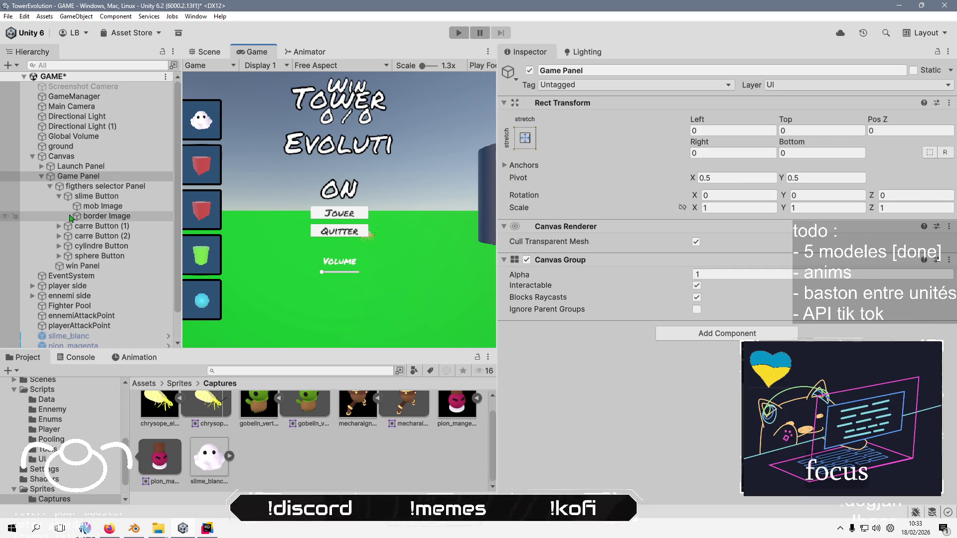
{"action": "left_click", "coordinate": [59, 225]}
{"action": "left_click", "coordinate": [89, 226]}
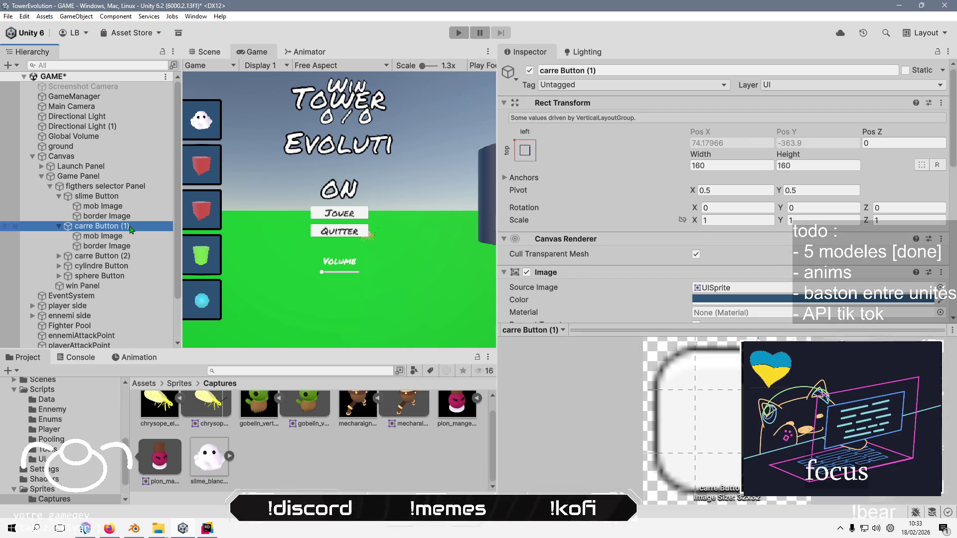
Rename carre Button (1) to chrysope electrique button and give its mob Image the chrysope_electrique sprite.
{"action": "key", "text": "F2"}
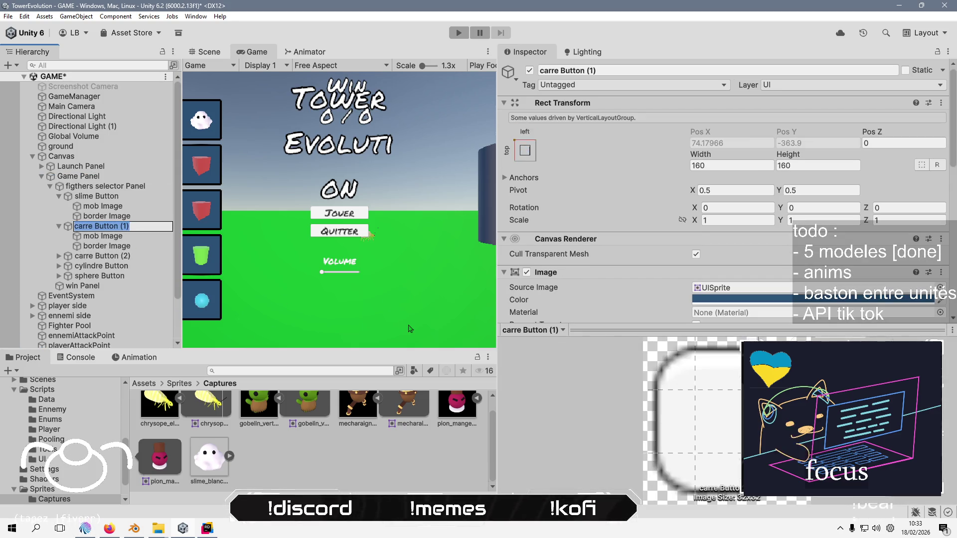
{"action": "type", "text": "chry"}
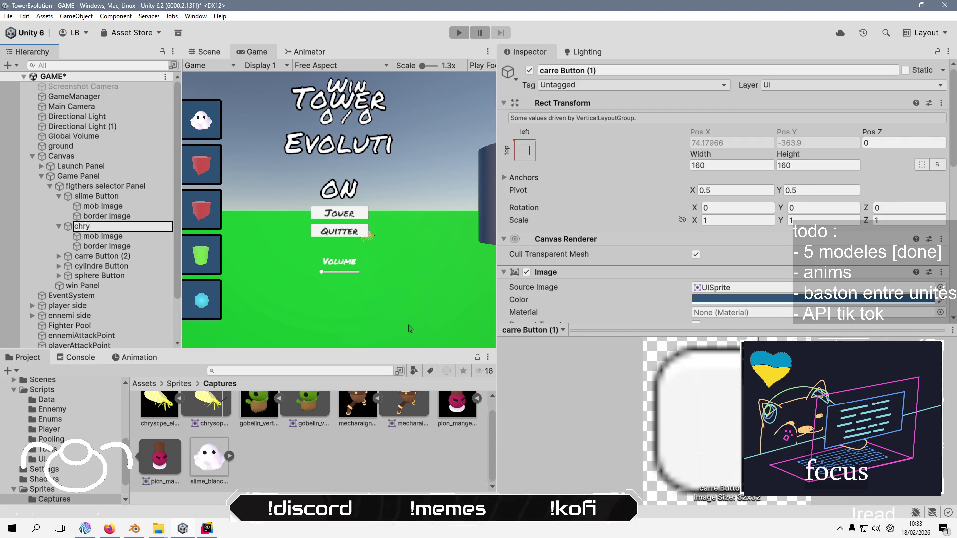
{"action": "type", "text": "ope"}
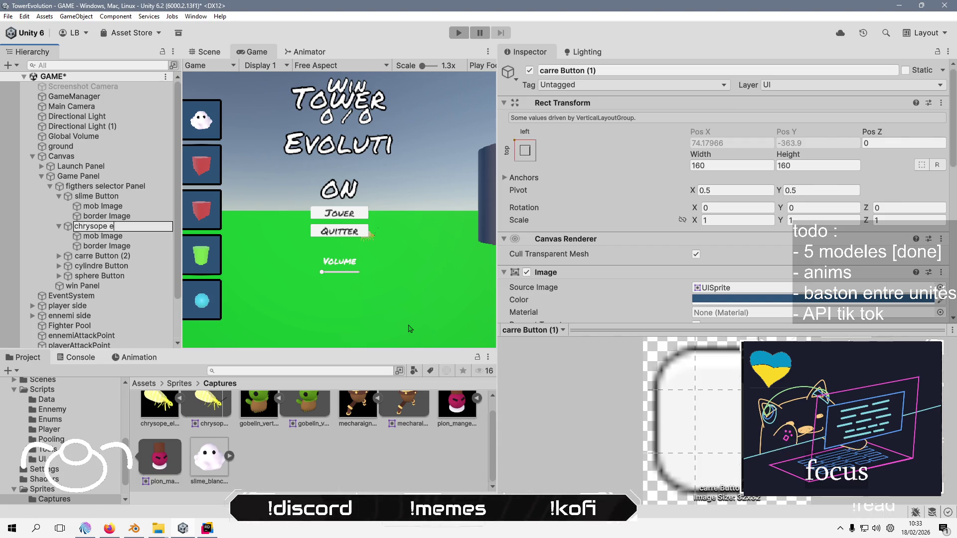
{"action": "type", "text": "e button"}
{"action": "key", "text": "Return"}
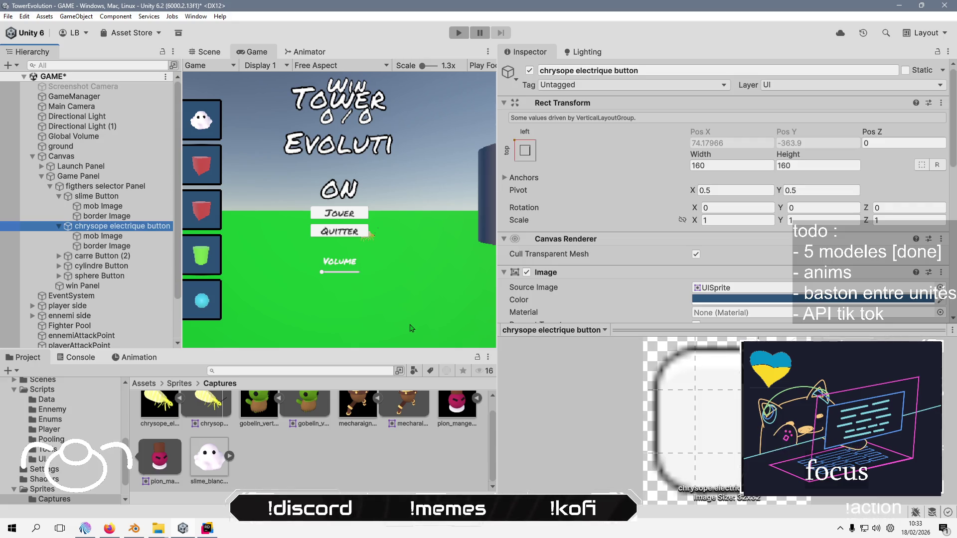
{"action": "left_click", "coordinate": [101, 236]}
{"action": "mouse_move", "coordinate": [200, 399]}
{"action": "left_mouse_down"}
{"action": "mouse_move", "coordinate": [648, 249]}
{"action": "mouse_move", "coordinate": [747, 163]}
{"action": "left_mouse_up"}
Collapse the chrysope electrique button and expand carre Button (2) to reveal its images.
{"action": "scroll", "coordinate": [648, 249], "scroll_direction": "down", "scroll_amount": 3}
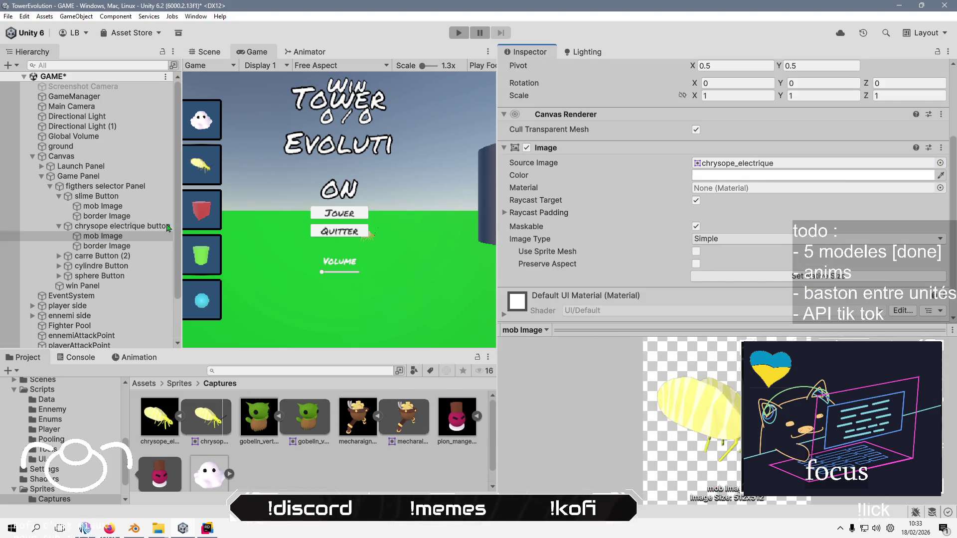
{"action": "left_click", "coordinate": [59, 225]}
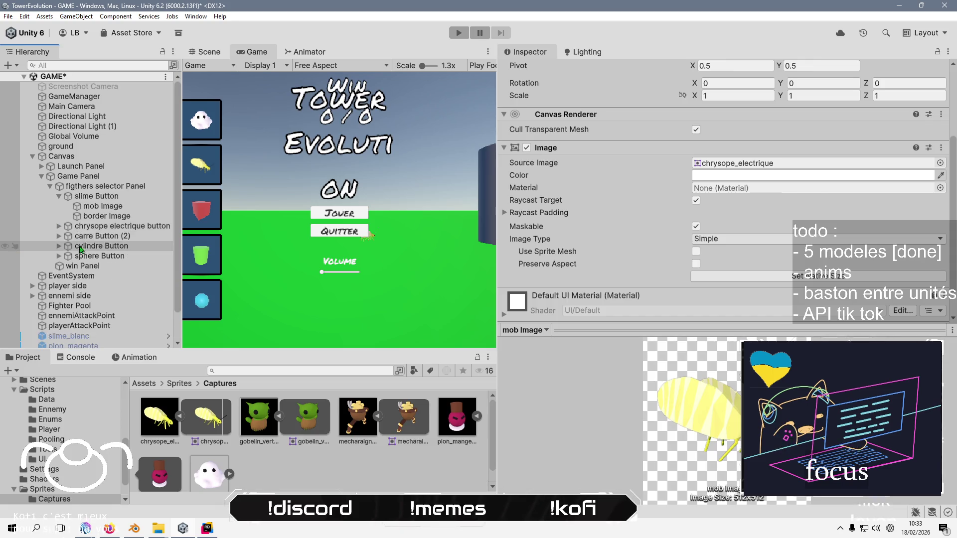
{"action": "left_click", "coordinate": [79, 236]}
{"action": "left_click", "coordinate": [59, 237]}
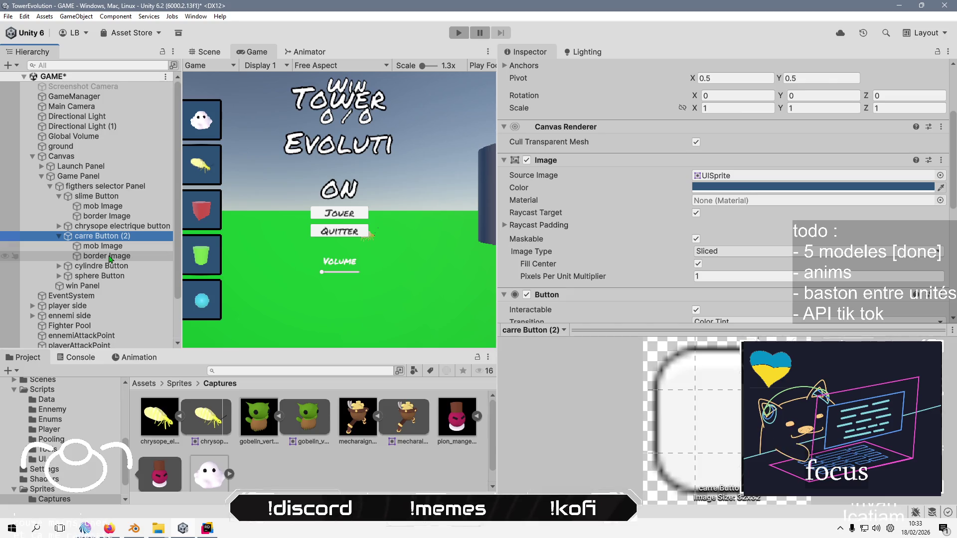
{"action": "key", "text": "alt+Tab"}
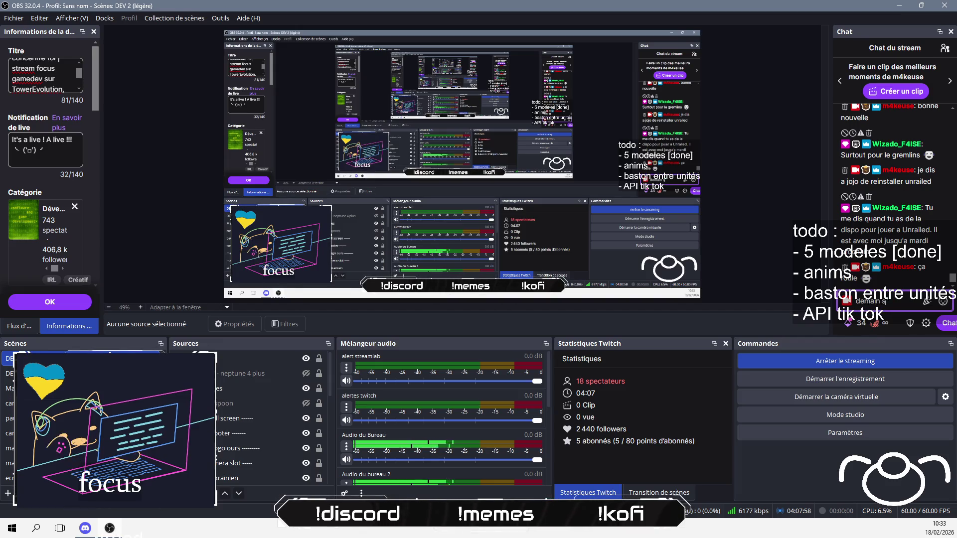
Send the 'demain soir ?' reply in the stream chat and start typing 'j'ai rien le jeudi so'.
{"action": "type", "text": "?"}
{"action": "key", "text": "Return"}
{"action": "type", "text": "j'ai"}
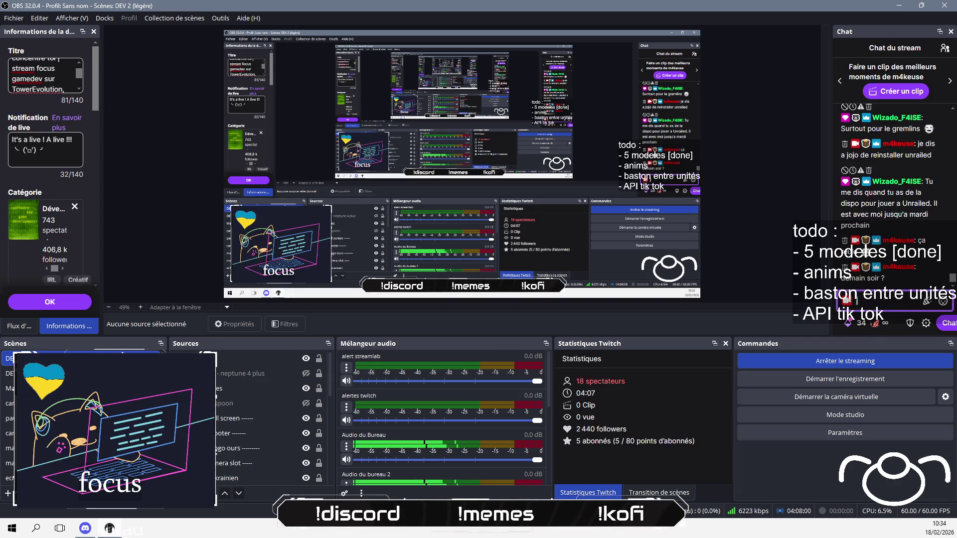
{"action": "type", "text": " rien le jeudi so"}
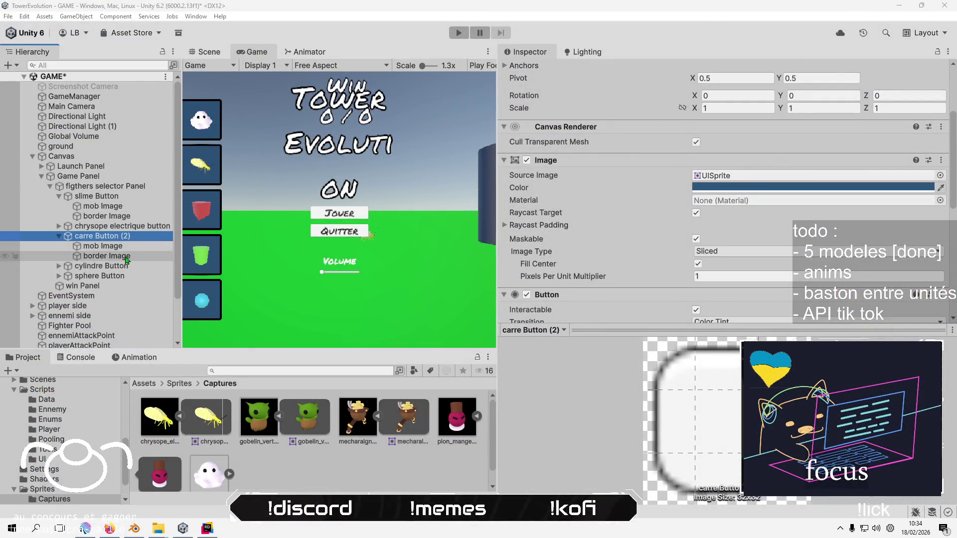
Rename carre Button (2) to gobelin vert button.
{"action": "left_click", "coordinate": [126, 258]}
{"action": "left_click", "coordinate": [142, 237]}
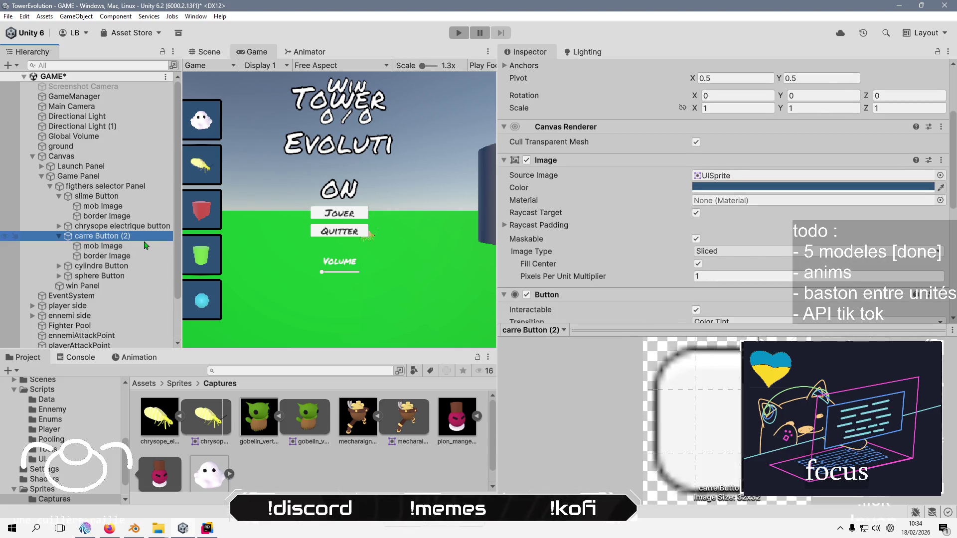
{"action": "left_click", "coordinate": [143, 240]}
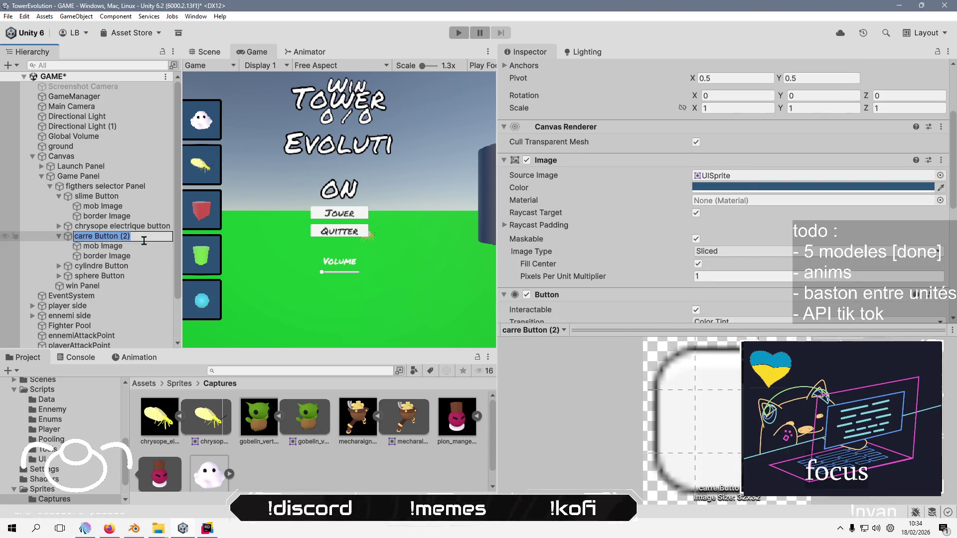
{"action": "type", "text": "gebelin vert "}
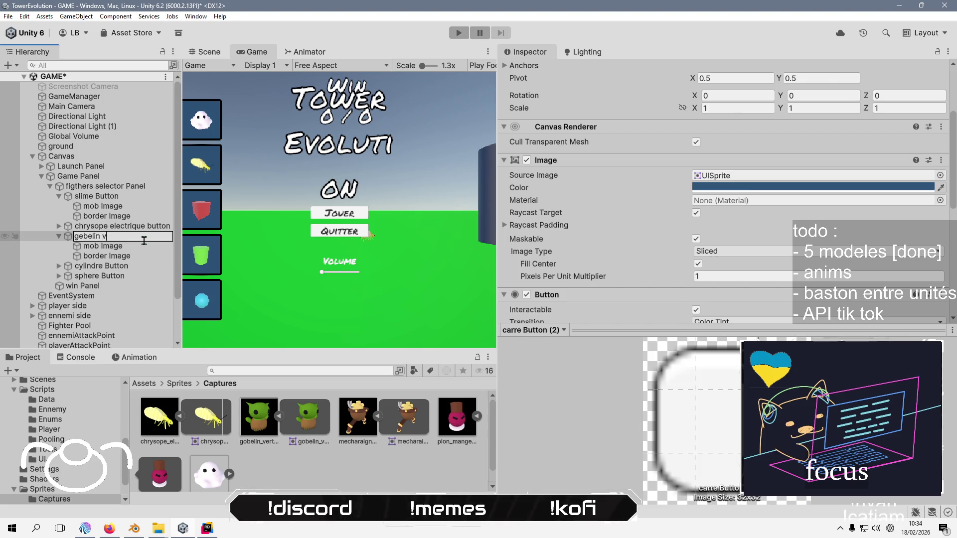
{"action": "type", "text": "button"}
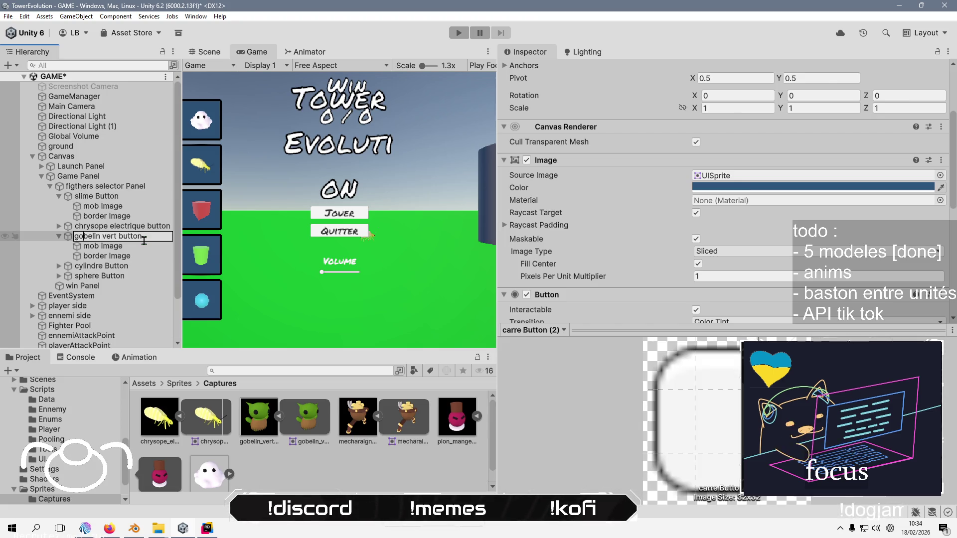
{"action": "key", "text": "Return"}
Make the gobelin vert button's mob Image show gobelin_vert_sprite.
{"action": "key", "text": "ctrl+super+Right"}
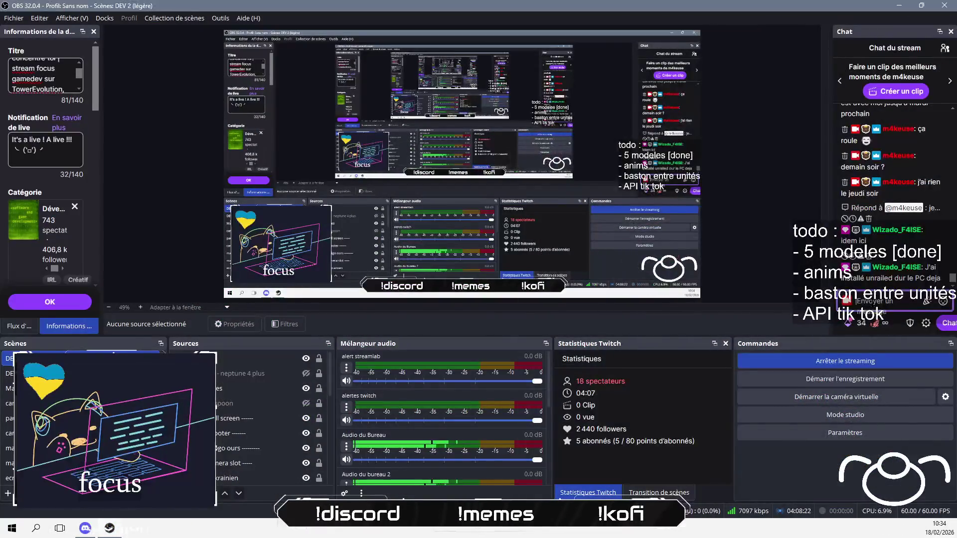
{"action": "key", "text": "ctrl+super+Left"}
{"action": "key", "text": "ctrl+super+Right"}
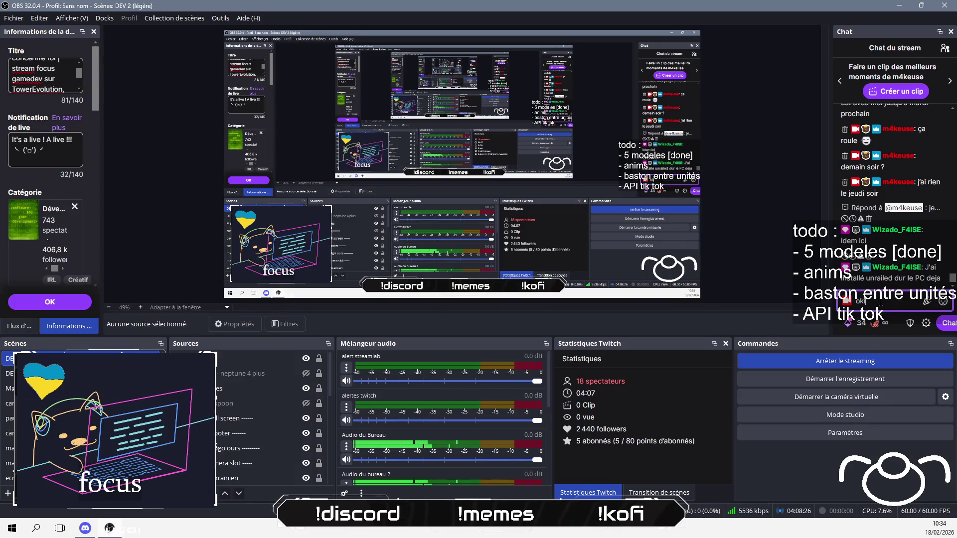
{"action": "key", "text": "ctrl+super+Left"}
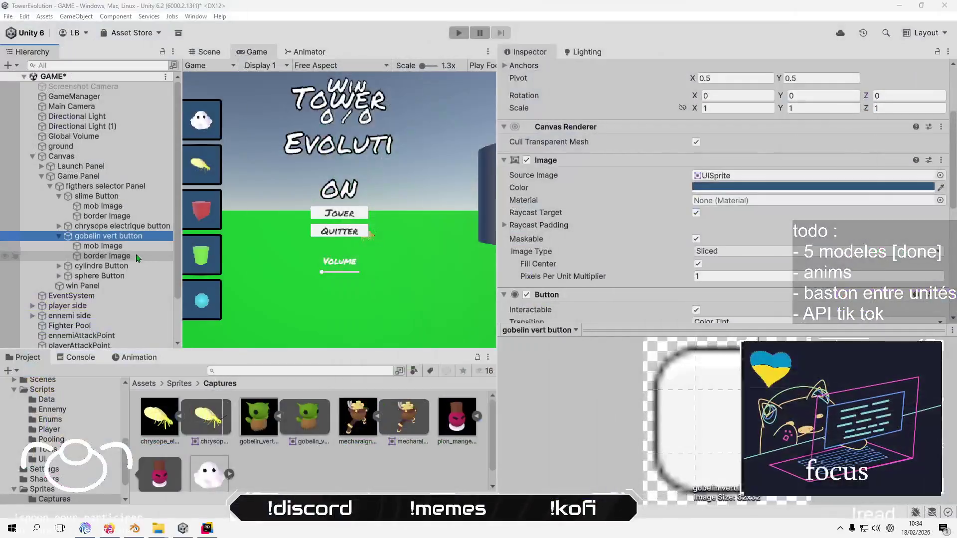
{"action": "left_click", "coordinate": [125, 248]}
{"action": "mouse_move", "coordinate": [265, 430]}
{"action": "left_mouse_down"}
{"action": "mouse_move", "coordinate": [548, 249]}
{"action": "mouse_move", "coordinate": [778, 129]}
{"action": "left_mouse_up"}
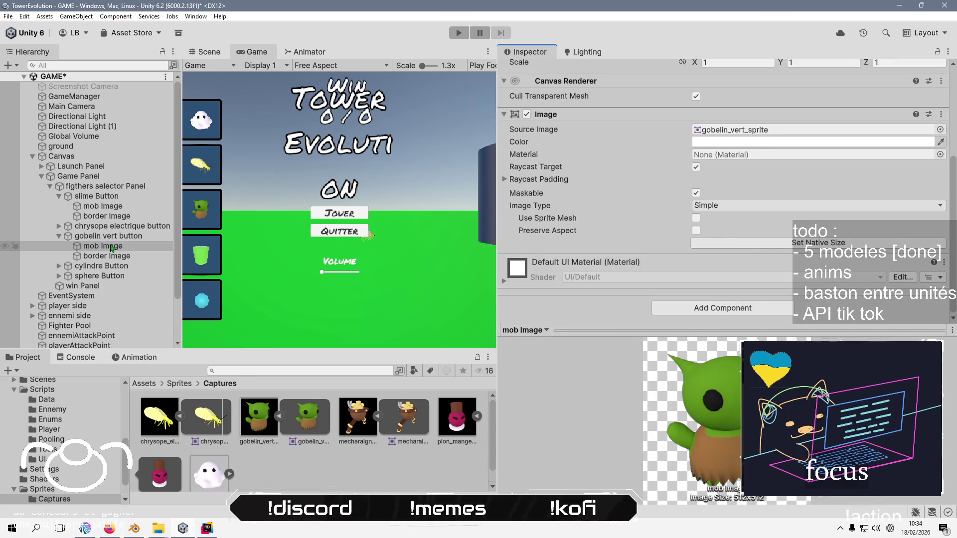
{"action": "left_click", "coordinate": [113, 268]}
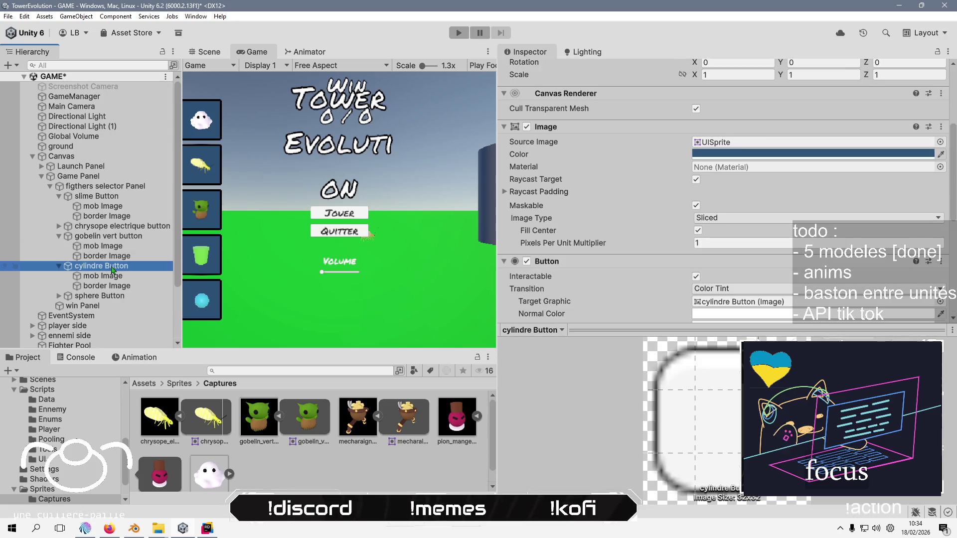
Rename cylindre Button to mecharaignee Button and give its mob Image the mecharaignee_sprite.
{"action": "key", "text": "F2"}
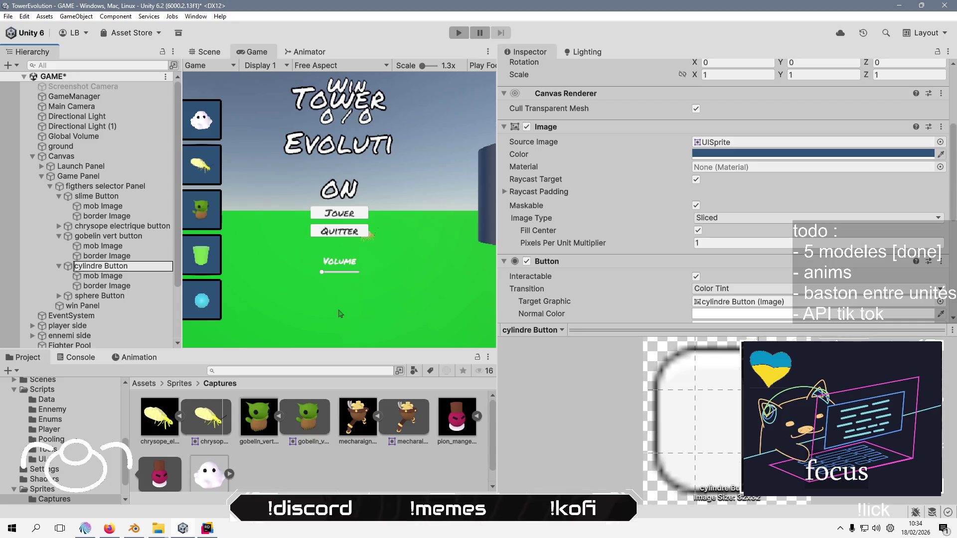
{"action": "key", "text": "shift+Right"}
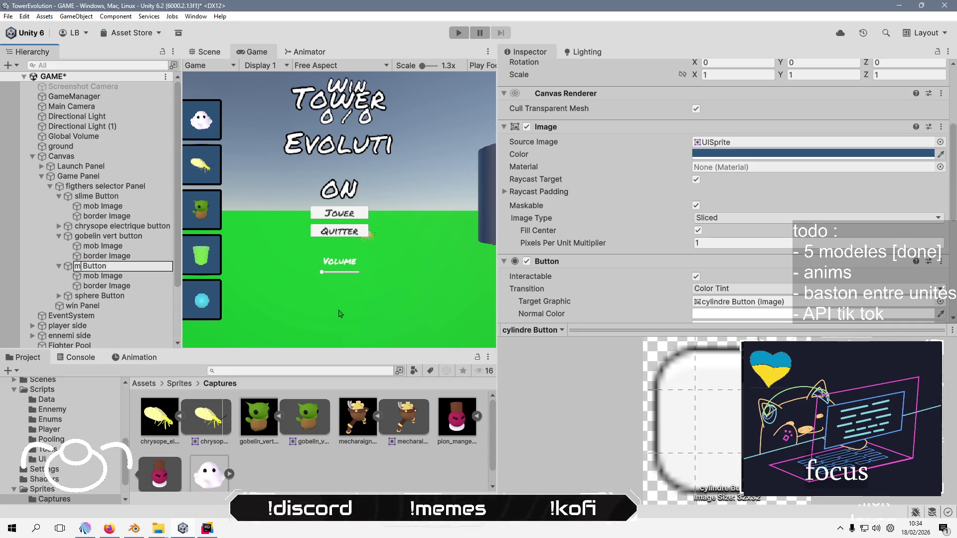
{"action": "type", "text": "araignee"}
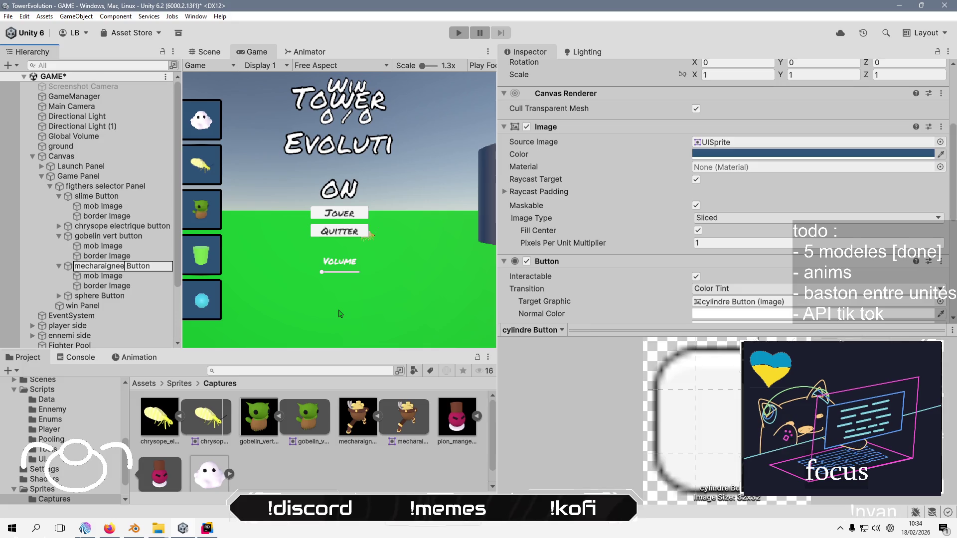
{"action": "key", "text": "Return"}
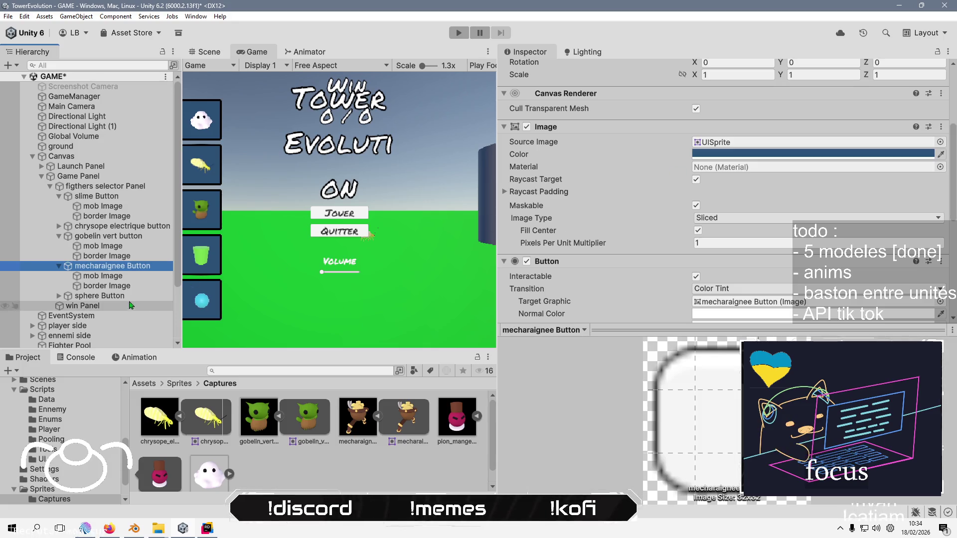
{"action": "key", "text": "Down"}
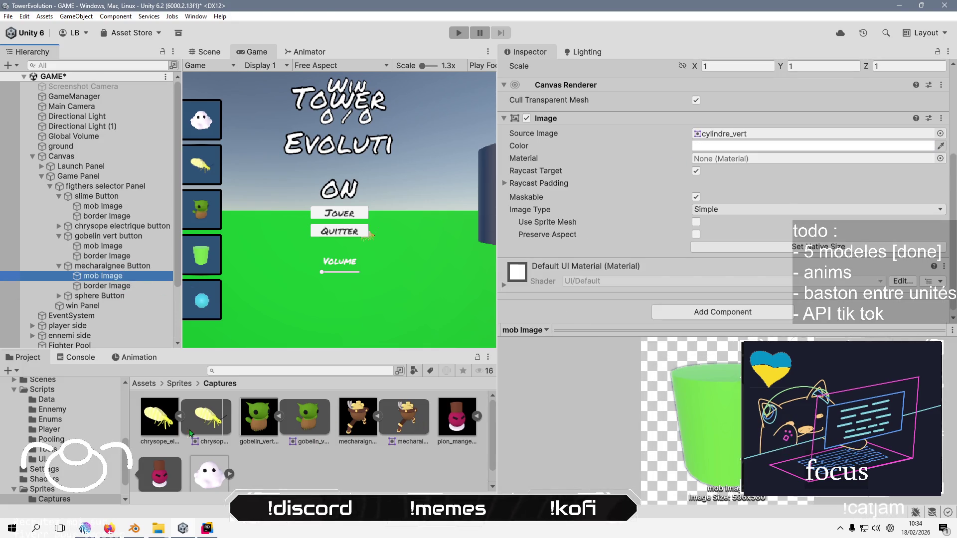
{"action": "mouse_move", "coordinate": [364, 435]}
{"action": "left_mouse_down"}
{"action": "mouse_move", "coordinate": [798, 134]}
{"action": "mouse_move", "coordinate": [748, 120]}
{"action": "mouse_move", "coordinate": [797, 133]}
{"action": "left_mouse_up"}
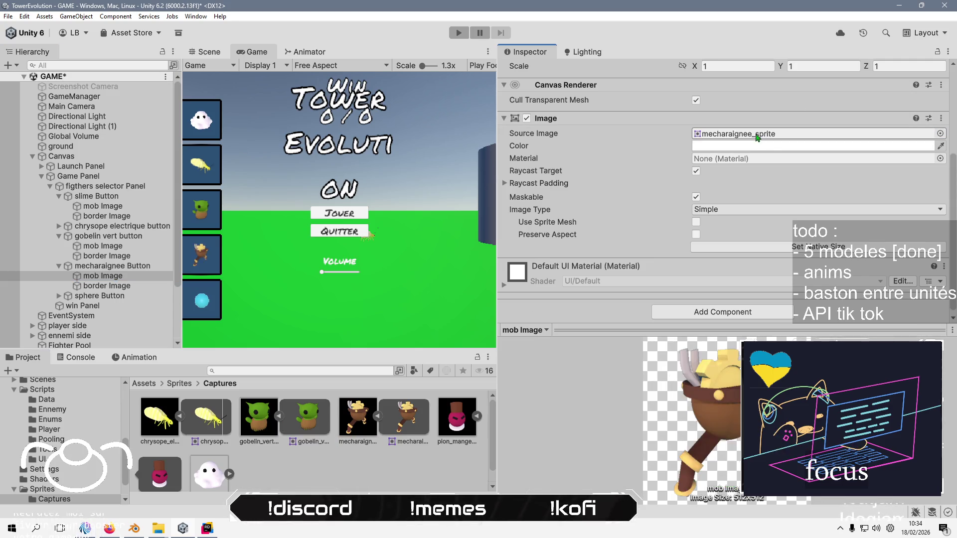
Rename sphere Button to pion magenta Button with pion_mangeta_sprite on its mob Image, then widen the Game view.
{"action": "left_click", "coordinate": [59, 295]}
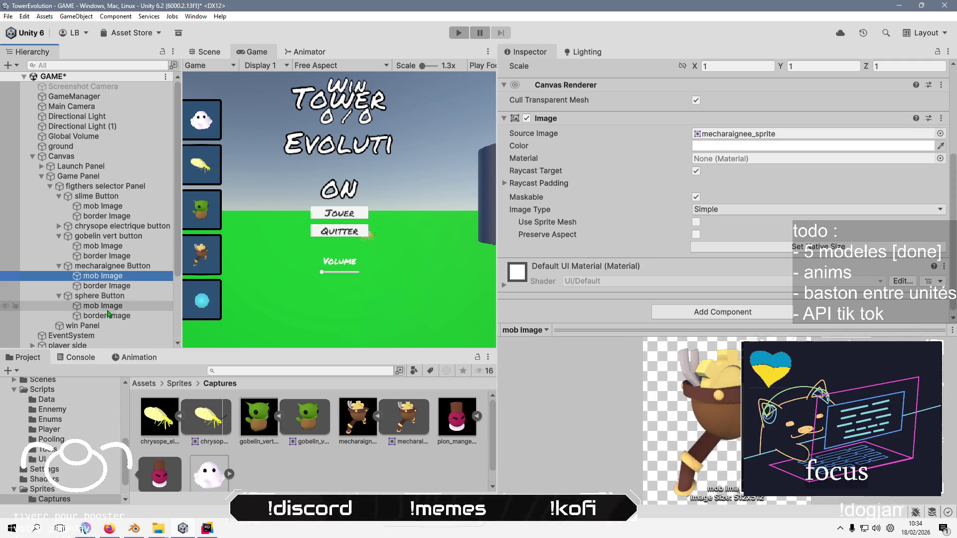
{"action": "left_click", "coordinate": [99, 296]}
{"action": "key", "text": "F2"}
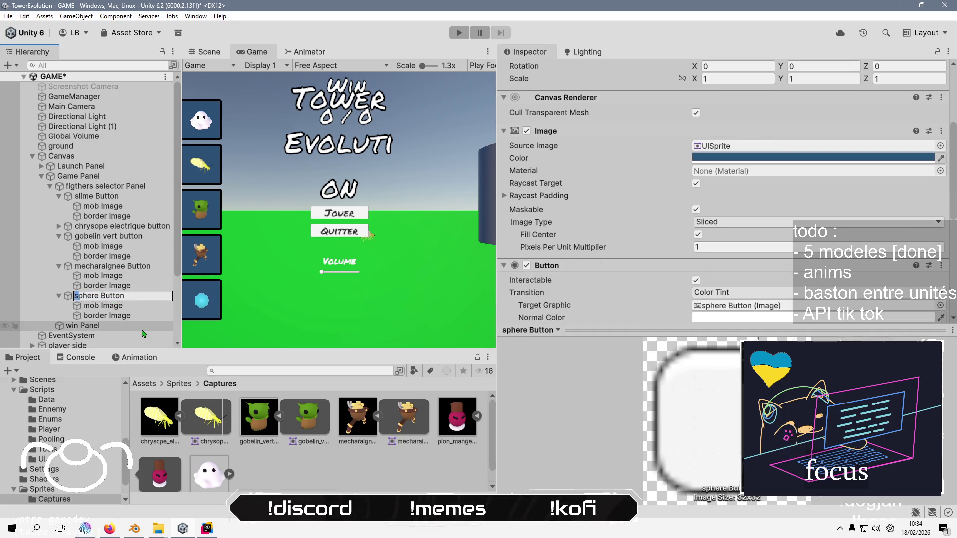
{"action": "type", "text": "ion mang"}
{"action": "key", "text": "BackSpace"}
{"action": "key", "text": "BackSpace"}
{"action": "key", "text": "BackSpace"}
{"action": "type", "text": "ge"}
{"action": "key", "text": "Return"}
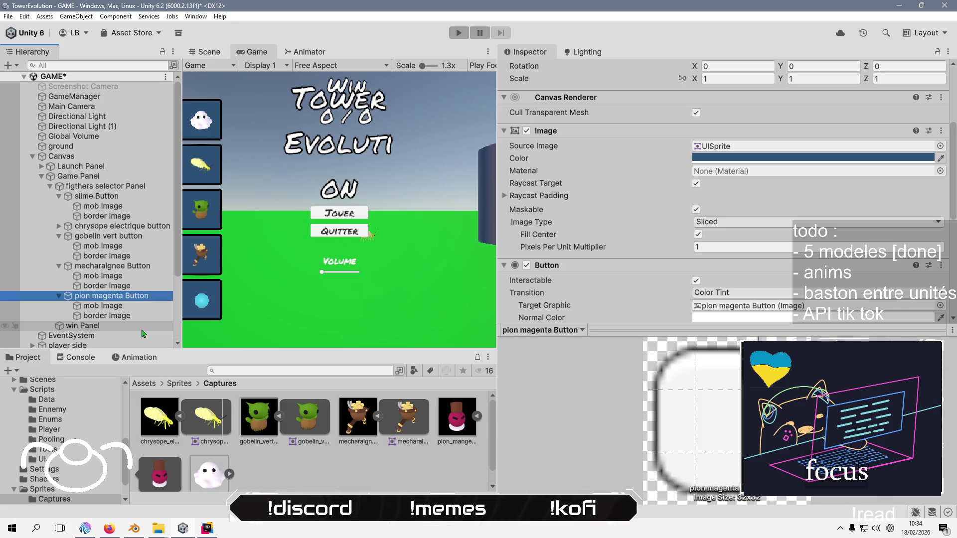
{"action": "left_click", "coordinate": [137, 306]}
{"action": "mouse_move", "coordinate": [463, 429]}
{"action": "left_mouse_down"}
{"action": "mouse_move", "coordinate": [583, 248]}
{"action": "mouse_move", "coordinate": [738, 135]}
{"action": "left_mouse_up"}
{"action": "left_click", "coordinate": [139, 297]}
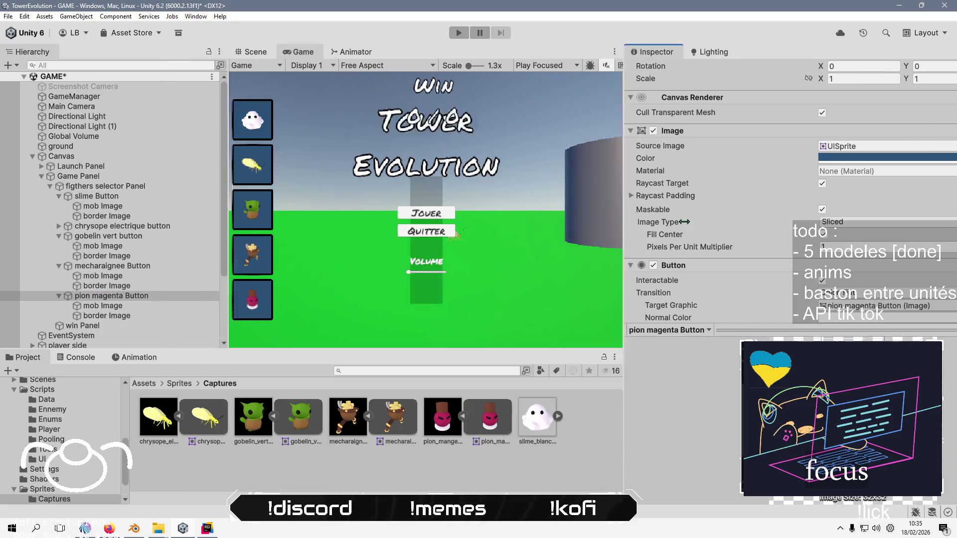
{"action": "left_click_drag", "start_coordinate": [498, 221], "coordinate": [595, 192]}
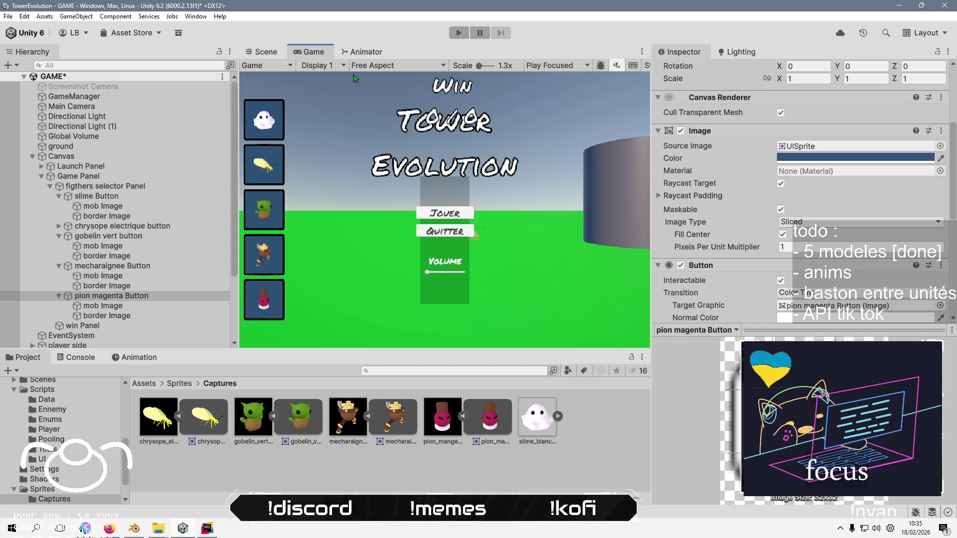
Check the Canvas settings and preview the Game view at Full HD (1920x1080), zoomed out.
{"action": "left_click", "coordinate": [118, 156]}
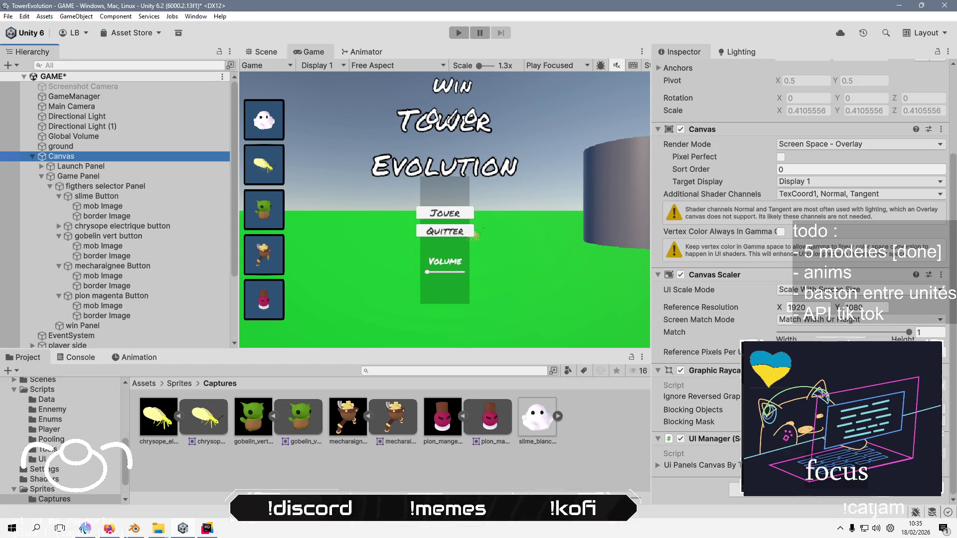
{"action": "left_click", "coordinate": [848, 352]}
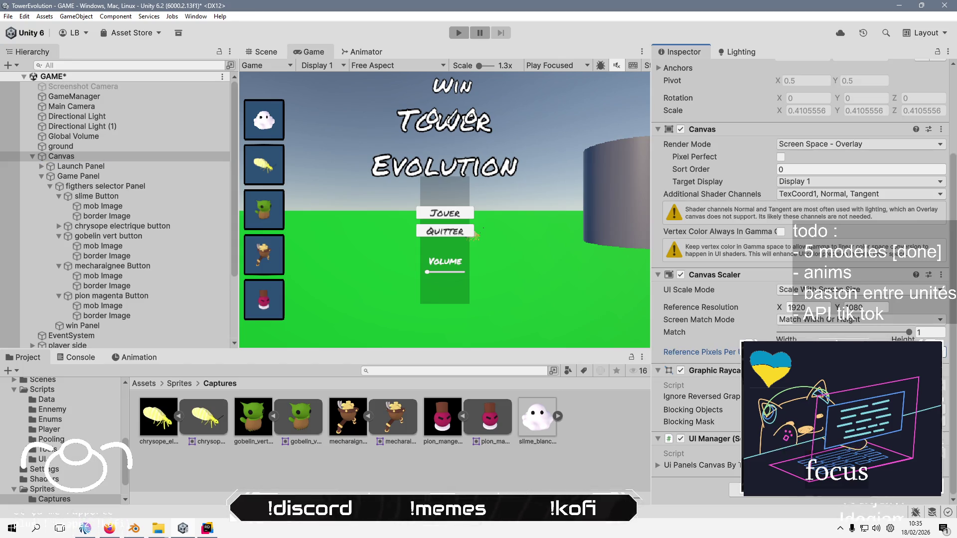
{"action": "key", "text": "Tab"}
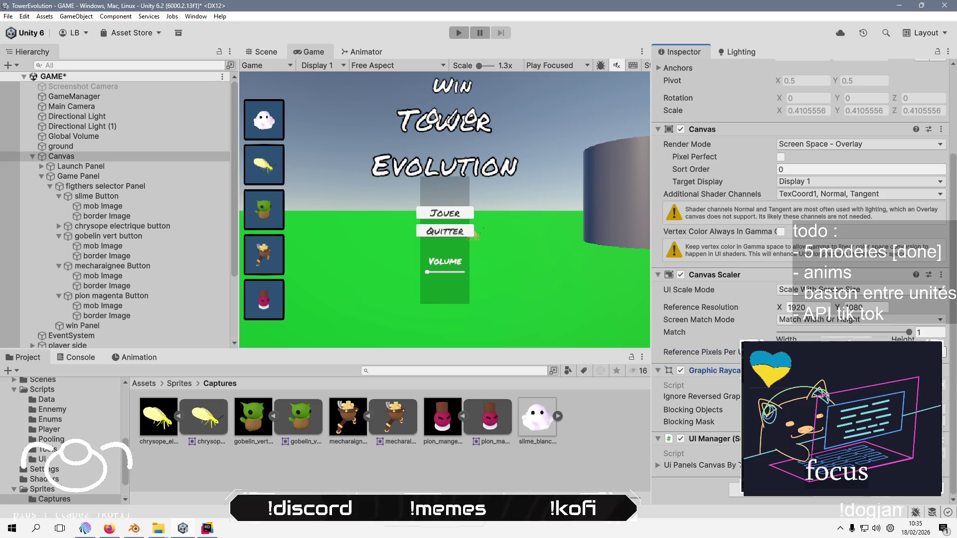
{"action": "key", "text": "shift+Tab"}
{"action": "key", "text": "Tab"}
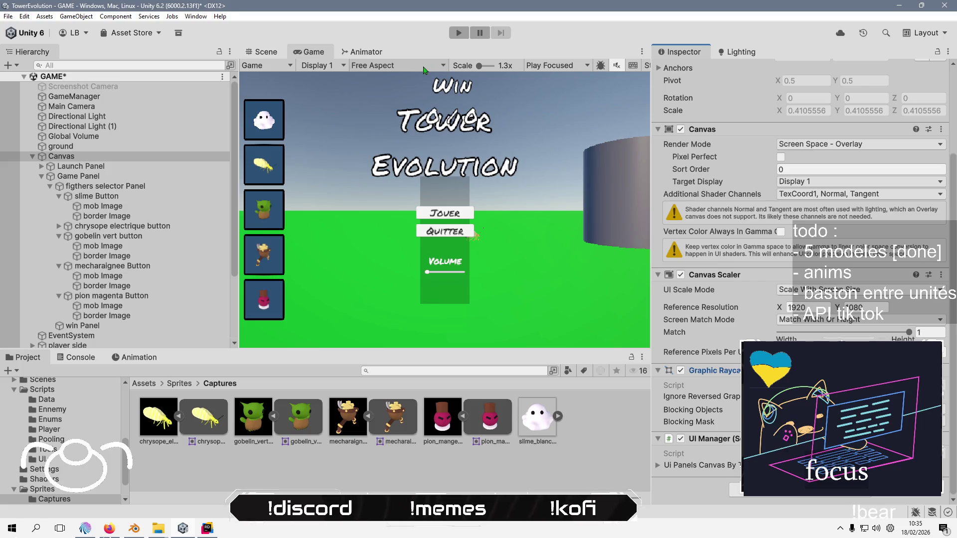
{"action": "left_click", "coordinate": [424, 70]}
{"action": "left_click", "coordinate": [438, 141]}
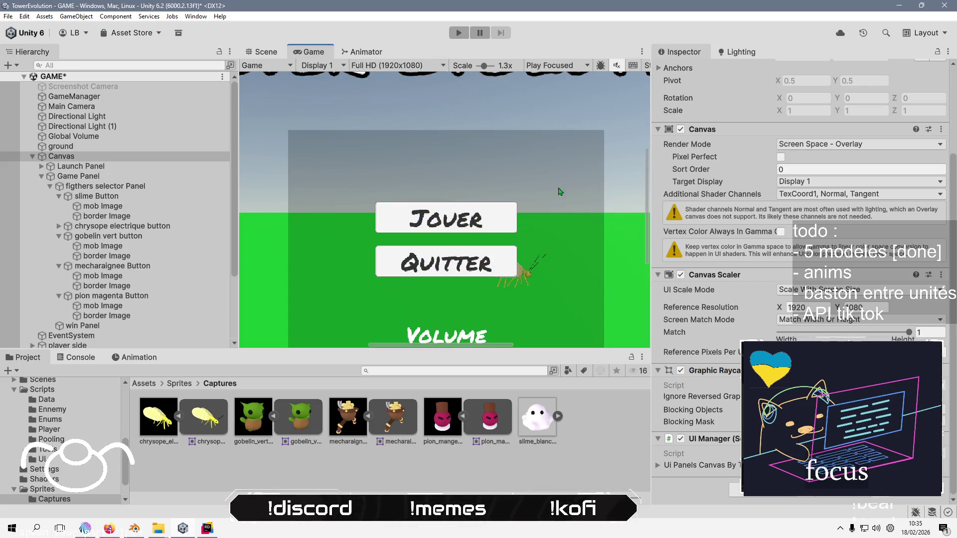
{"action": "scroll", "coordinate": [367, 294], "scroll_direction": "down", "scroll_amount": 5}
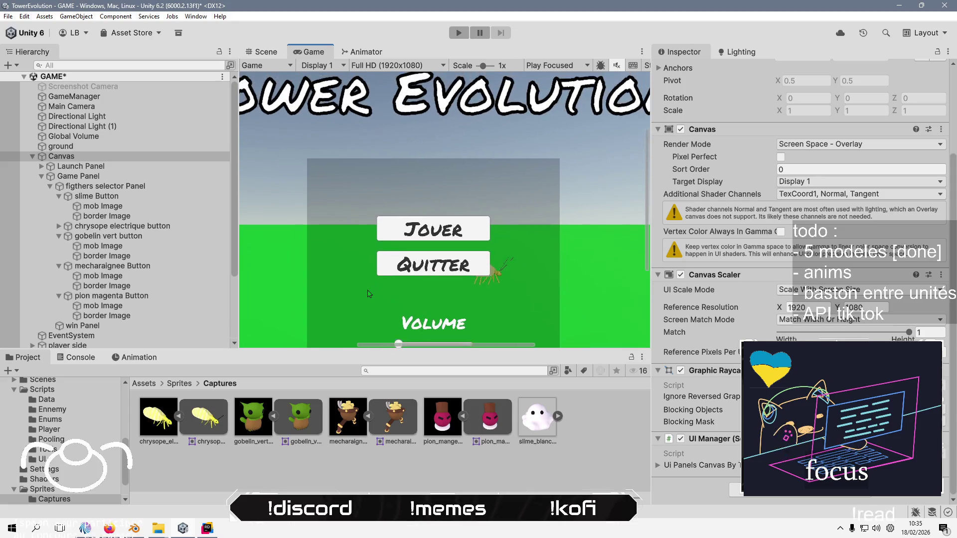
{"action": "scroll", "coordinate": [366, 294], "scroll_direction": "down", "scroll_amount": 1}
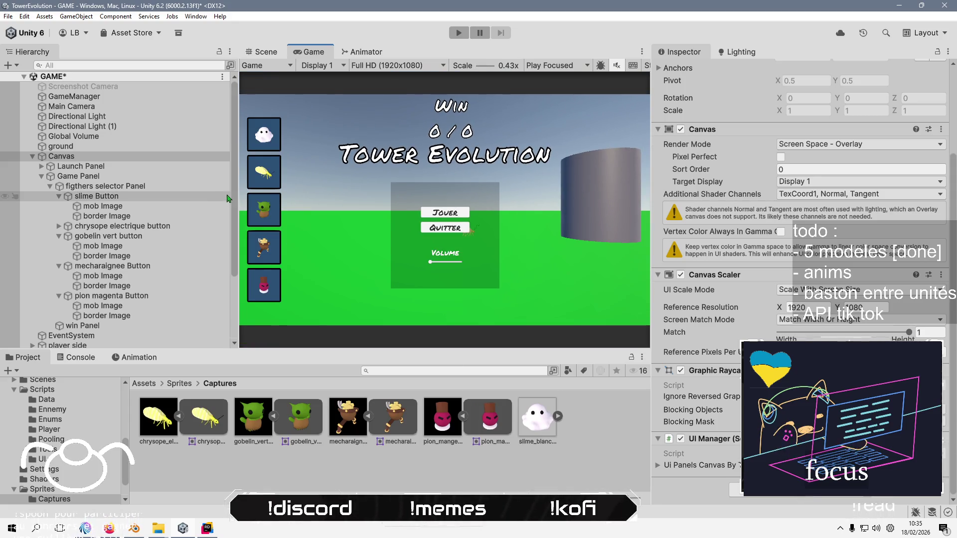
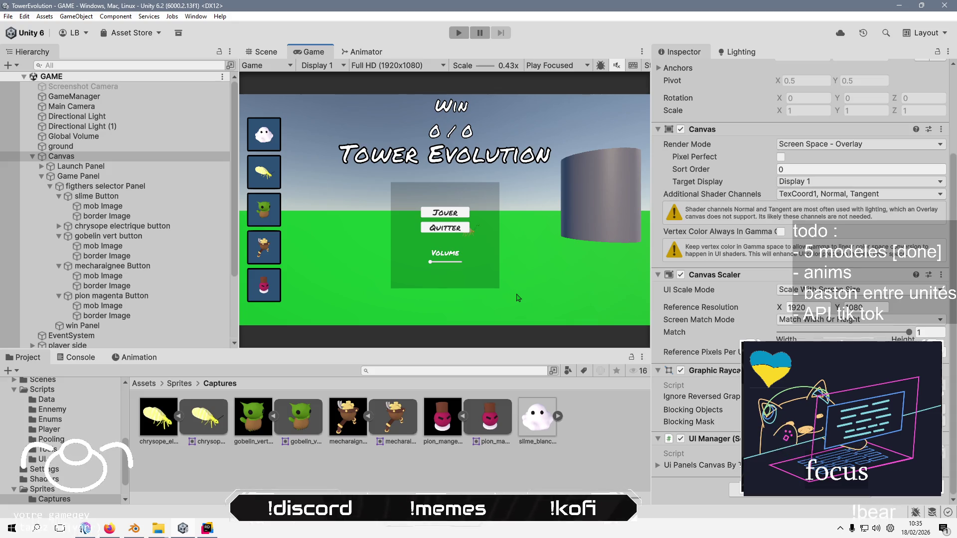
Check the YouTube notifications and the Super Mario 64 slider video, then return to Unity.
{"action": "key", "text": "alt+Tab"}
{"action": "key", "text": "alt+Tab"}
{"action": "key", "text": "alt+Tab"}
{"action": "key", "text": "alt+Tab"}
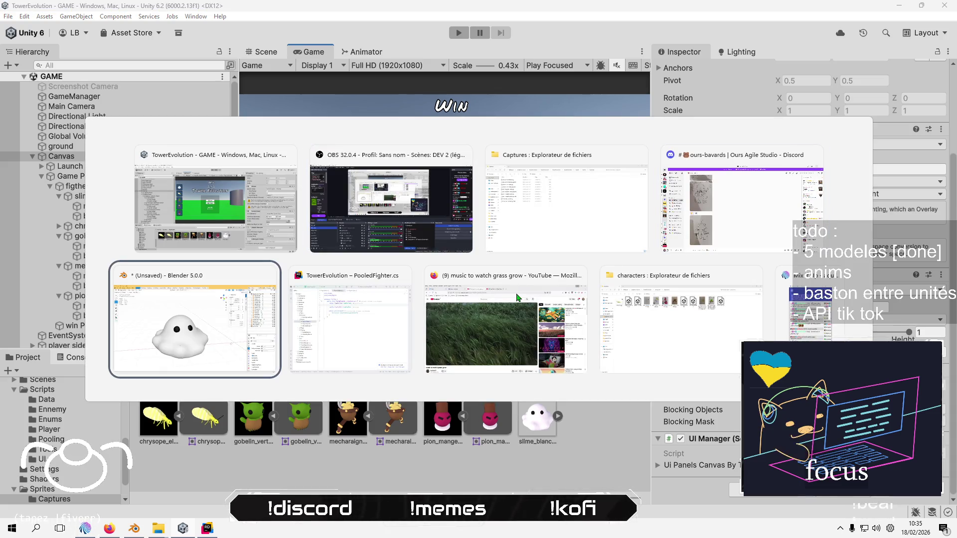
{"action": "key", "text": "alt+Tab"}
{"action": "key", "text": "alt+Tab"}
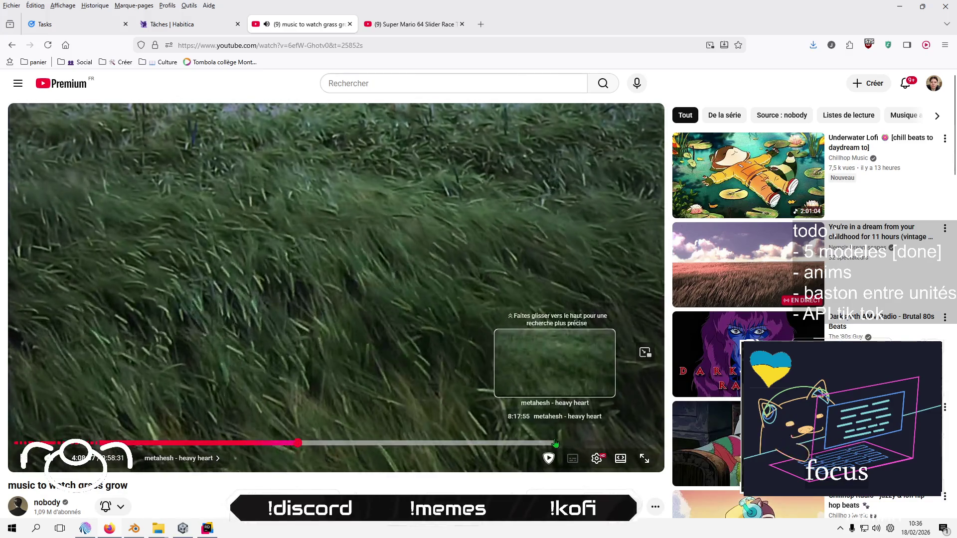
{"action": "left_click", "coordinate": [905, 84]}
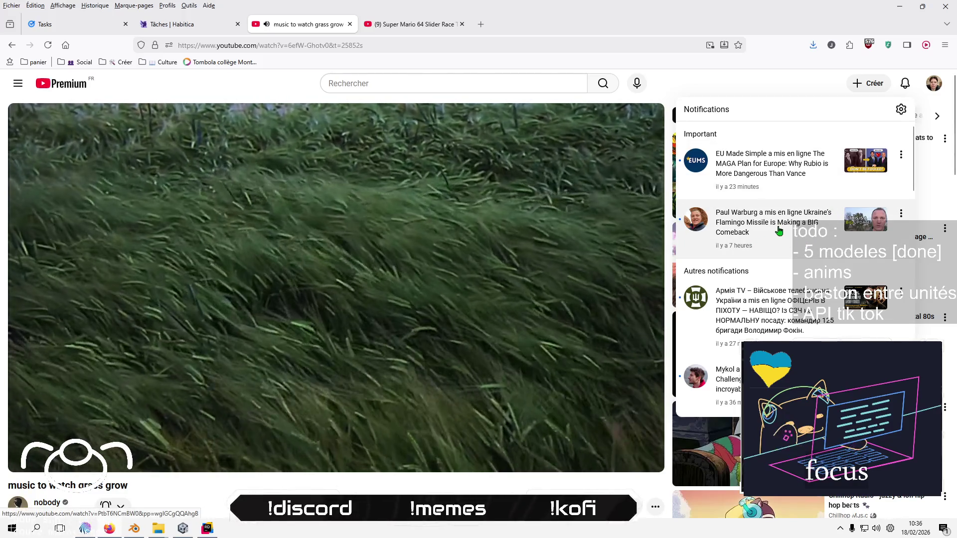
{"action": "scroll", "coordinate": [779, 230], "scroll_direction": "down", "scroll_amount": 3}
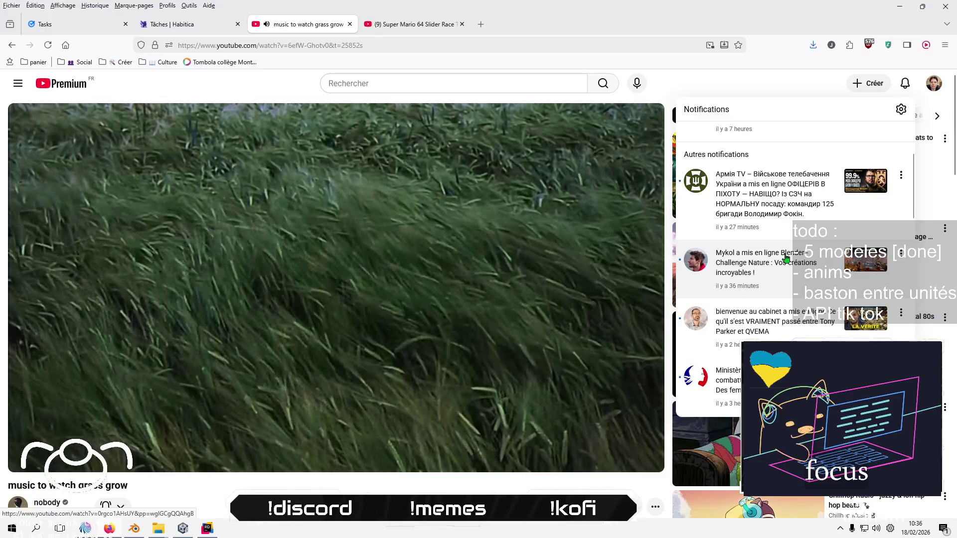
{"action": "scroll", "coordinate": [792, 264], "scroll_direction": "down", "scroll_amount": 3}
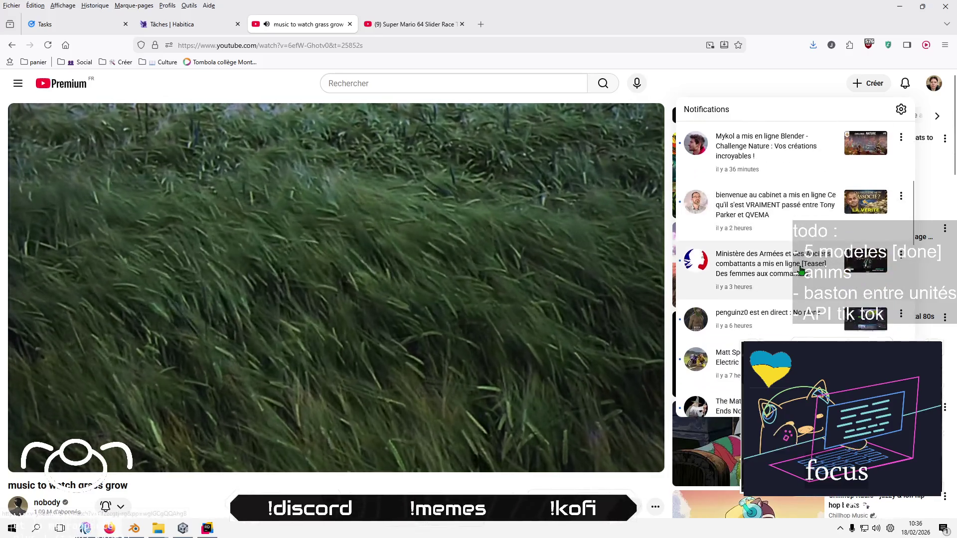
{"action": "scroll", "coordinate": [800, 270], "scroll_direction": "down", "scroll_amount": 2}
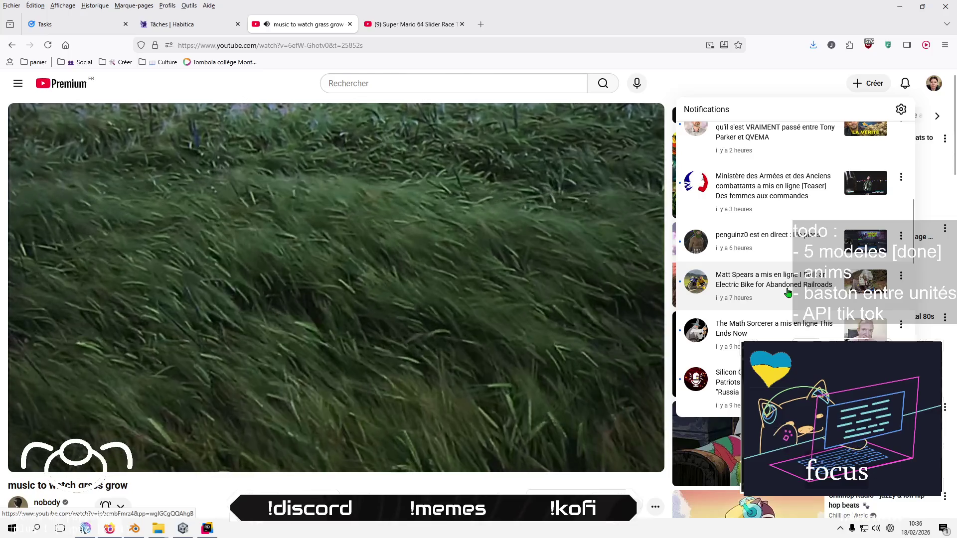
{"action": "scroll", "coordinate": [788, 292], "scroll_direction": "down", "scroll_amount": 2}
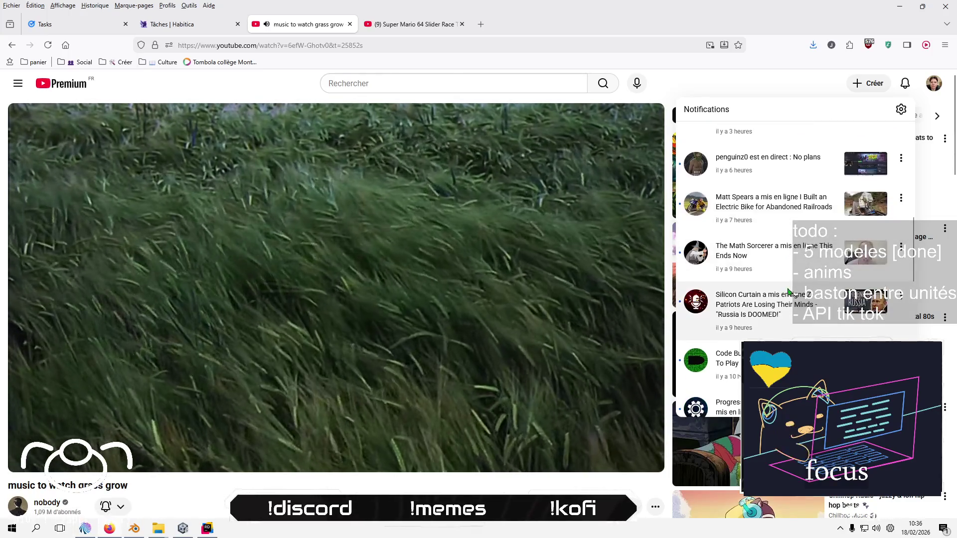
{"action": "scroll", "coordinate": [789, 291], "scroll_direction": "down", "scroll_amount": 3}
{"action": "scroll", "coordinate": [788, 291], "scroll_direction": "down", "scroll_amount": 1}
{"action": "left_click", "coordinate": [438, 24]}
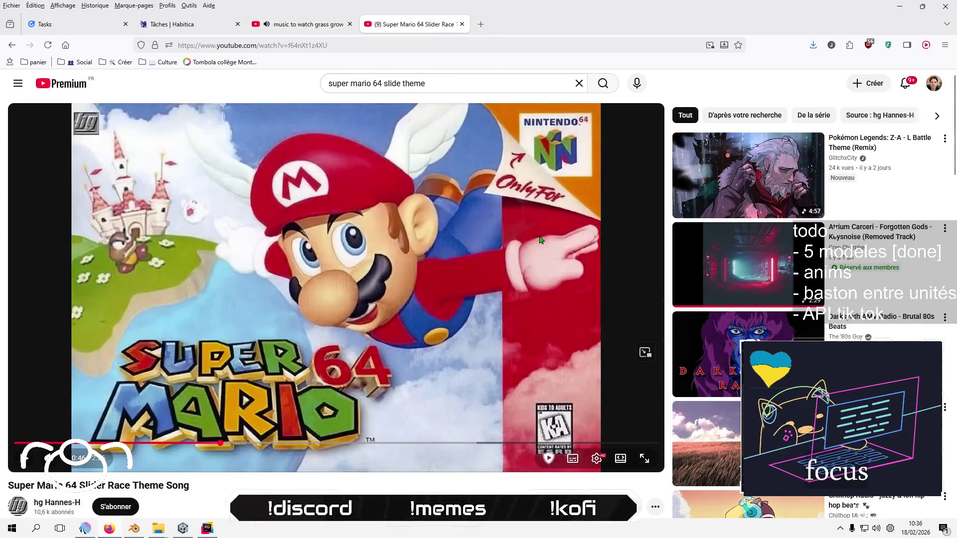
{"action": "left_click", "coordinate": [183, 529]}
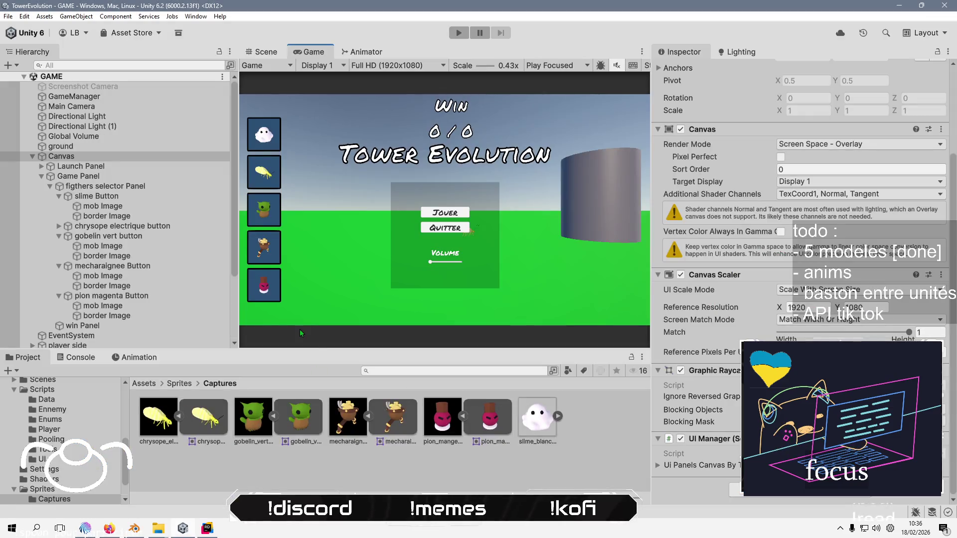
In Assets/Materials, lower the green material's Base Map saturation and shift its hue toward yellow-green.
{"action": "left_click", "coordinate": [150, 384]}
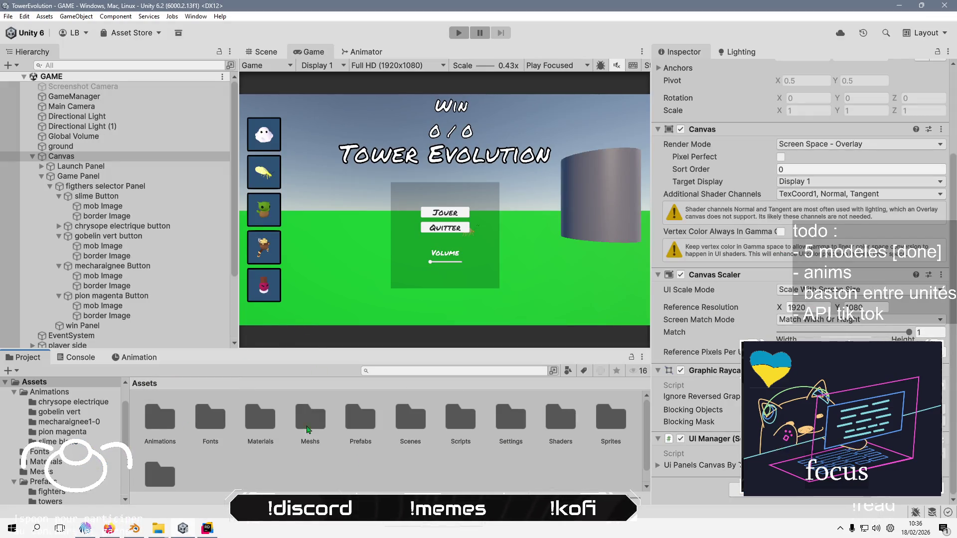
{"action": "double_click", "coordinate": [274, 427]}
{"action": "left_click", "coordinate": [174, 423]}
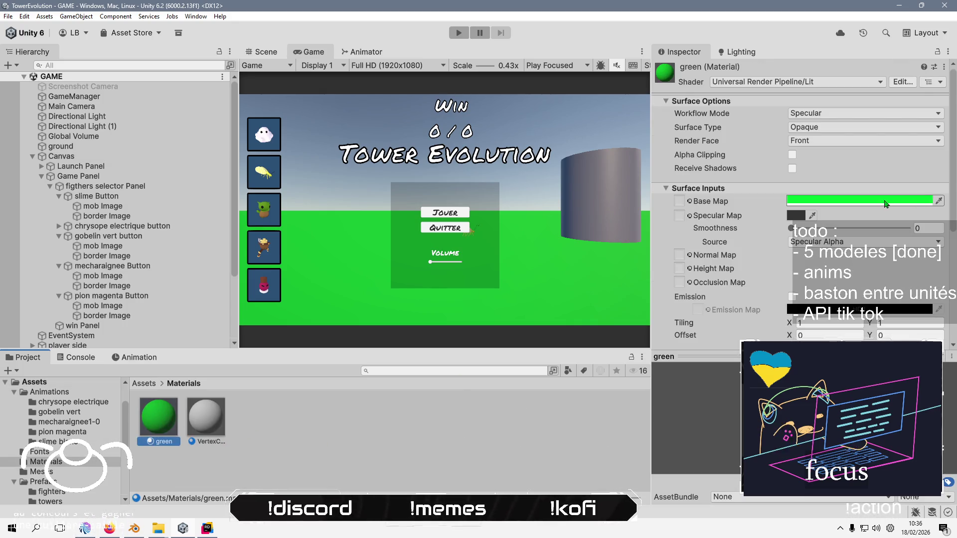
{"action": "left_click", "coordinate": [924, 206]}
{"action": "left_click", "coordinate": [910, 192]}
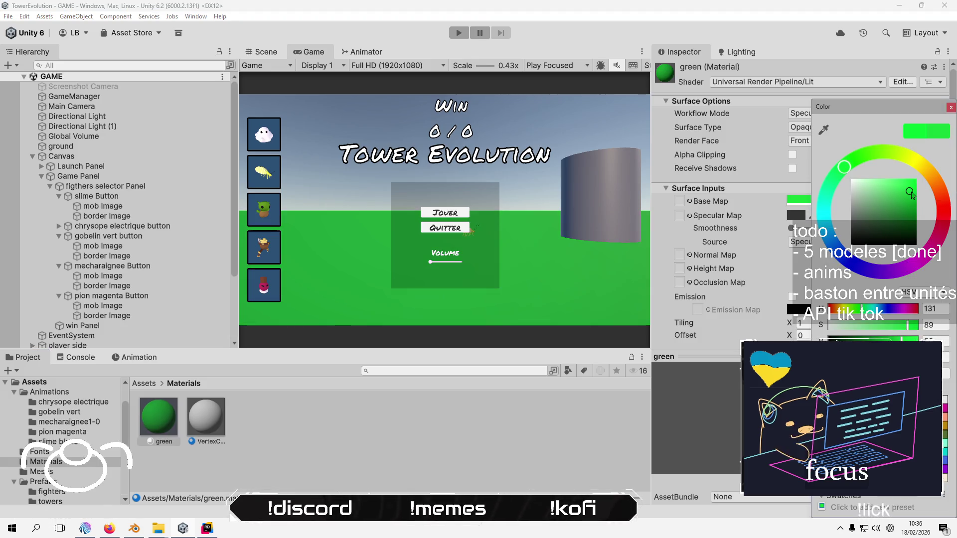
{"action": "left_click", "coordinate": [891, 185]}
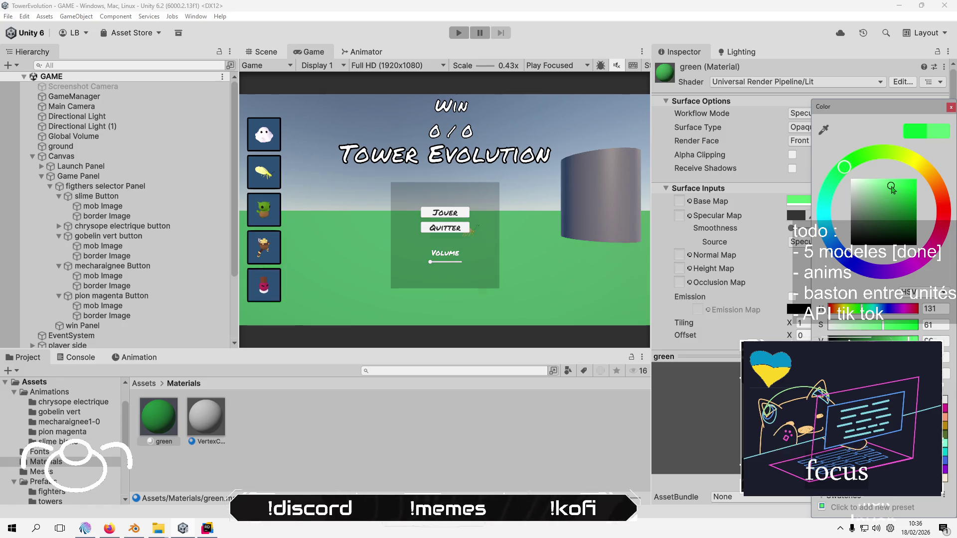
{"action": "left_click", "coordinate": [872, 153]}
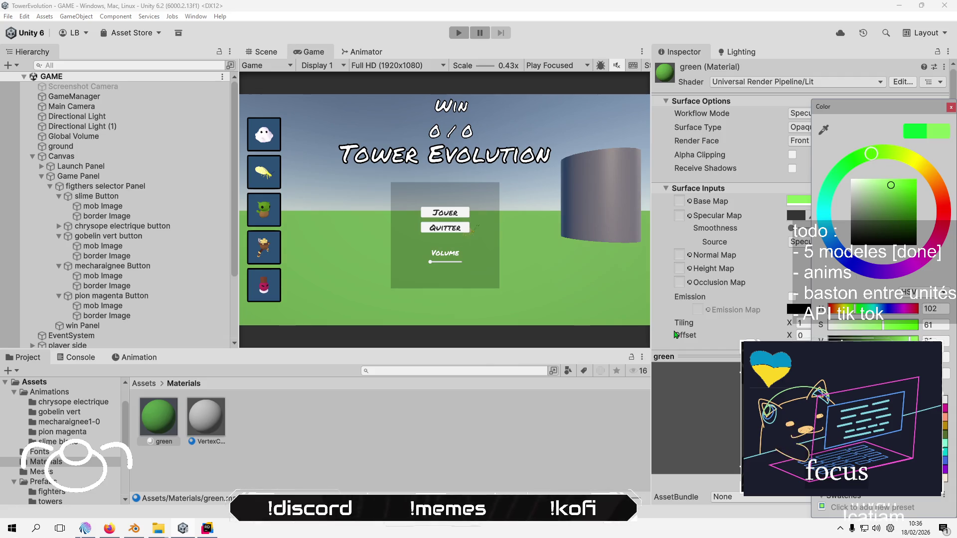
{"action": "left_click", "coordinate": [452, 434]}
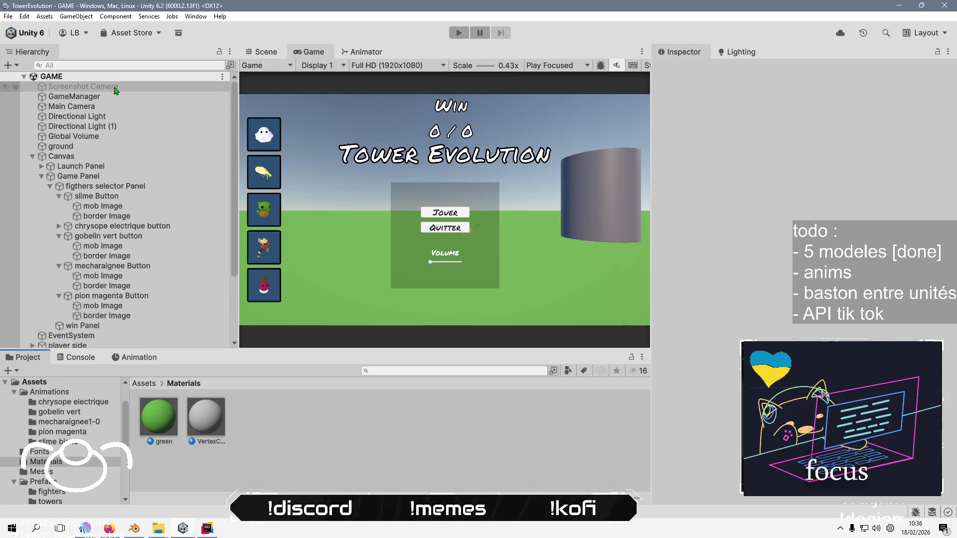
{"action": "left_click", "coordinate": [144, 385]}
Create a new folder named Textures in Assets and open it.
{"action": "right_click", "coordinate": [307, 464]}
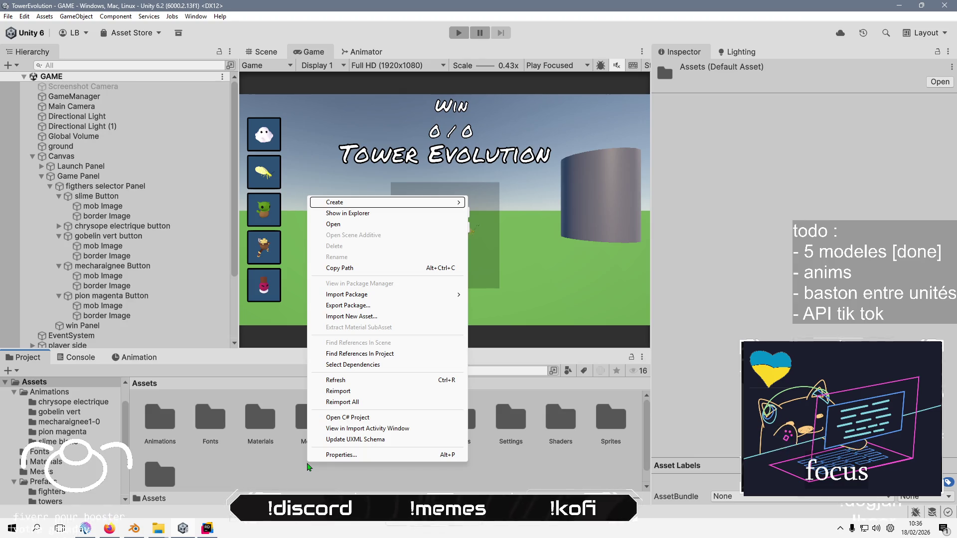
{"action": "key", "text": "Right"}
{"action": "key", "text": "Return"}
{"action": "type", "text": "tur"}
{"action": "key", "text": "Return"}
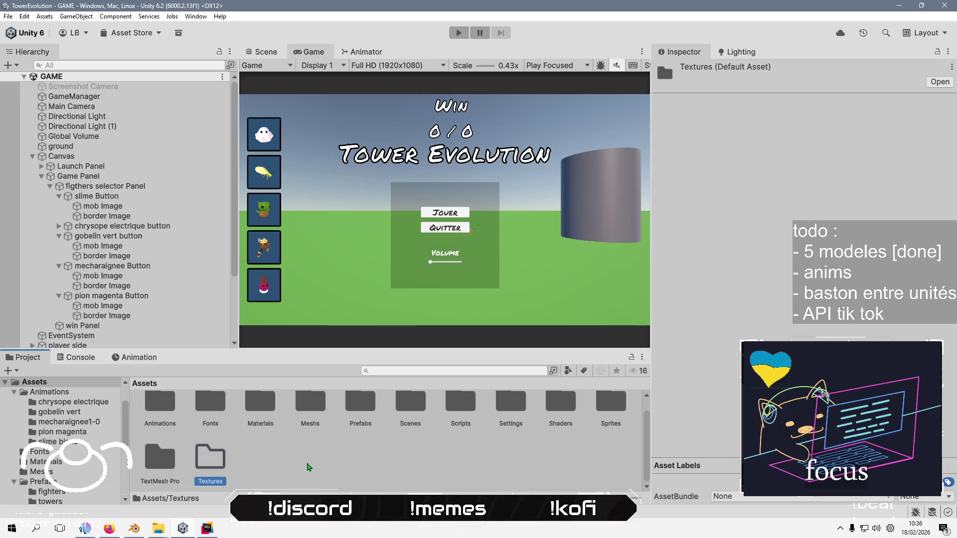
{"action": "key", "text": "Return"}
Go back to Assets and look through the nine assets in Sprites/Captures.
{"action": "right_click", "coordinate": [269, 459]}
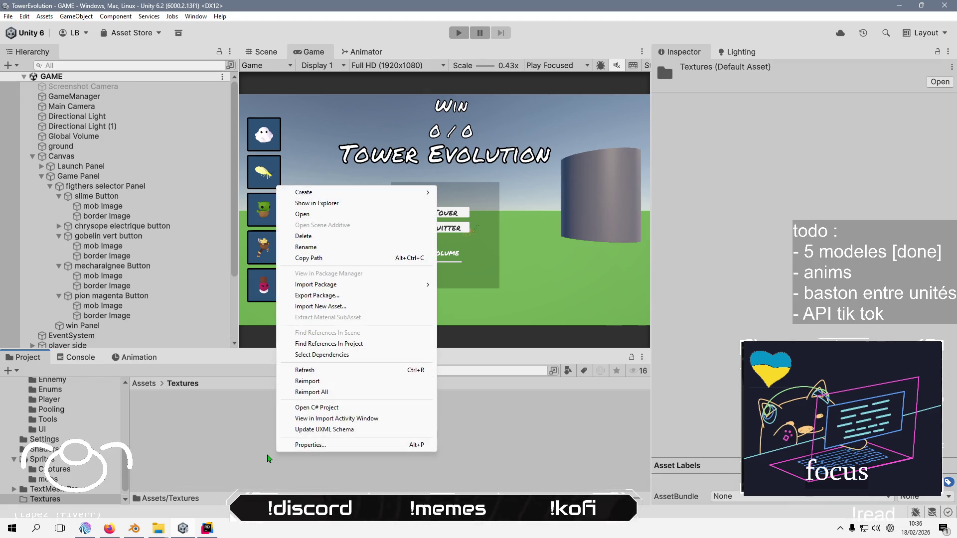
{"action": "left_click", "coordinate": [209, 429]}
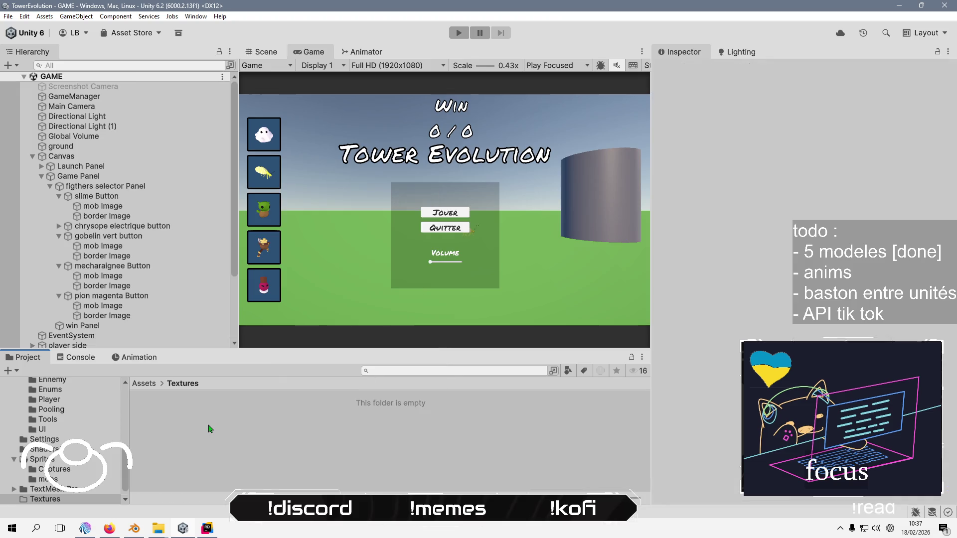
{"action": "left_click", "coordinate": [144, 384]}
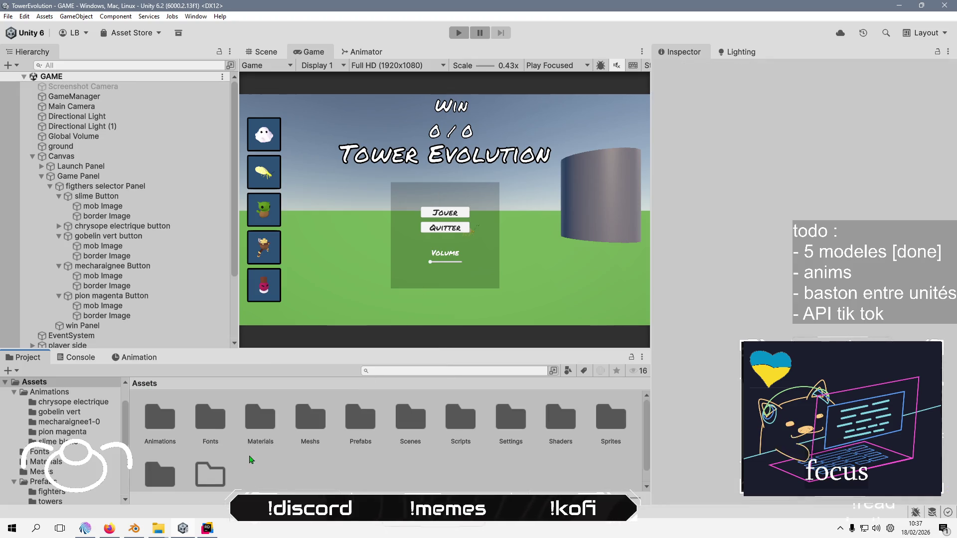
{"action": "double_click", "coordinate": [610, 418]}
{"action": "double_click", "coordinate": [159, 418]}
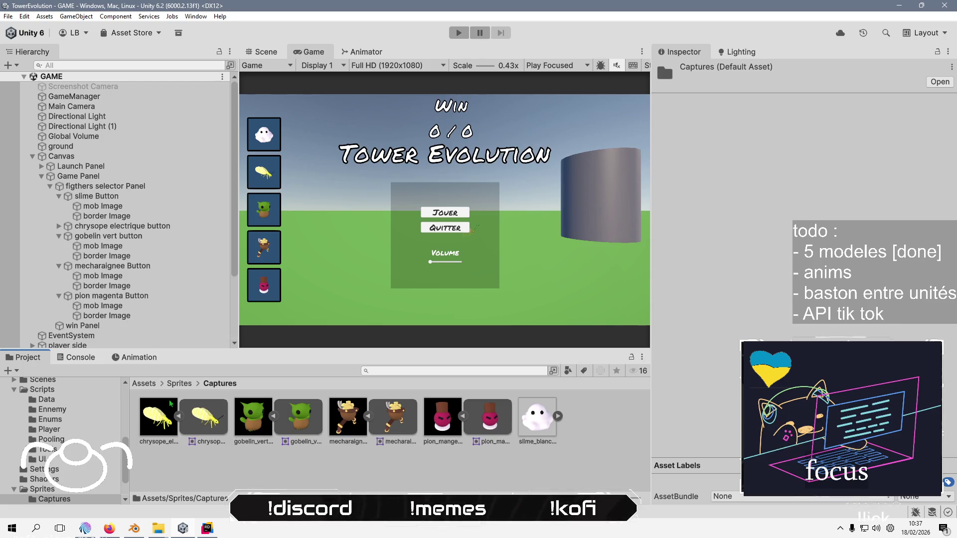
{"action": "left_click", "coordinate": [165, 414]}
{"action": "key", "text": "ctrl+a"}
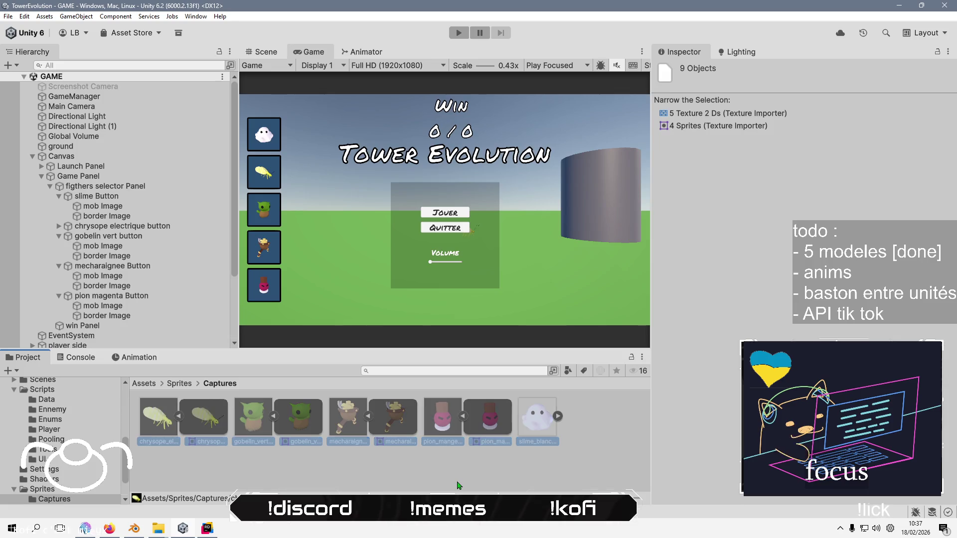
{"action": "left_click", "coordinate": [183, 385]}
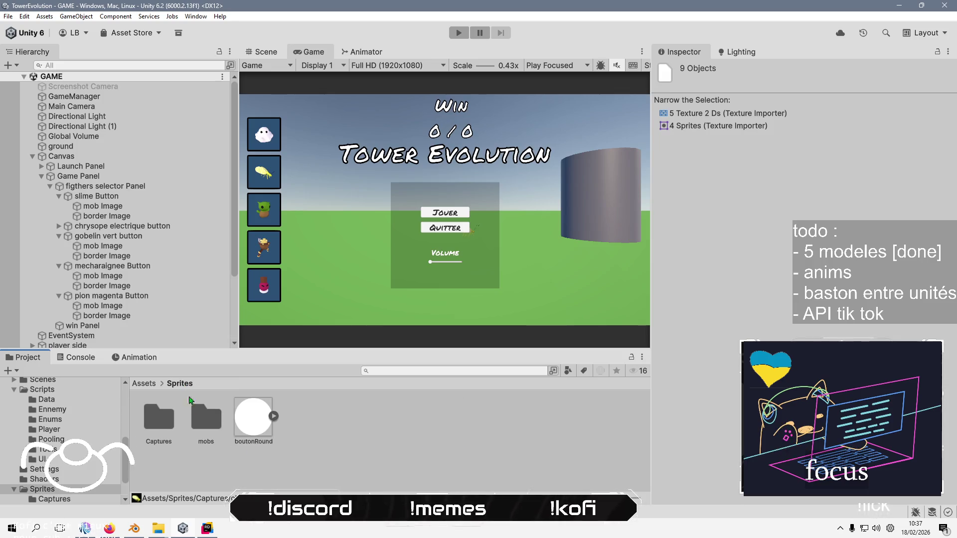
Delete all three sprites in the Sprites/mobs folder, including carre_rouge.
{"action": "double_click", "coordinate": [209, 428]}
{"action": "left_click", "coordinate": [159, 419]}
{"action": "left_click", "coordinate": [254, 424], "text": "shift"}
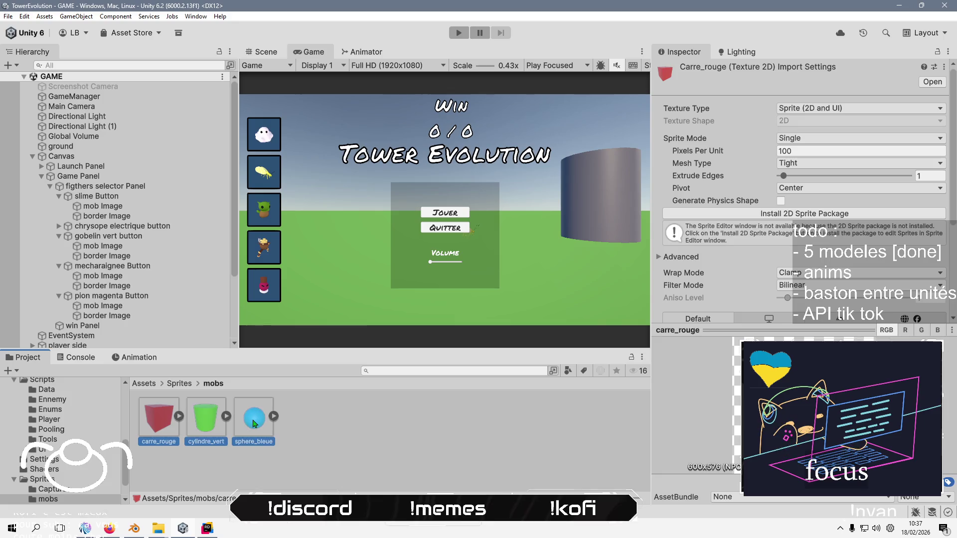
{"action": "key", "text": "Delete"}
{"action": "left_click", "coordinate": [491, 287]}
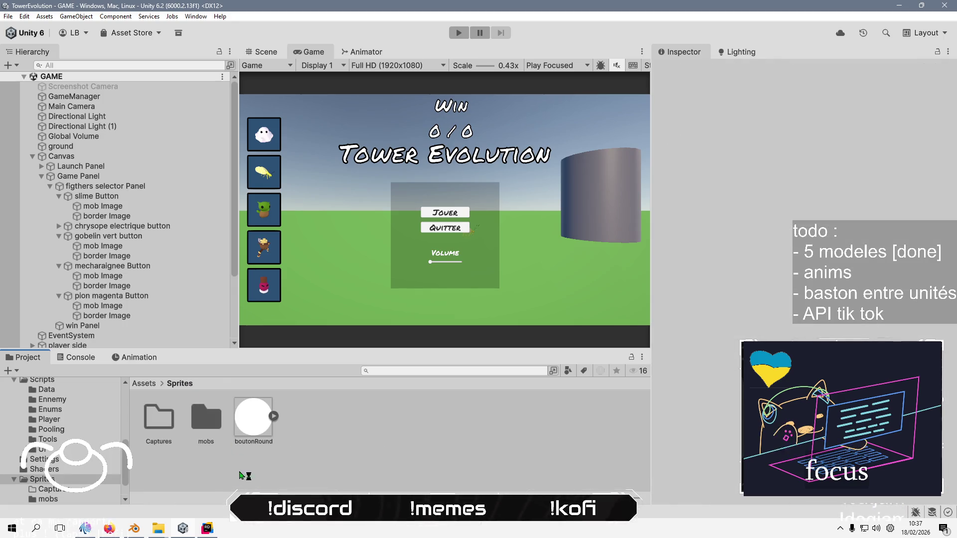
Return to the empty Textures folder and start Import New Asset there.
{"action": "left_click", "coordinate": [147, 384]}
{"action": "scroll", "coordinate": [349, 449], "scroll_direction": "down", "scroll_amount": 1}
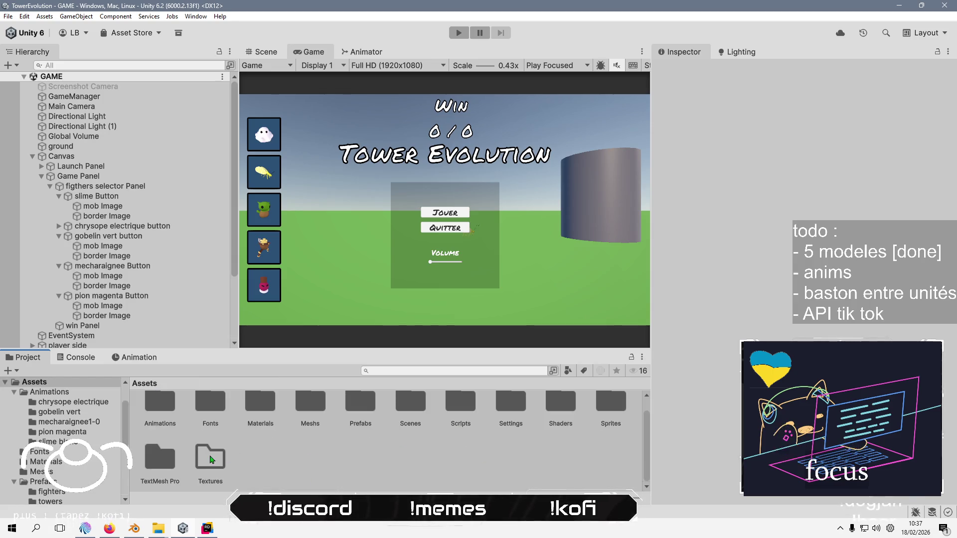
{"action": "double_click", "coordinate": [210, 456]}
{"action": "right_click", "coordinate": [300, 435]}
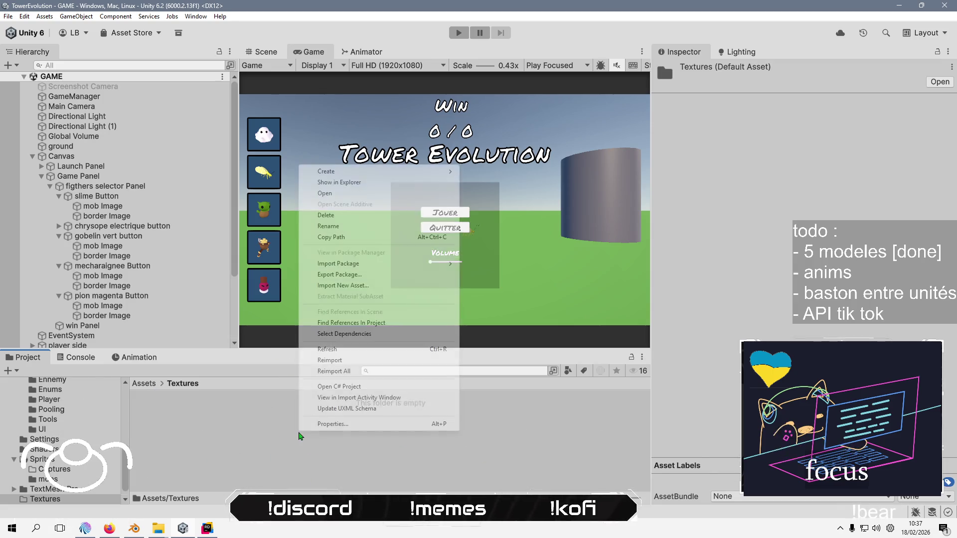
{"action": "left_click", "coordinate": [383, 285]}
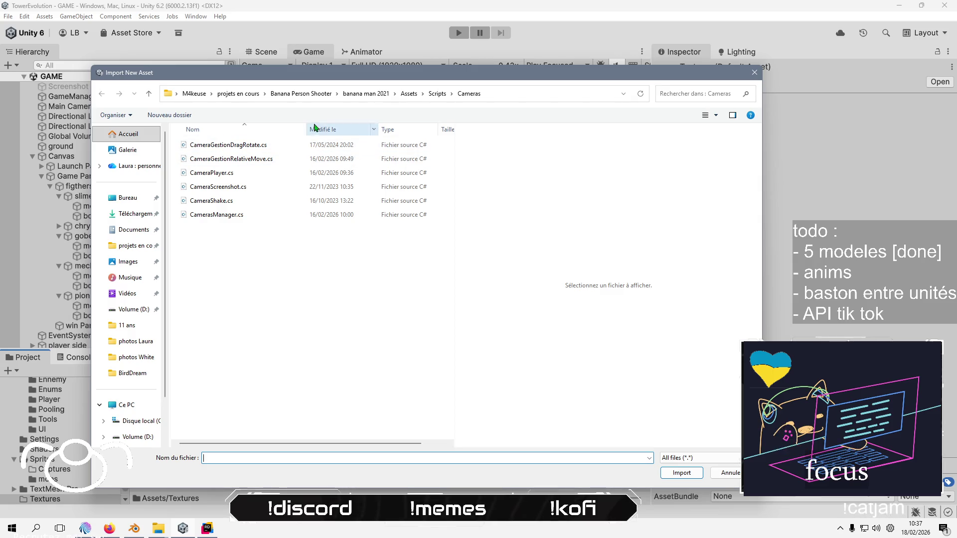
Browse the import dialog to D: > Artisanat > informatique > JeuxVideoProjects > ressources.
{"action": "left_click", "coordinate": [318, 94]}
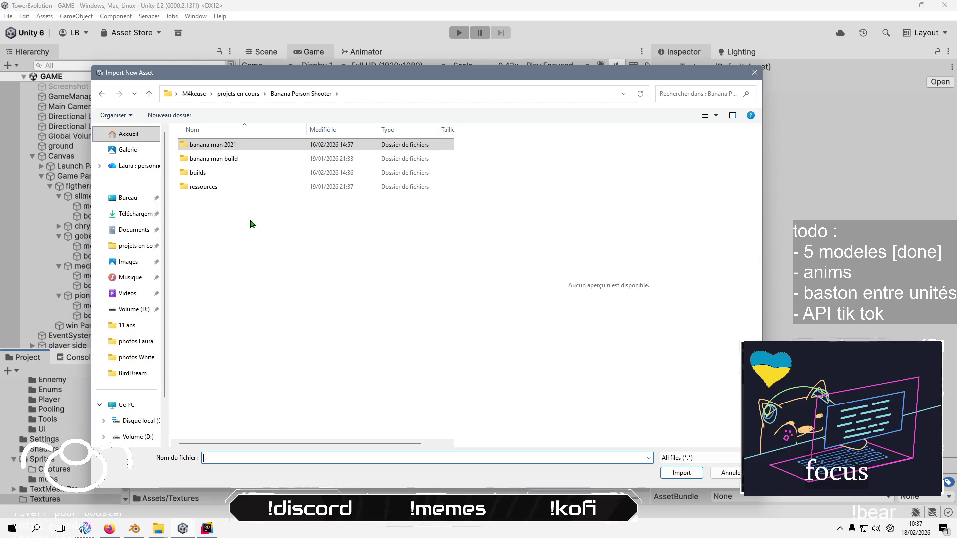
{"action": "double_click", "coordinate": [208, 145]}
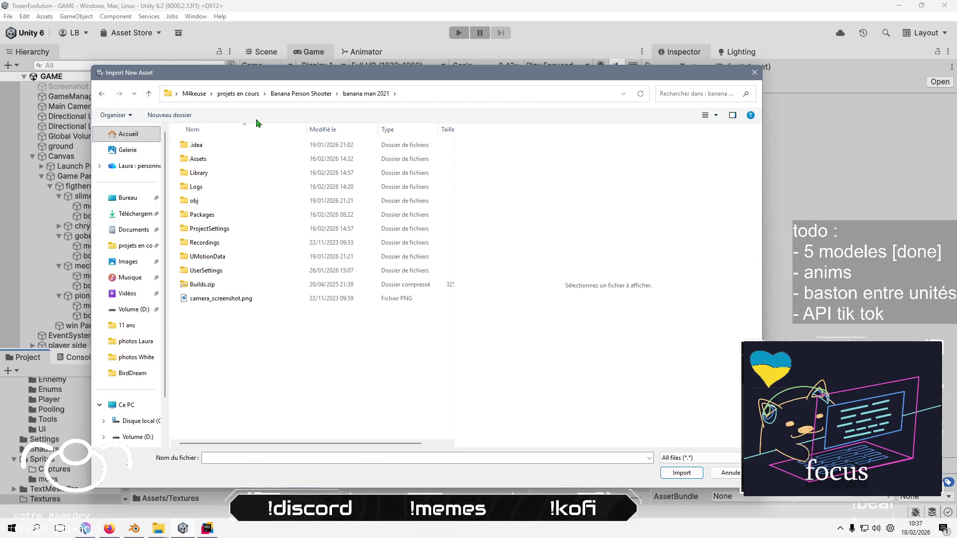
{"action": "left_click", "coordinate": [238, 94]}
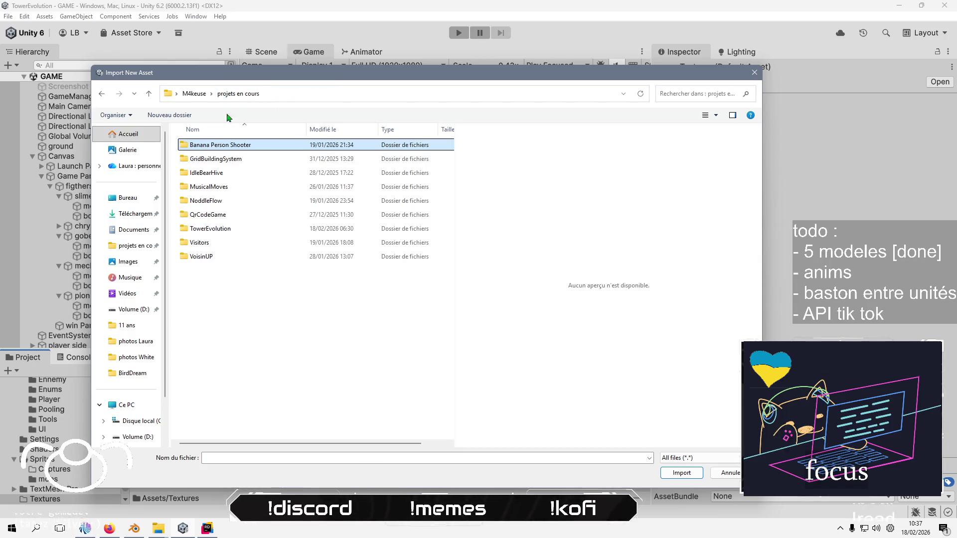
{"action": "left_click", "coordinate": [140, 311]}
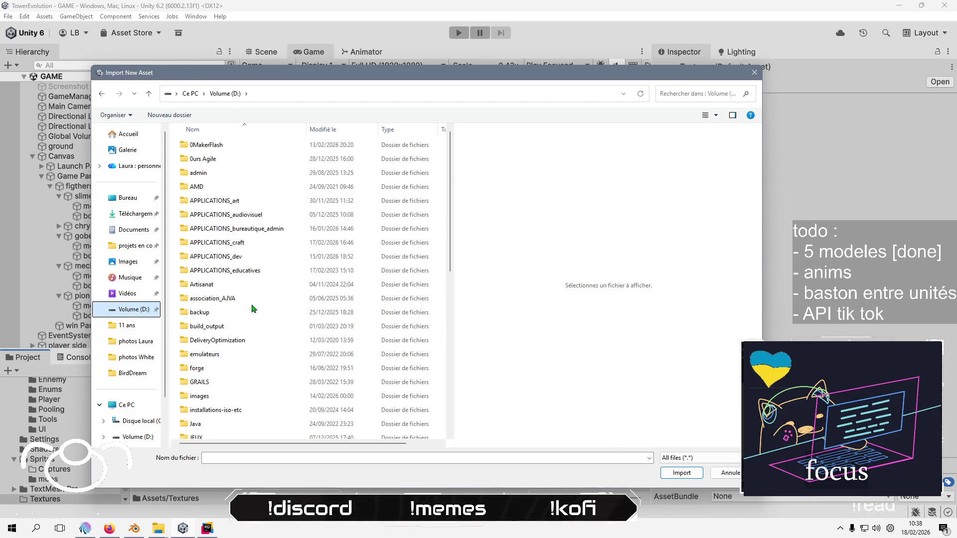
{"action": "double_click", "coordinate": [252, 285]}
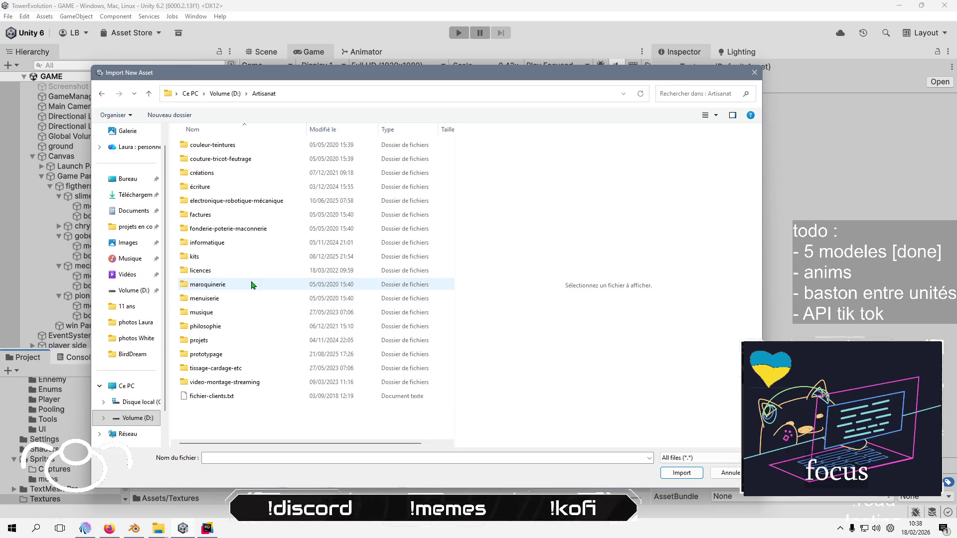
{"action": "double_click", "coordinate": [251, 243]}
{"action": "double_click", "coordinate": [221, 257]}
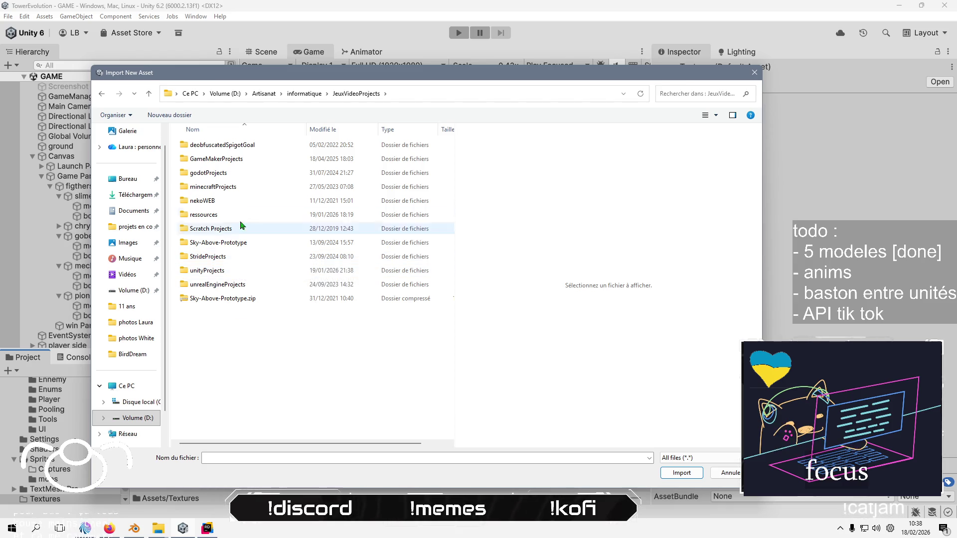
{"action": "double_click", "coordinate": [217, 215]}
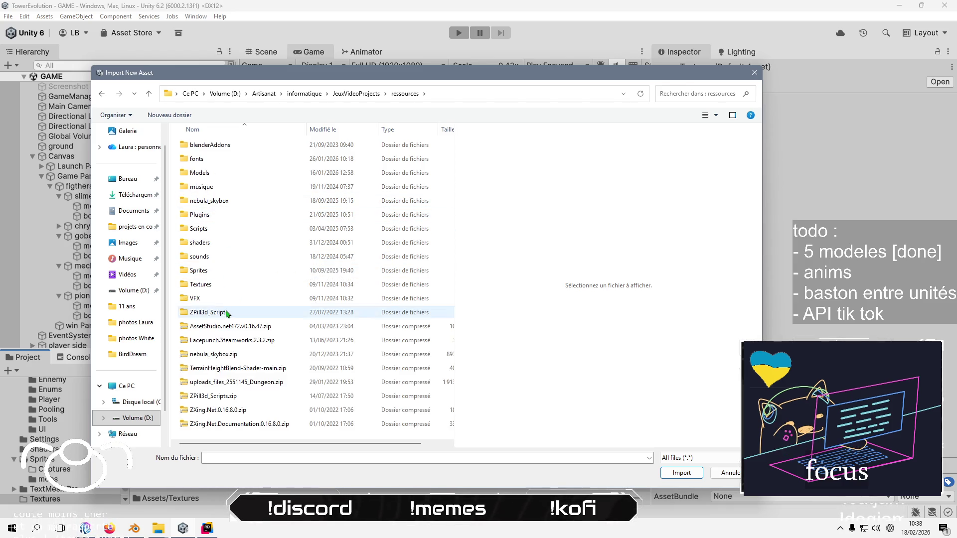
Open nebula_skybox and import all four Nebula cubemap EXR files.
{"action": "left_click", "coordinate": [241, 285]}
{"action": "double_click", "coordinate": [241, 286]}
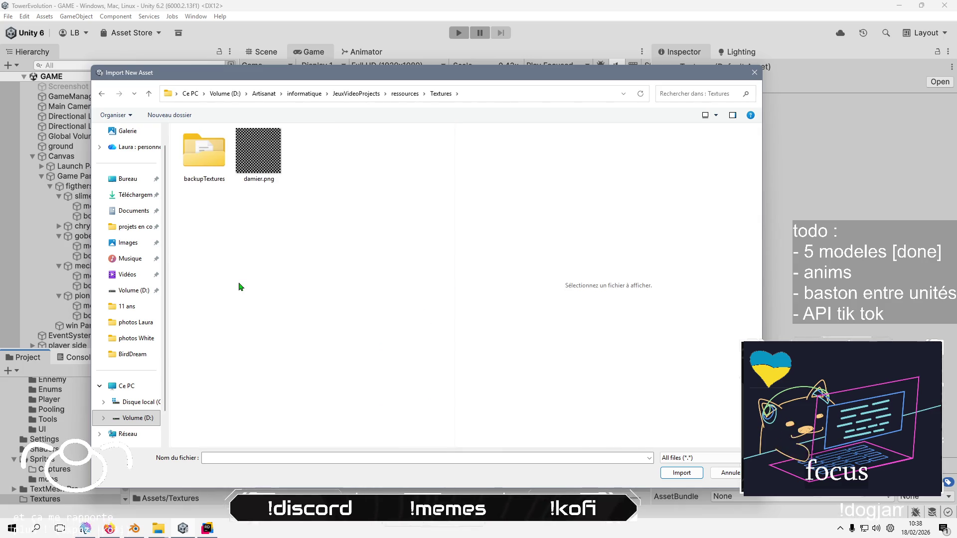
{"action": "left_click", "coordinate": [405, 93]}
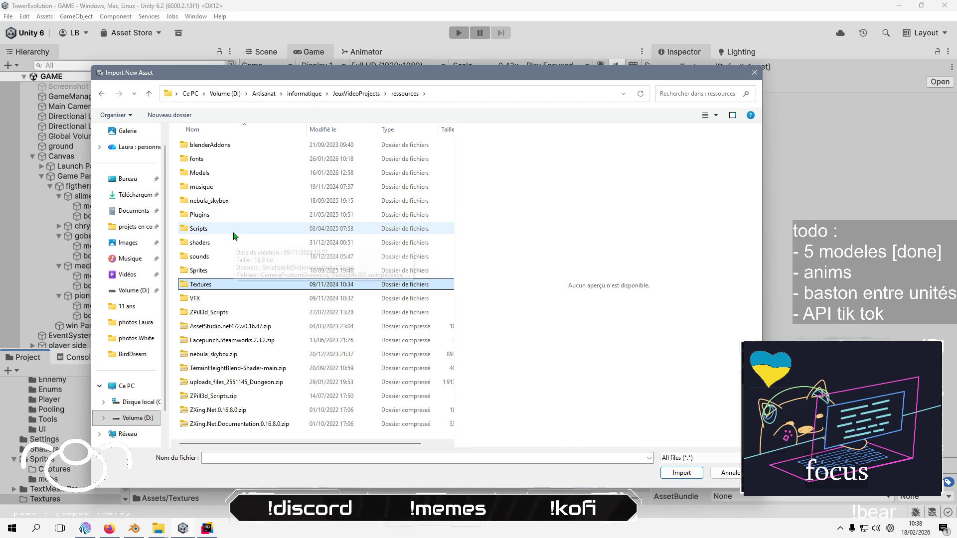
{"action": "left_click", "coordinate": [230, 355]}
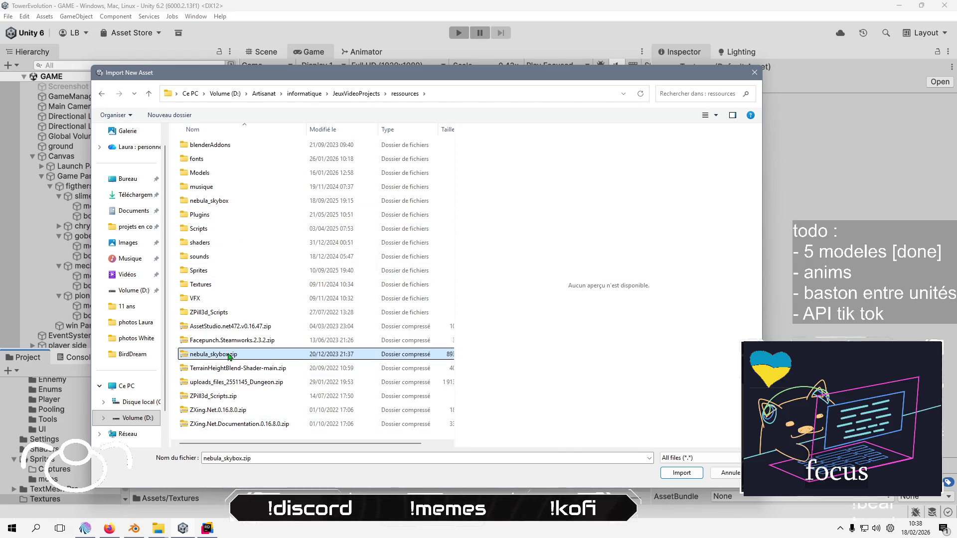
{"action": "double_click", "coordinate": [228, 202]}
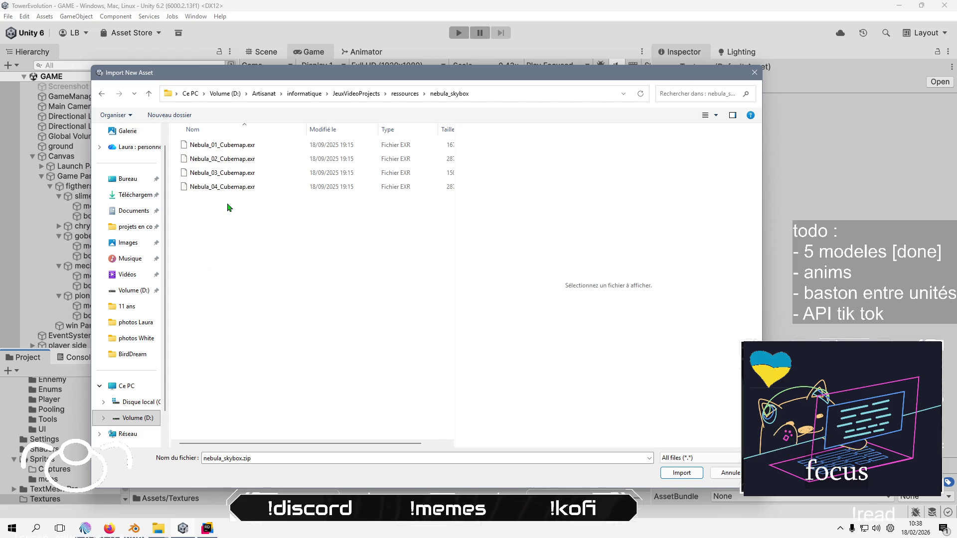
{"action": "left_click", "coordinate": [249, 146]}
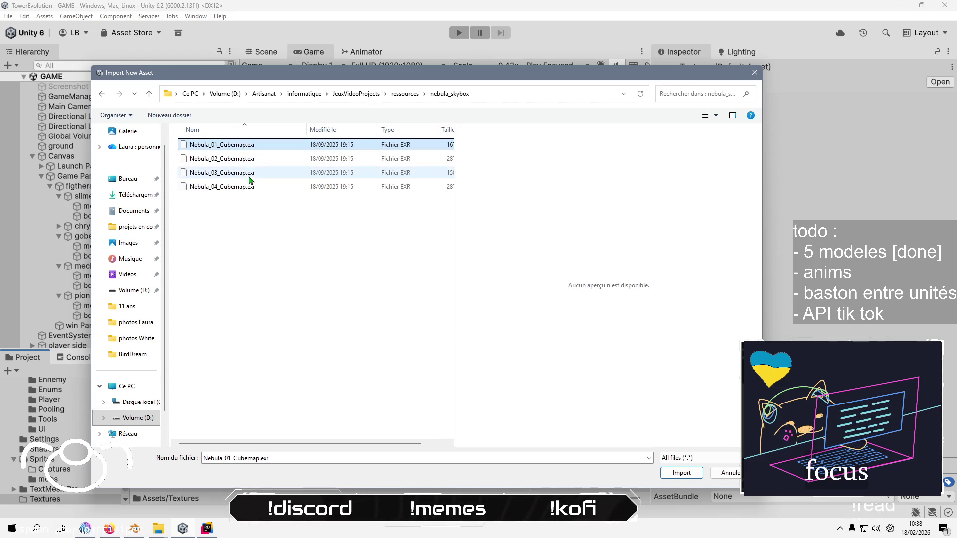
{"action": "left_click", "coordinate": [250, 188], "text": "shift"}
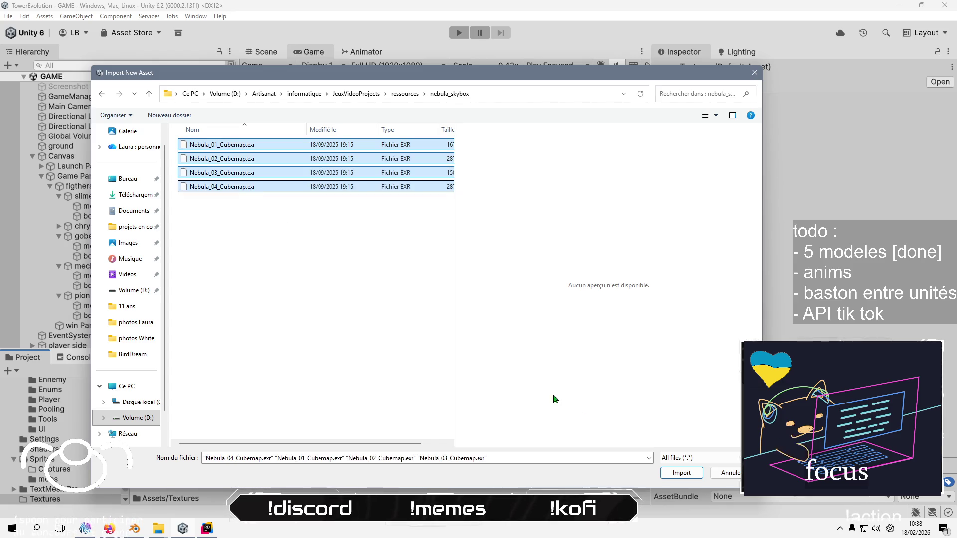
{"action": "left_click", "coordinate": [668, 471]}
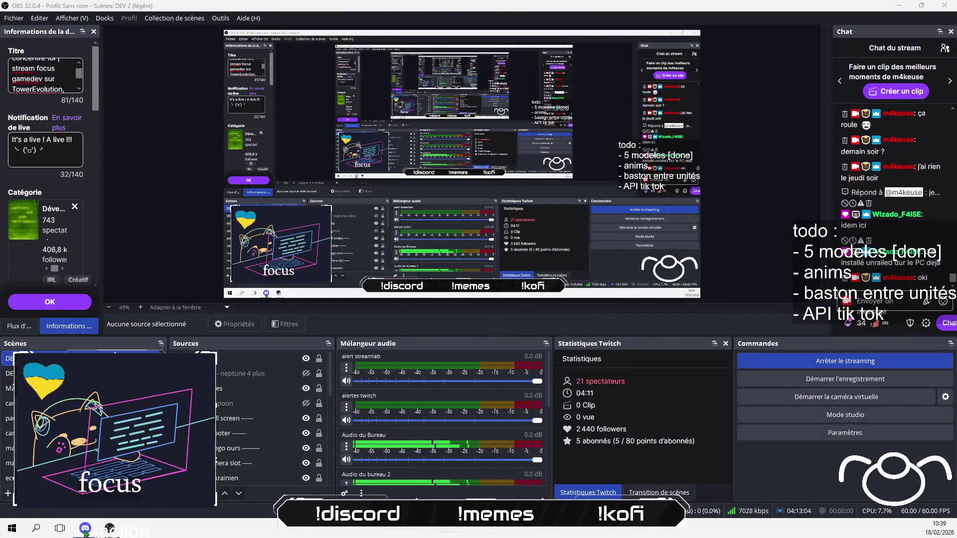
Close Discord and delete the four Nebula textures from the Textures folder.
{"action": "scroll", "coordinate": [371, 319], "scroll_direction": "up", "scroll_amount": 5}
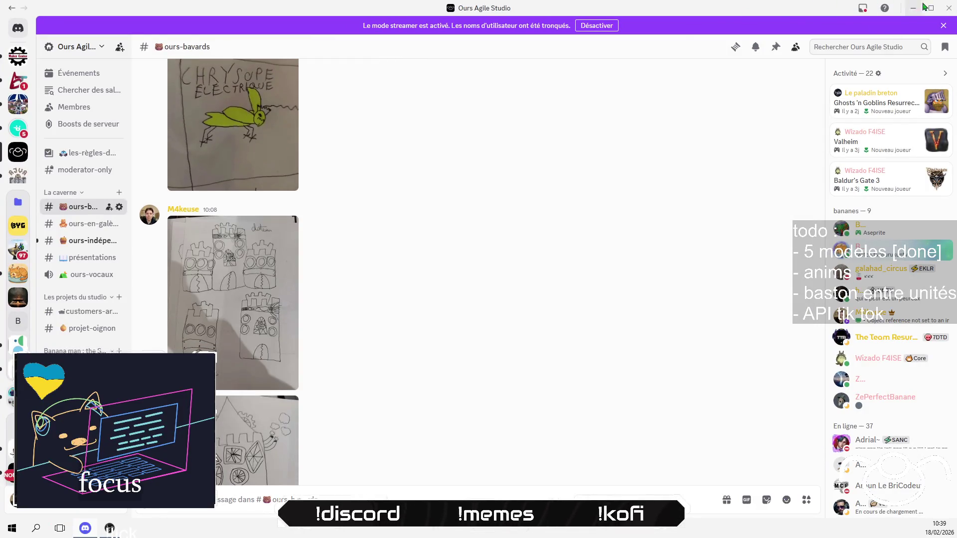
{"action": "left_click", "coordinate": [949, 8]}
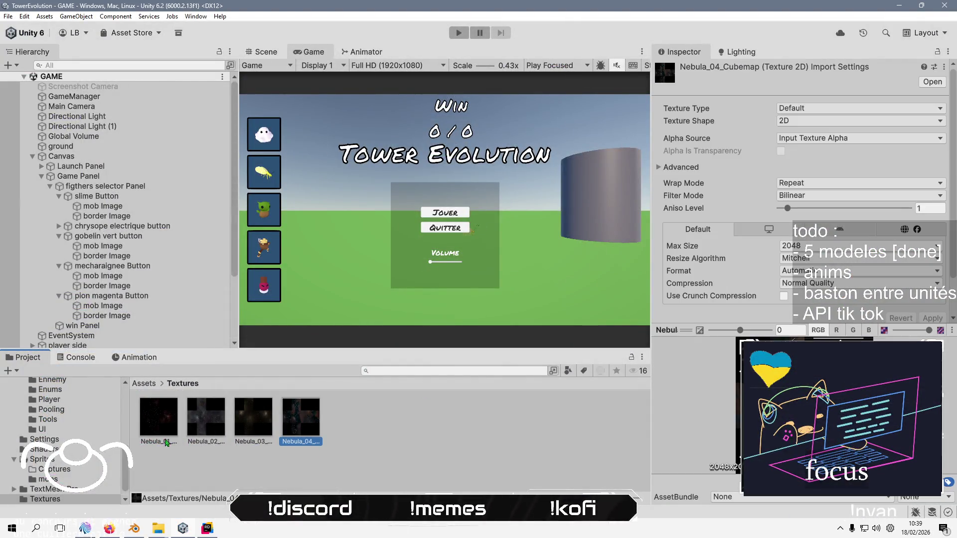
{"action": "left_click", "coordinate": [162, 429], "text": "shift"}
{"action": "key", "text": "Delete"}
{"action": "left_click", "coordinate": [493, 290]}
Return to Unity and start importing a new asset into Textures.
{"action": "key", "text": "alt+Tab"}
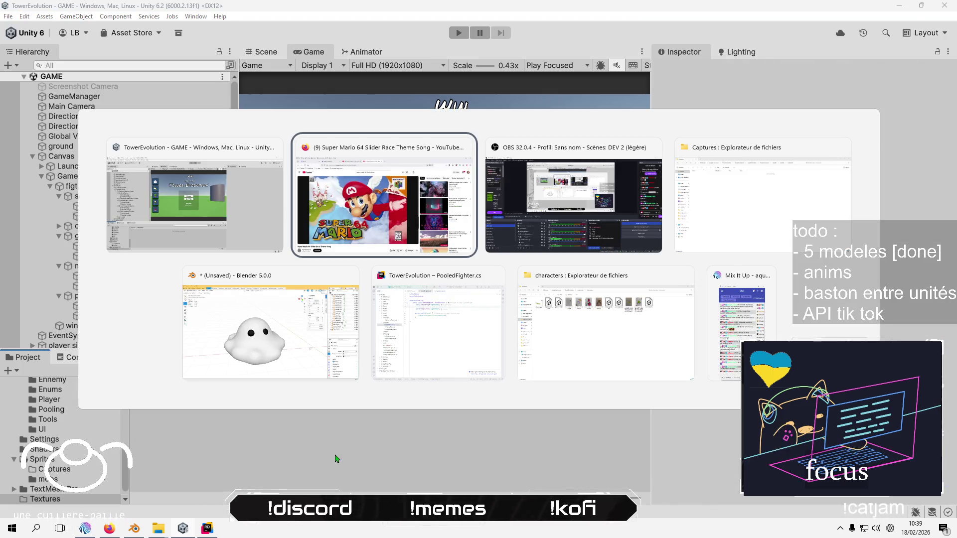
{"action": "key", "text": "shift+alt+Tab"}
{"action": "right_click", "coordinate": [335, 459]}
{"action": "left_click", "coordinate": [428, 308]}
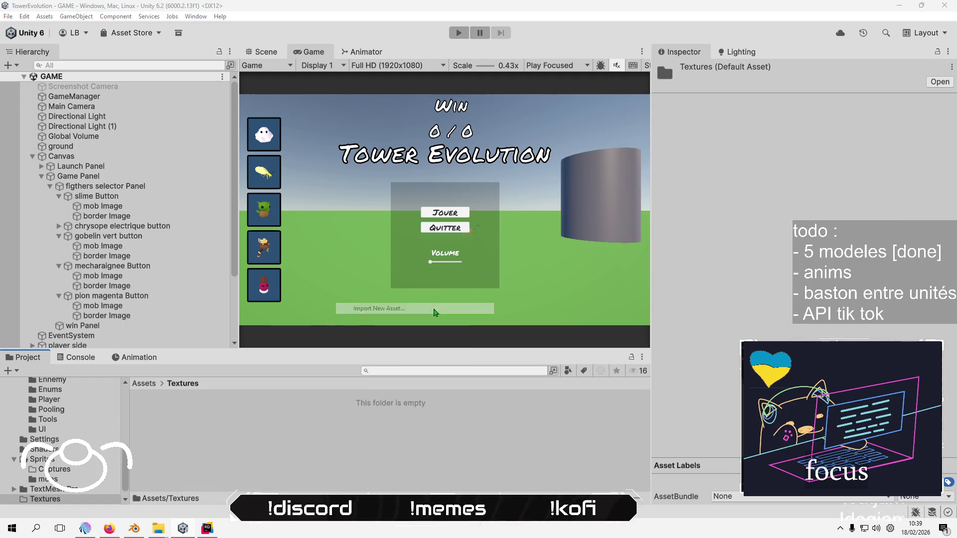
Browse the ressources/Models folder in the import dialog, then cancel without importing.
{"action": "left_click", "coordinate": [403, 95]}
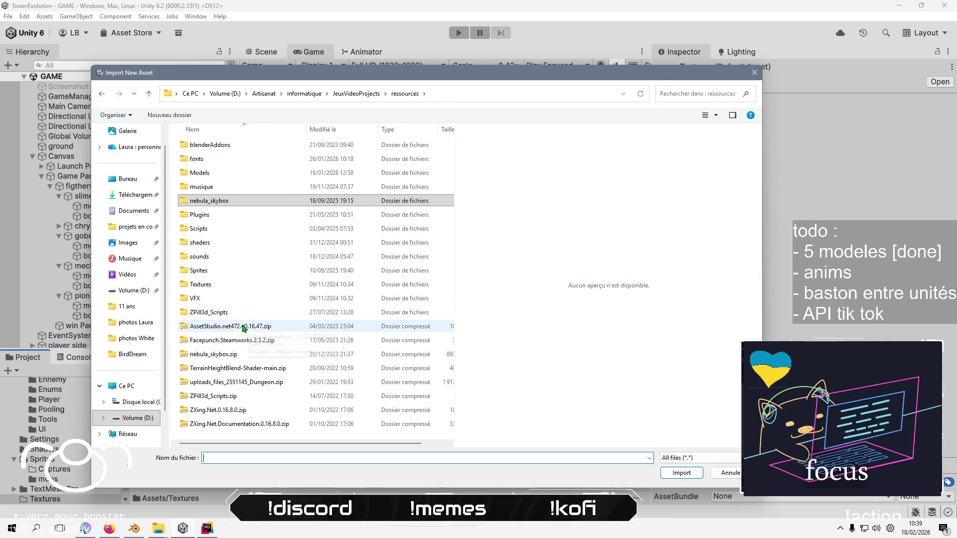
{"action": "double_click", "coordinate": [212, 174]}
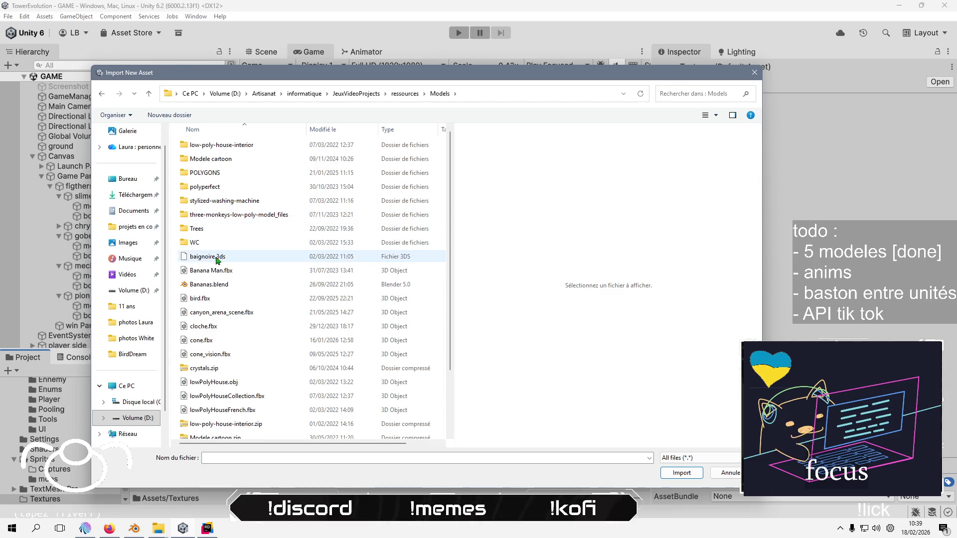
{"action": "scroll", "coordinate": [223, 262], "scroll_direction": "down", "scroll_amount": 2}
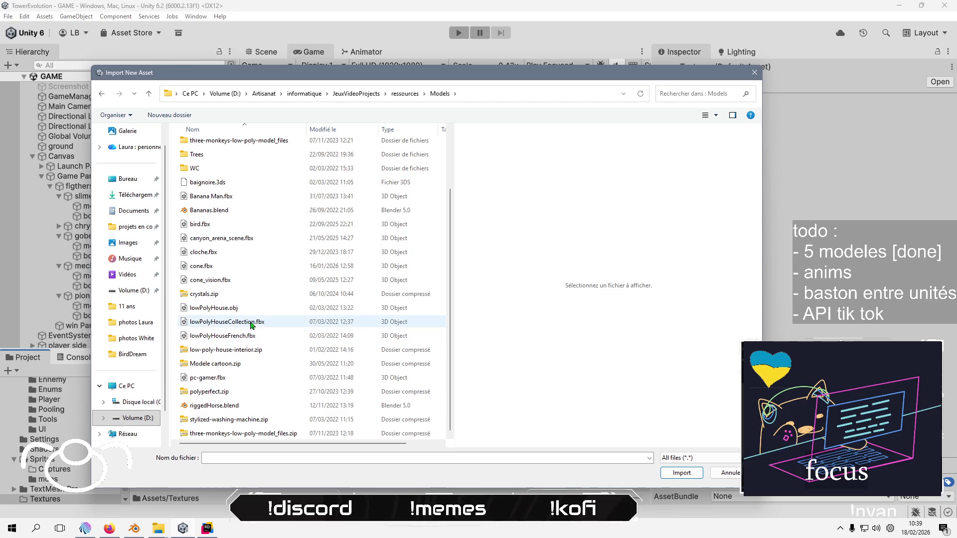
{"action": "scroll", "coordinate": [252, 325], "scroll_direction": "up", "scroll_amount": 2}
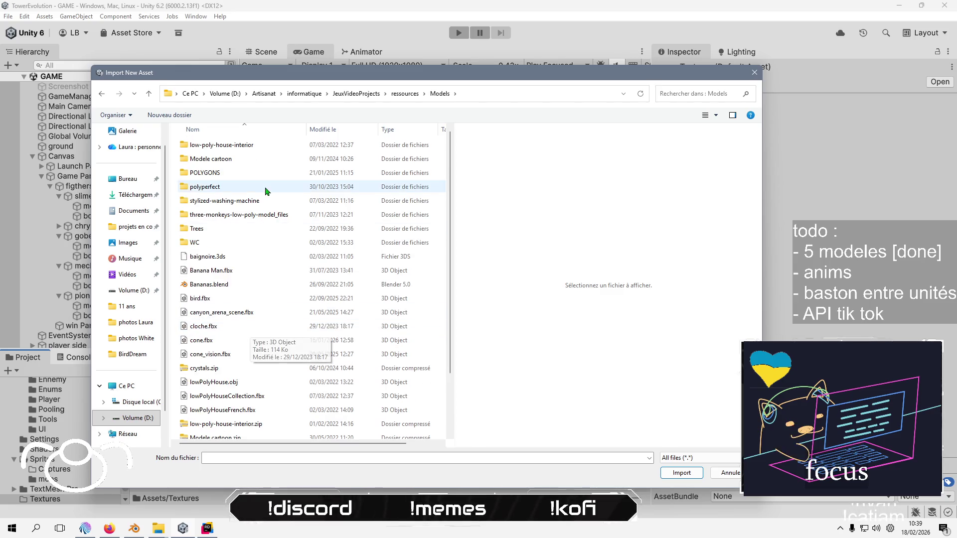
{"action": "left_click", "coordinate": [726, 475]}
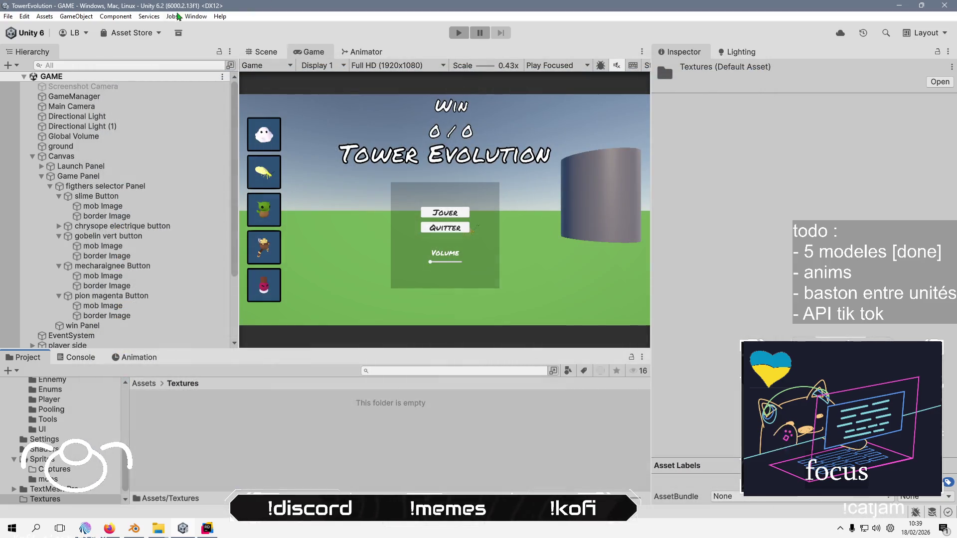
From My Assets, download Fantasy Skybox FREE and start importing version 1.6.5.
{"action": "left_click", "coordinate": [195, 16]}
{"action": "mouse_move", "coordinate": [279, 158]}
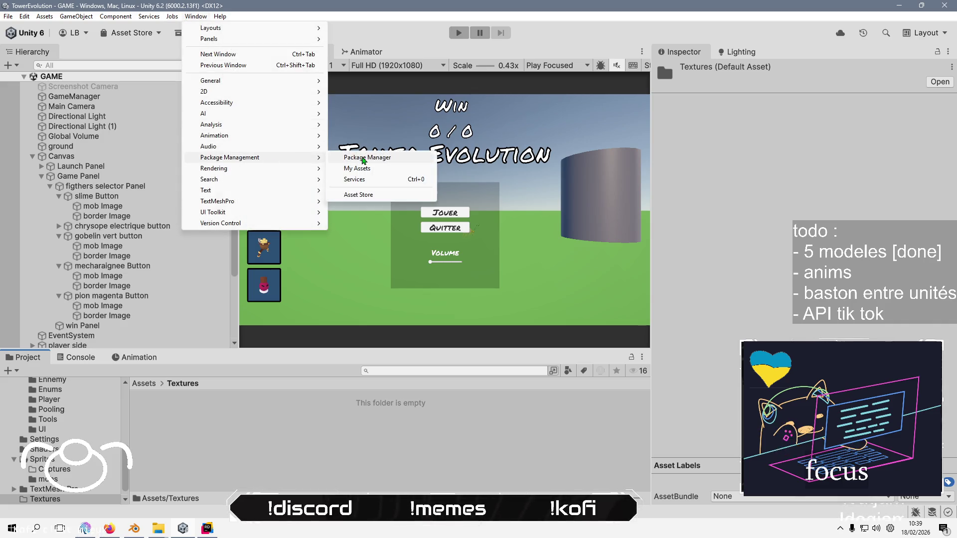
{"action": "left_click", "coordinate": [376, 169]}
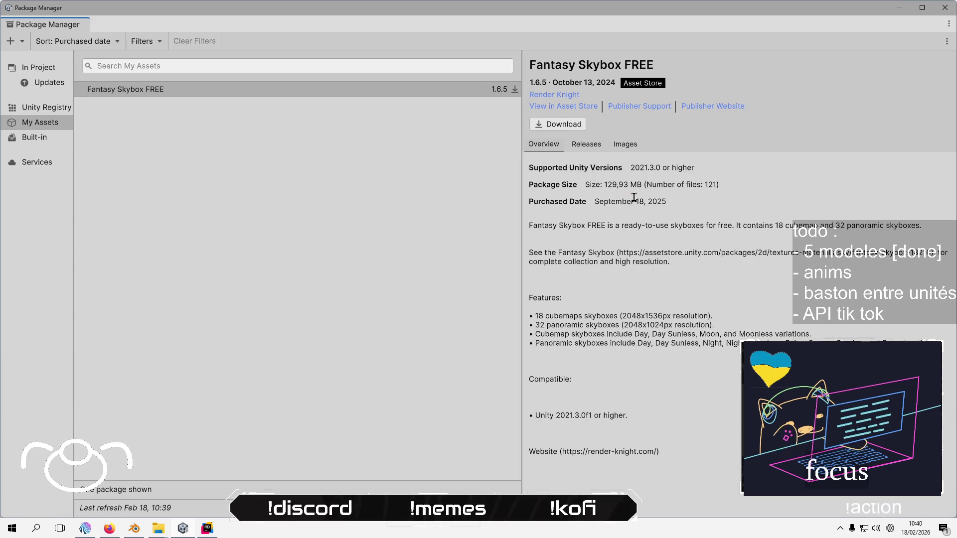
{"action": "left_click", "coordinate": [577, 130]}
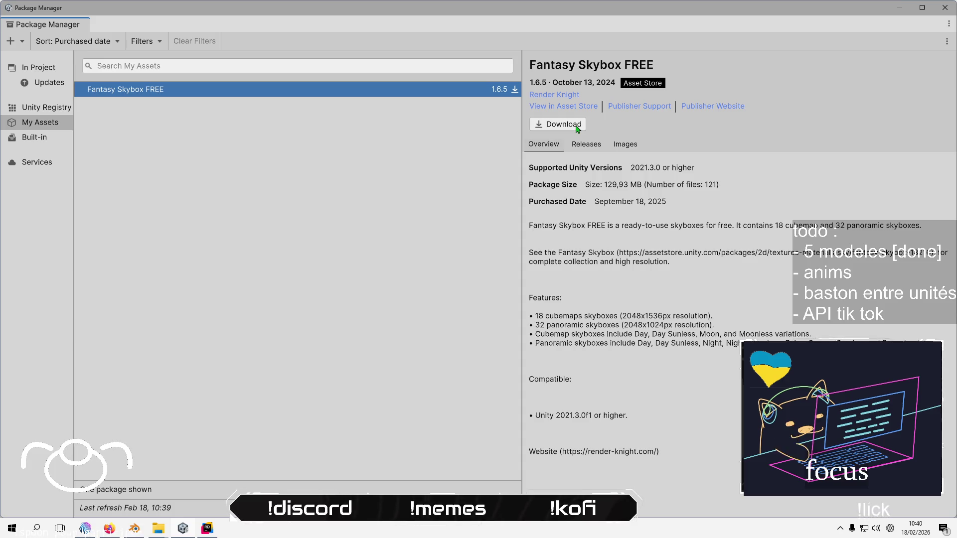
{"action": "left_click", "coordinate": [577, 126]}
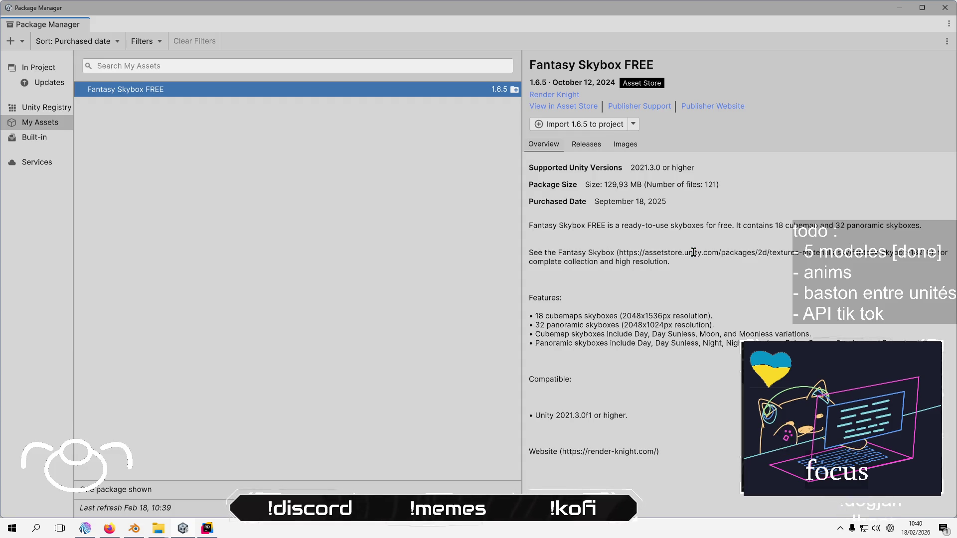
{"action": "left_click", "coordinate": [604, 124]}
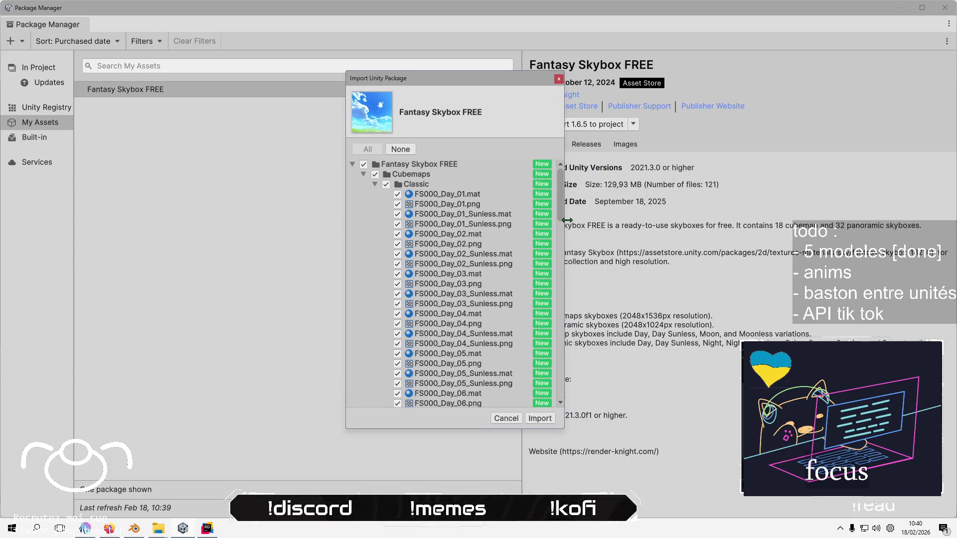
Import every Fantasy Skybox FREE file with all items ticked, then close the Package Manager.
{"action": "left_click_drag", "start_coordinate": [566, 220], "coordinate": [673, 217]}
{"action": "scroll", "coordinate": [623, 299], "scroll_direction": "down", "scroll_amount": 5}
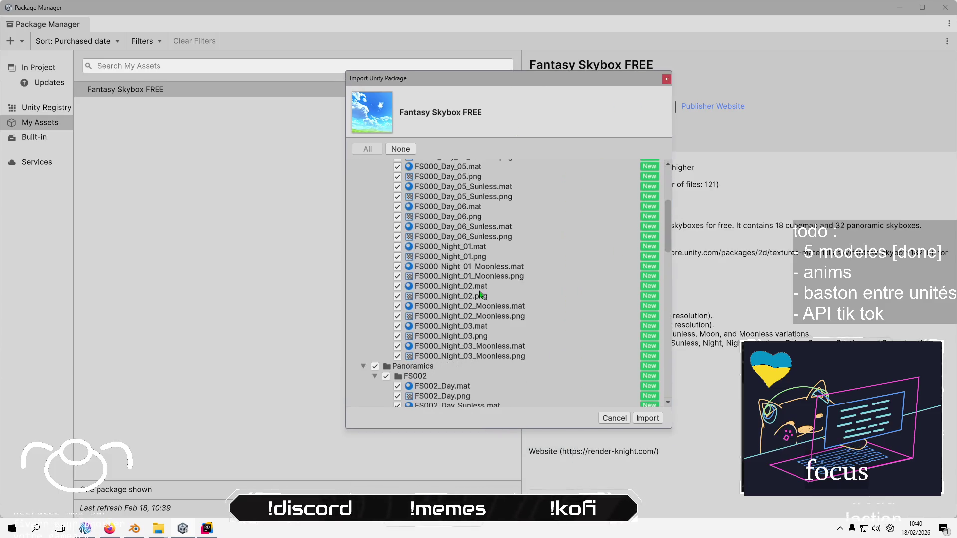
{"action": "left_click", "coordinate": [650, 419]}
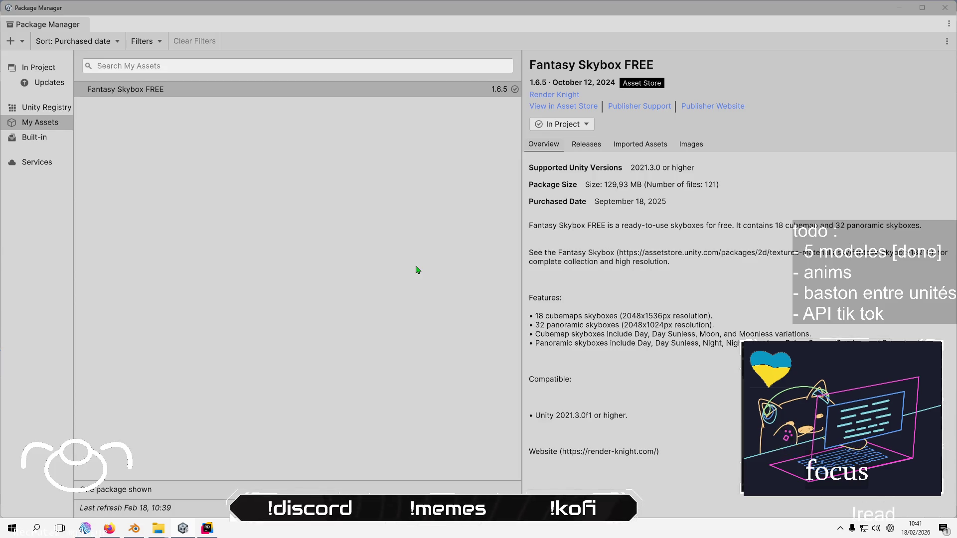
{"action": "left_click", "coordinate": [945, 7]}
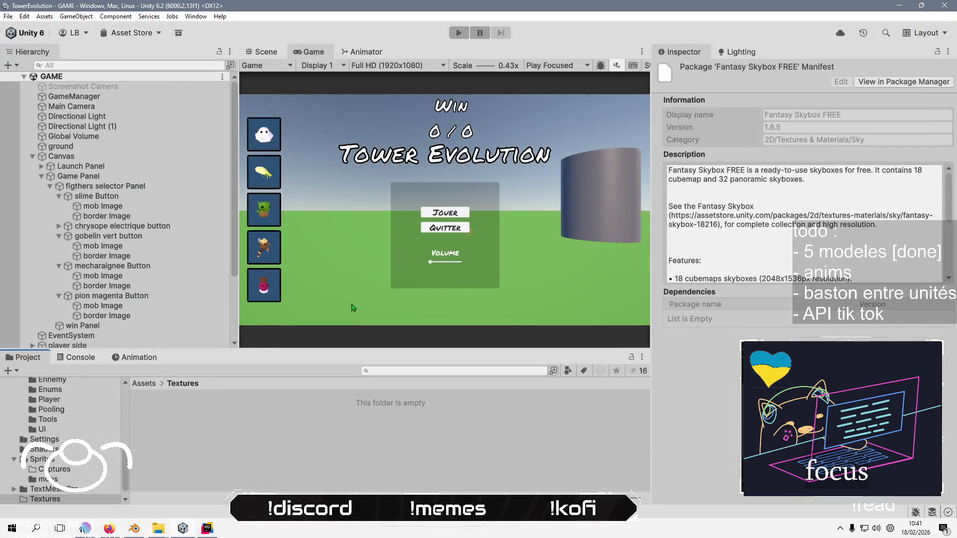
Open the Fantasy Skybox FREE folder in Assets and show the scene's Lighting settings.
{"action": "right_click", "coordinate": [206, 422]}
{"action": "left_click", "coordinate": [188, 433]}
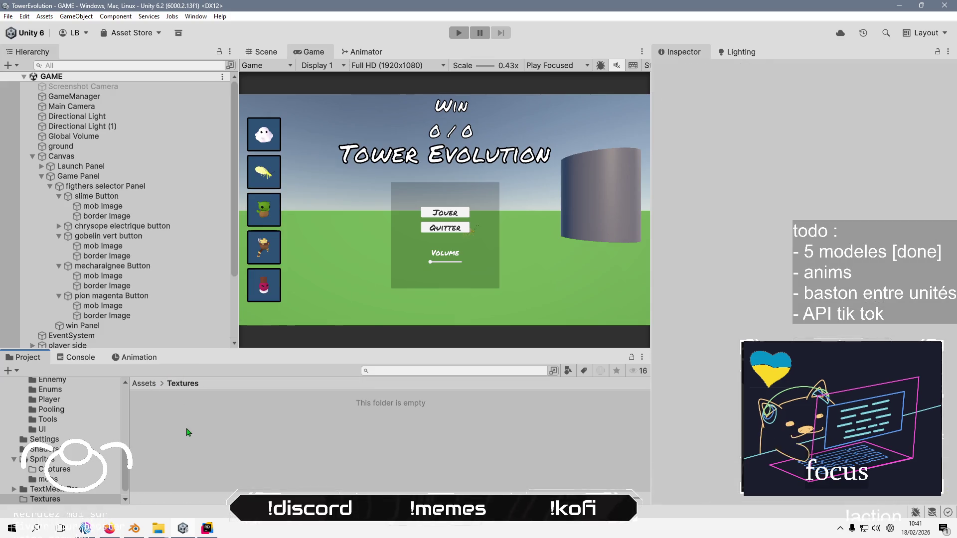
{"action": "left_click", "coordinate": [154, 383]}
{"action": "scroll", "coordinate": [388, 471], "scroll_direction": "down", "scroll_amount": 1}
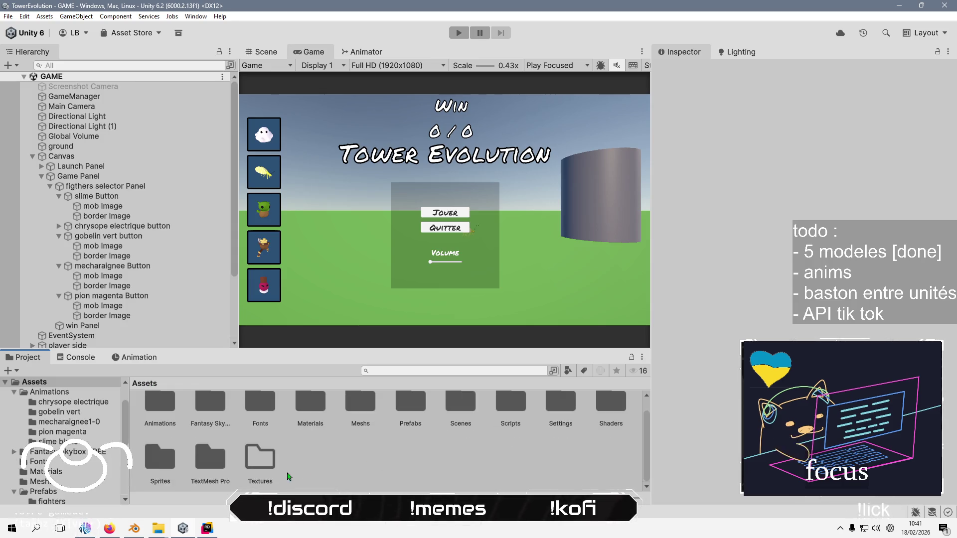
{"action": "double_click", "coordinate": [211, 406]}
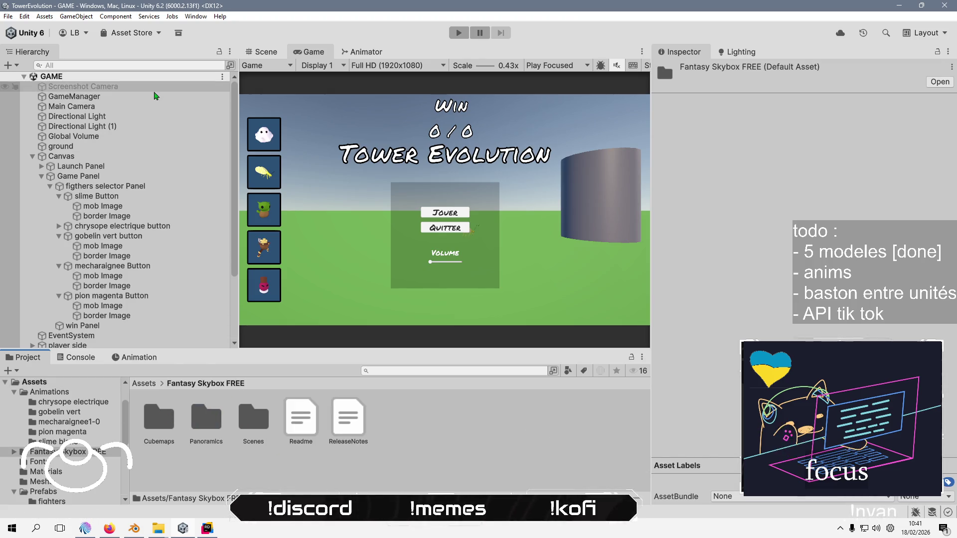
{"action": "left_click", "coordinate": [741, 52]}
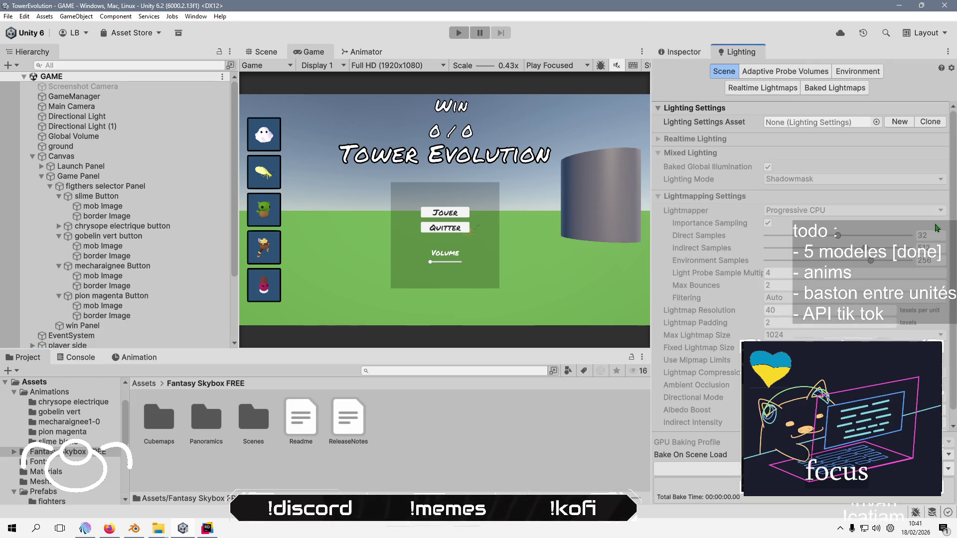
In Environment lighting, try the FS000 Day skybox materials, from Day_01_Sunless through Day_06.
{"action": "left_click", "coordinate": [868, 73]}
{"action": "left_click", "coordinate": [949, 123]}
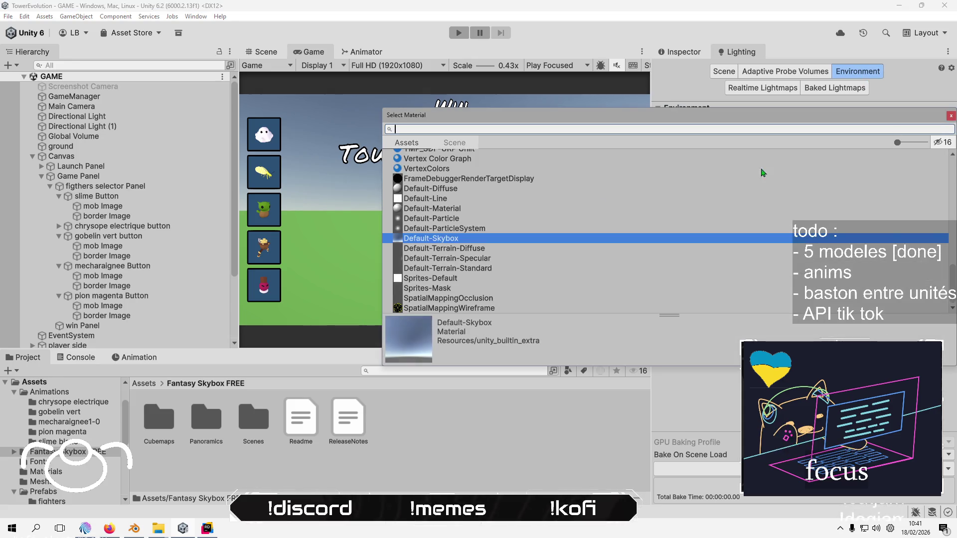
{"action": "scroll", "coordinate": [490, 242], "scroll_direction": "up", "scroll_amount": 15}
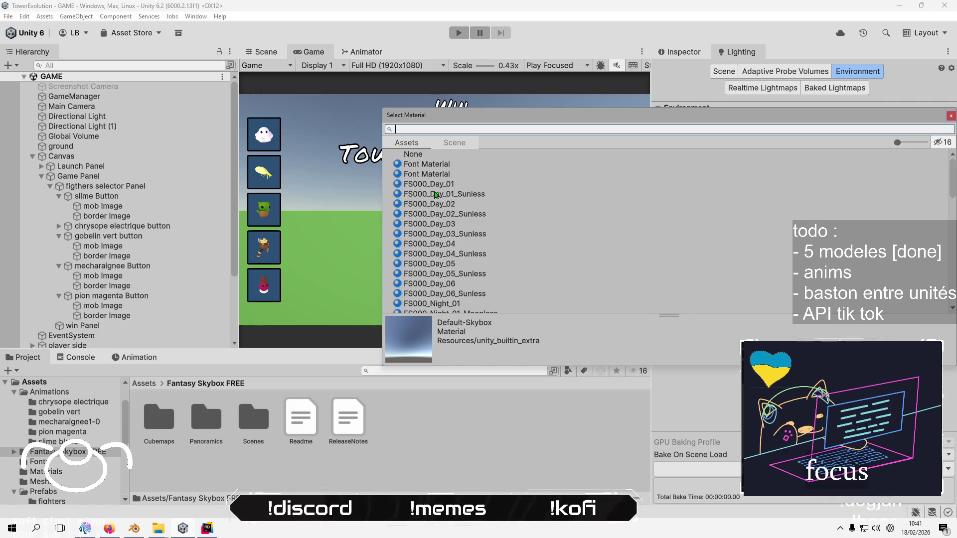
{"action": "left_click", "coordinate": [436, 194]}
{"action": "left_click_drag", "start_coordinate": [494, 114], "coordinate": [405, 284]}
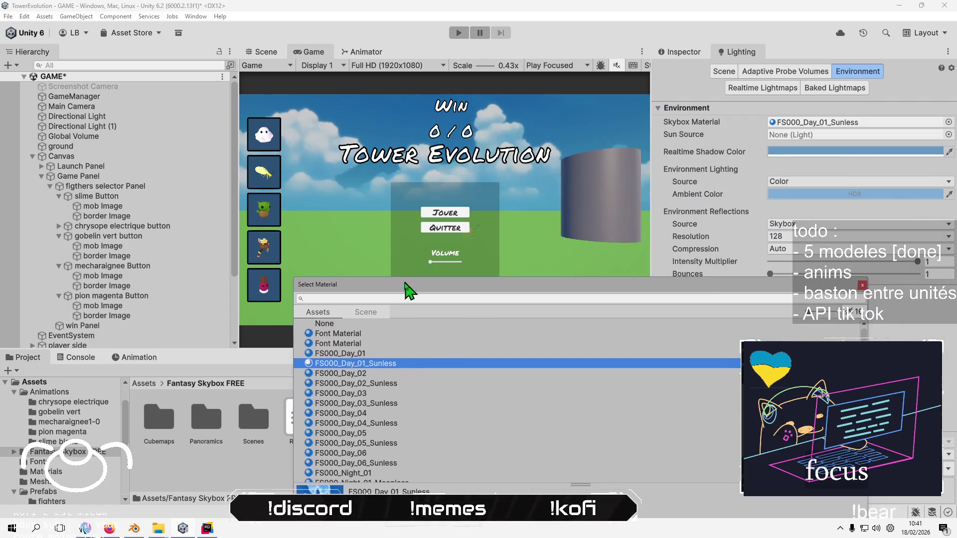
{"action": "left_click", "coordinate": [371, 374]}
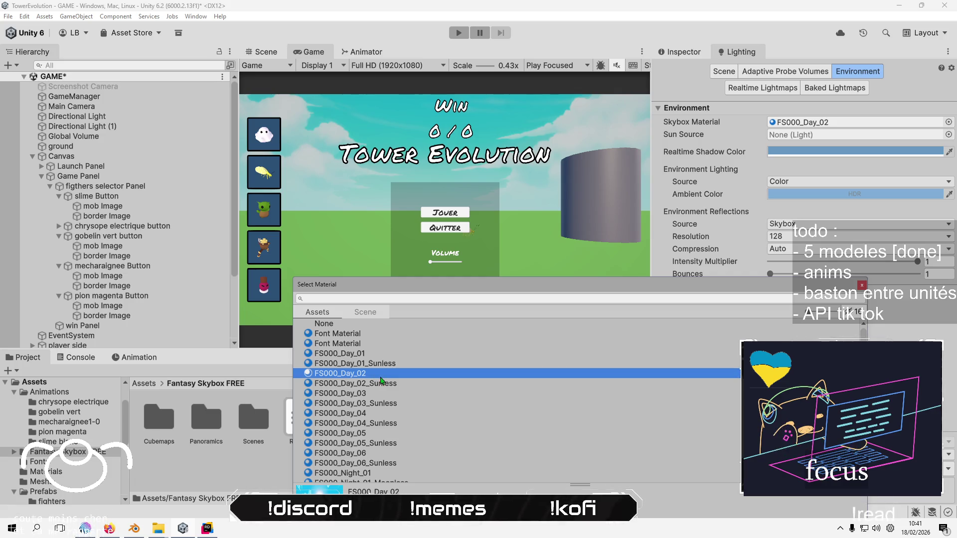
{"action": "left_click", "coordinate": [382, 383]}
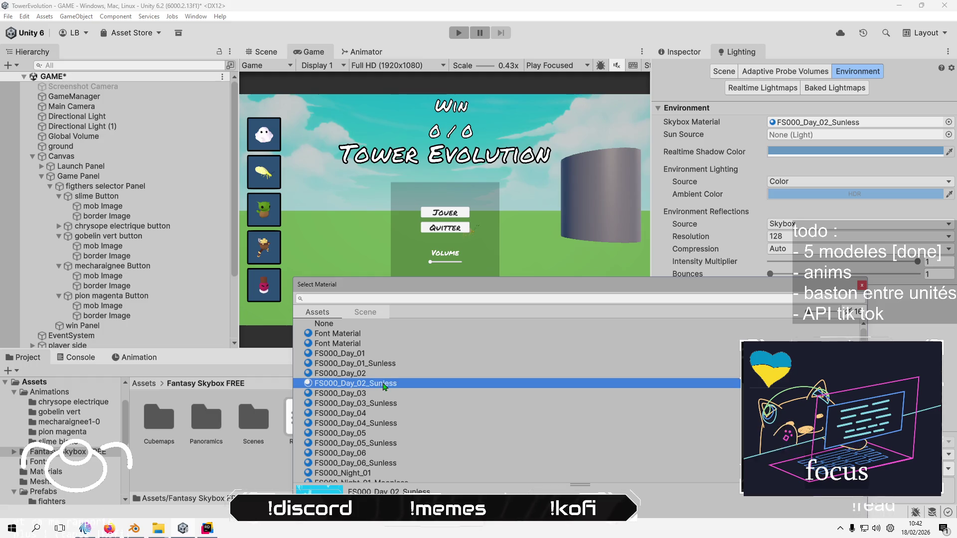
{"action": "left_click", "coordinate": [372, 393]}
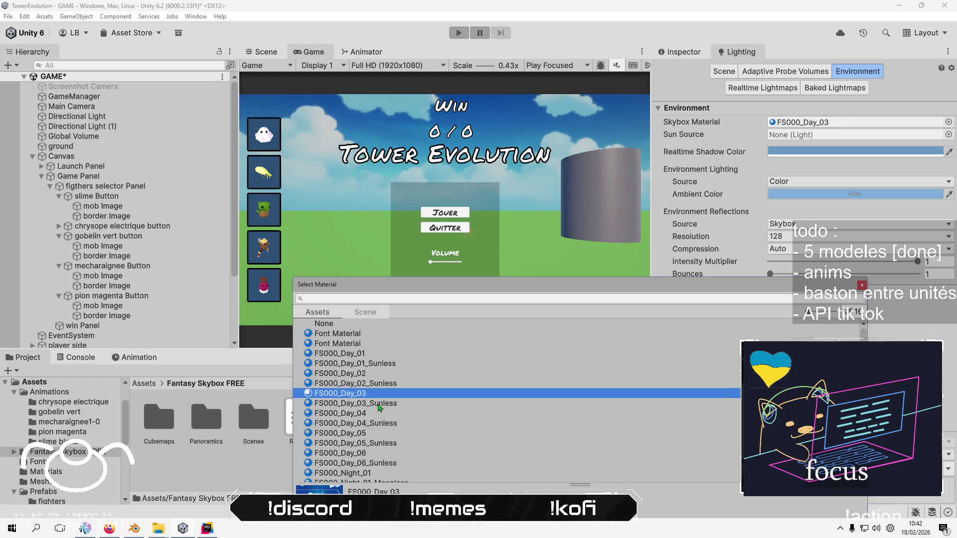
{"action": "left_click", "coordinate": [375, 403]}
{"action": "left_click", "coordinate": [378, 413]}
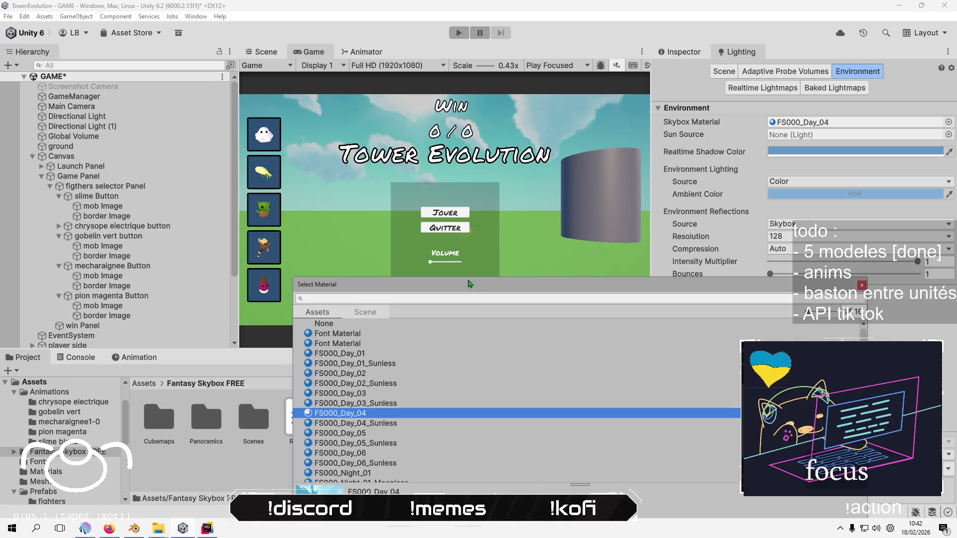
{"action": "left_click", "coordinate": [391, 419]}
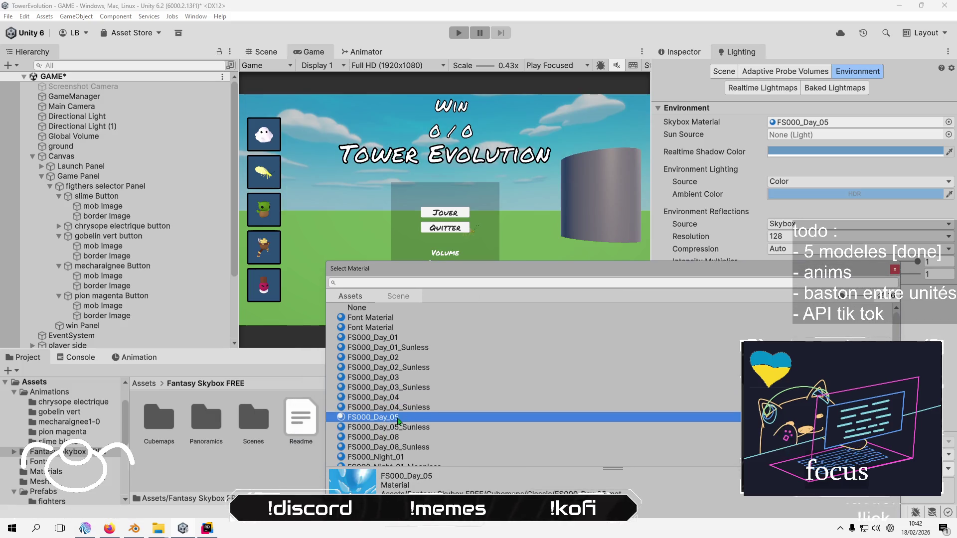
{"action": "left_click", "coordinate": [424, 409]}
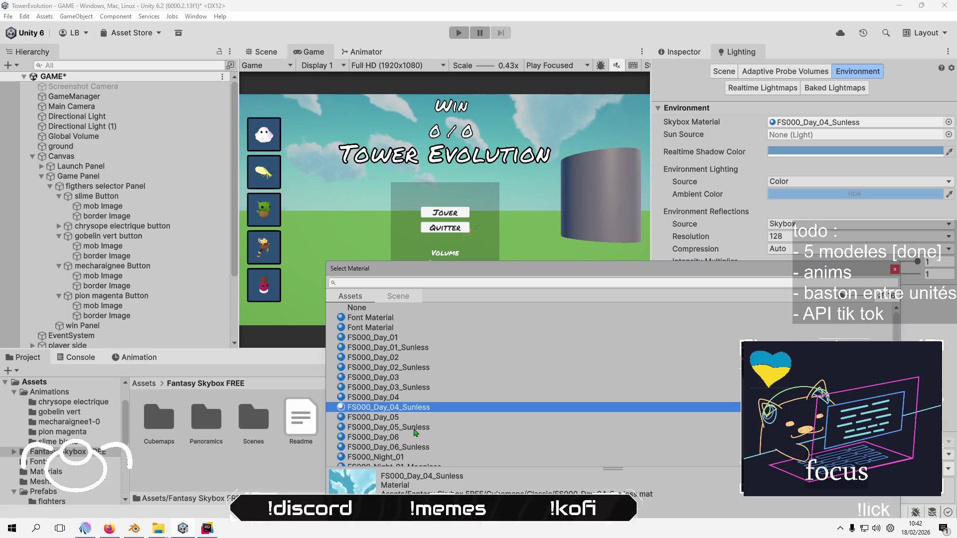
{"action": "left_click", "coordinate": [415, 429]}
{"action": "left_click", "coordinate": [401, 441]}
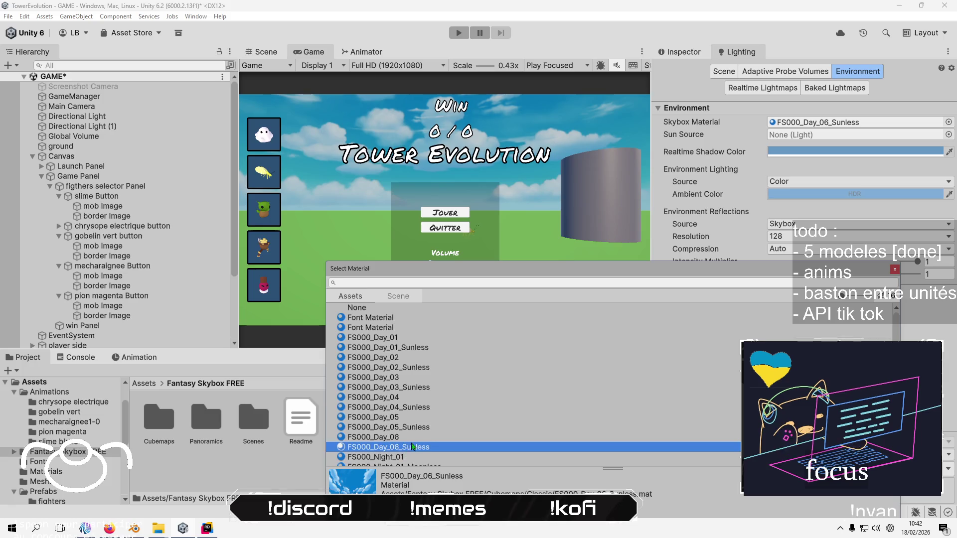
Try FS000_Night_01 and FS002 Day, Rainy, Snowy, Sunrise and Sunset skies, then compare FS003_Day.
{"action": "scroll", "coordinate": [411, 446], "scroll_direction": "down", "scroll_amount": 3}
{"action": "left_click", "coordinate": [403, 383]}
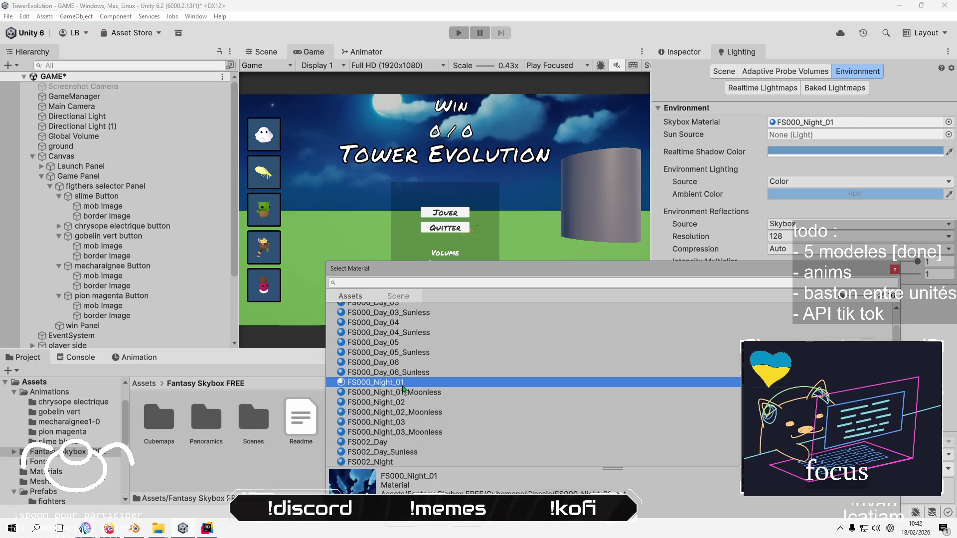
{"action": "scroll", "coordinate": [408, 420], "scroll_direction": "down", "scroll_amount": 2}
{"action": "left_click", "coordinate": [392, 405]}
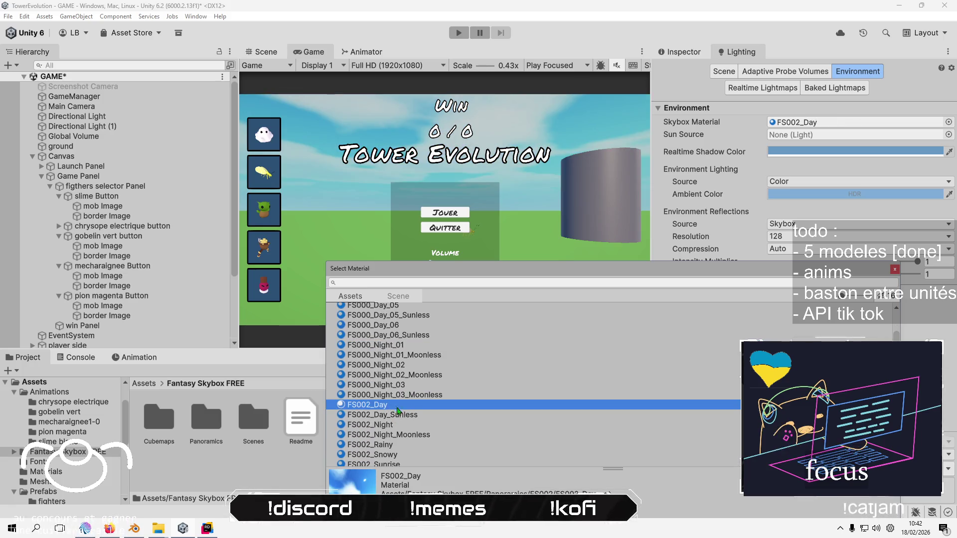
{"action": "left_click", "coordinate": [412, 418]}
{"action": "scroll", "coordinate": [412, 418], "scroll_direction": "down", "scroll_amount": 2}
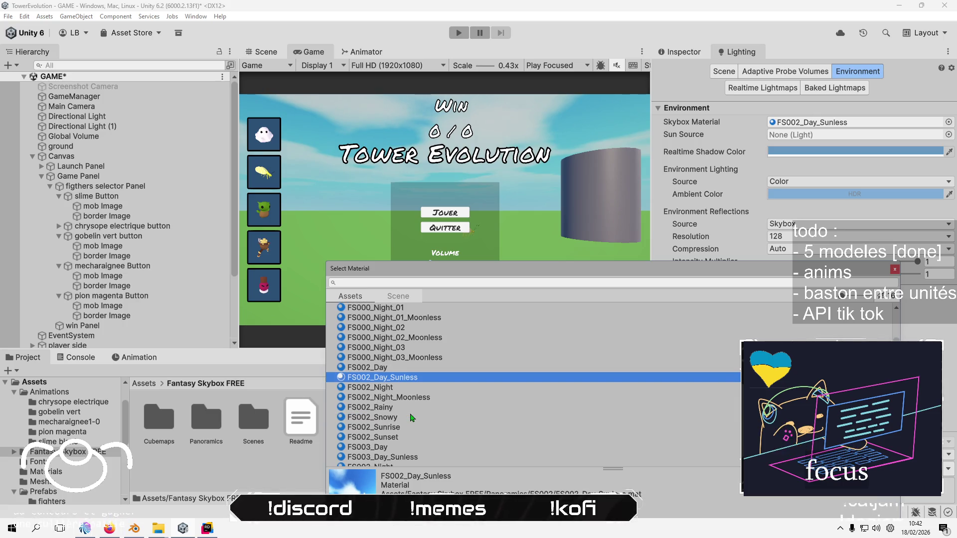
{"action": "left_click", "coordinate": [382, 408]}
{"action": "left_click", "coordinate": [405, 418]}
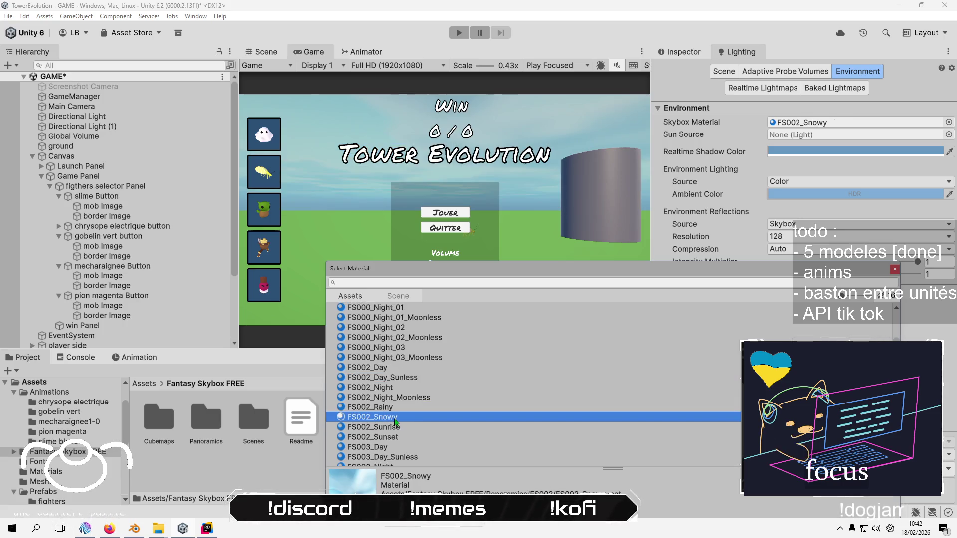
{"action": "left_click", "coordinate": [398, 427]}
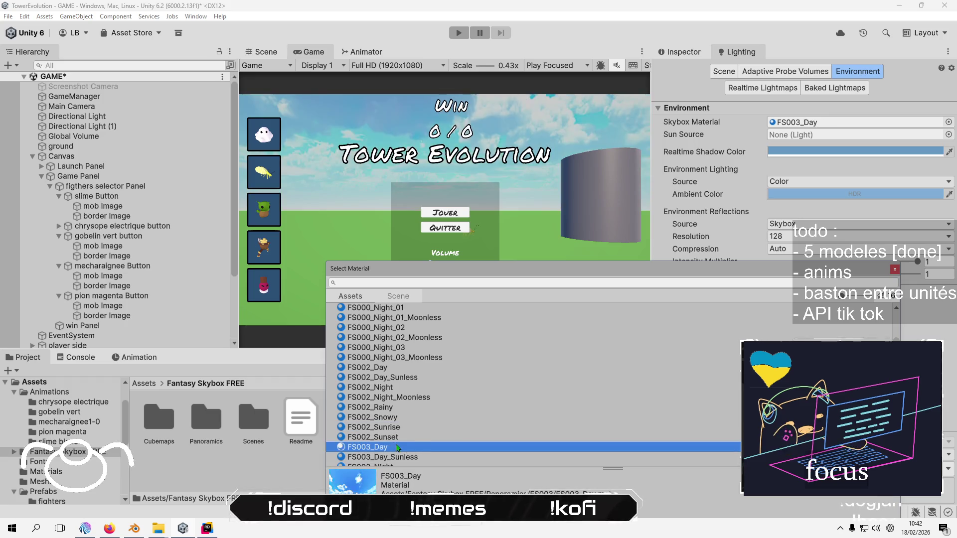
{"action": "left_click", "coordinate": [399, 437]}
{"action": "scroll", "coordinate": [402, 437], "scroll_direction": "down", "scroll_amount": 3}
{"action": "left_click", "coordinate": [385, 374]}
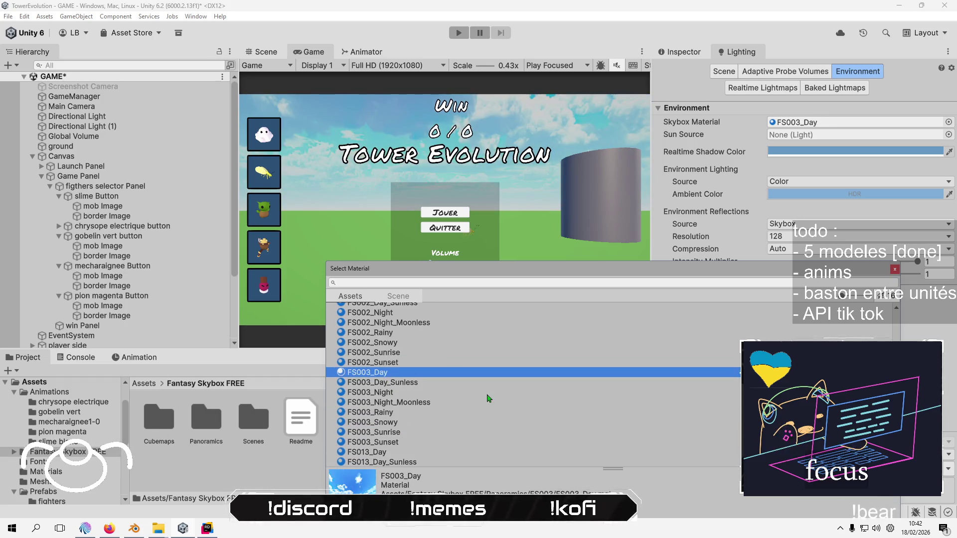
{"action": "left_click", "coordinate": [405, 363]}
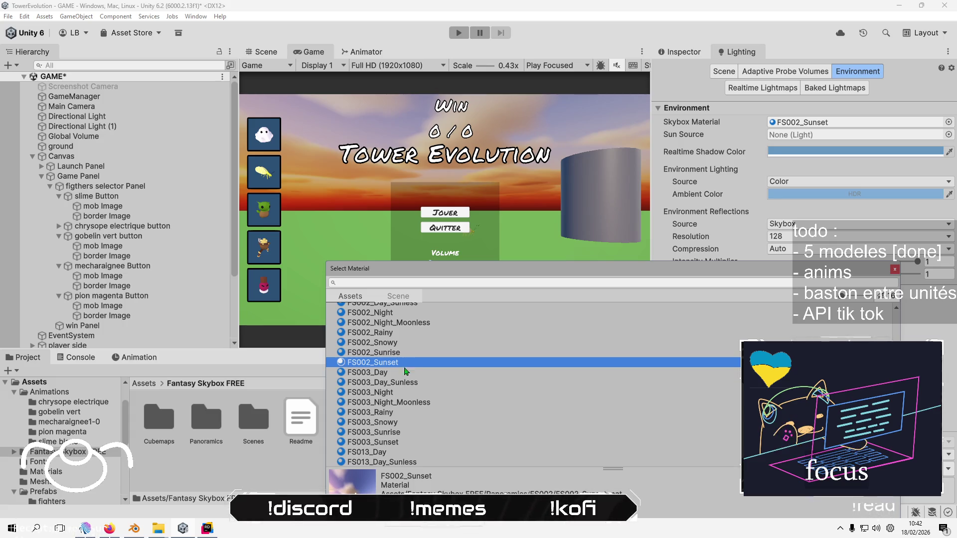
{"action": "left_click", "coordinate": [398, 373]}
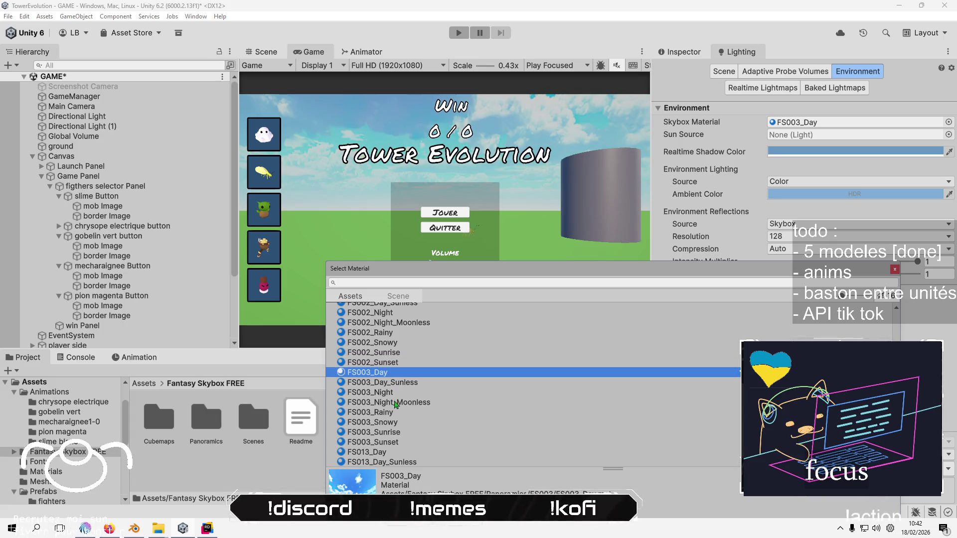
{"action": "left_click", "coordinate": [399, 384]}
Preview the FS003_Day and FS017 skyboxes: Sunset, Sunrise, Night, Night_Moonless, Day_Sunless and Day.
{"action": "key", "text": "Up"}
{"action": "scroll", "coordinate": [424, 381], "scroll_direction": "down", "scroll_amount": 10}
{"action": "scroll", "coordinate": [436, 380], "scroll_direction": "up", "scroll_amount": 3}
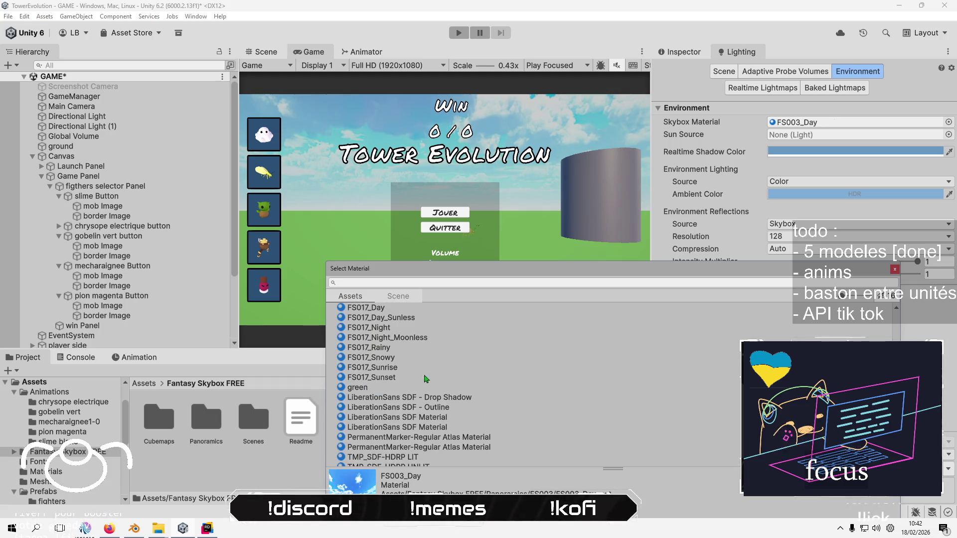
{"action": "left_click", "coordinate": [390, 378]}
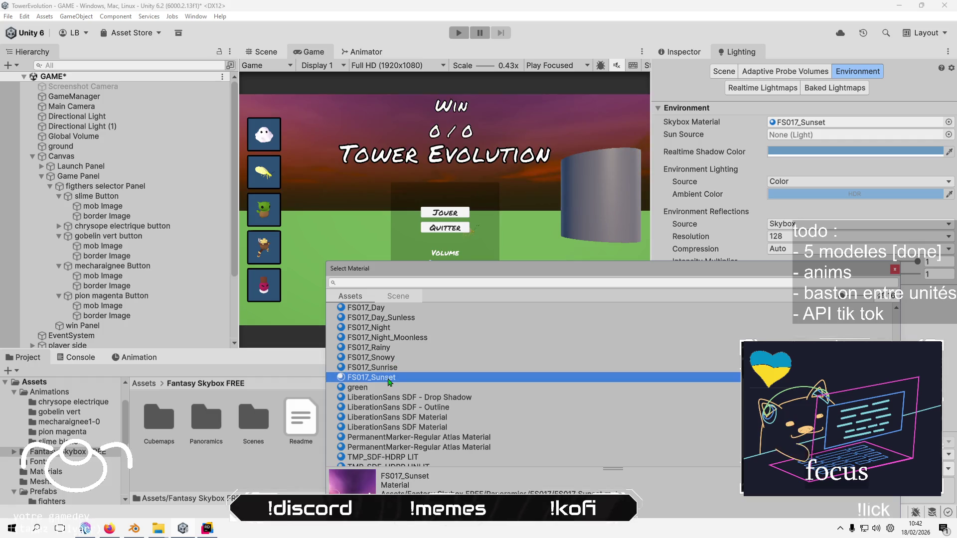
{"action": "key", "text": "Up"}
{"action": "scroll", "coordinate": [428, 389], "scroll_direction": "up", "scroll_amount": 3}
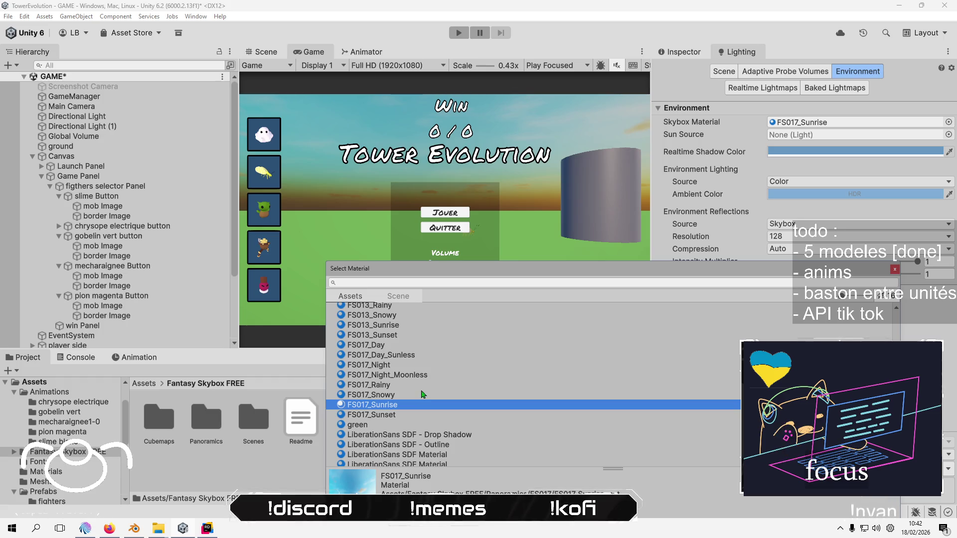
{"action": "left_click", "coordinate": [407, 418]}
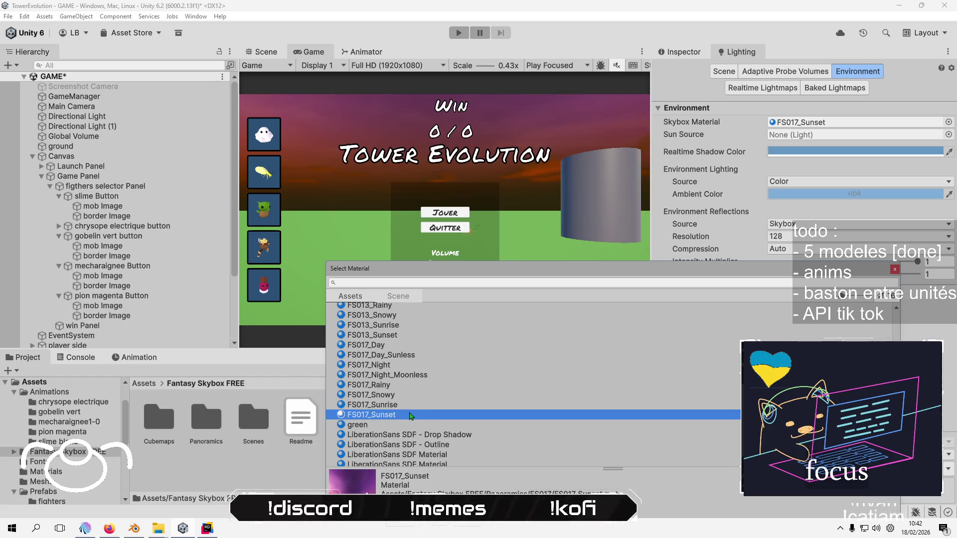
{"action": "left_click", "coordinate": [409, 374]}
{"action": "left_click", "coordinate": [410, 365]}
{"action": "left_click", "coordinate": [412, 356]}
{"action": "left_click", "coordinate": [411, 366]}
{"action": "left_click", "coordinate": [410, 356]}
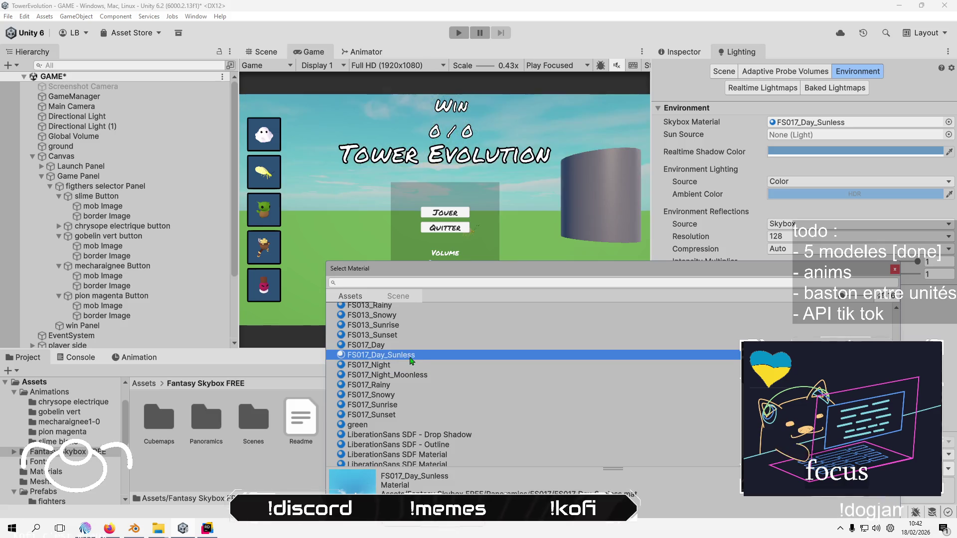
{"action": "left_click", "coordinate": [412, 349]}
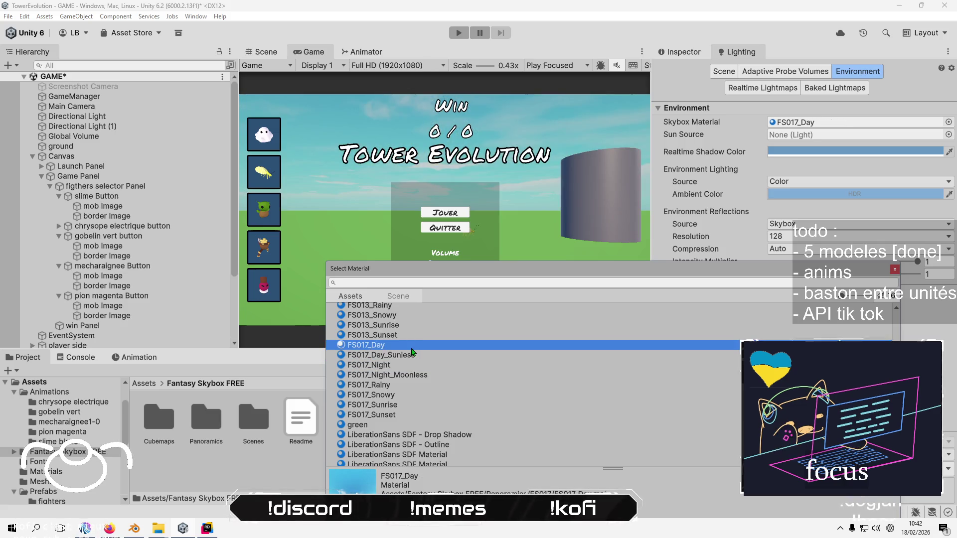
Compare the FS013 skies, settle on FS013_Day_Sunless and close the material list.
{"action": "left_click", "coordinate": [416, 335]}
{"action": "left_click", "coordinate": [416, 325]}
{"action": "scroll", "coordinate": [413, 349], "scroll_direction": "up", "scroll_amount": 3}
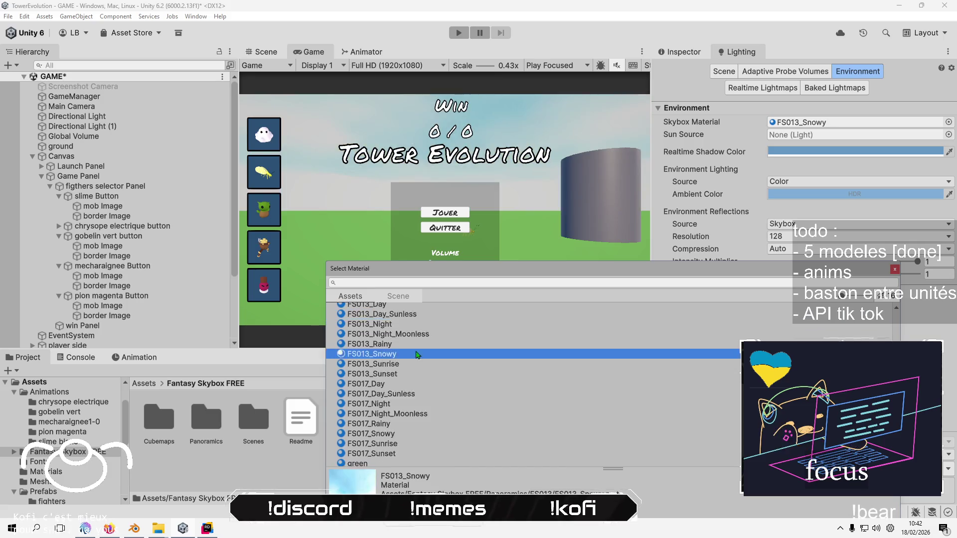
{"action": "left_click", "coordinate": [404, 390]}
{"action": "left_click", "coordinate": [404, 382]}
{"action": "left_click", "coordinate": [407, 371]}
{"action": "left_click", "coordinate": [412, 361]}
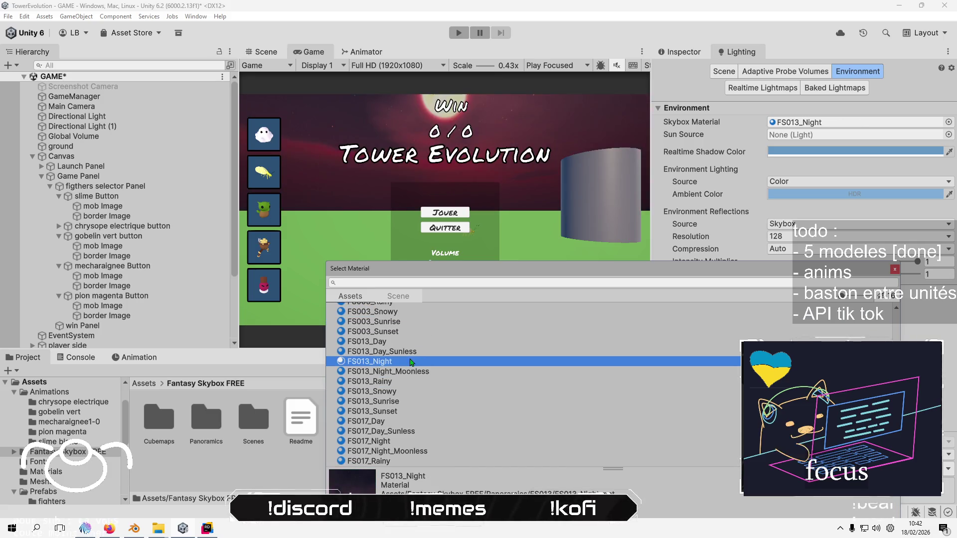
{"action": "left_click", "coordinate": [417, 351]}
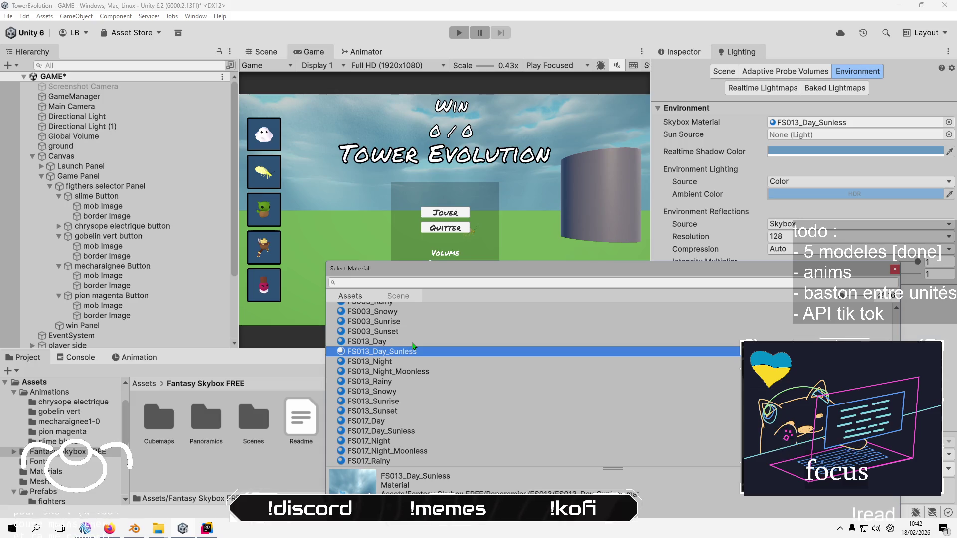
{"action": "left_click", "coordinate": [412, 343]}
{"action": "scroll", "coordinate": [413, 384], "scroll_direction": "up", "scroll_amount": 3}
{"action": "left_click", "coordinate": [413, 385]}
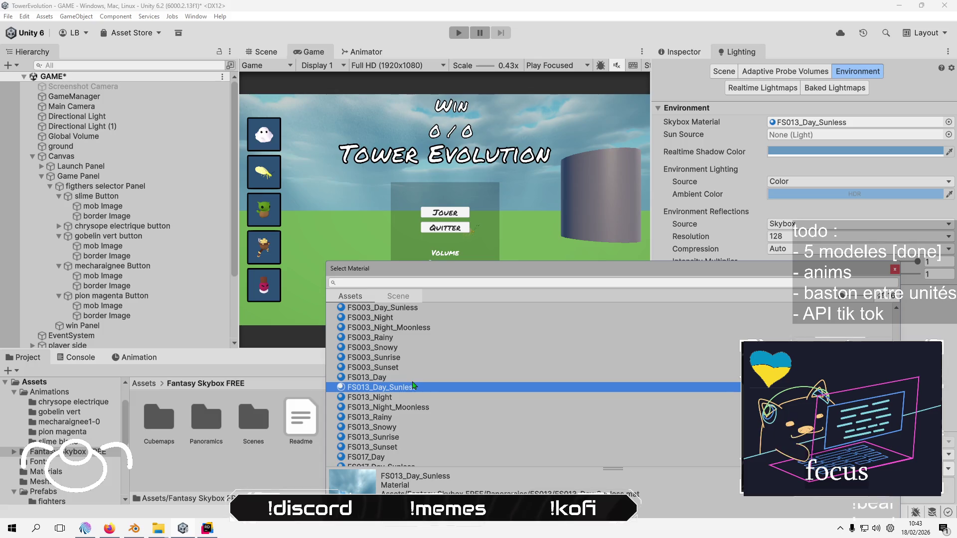
{"action": "left_click", "coordinate": [896, 270]}
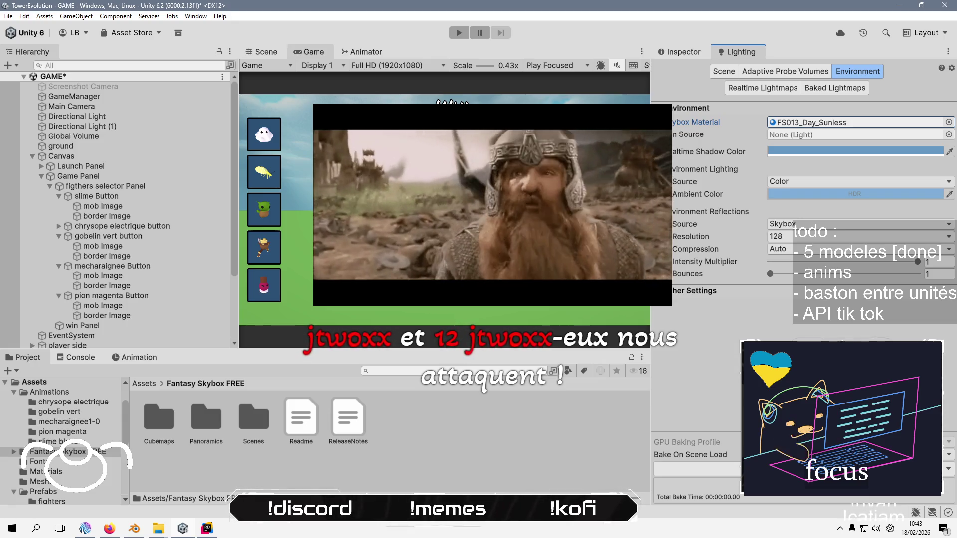
Check the Panoramics contents, then delete the Fantasy Skybox FREE folder from Assets.
{"action": "left_click", "coordinate": [144, 384]}
{"action": "double_click", "coordinate": [212, 418]}
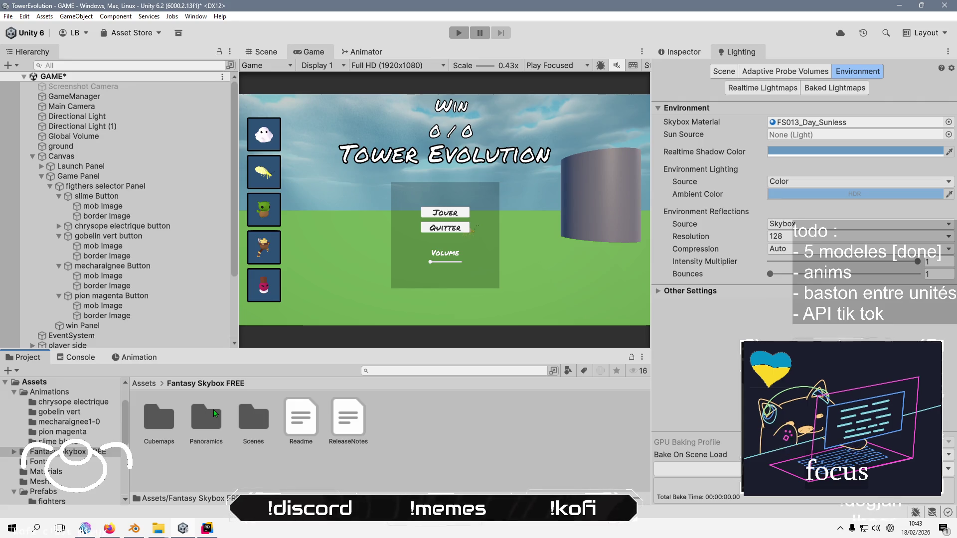
{"action": "double_click", "coordinate": [202, 418]}
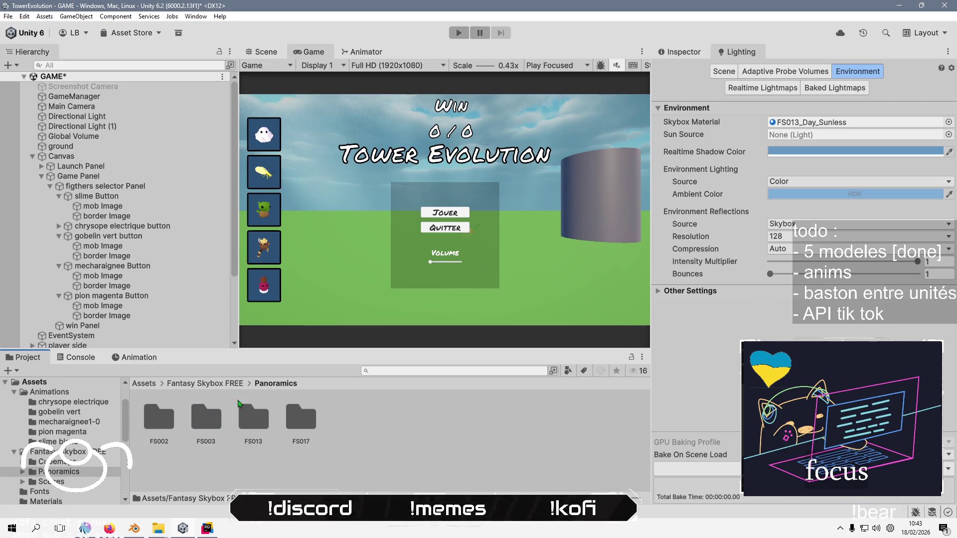
{"action": "left_click", "coordinate": [145, 383]}
{"action": "left_click", "coordinate": [217, 426]}
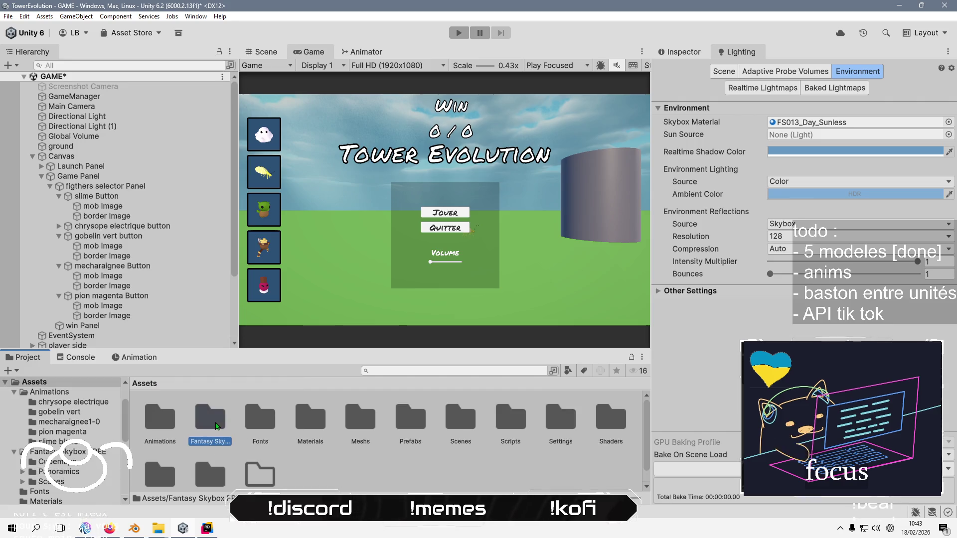
{"action": "key", "text": "Delete"}
{"action": "left_click", "coordinate": [495, 286]}
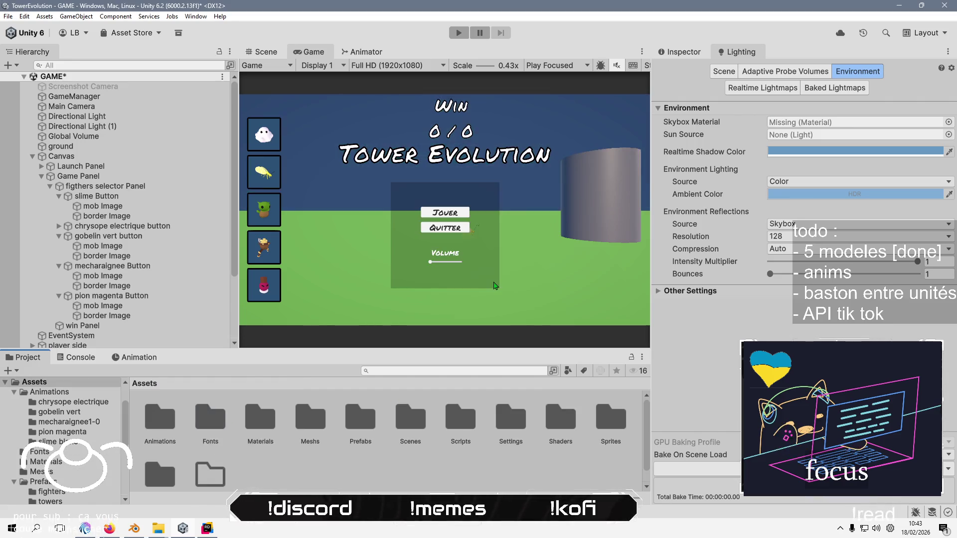
{"action": "key", "text": "ctrl+super+Right"}
Post 'merci pour le raid' with the raider's username in the stream chat, then return to Unity.
{"action": "left_click", "coordinate": [882, 302]}
{"action": "type", "text": "merci pour le raid"}
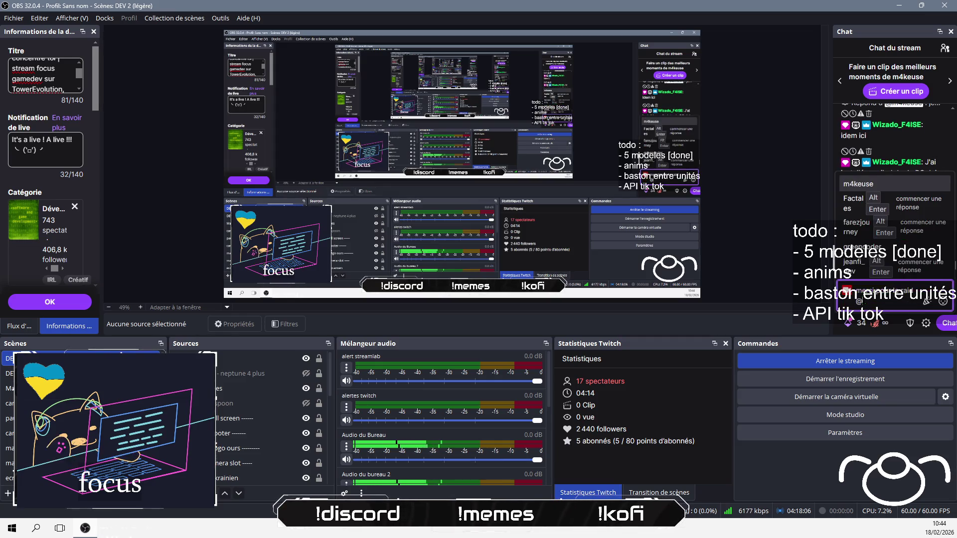
{"action": "type", "text": " @JT"}
{"action": "key", "text": "Tab"}
{"action": "type", "text": "!"}
{"action": "key", "text": "Return"}
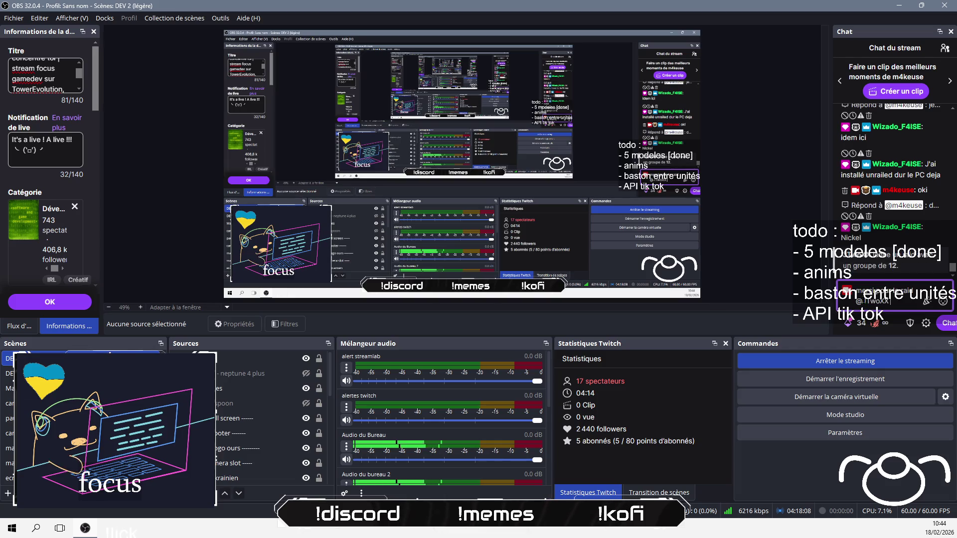
{"action": "key", "text": "alt+Tab"}
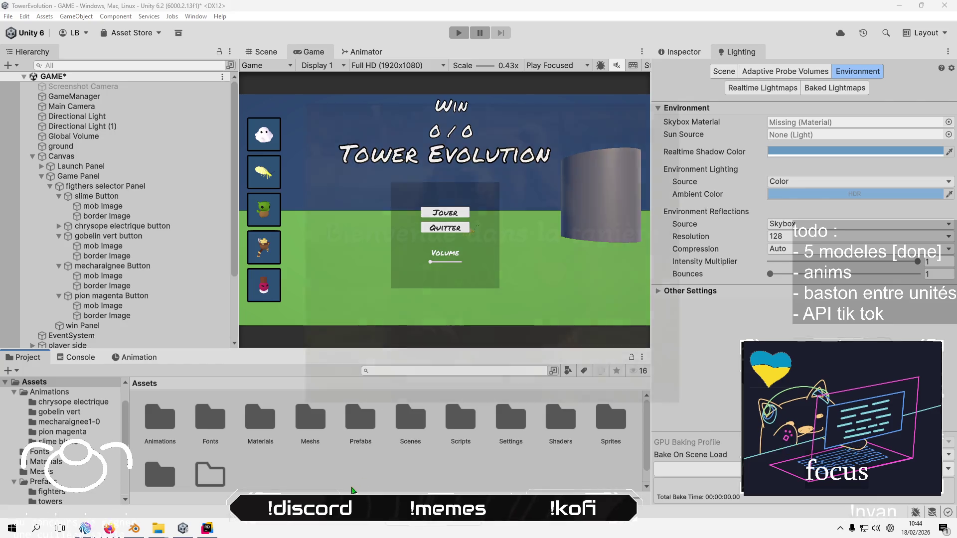
{"action": "scroll", "coordinate": [179, 455], "scroll_direction": "down", "scroll_amount": 1}
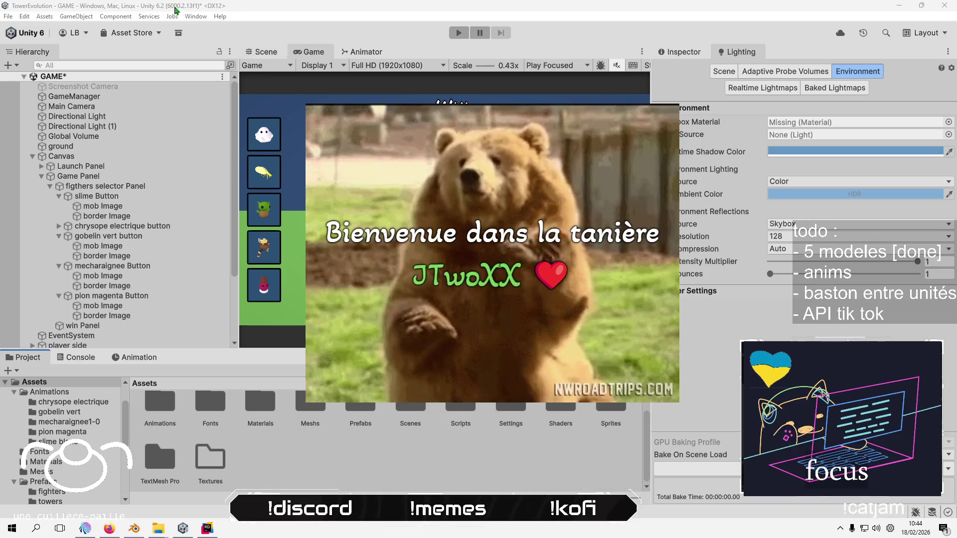
{"action": "left_click", "coordinate": [196, 16]}
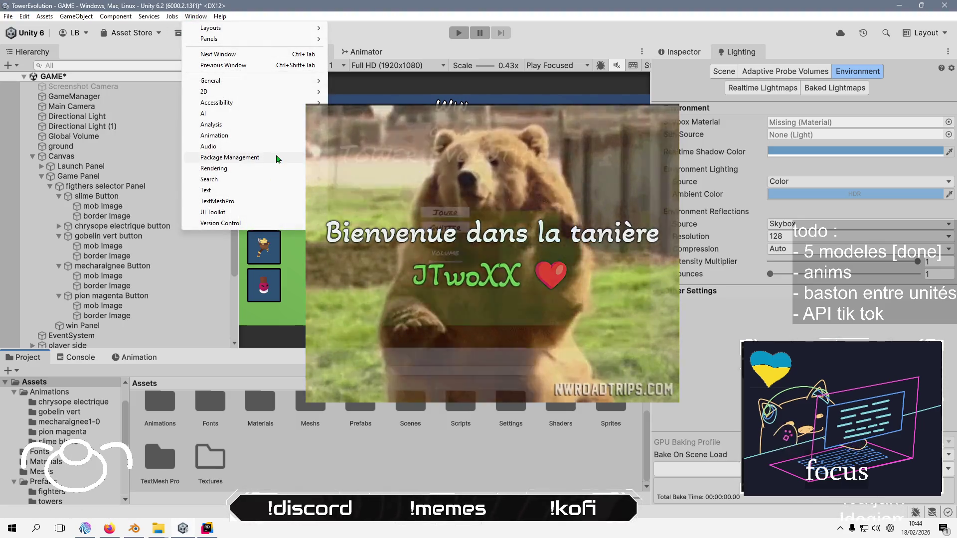
{"action": "mouse_move", "coordinate": [259, 157]}
{"action": "left_click", "coordinate": [385, 169]}
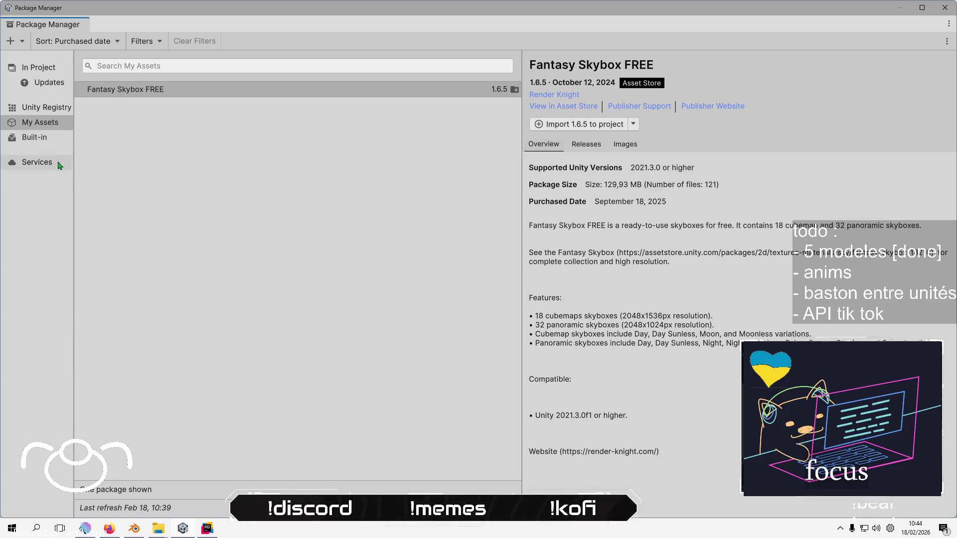
{"action": "left_click", "coordinate": [42, 108]}
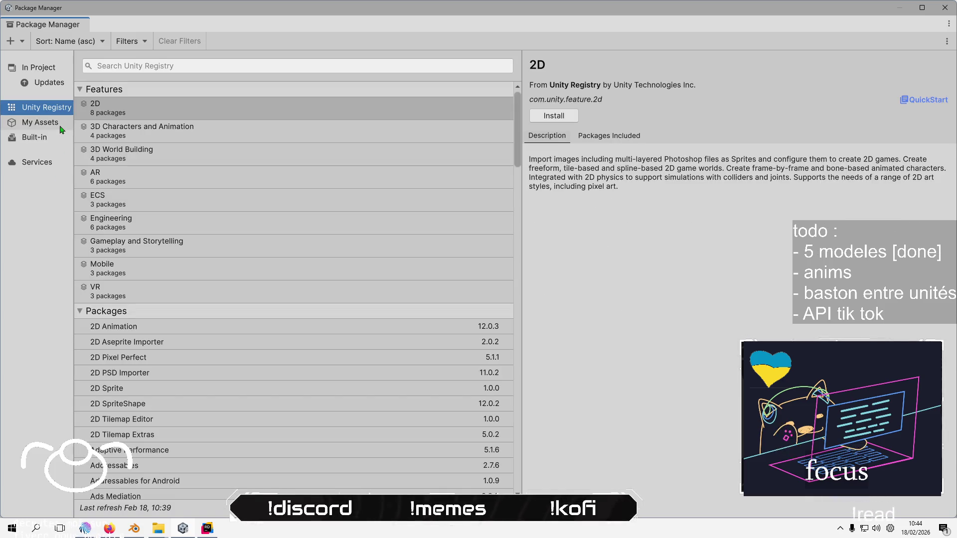
{"action": "left_click", "coordinate": [53, 124]}
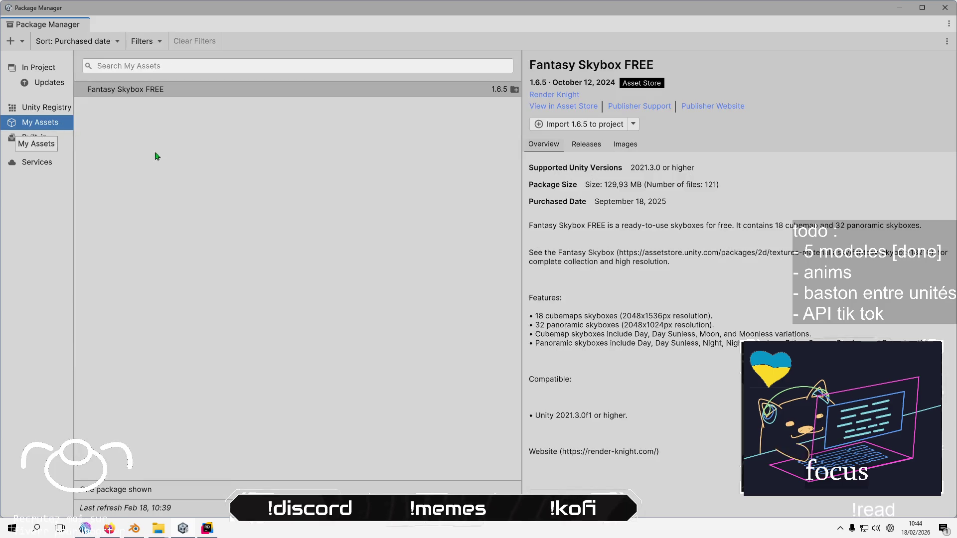
{"action": "left_click", "coordinate": [278, 126]}
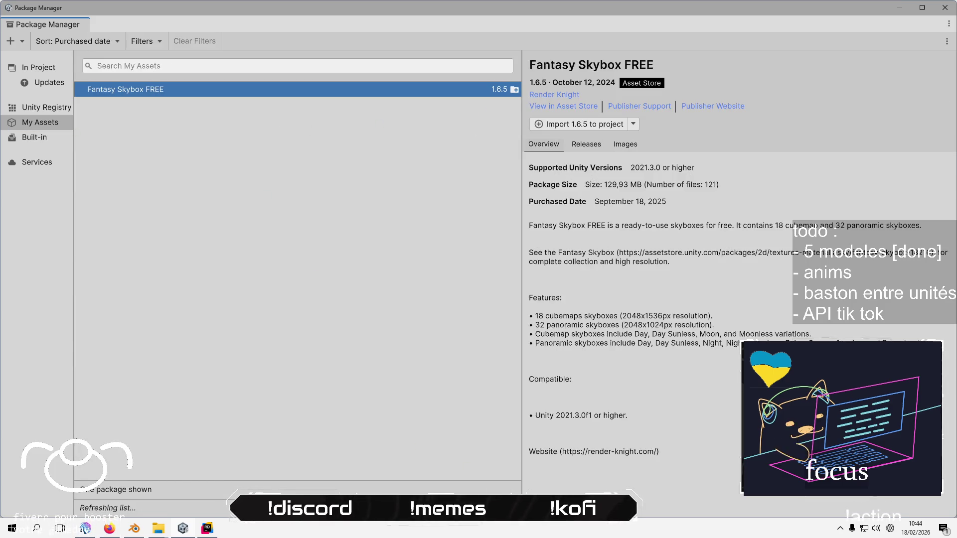
{"action": "left_click", "coordinate": [48, 82]}
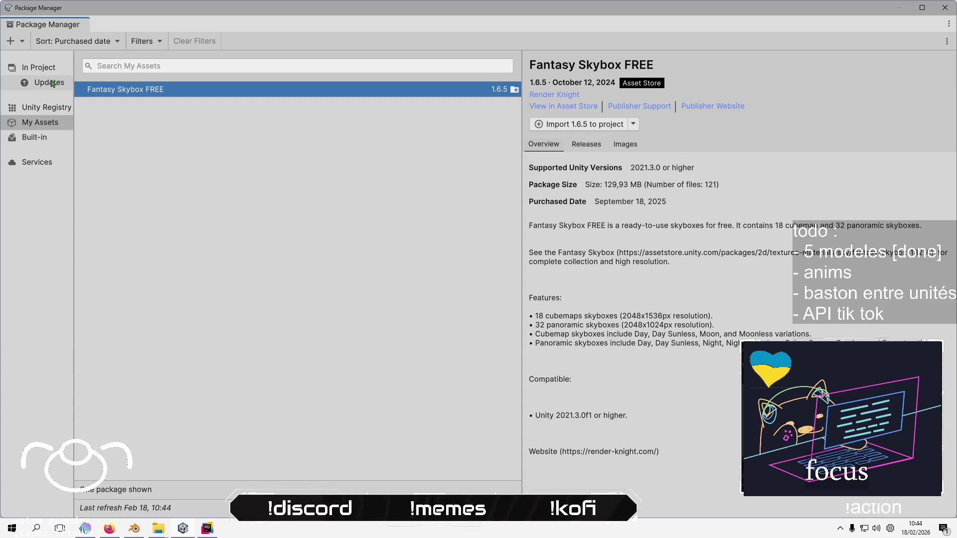
{"action": "left_click", "coordinate": [57, 71]}
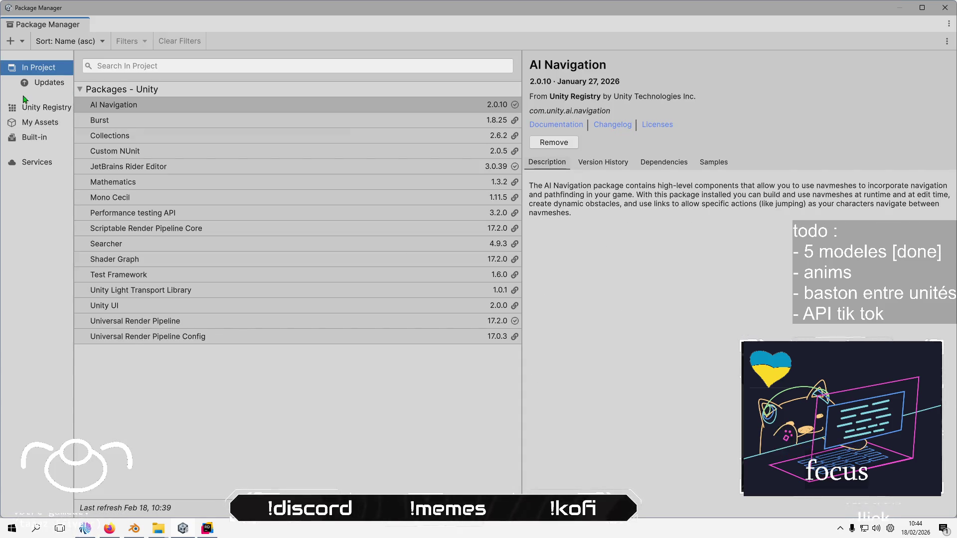
{"action": "left_click", "coordinate": [45, 107]}
{"action": "left_click", "coordinate": [47, 124]}
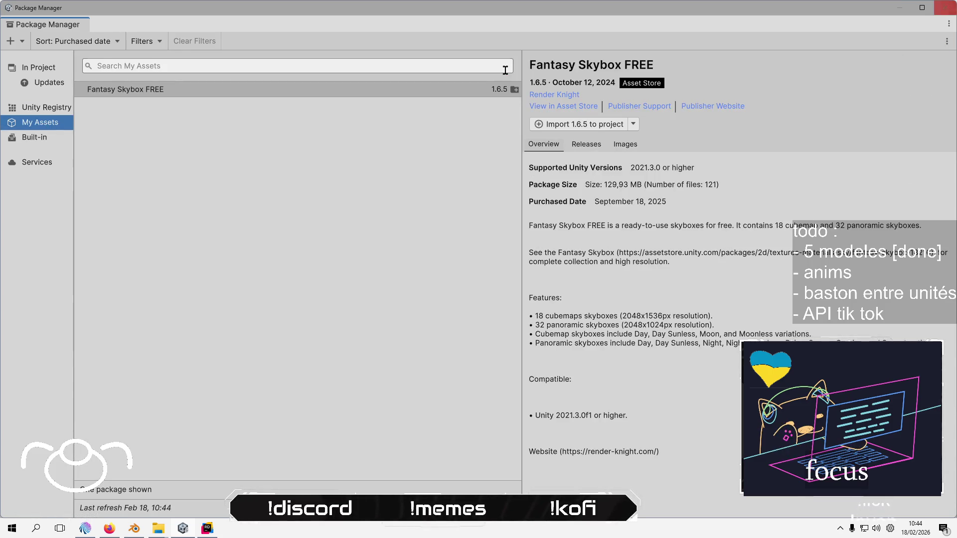
{"action": "left_click", "coordinate": [108, 42]}
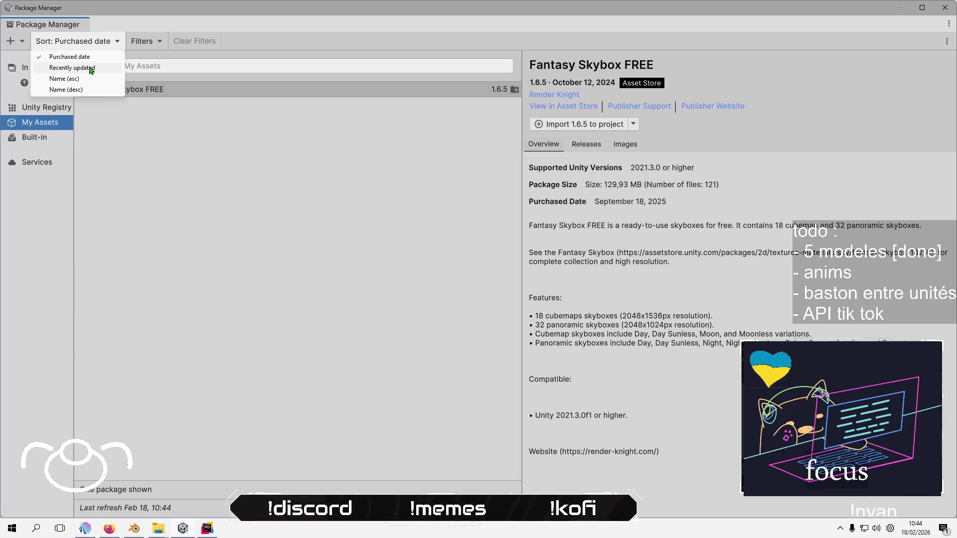
{"action": "left_click", "coordinate": [357, 165]}
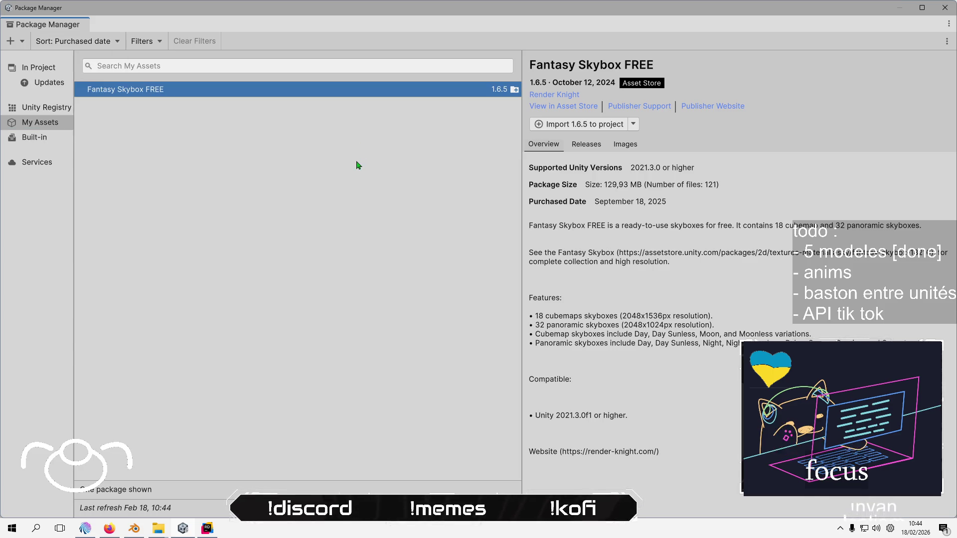
{"action": "left_click", "coordinate": [945, 7]}
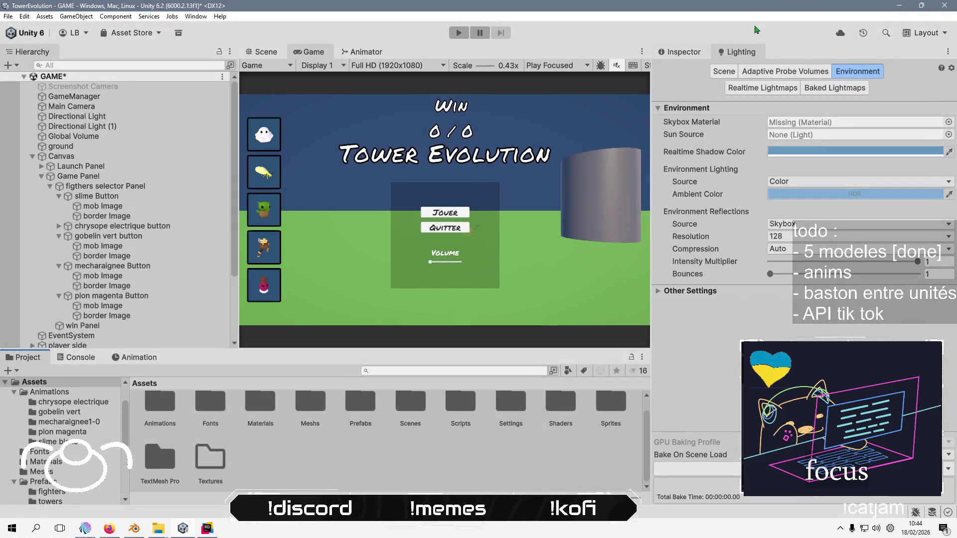
Look through the editor window list and the cloud services options.
{"action": "left_click", "coordinate": [193, 16]}
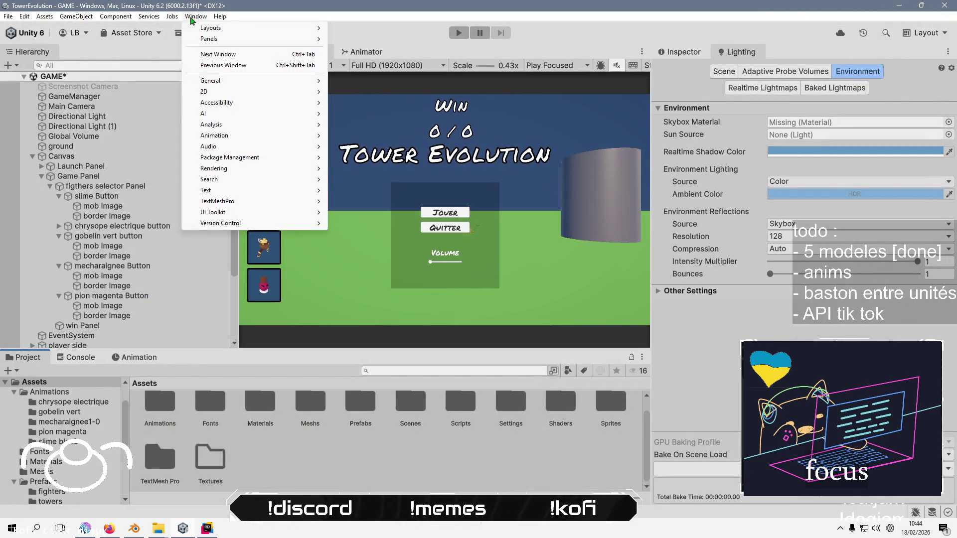
{"action": "mouse_move", "coordinate": [220, 16]}
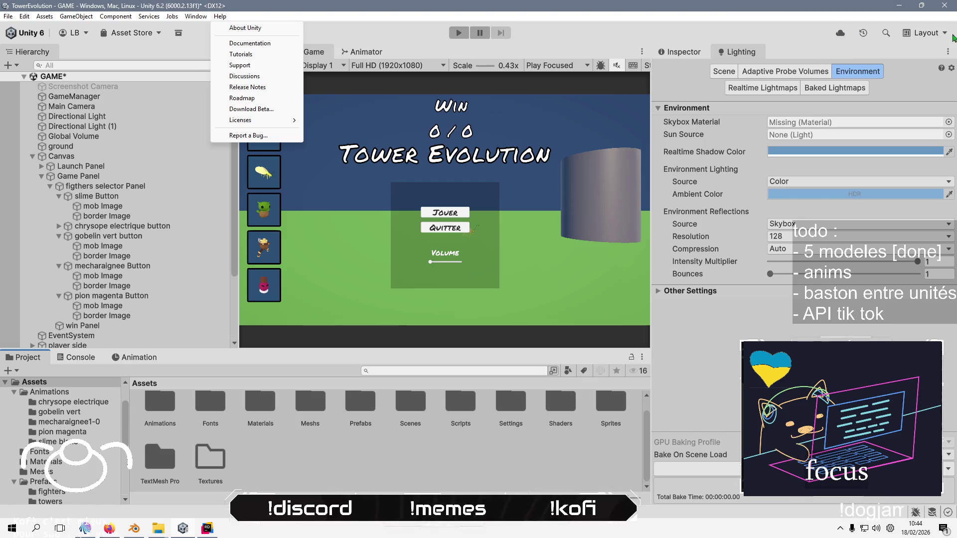
{"action": "left_click", "coordinate": [841, 32]}
{"action": "left_click", "coordinate": [576, 5]}
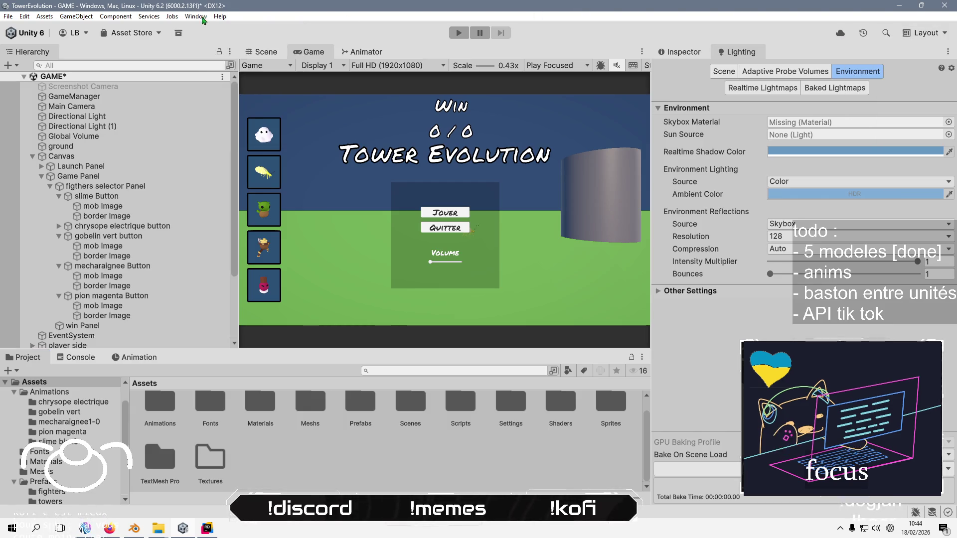
Start signing out of the Unity account but cancel it, then open a new Firefox tab.
{"action": "left_click", "coordinate": [73, 33]}
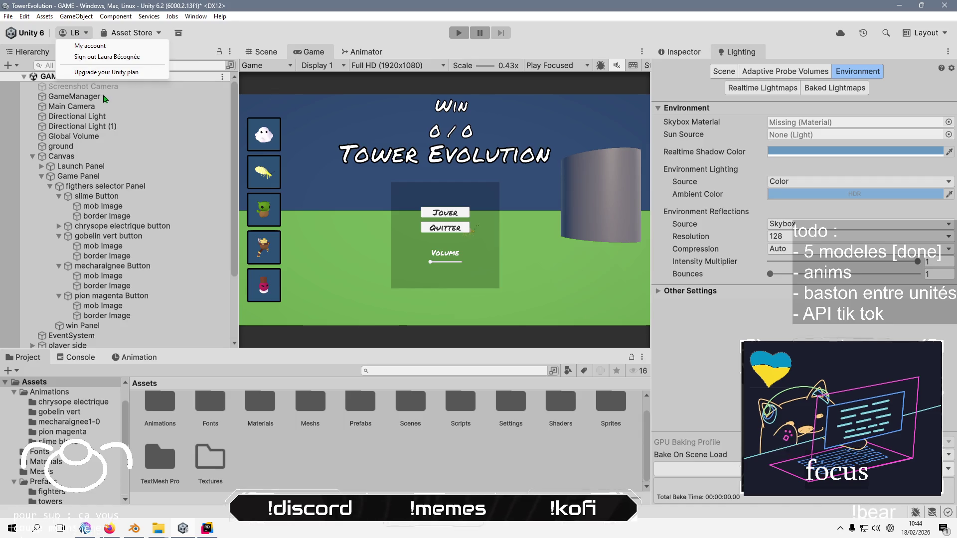
{"action": "left_click", "coordinate": [124, 57]}
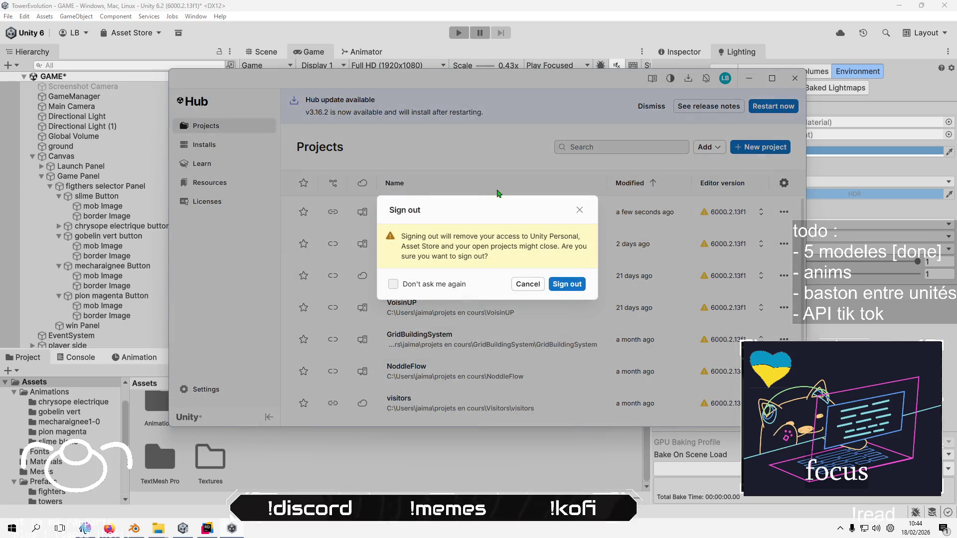
{"action": "left_click", "coordinate": [529, 285]}
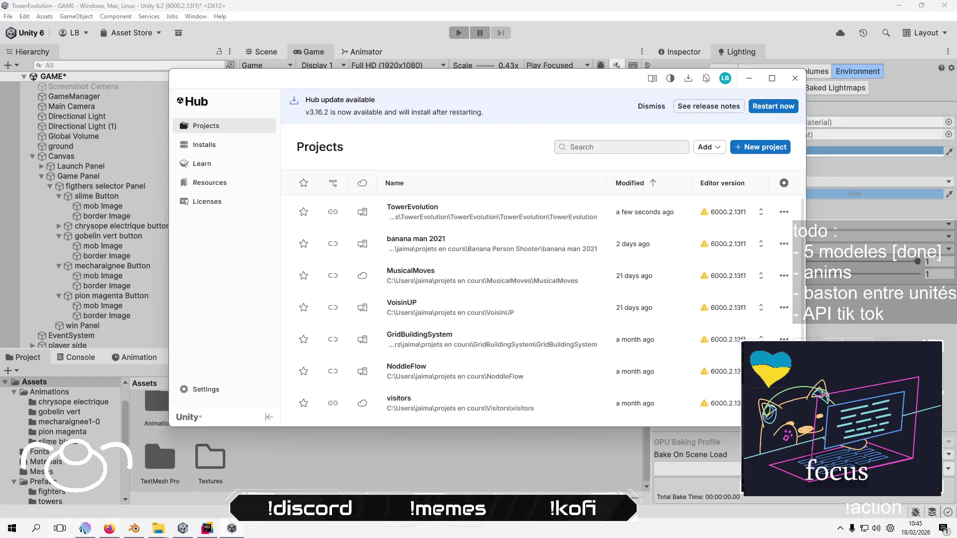
{"action": "left_click", "coordinate": [109, 528]}
{"action": "key", "text": "ctrl+t"}
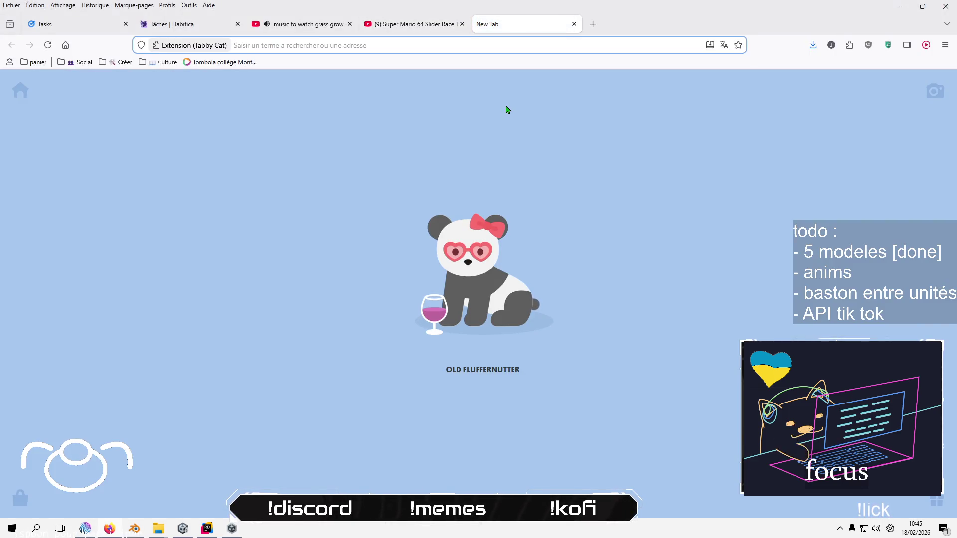
Load the Unity Asset Store site and bring up its sign-in options.
{"action": "type", "text": "assetstore.unity.com/"}
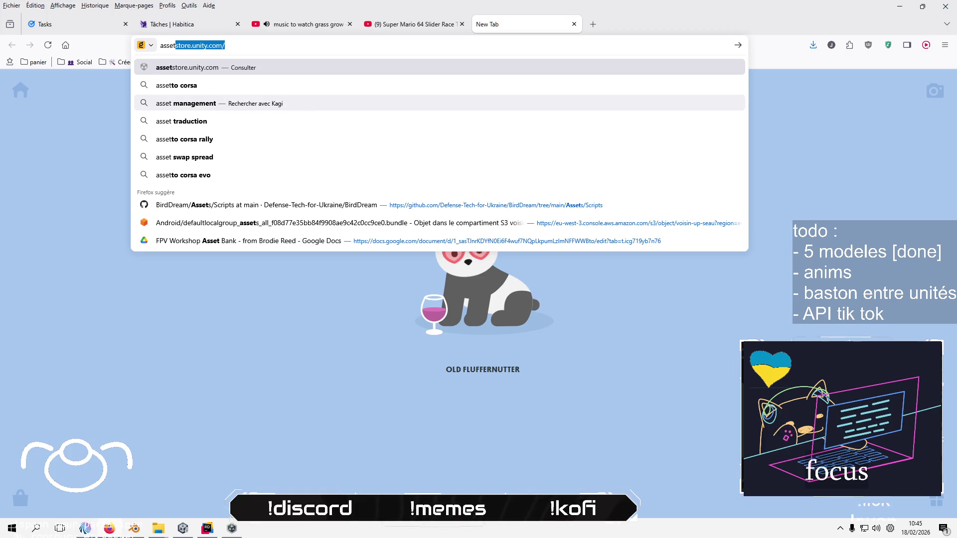
{"action": "key", "text": "Return"}
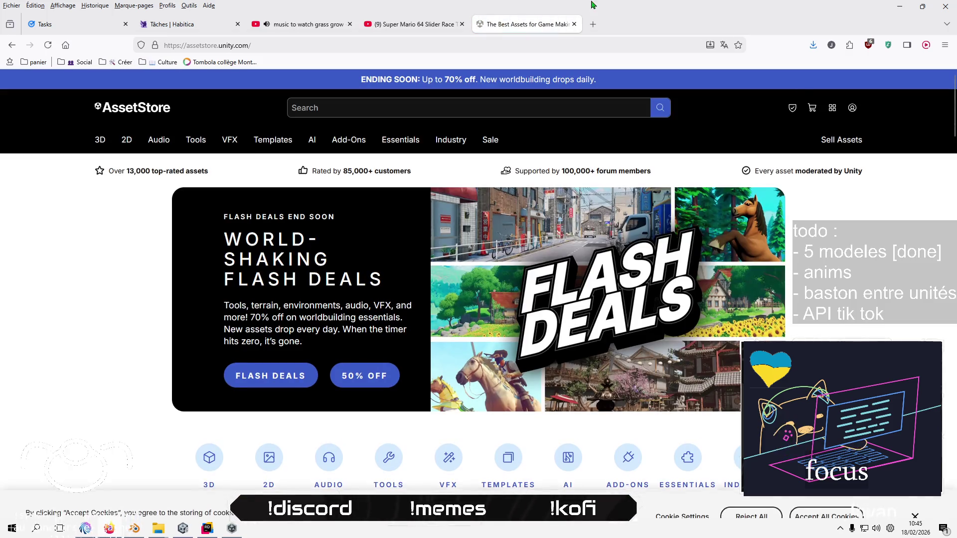
{"action": "left_click", "coordinate": [851, 106]}
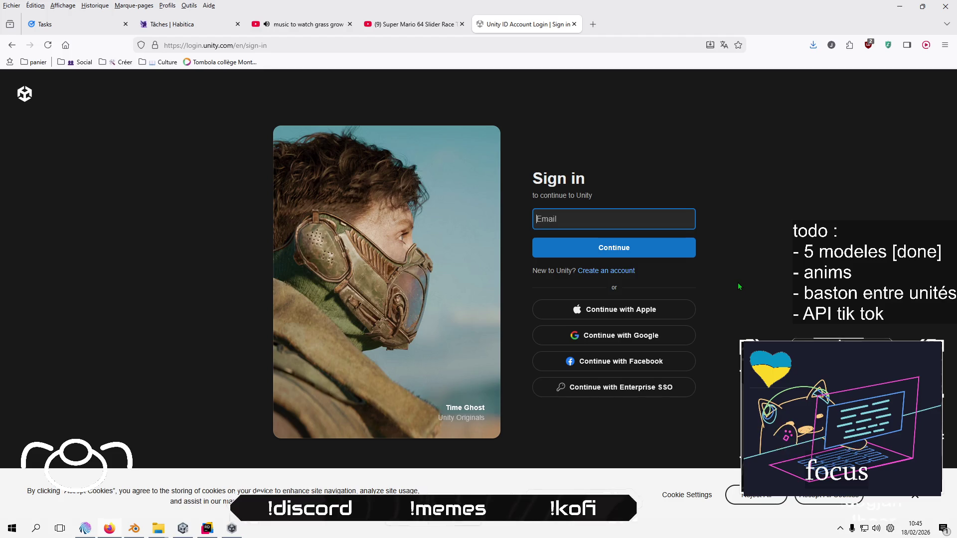
Sign in with the saved account e-mail and password, then open the account options.
{"action": "type", "text": "l"}
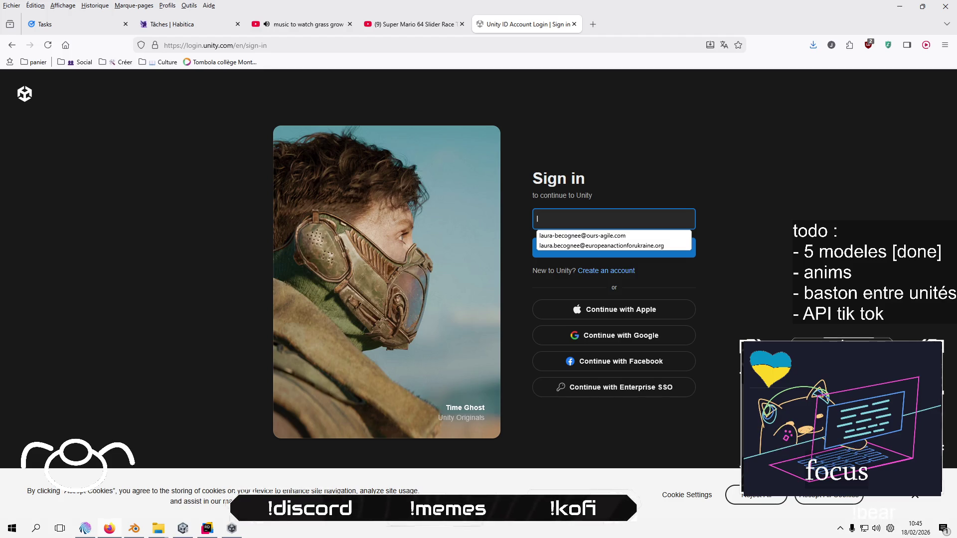
{"action": "left_click", "coordinate": [671, 238]}
{"action": "left_click", "coordinate": [645, 244]}
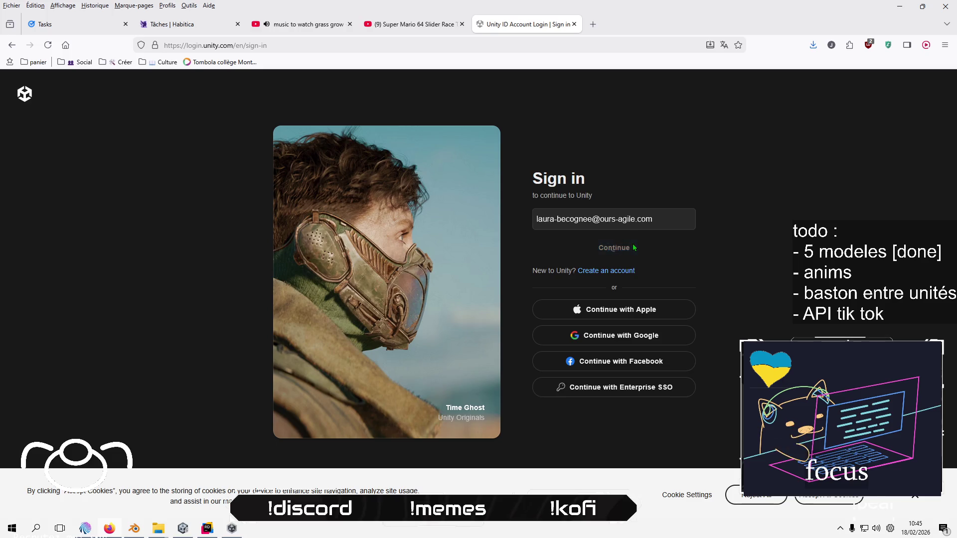
{"action": "left_click", "coordinate": [628, 317]}
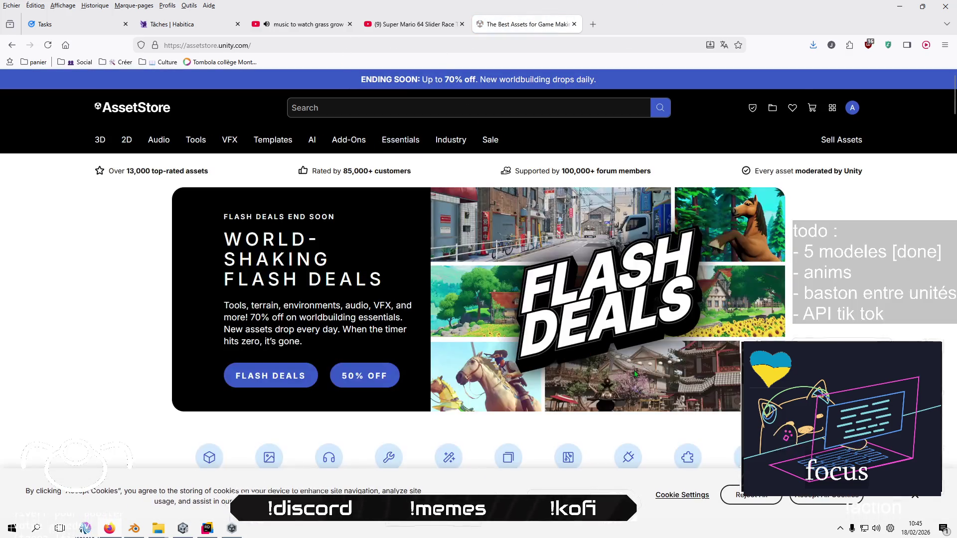
{"action": "left_click", "coordinate": [852, 107]}
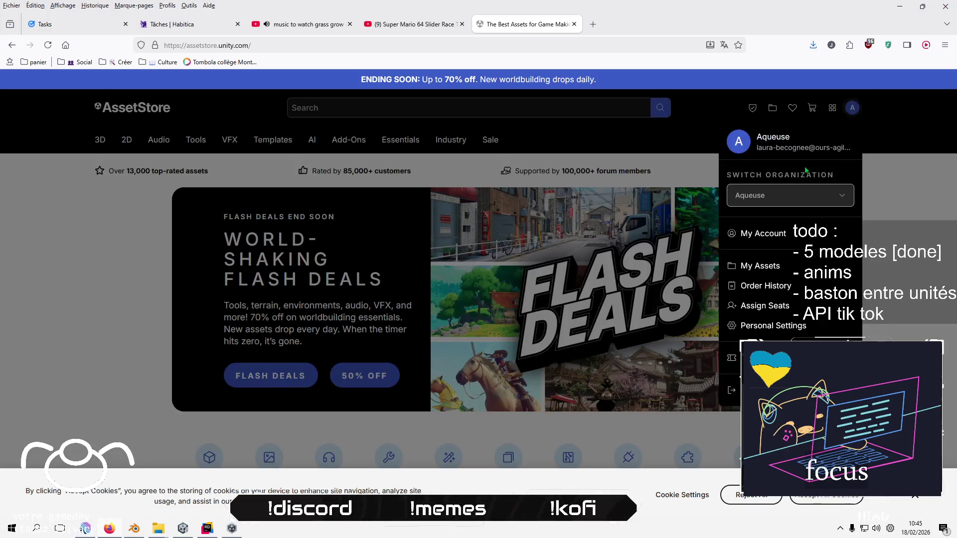
Filter My Assets by 'skybox'.
{"action": "left_click", "coordinate": [759, 268]}
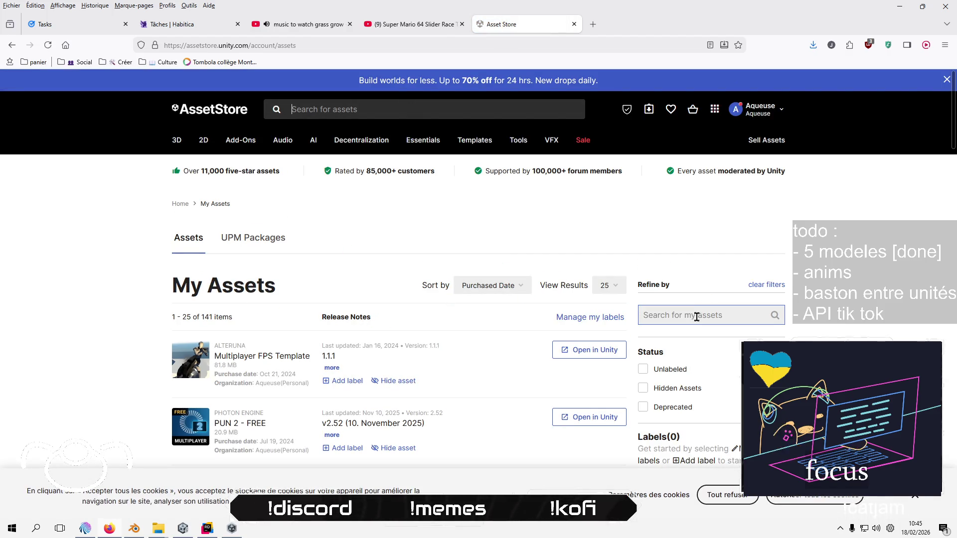
{"action": "type", "text": "skybox"}
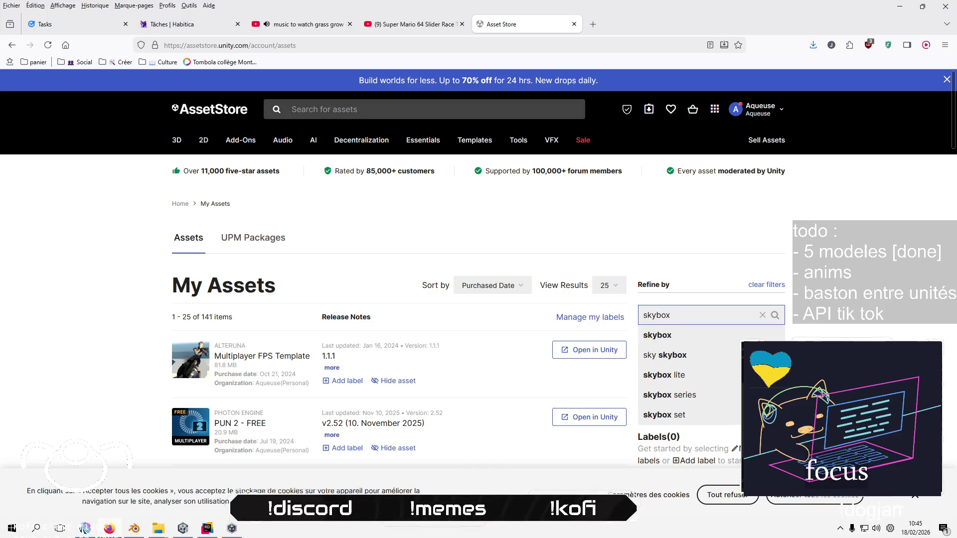
{"action": "key", "text": "Return"}
Open Toon Fantasy Nature in the Unity Editor, always allowing the store to open Unity links.
{"action": "scroll", "coordinate": [155, 395], "scroll_direction": "down", "scroll_amount": 3}
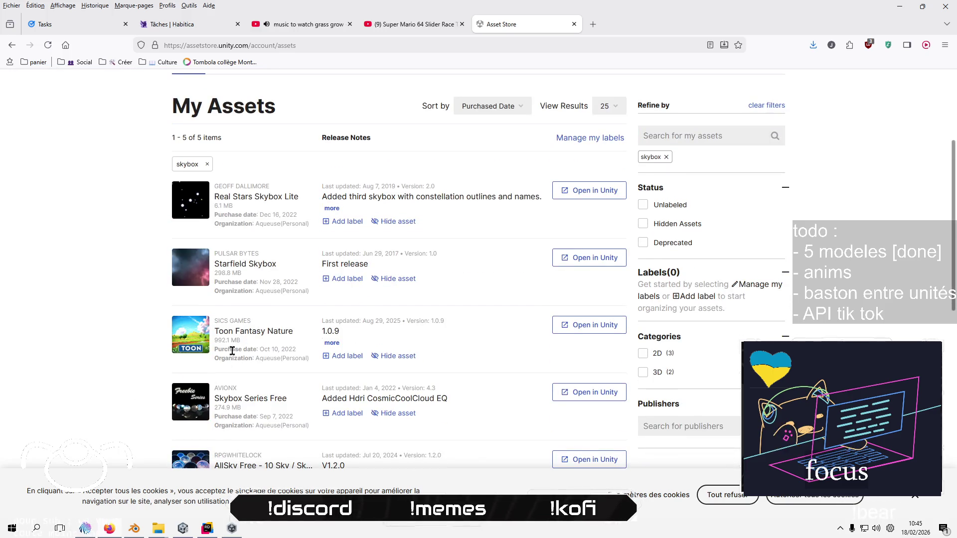
{"action": "scroll", "coordinate": [106, 355], "scroll_direction": "down", "scroll_amount": 3}
{"action": "scroll", "coordinate": [106, 355], "scroll_direction": "up", "scroll_amount": 3}
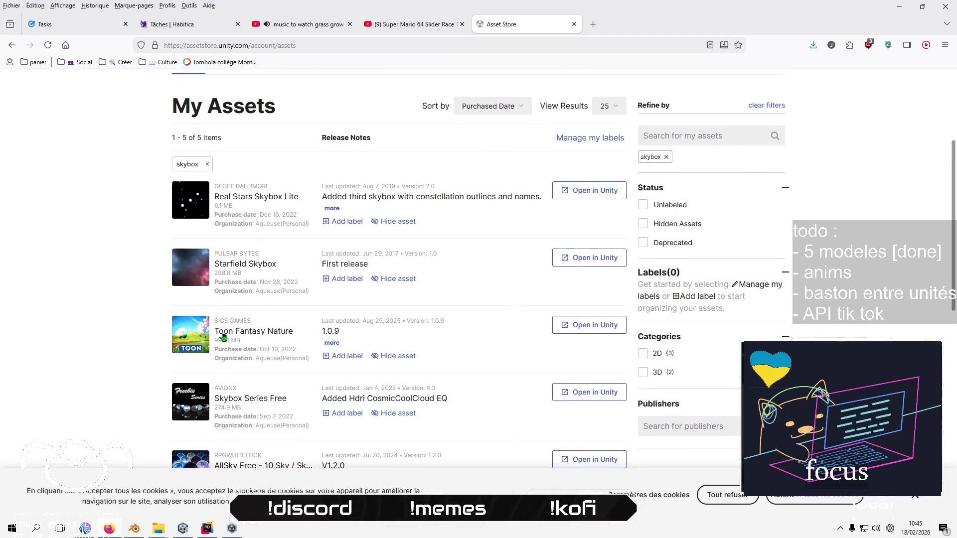
{"action": "left_click", "coordinate": [586, 329]}
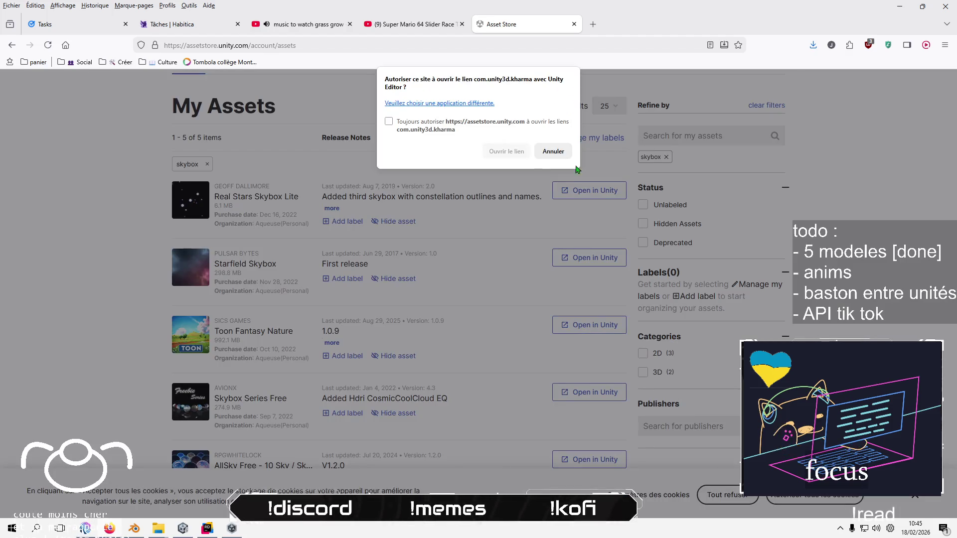
{"action": "left_click", "coordinate": [389, 121]}
Attempt to download Toon Fantasy Nature, hit the 403 account error, and close Package Manager.
{"action": "left_click", "coordinate": [516, 152]}
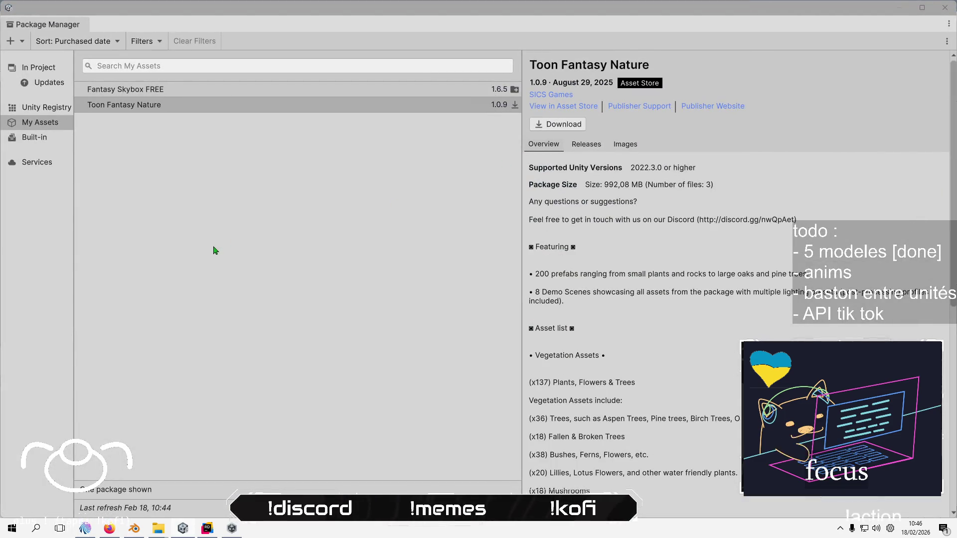
{"action": "left_click", "coordinate": [558, 125]}
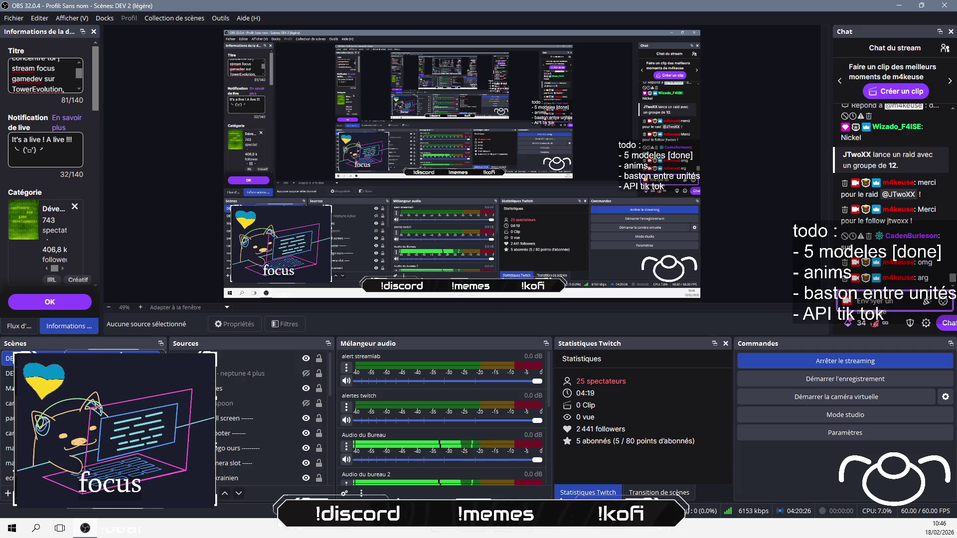
{"action": "key", "text": "ctrl+super+Left"}
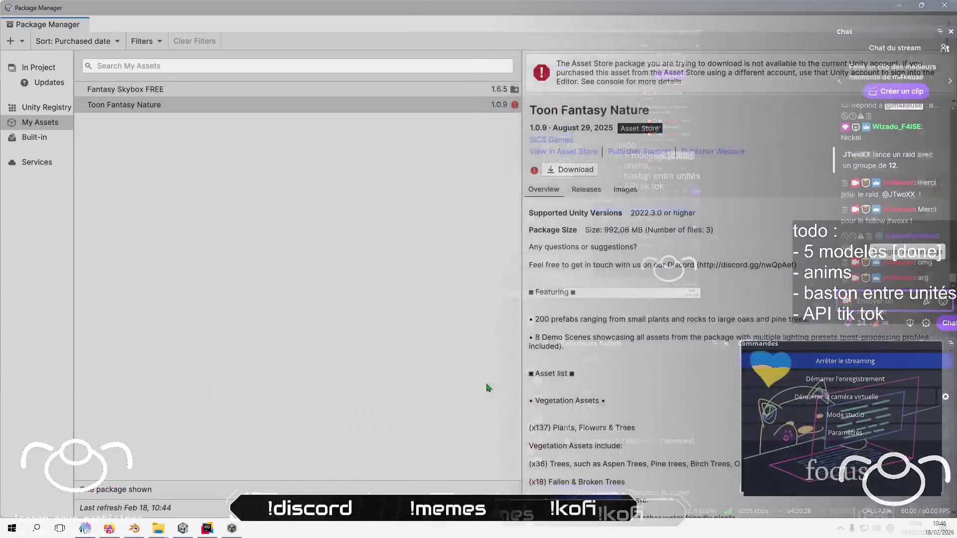
{"action": "left_click", "coordinate": [943, 8]}
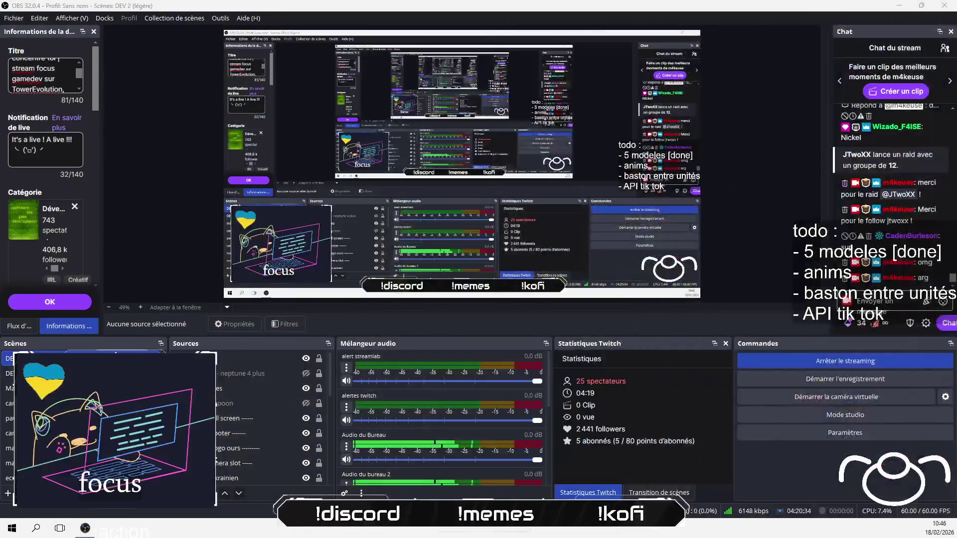
{"action": "left_click", "coordinate": [8, 16]}
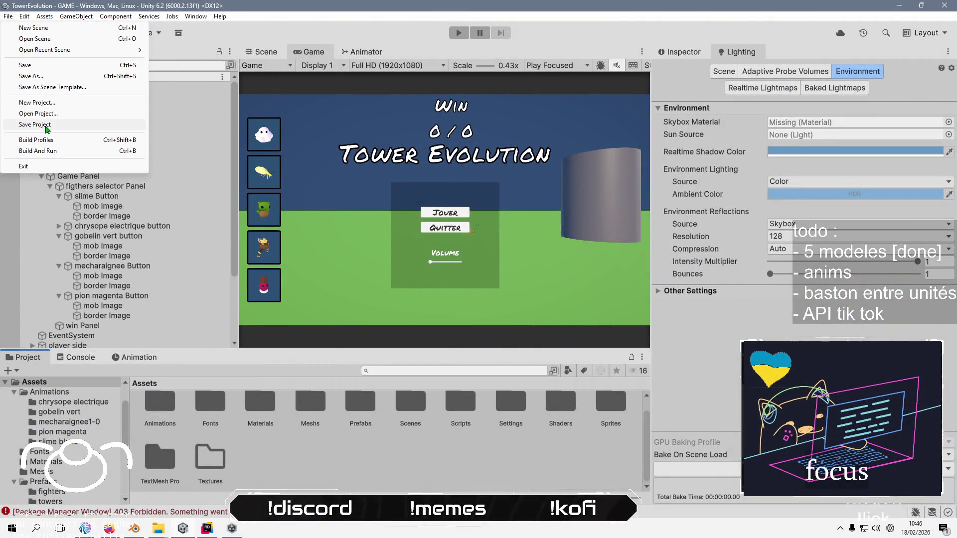
{"action": "left_click", "coordinate": [35, 124]}
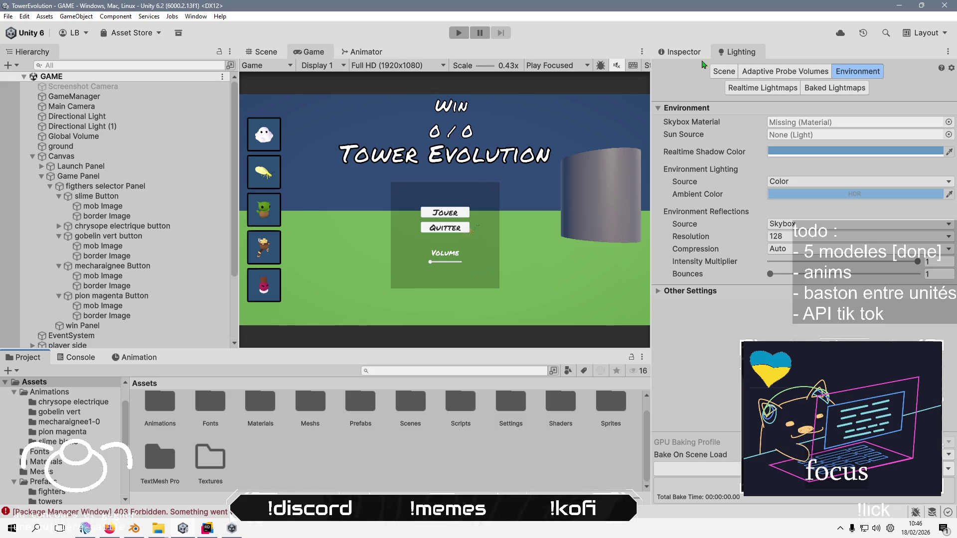
{"action": "left_click", "coordinate": [936, 8]}
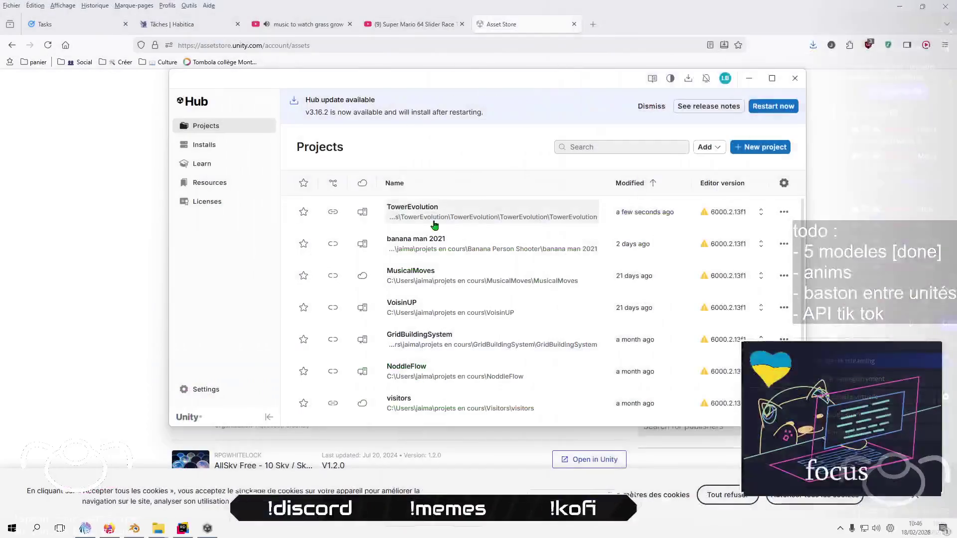
{"action": "left_click", "coordinate": [728, 82]}
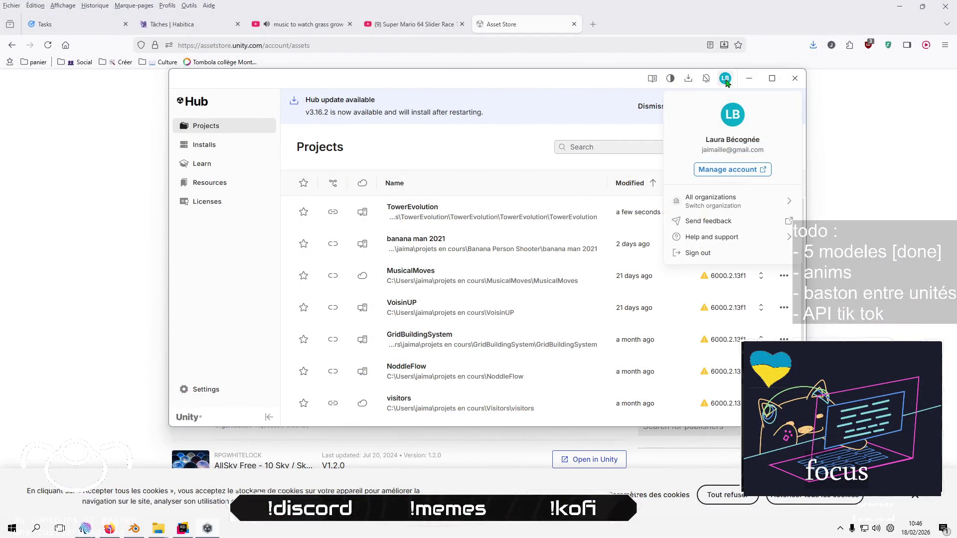
Sign out, sign back in through the browser with the other account, and open TowerEvolution.
{"action": "left_click", "coordinate": [723, 252]}
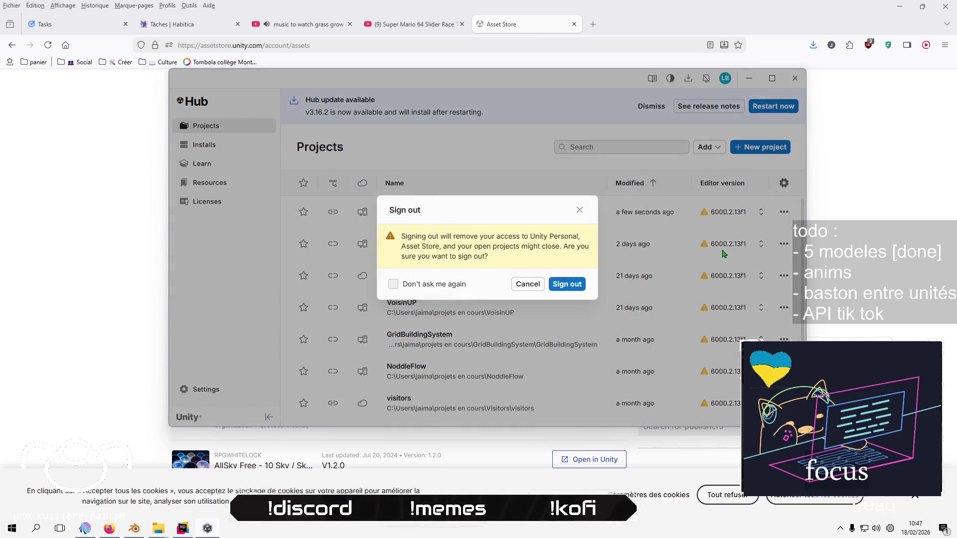
{"action": "left_click", "coordinate": [568, 286]}
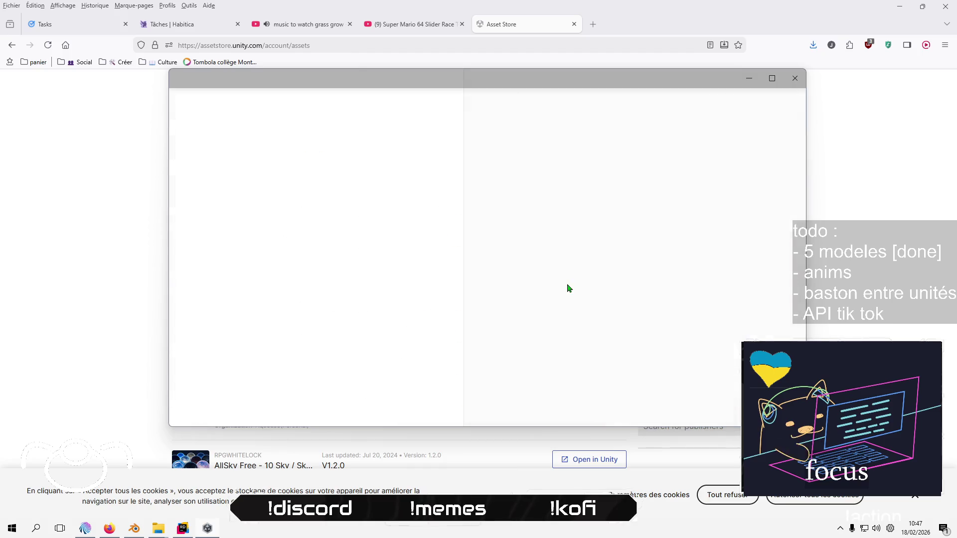
{"action": "left_click", "coordinate": [312, 273]}
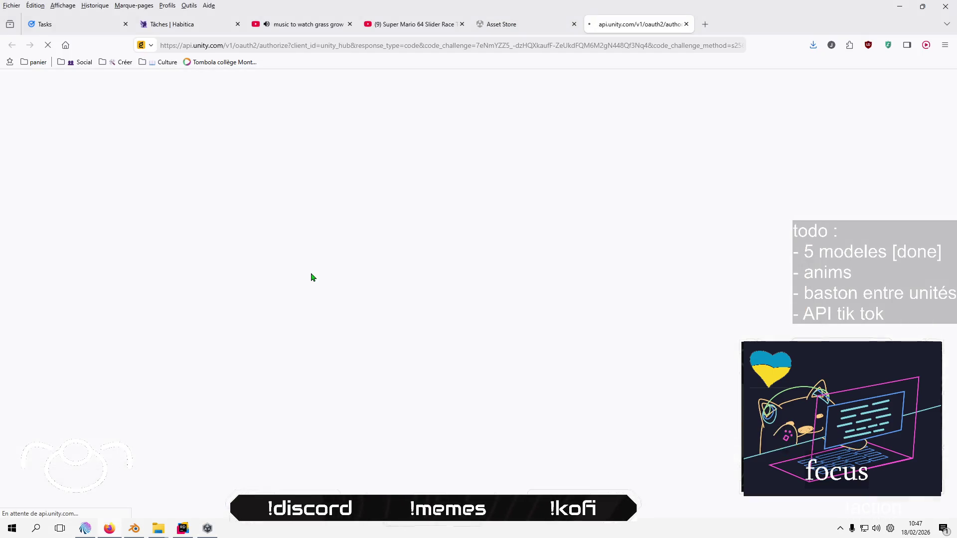
{"action": "left_click", "coordinate": [588, 242]}
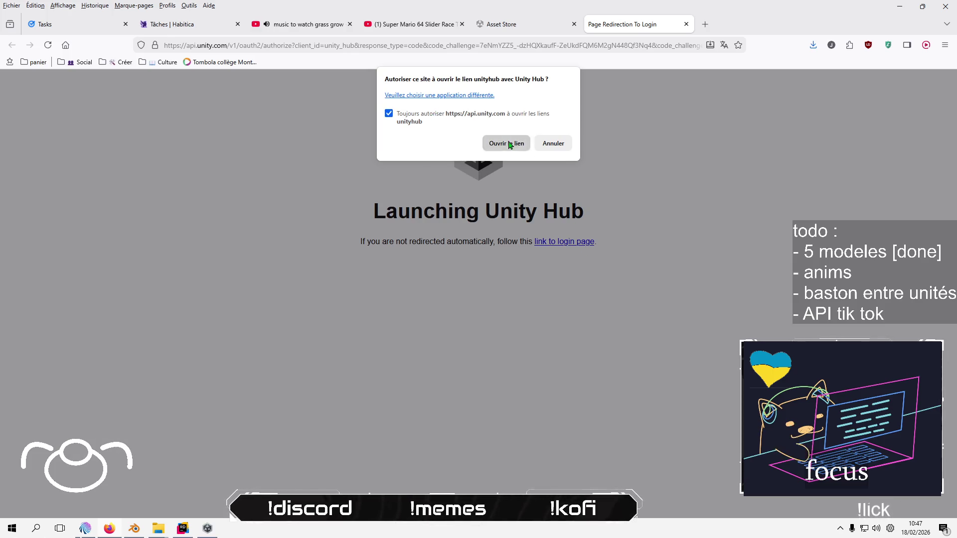
{"action": "left_click", "coordinate": [508, 144]}
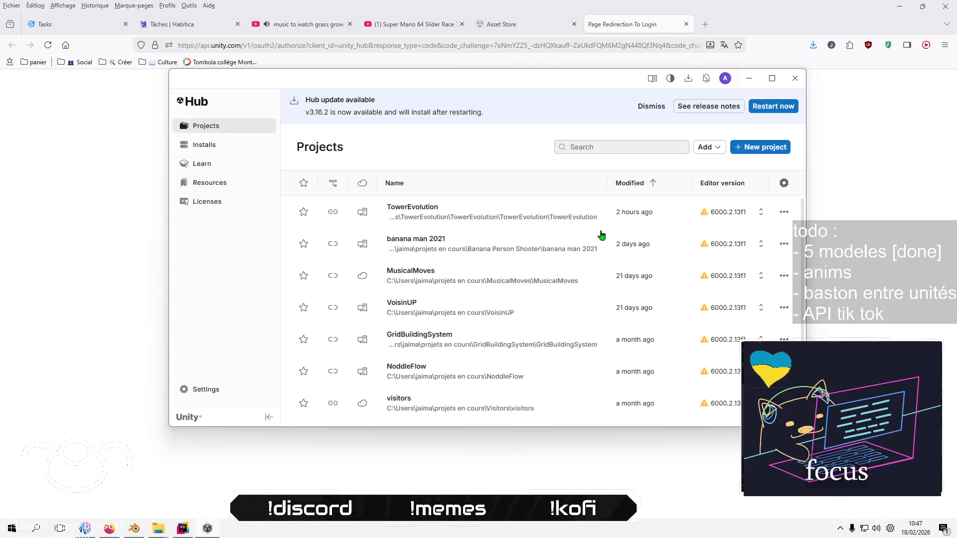
{"action": "left_click", "coordinate": [725, 79]}
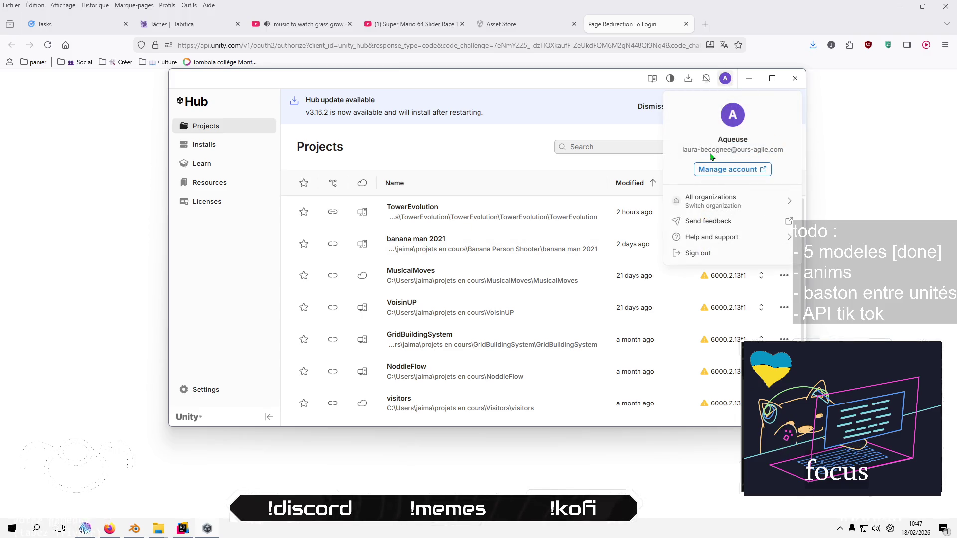
{"action": "left_click", "coordinate": [470, 219]}
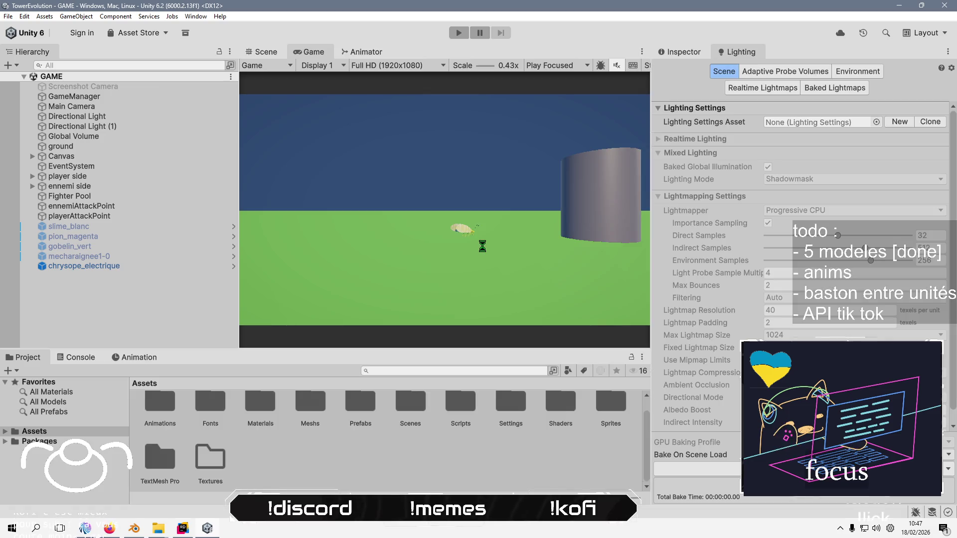
Open Package Manager, search purchased assets for skybox, and select Toon Fantasy Nature.
{"action": "left_click", "coordinate": [195, 16]}
{"action": "mouse_move", "coordinate": [279, 157]}
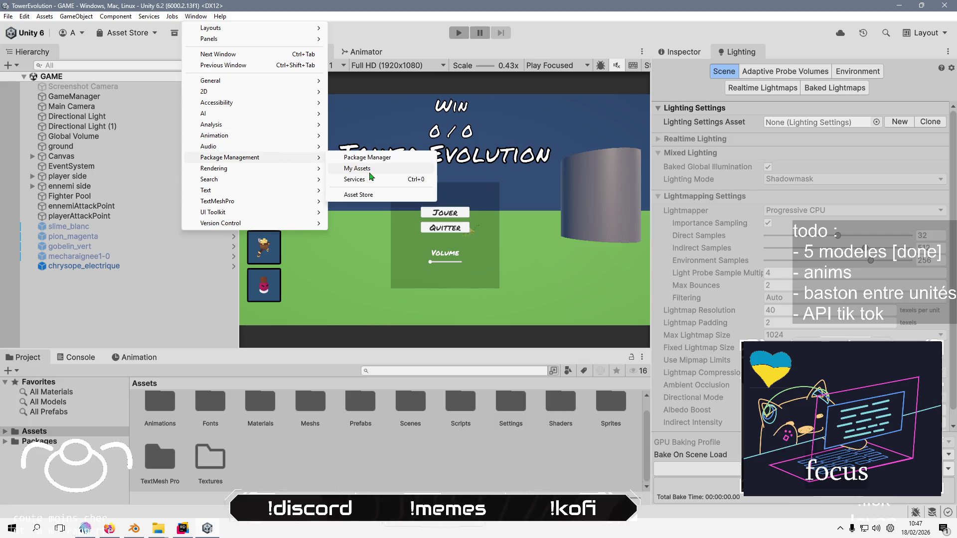
{"action": "left_click", "coordinate": [379, 159]}
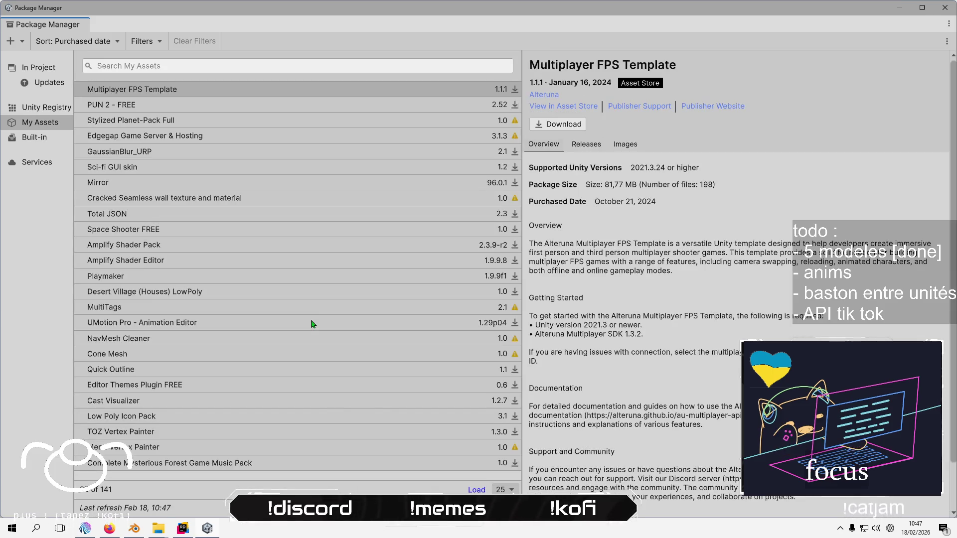
{"action": "left_click", "coordinate": [212, 60]}
{"action": "type", "text": "kybox"}
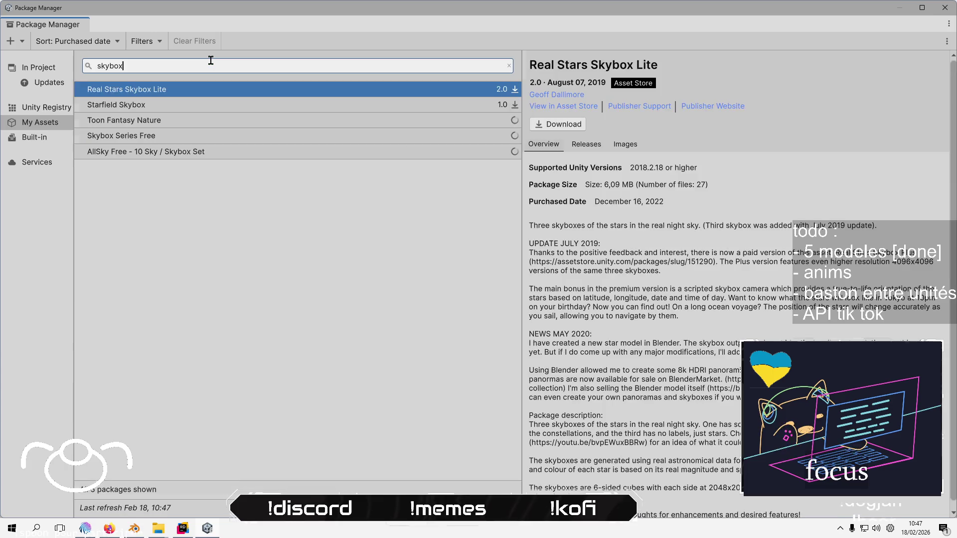
{"action": "left_click", "coordinate": [200, 120]}
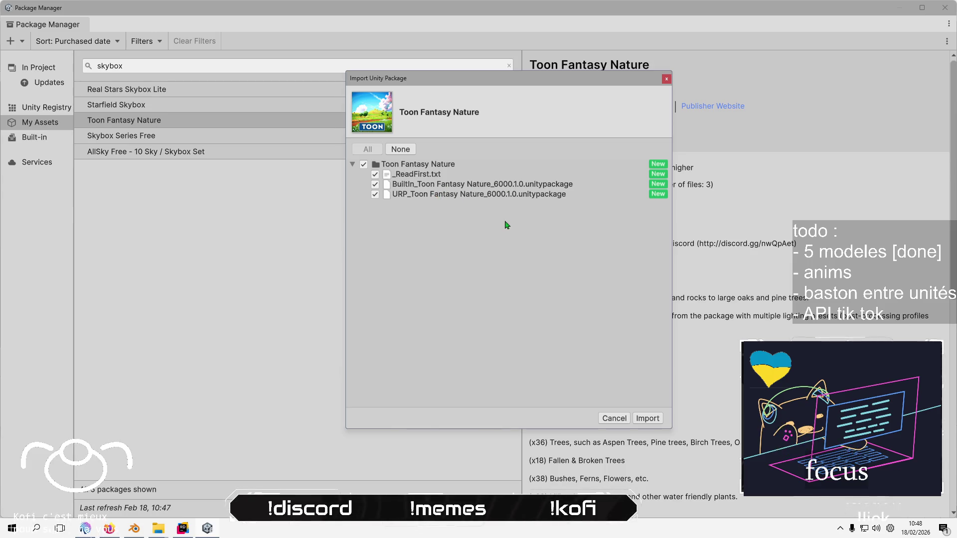
Import Toon Fantasy Nature without the BuiltIn_ package, then enlarge the Project panel.
{"action": "left_click", "coordinate": [374, 184]}
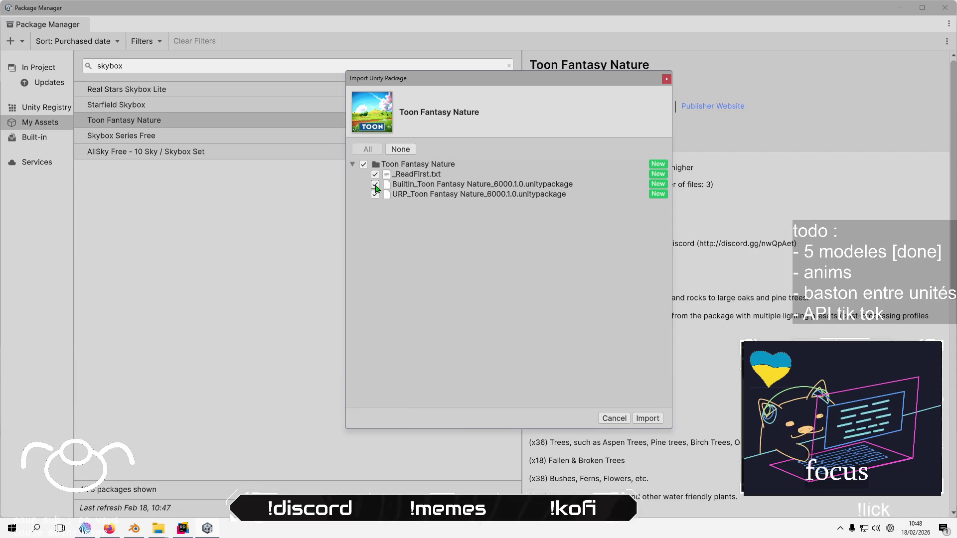
{"action": "left_click", "coordinate": [647, 419]}
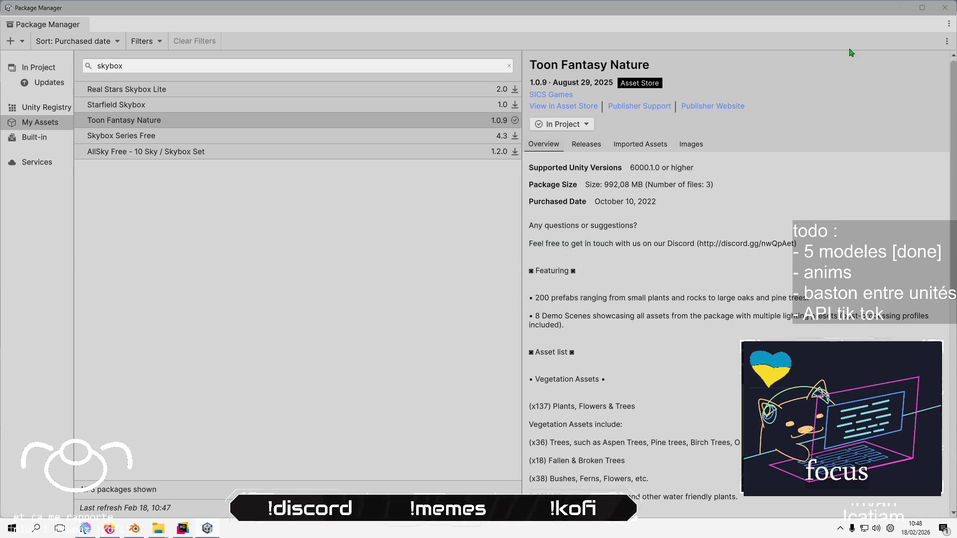
{"action": "left_click", "coordinate": [944, 9]}
{"action": "left_click_drag", "start_coordinate": [287, 351], "coordinate": [299, 220]}
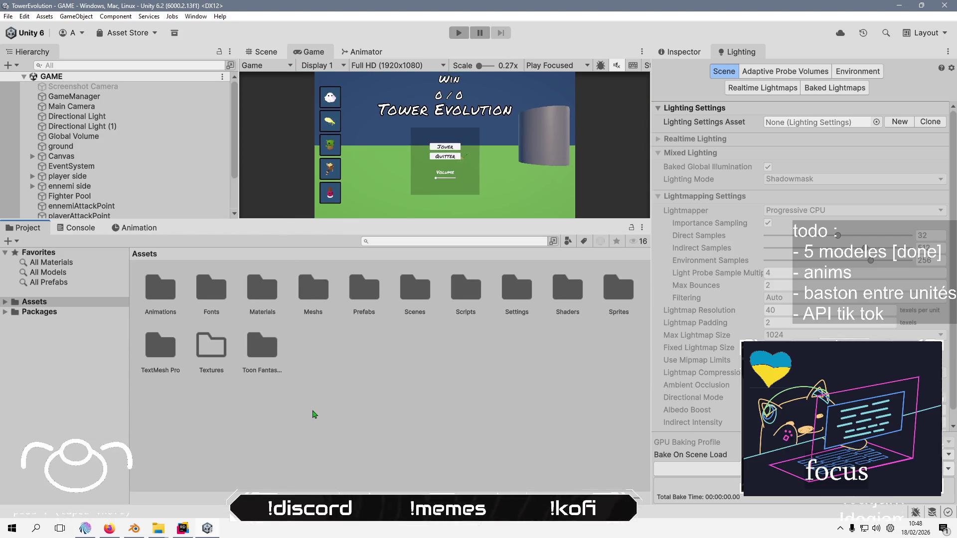
From the Toon Fantasy Nature folder's context menu, choose Import Package > Custom Package.
{"action": "double_click", "coordinate": [263, 346]}
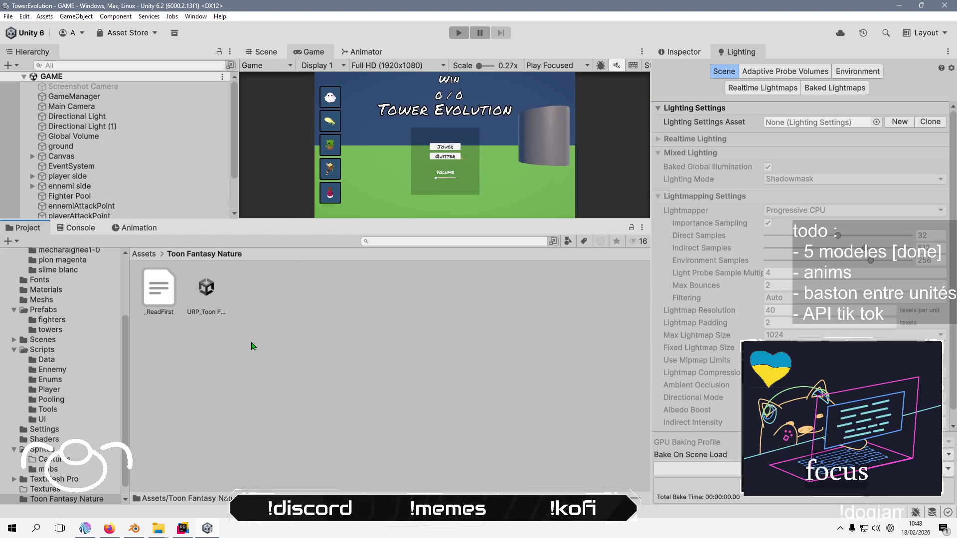
{"action": "left_click", "coordinate": [205, 296]}
{"action": "right_click", "coordinate": [205, 296]}
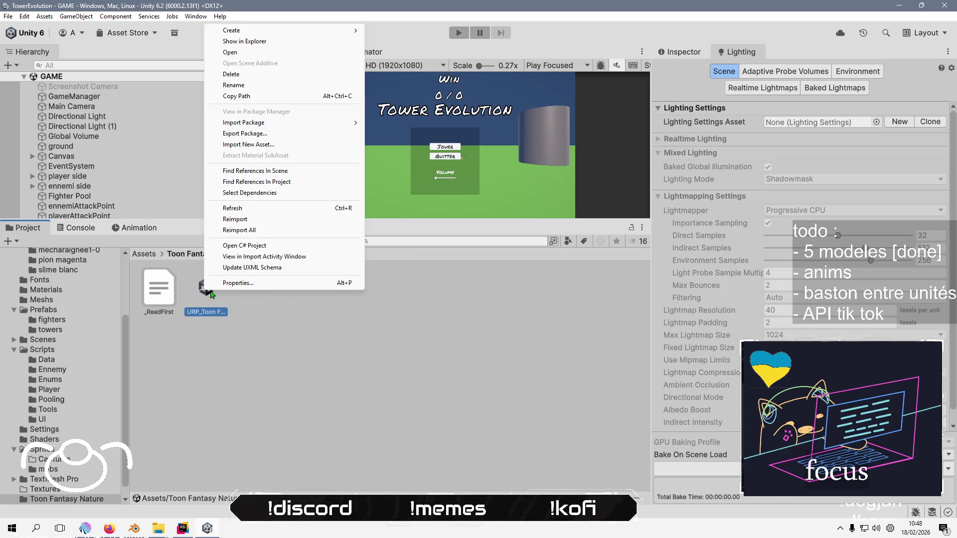
{"action": "mouse_move", "coordinate": [329, 129]}
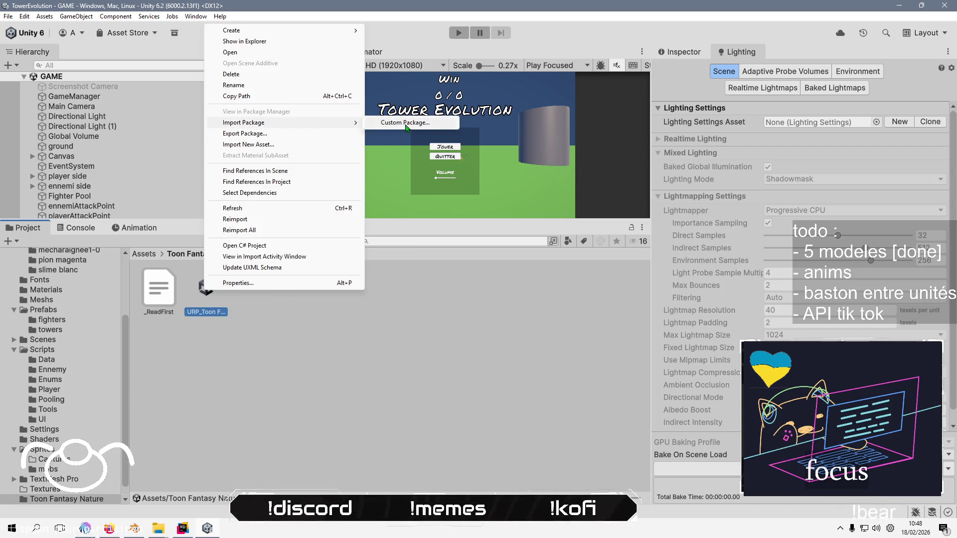
{"action": "left_click", "coordinate": [407, 125]}
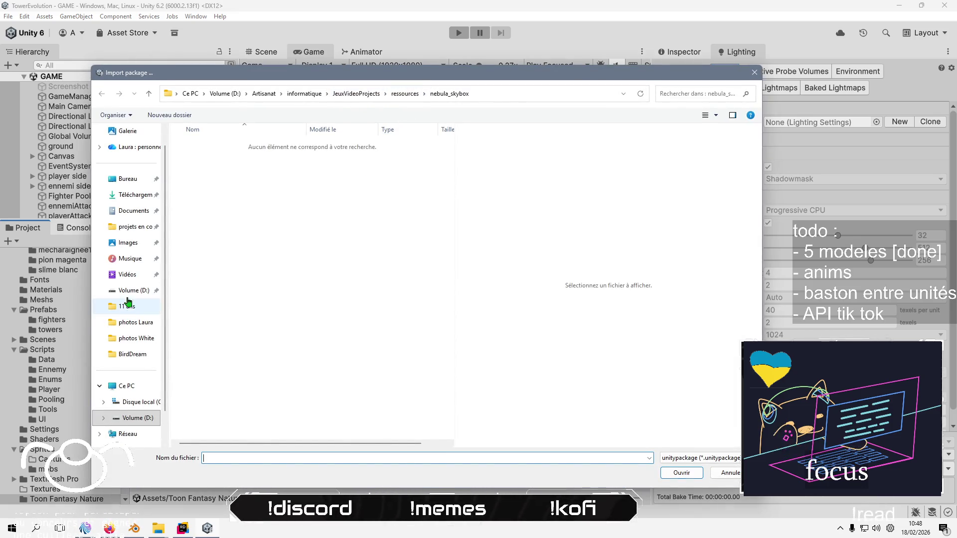
Browse to TowerEvolution/Assets/Toon Fantasy Nature and open the URP_Toon Fantasy Nature_6000.1.0 unitypackage.
{"action": "left_click", "coordinate": [134, 227]}
{"action": "left_click", "coordinate": [226, 231]}
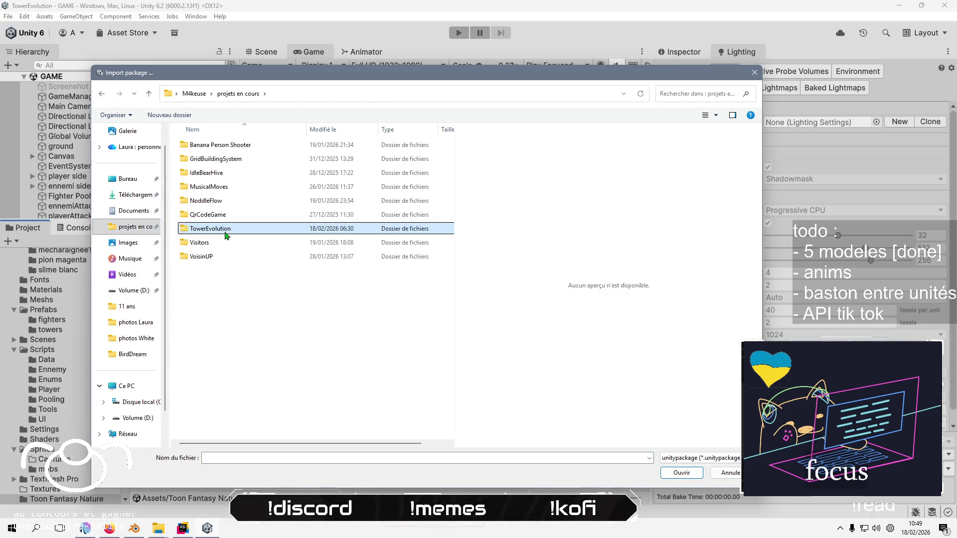
{"action": "double_click", "coordinate": [226, 231]}
{"action": "double_click", "coordinate": [220, 159]}
{"action": "double_click", "coordinate": [227, 147]}
{"action": "double_click", "coordinate": [225, 146]}
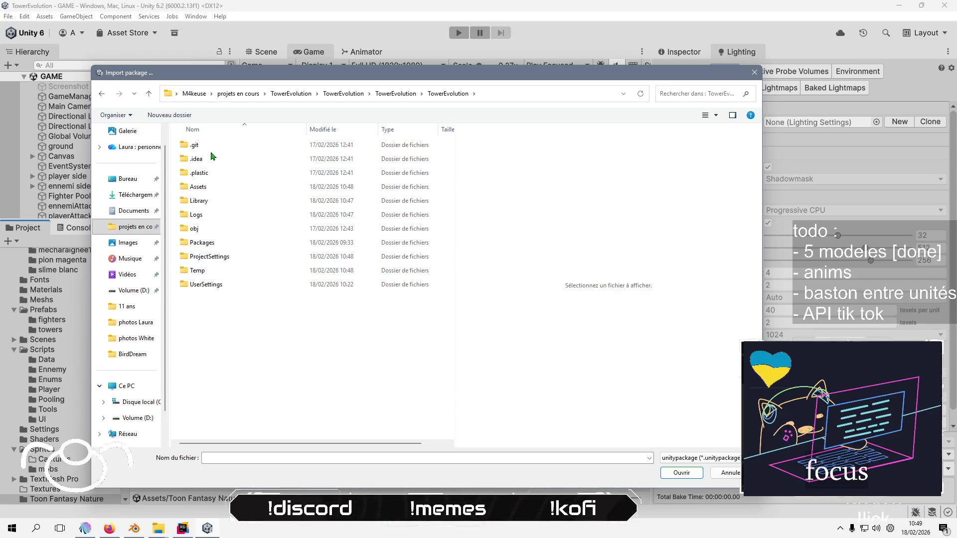
{"action": "double_click", "coordinate": [210, 191]}
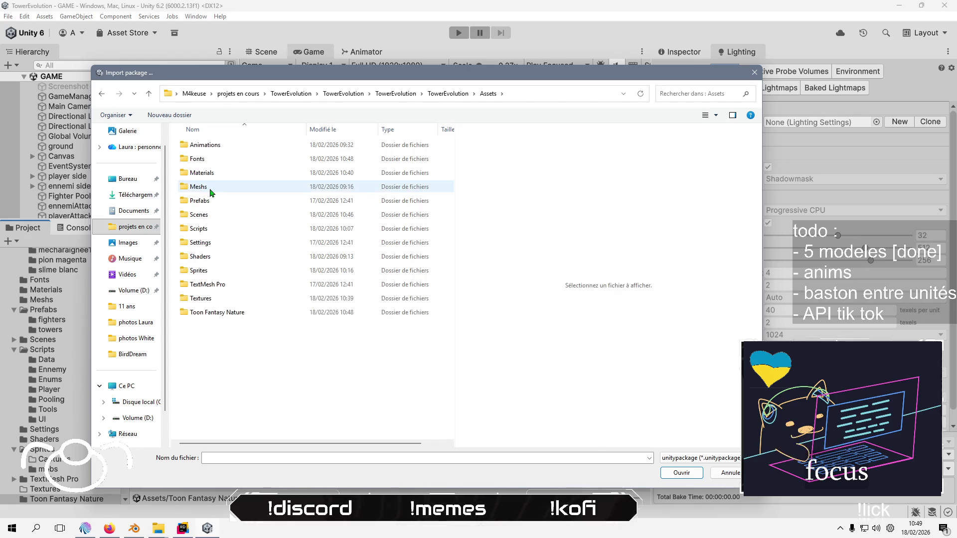
{"action": "double_click", "coordinate": [239, 317]}
{"action": "left_click", "coordinate": [230, 145]}
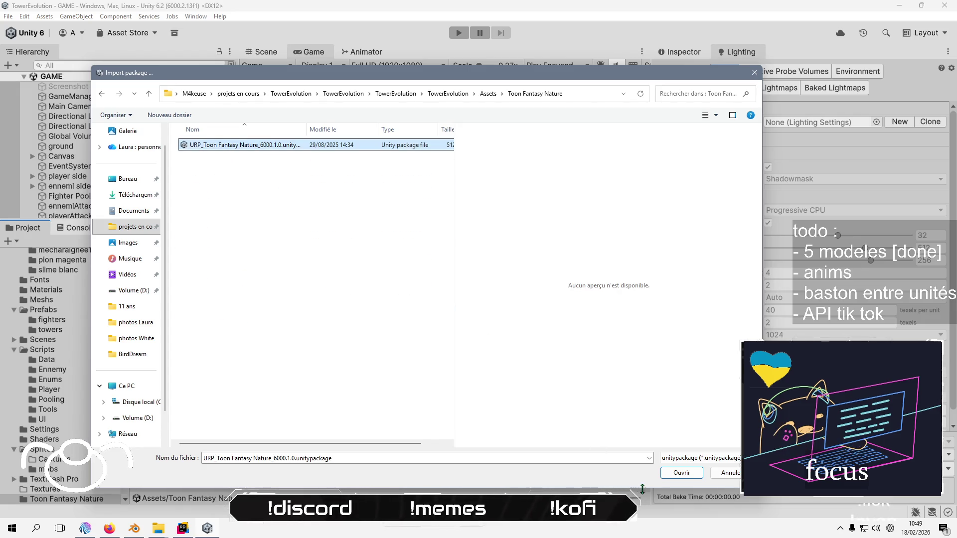
{"action": "left_click", "coordinate": [678, 474]}
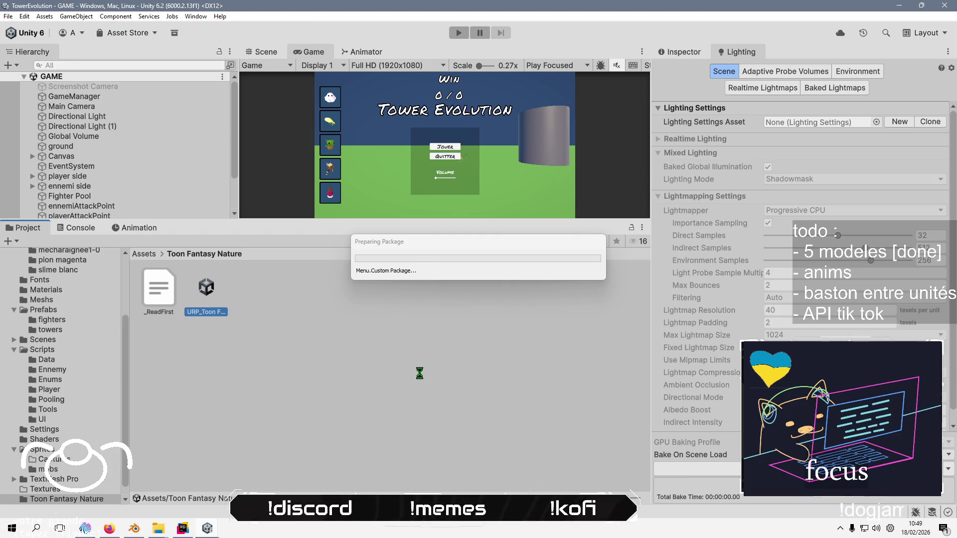
Wait for Preparing Package to finish until the Import Unity Package list appears.
{"action": "left_click", "coordinate": [485, 262]}
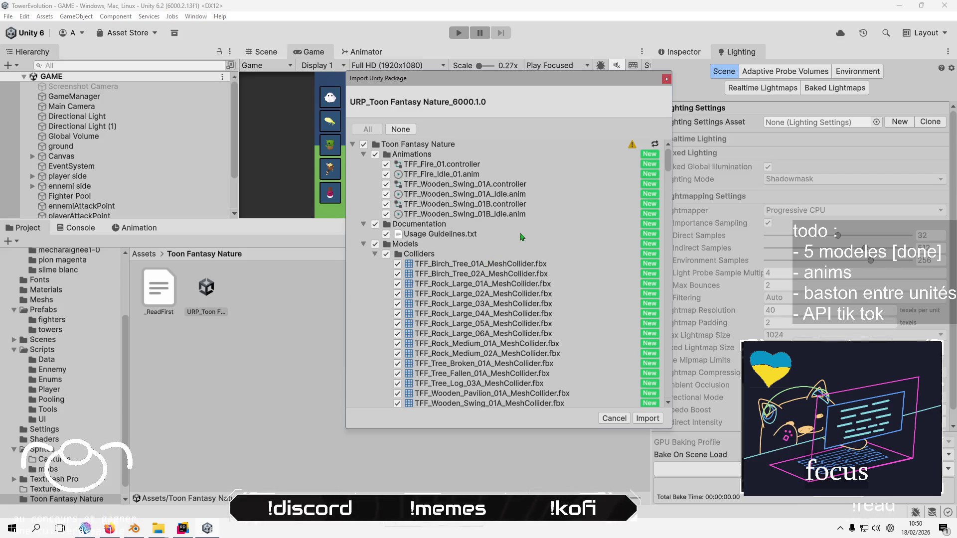
Exclude the Animations, Documentation and Post Processing folders from the import.
{"action": "left_click", "coordinate": [375, 154]}
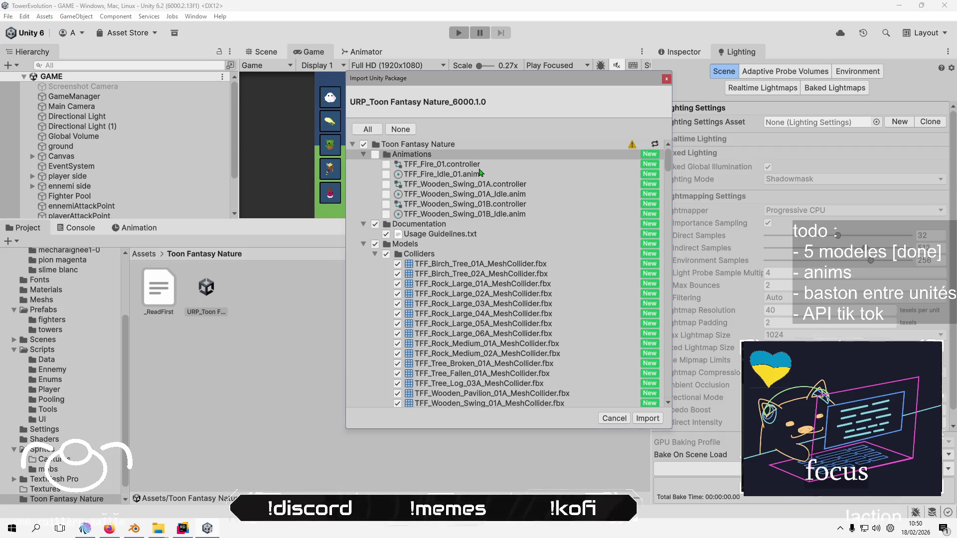
{"action": "left_click", "coordinate": [393, 225]}
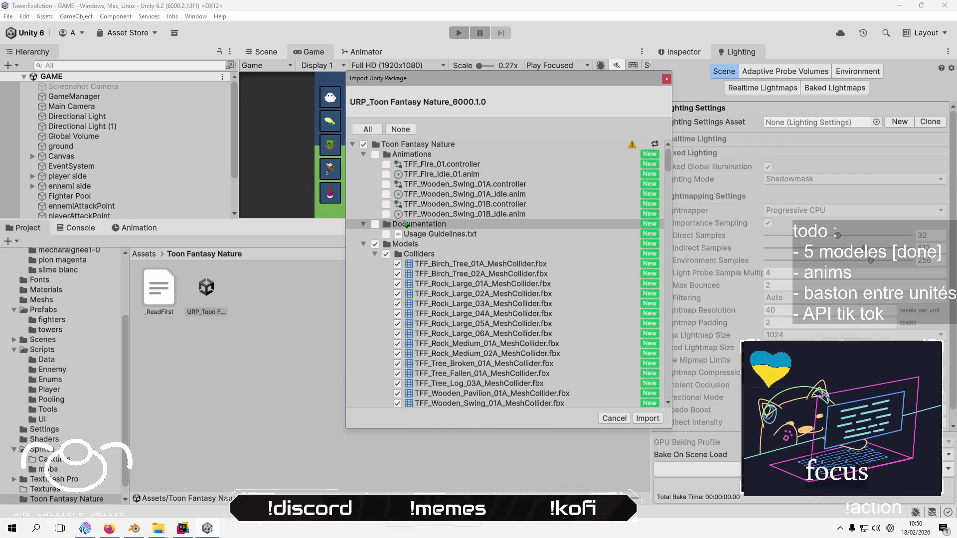
{"action": "scroll", "coordinate": [502, 206], "scroll_direction": "down", "scroll_amount": 5}
{"action": "scroll", "coordinate": [546, 257], "scroll_direction": "down", "scroll_amount": 6}
{"action": "scroll", "coordinate": [545, 257], "scroll_direction": "up", "scroll_amount": 4}
{"action": "scroll", "coordinate": [545, 257], "scroll_direction": "down", "scroll_amount": 5}
{"action": "scroll", "coordinate": [546, 257], "scroll_direction": "down", "scroll_amount": 20}
{"action": "scroll", "coordinate": [545, 256], "scroll_direction": "down", "scroll_amount": 20}
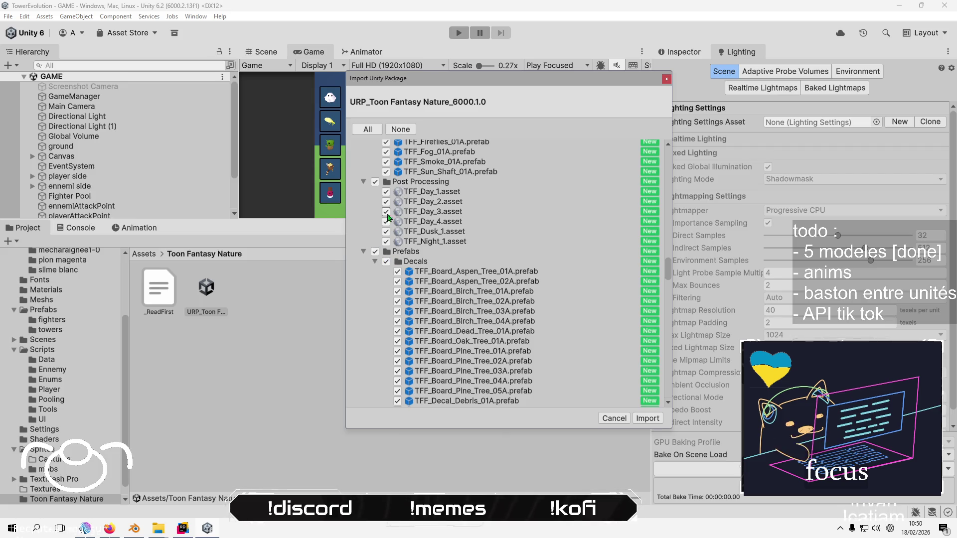
{"action": "left_click", "coordinate": [374, 182]}
{"action": "scroll", "coordinate": [492, 266], "scroll_direction": "up", "scroll_amount": 5}
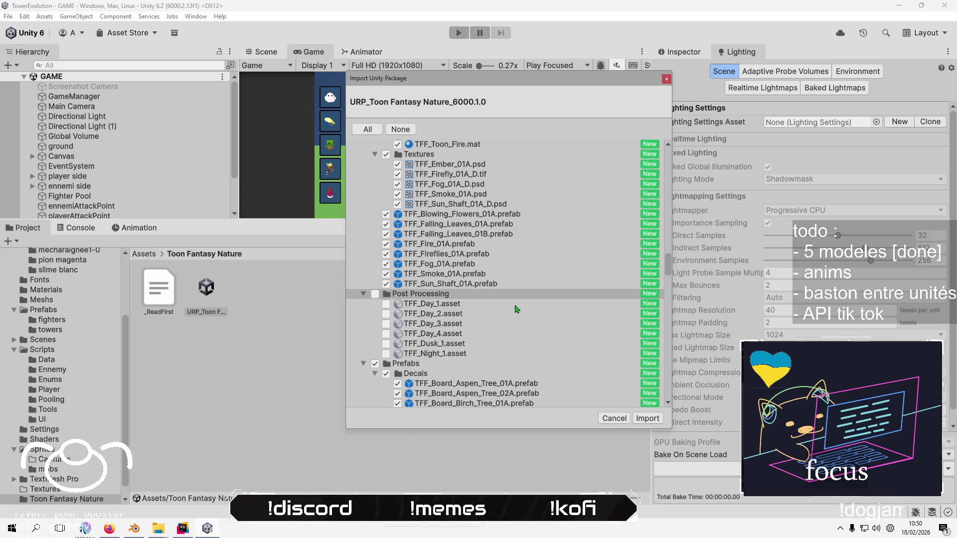
Exclude particle Textures and the Blowing_Flowers, Falling_Leaves, Fire, Fireflies, Fog, Smoke, Sun_Shaft prefabs.
{"action": "left_click", "coordinate": [386, 154]}
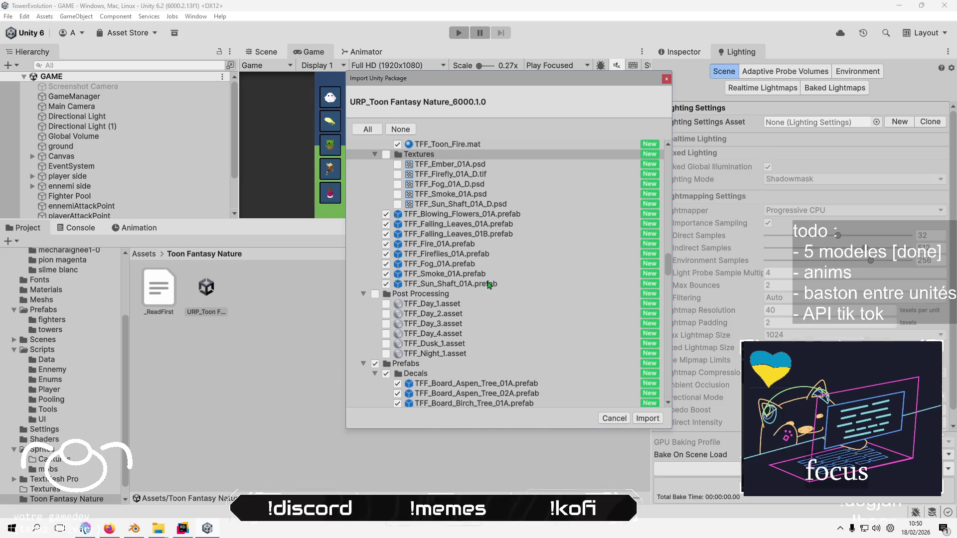
{"action": "scroll", "coordinate": [488, 287], "scroll_direction": "down", "scroll_amount": 1}
{"action": "left_click", "coordinate": [385, 176]}
{"action": "left_click", "coordinate": [386, 186]}
{"action": "left_click", "coordinate": [386, 196]}
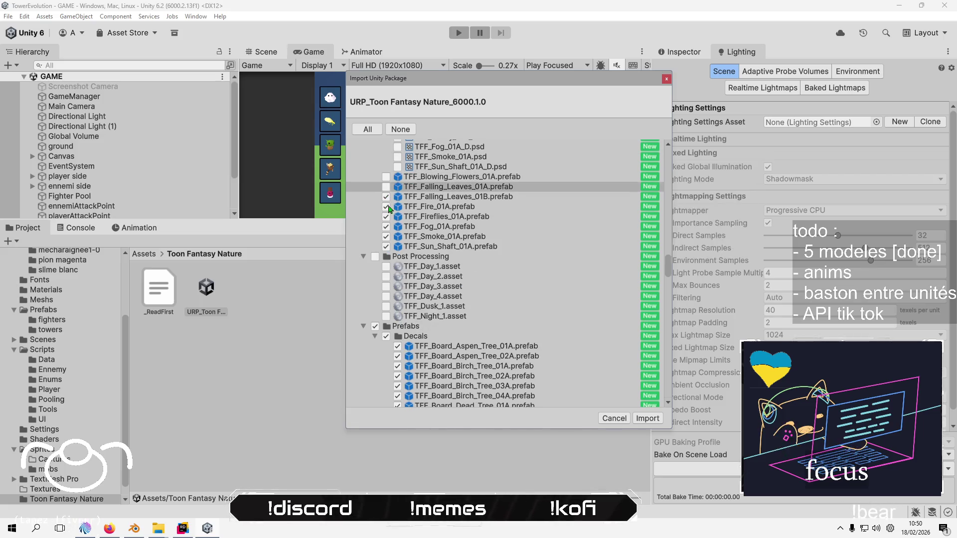
{"action": "left_click", "coordinate": [386, 207]}
{"action": "left_click", "coordinate": [386, 216]}
{"action": "left_click", "coordinate": [386, 226]}
{"action": "left_click", "coordinate": [386, 237]}
{"action": "left_click", "coordinate": [386, 246]}
{"action": "scroll", "coordinate": [388, 251], "scroll_direction": "down", "scroll_amount": 2}
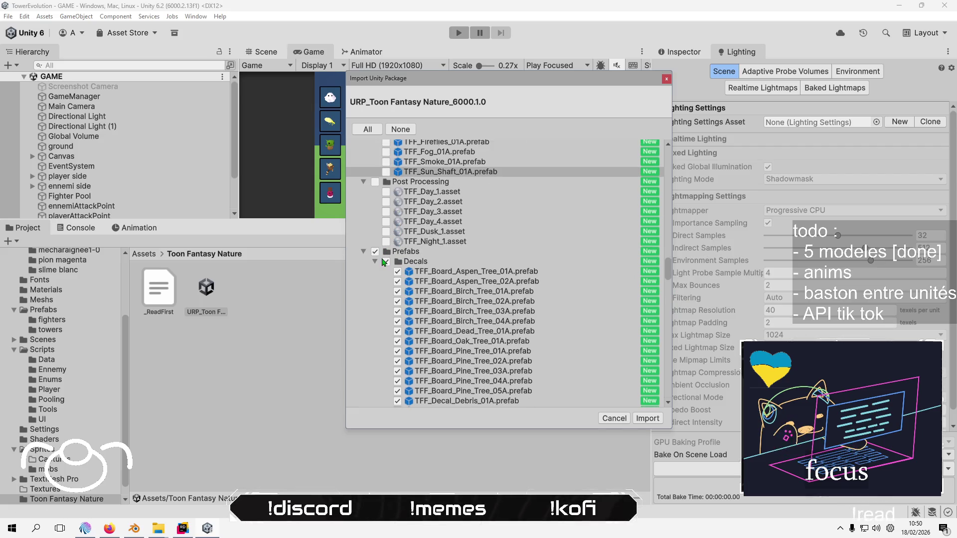
Exclude the Decals, Props, Rocks, Structures and Vegetation prefabs.
{"action": "left_click", "coordinate": [386, 262]}
{"action": "scroll", "coordinate": [445, 245], "scroll_direction": "down", "scroll_amount": 5}
{"action": "left_click", "coordinate": [388, 266]}
{"action": "scroll", "coordinate": [387, 292], "scroll_direction": "down", "scroll_amount": 2}
{"action": "left_click", "coordinate": [389, 311]}
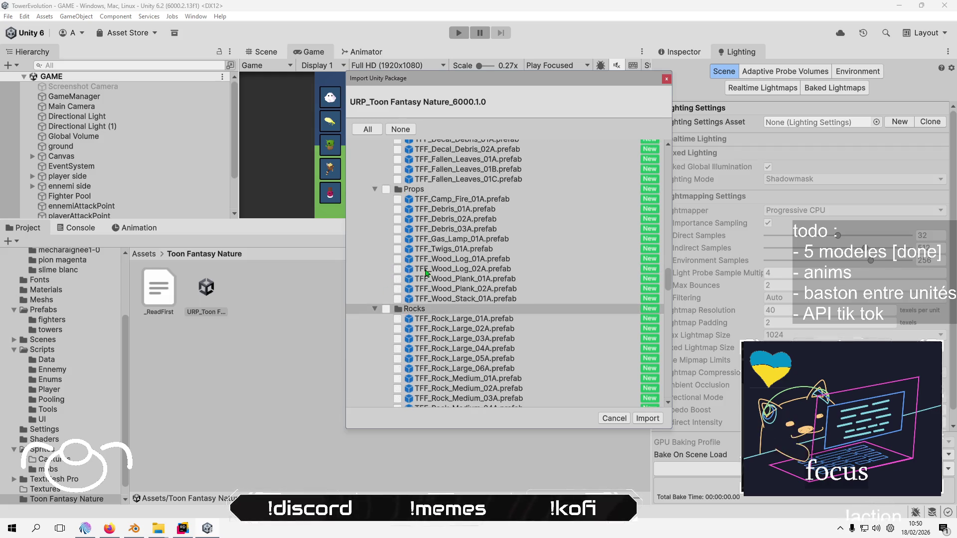
{"action": "scroll", "coordinate": [441, 249], "scroll_direction": "down", "scroll_amount": 8}
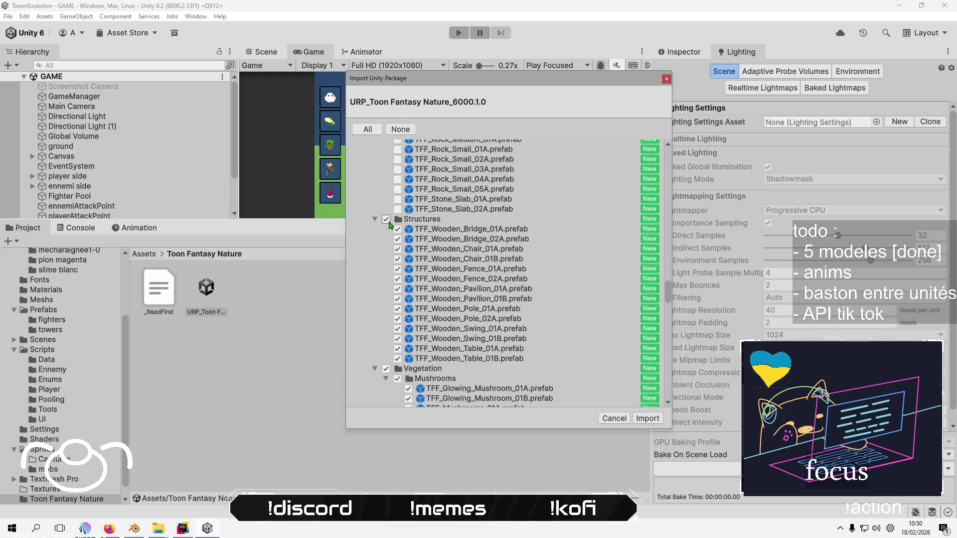
{"action": "left_click", "coordinate": [386, 219]}
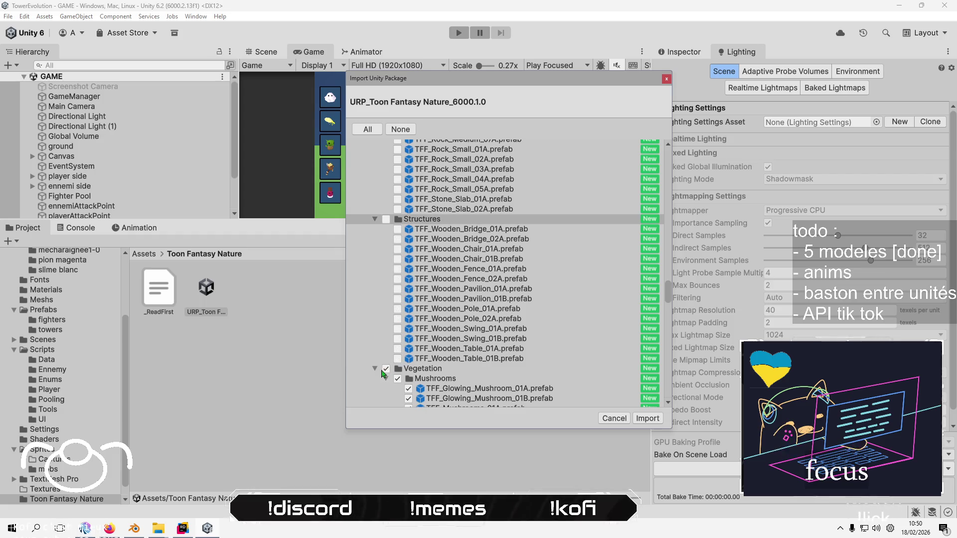
{"action": "left_click", "coordinate": [386, 369]}
Exclude the Scenes and Shaders folders, collapsing them in the list.
{"action": "scroll", "coordinate": [396, 323], "scroll_direction": "down", "scroll_amount": 3}
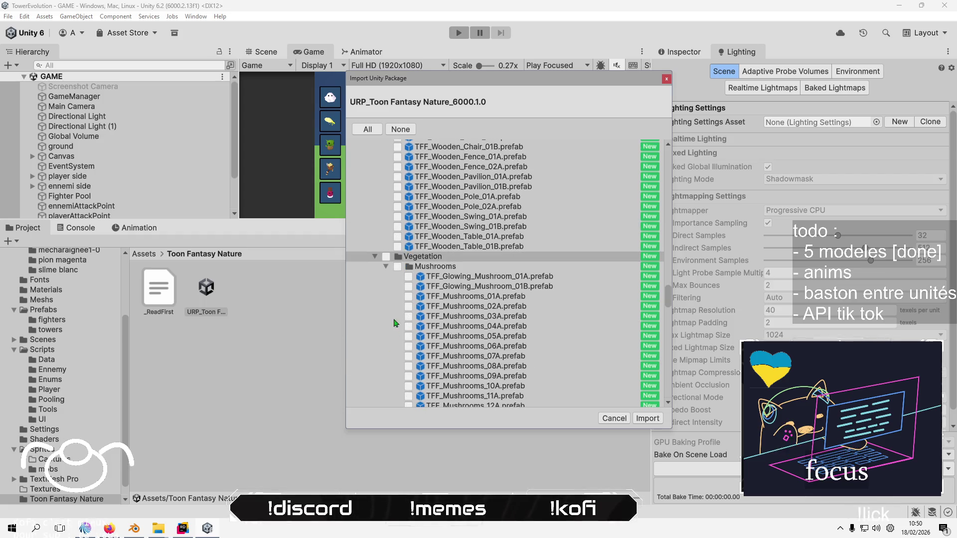
{"action": "left_click", "coordinate": [373, 256]}
{"action": "left_click", "coordinate": [375, 268]}
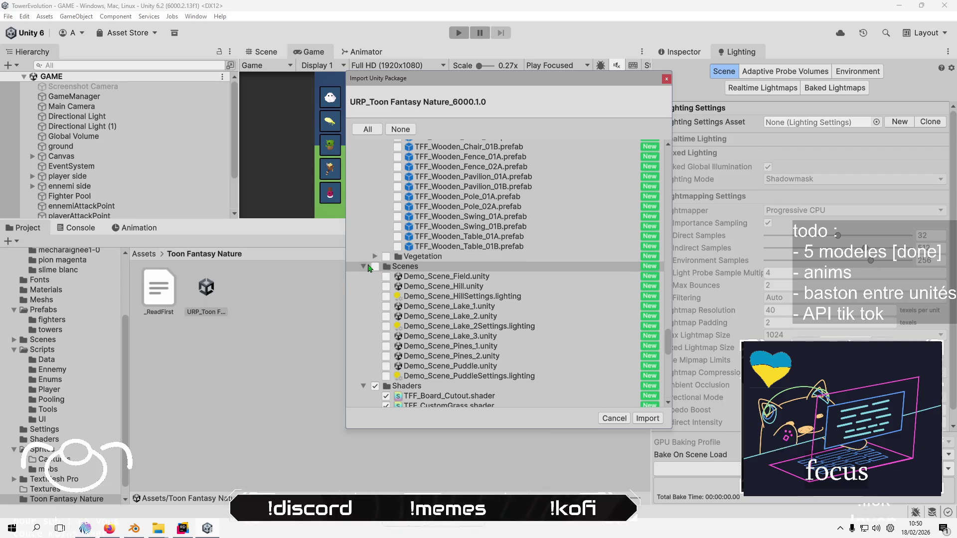
{"action": "left_click", "coordinate": [364, 266]}
{"action": "left_click", "coordinate": [375, 276]}
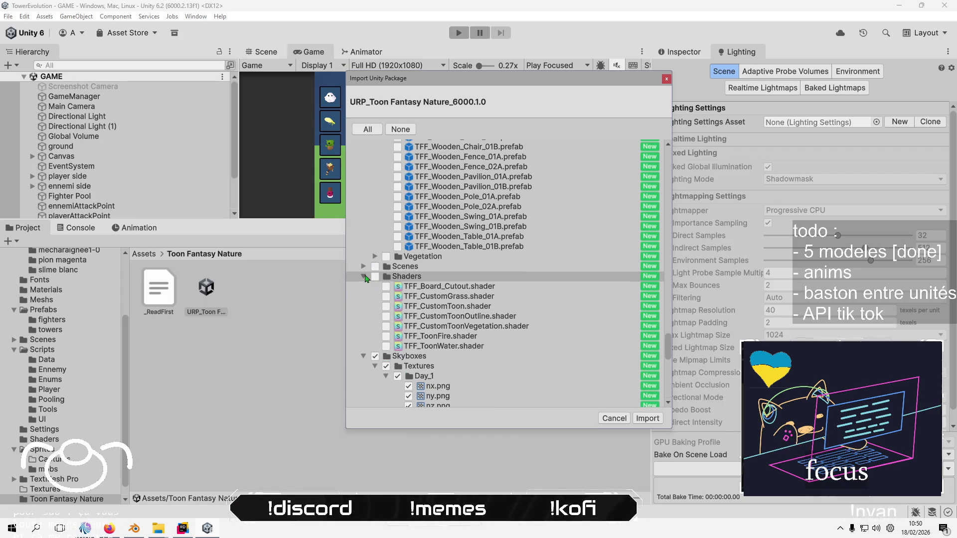
{"action": "left_click", "coordinate": [363, 276]}
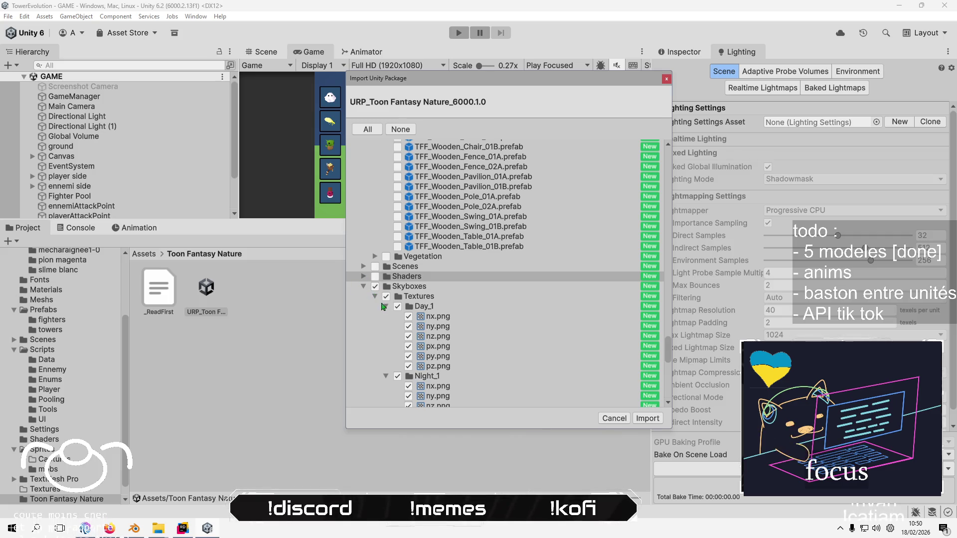
Exclude the Night_1 and Sunset_1 skybox textures, the Terrain folder and LUT textures.
{"action": "left_click", "coordinate": [397, 376]}
{"action": "scroll", "coordinate": [397, 339], "scroll_direction": "down", "scroll_amount": 5}
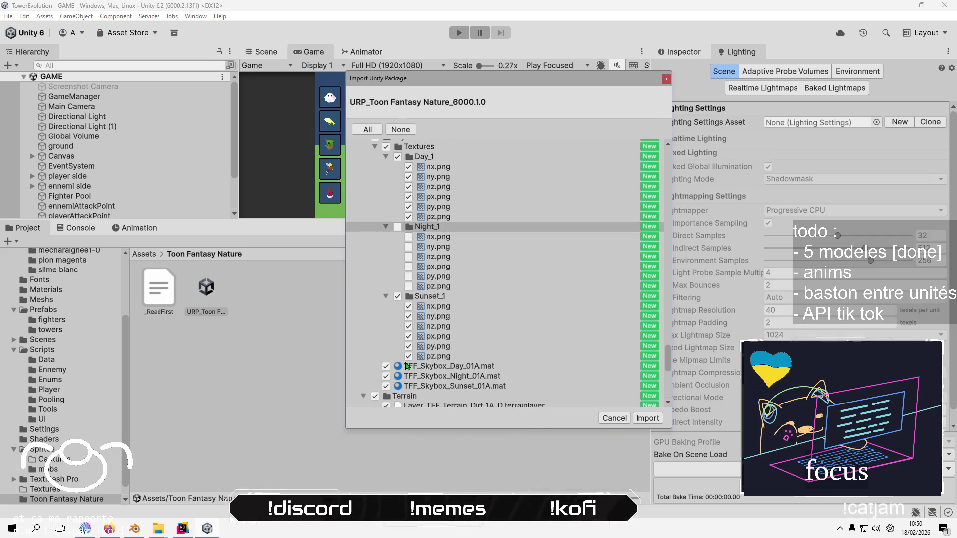
{"action": "left_click", "coordinate": [397, 298]}
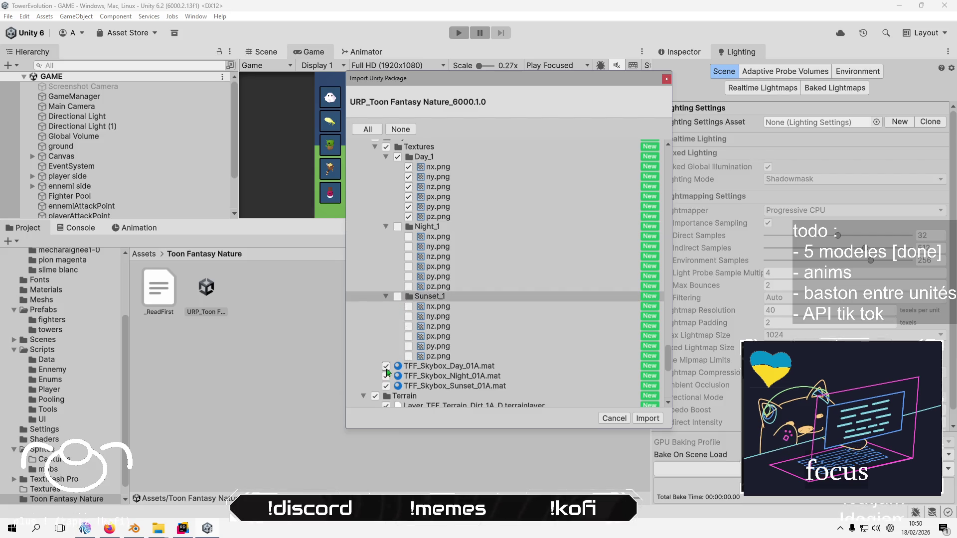
{"action": "left_click", "coordinate": [387, 370]}
{"action": "left_click", "coordinate": [375, 397]}
{"action": "scroll", "coordinate": [378, 394], "scroll_direction": "down", "scroll_amount": 7}
{"action": "left_click", "coordinate": [386, 361]}
Exclude the Models folder and collapse its Colliders and Materials subfolders.
{"action": "scroll", "coordinate": [385, 351], "scroll_direction": "down", "scroll_amount": 8}
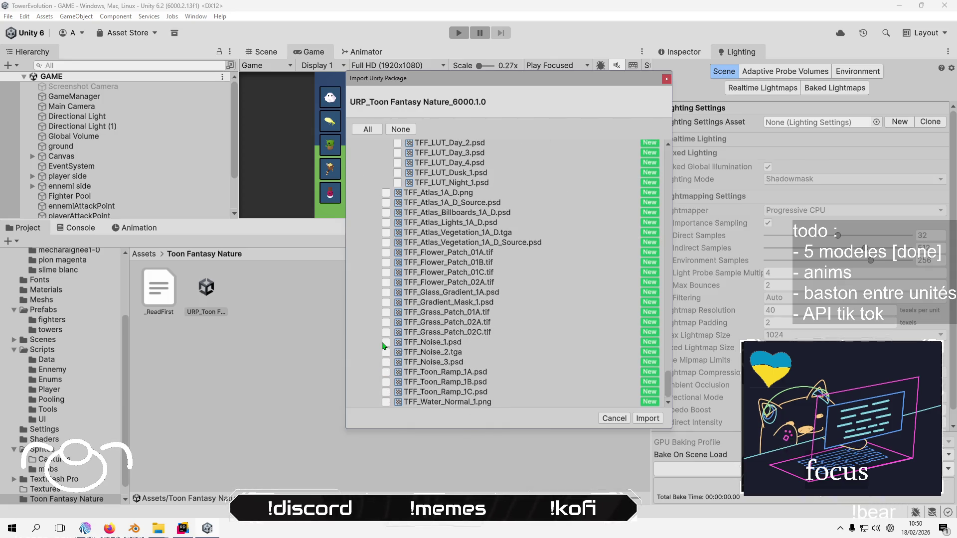
{"action": "scroll", "coordinate": [383, 345], "scroll_direction": "up", "scroll_amount": 10}
{"action": "scroll", "coordinate": [383, 345], "scroll_direction": "up", "scroll_amount": 9}
{"action": "scroll", "coordinate": [383, 347], "scroll_direction": "up", "scroll_amount": 12}
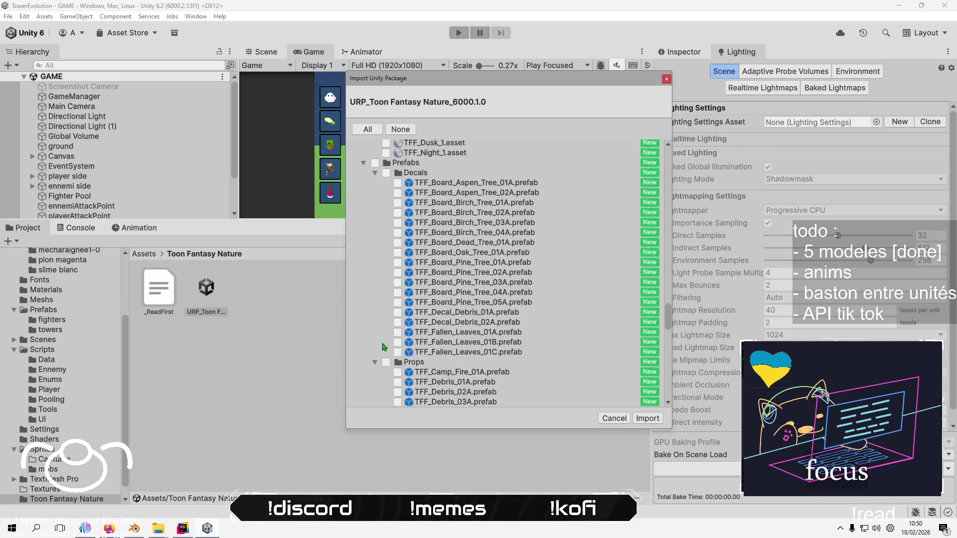
{"action": "scroll", "coordinate": [383, 348], "scroll_direction": "up", "scroll_amount": 12}
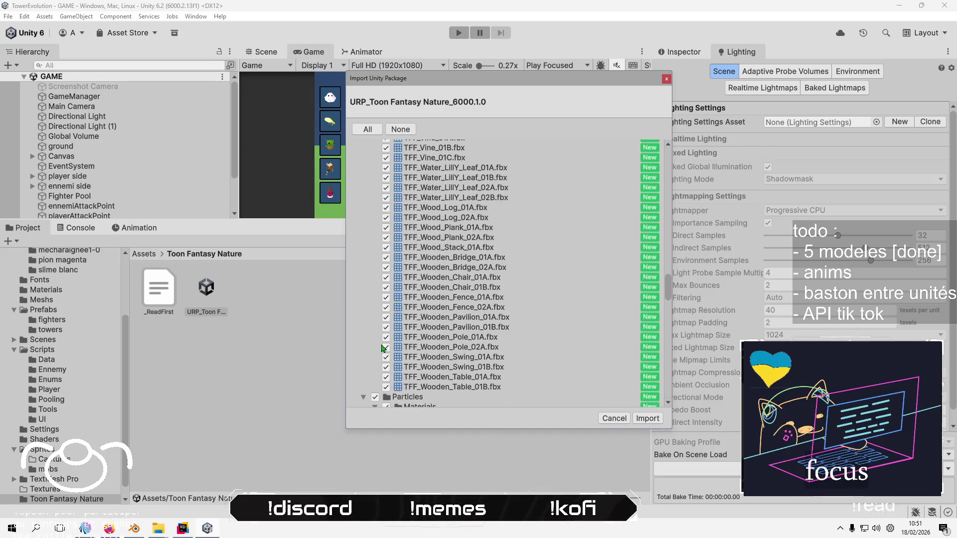
{"action": "scroll", "coordinate": [383, 348], "scroll_direction": "up", "scroll_amount": 12}
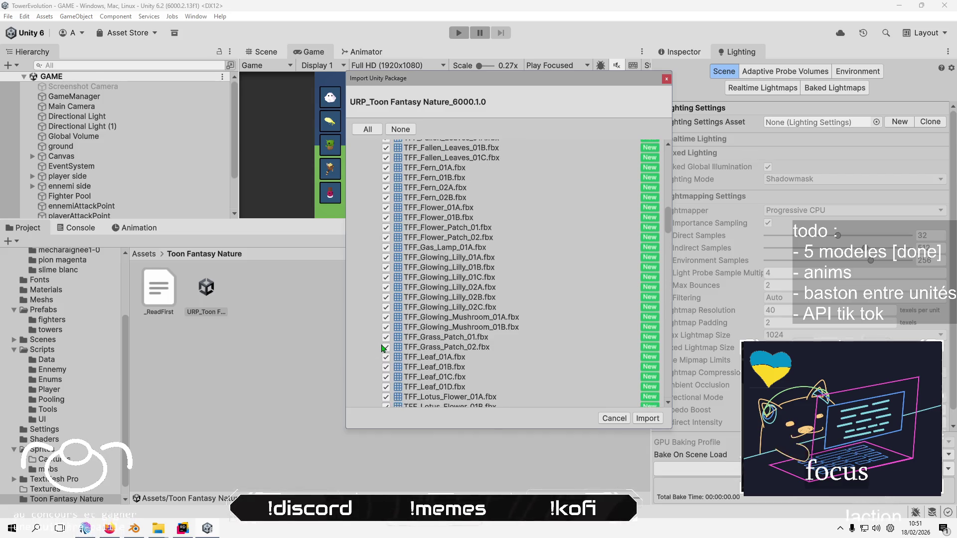
{"action": "scroll", "coordinate": [383, 348], "scroll_direction": "up", "scroll_amount": 15}
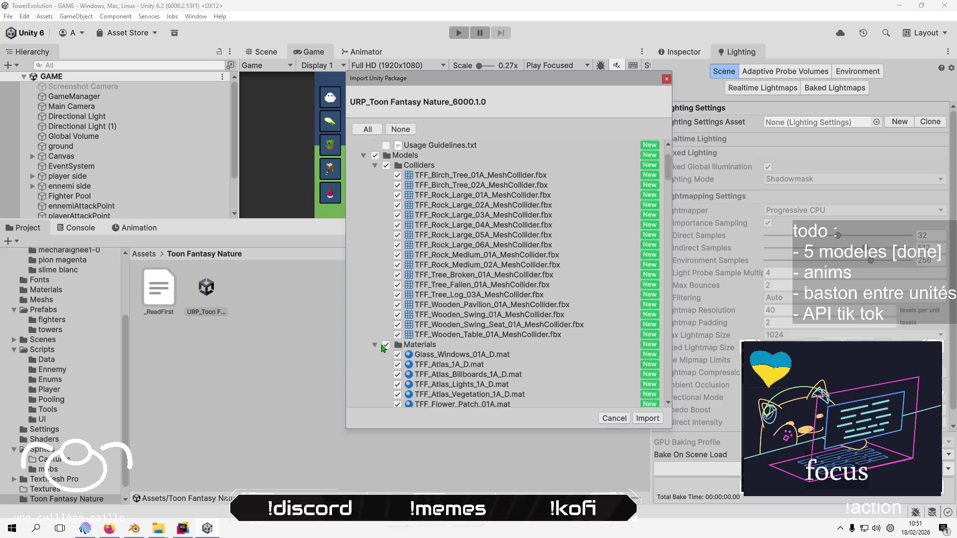
{"action": "left_click", "coordinate": [376, 231]}
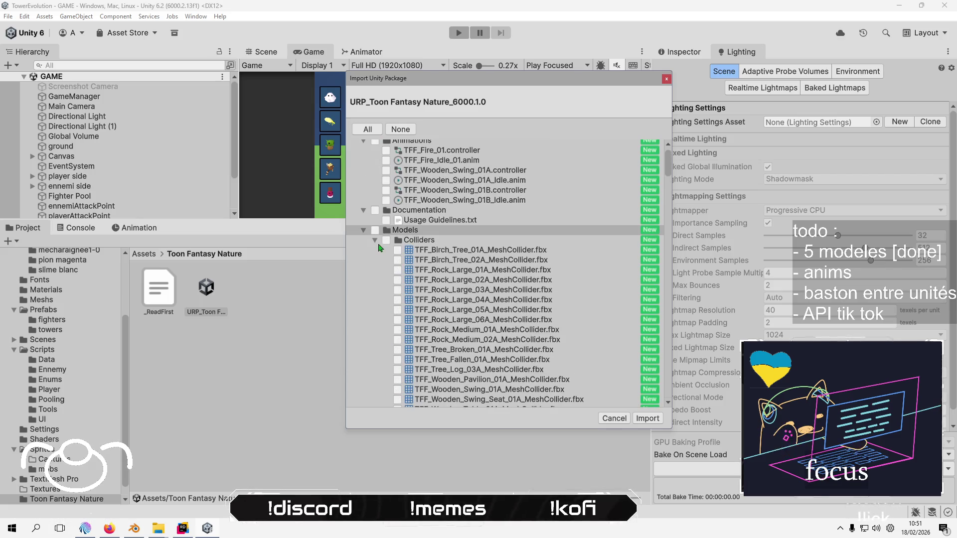
{"action": "left_click", "coordinate": [375, 240]}
{"action": "left_click", "coordinate": [375, 250]}
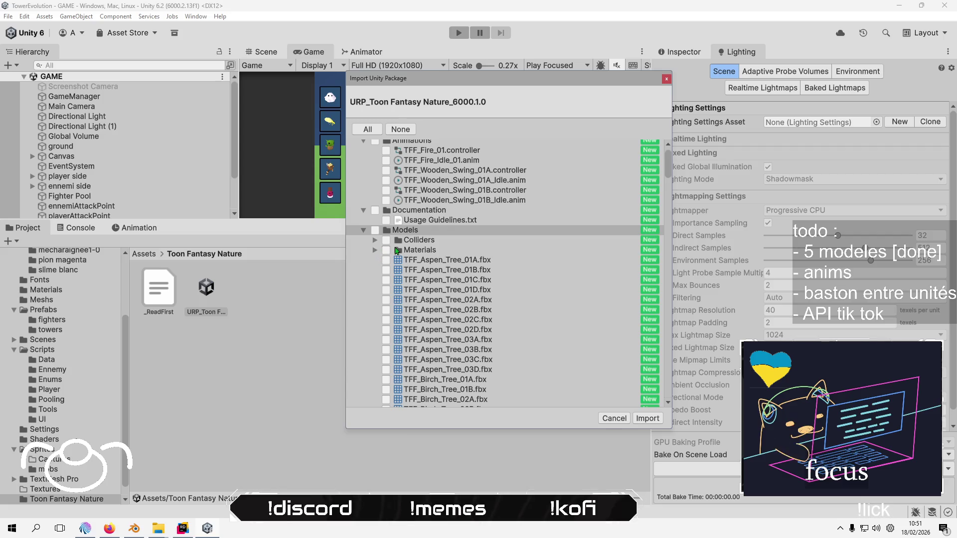
{"action": "scroll", "coordinate": [394, 252], "scroll_direction": "up", "scroll_amount": 2}
{"action": "left_click_drag", "start_coordinate": [669, 166], "coordinate": [648, 295]}
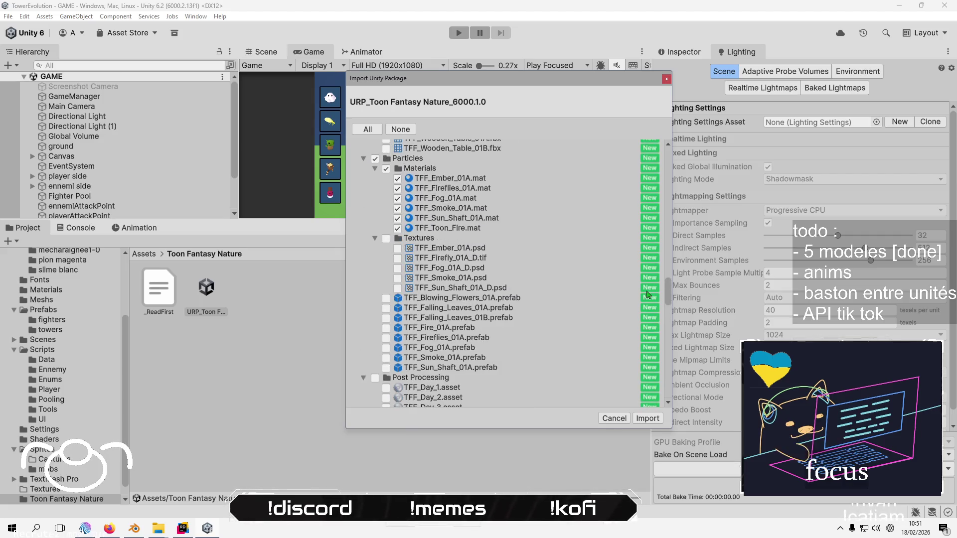
Exclude the particle Materials and import the remaining assets.
{"action": "left_click", "coordinate": [387, 169]}
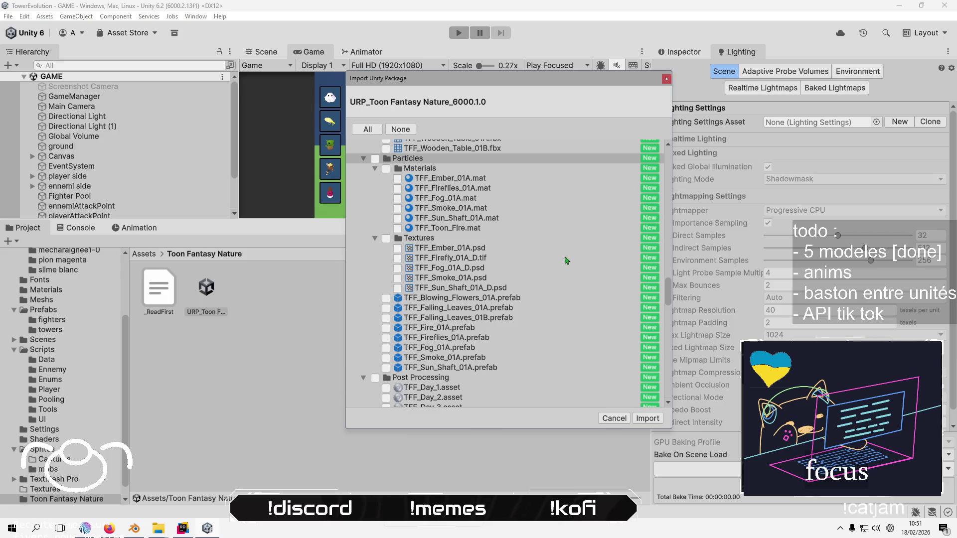
{"action": "scroll", "coordinate": [671, 294], "scroll_direction": "down", "scroll_amount": 3}
{"action": "left_click_drag", "start_coordinate": [671, 294], "coordinate": [651, 381]}
{"action": "scroll", "coordinate": [661, 349], "scroll_direction": "down", "scroll_amount": 1}
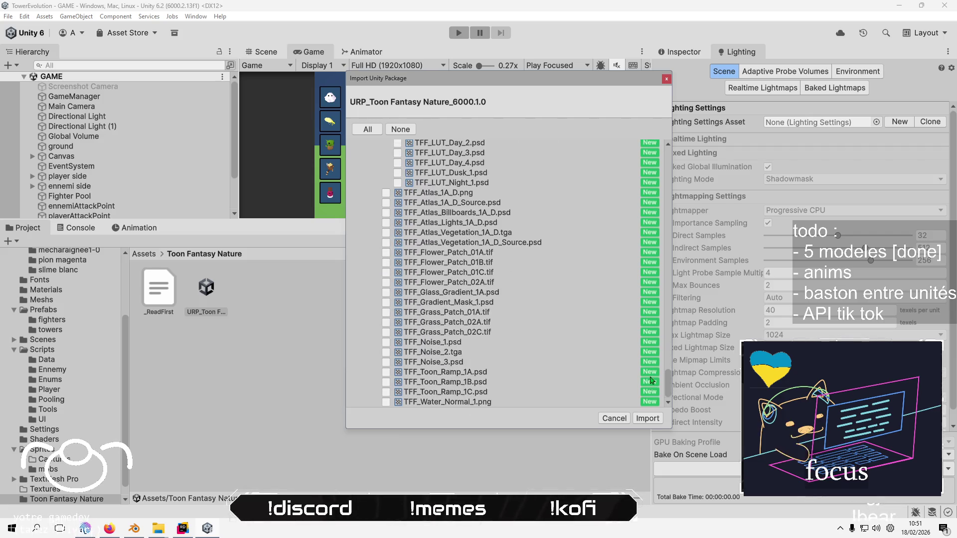
{"action": "left_click", "coordinate": [648, 418]}
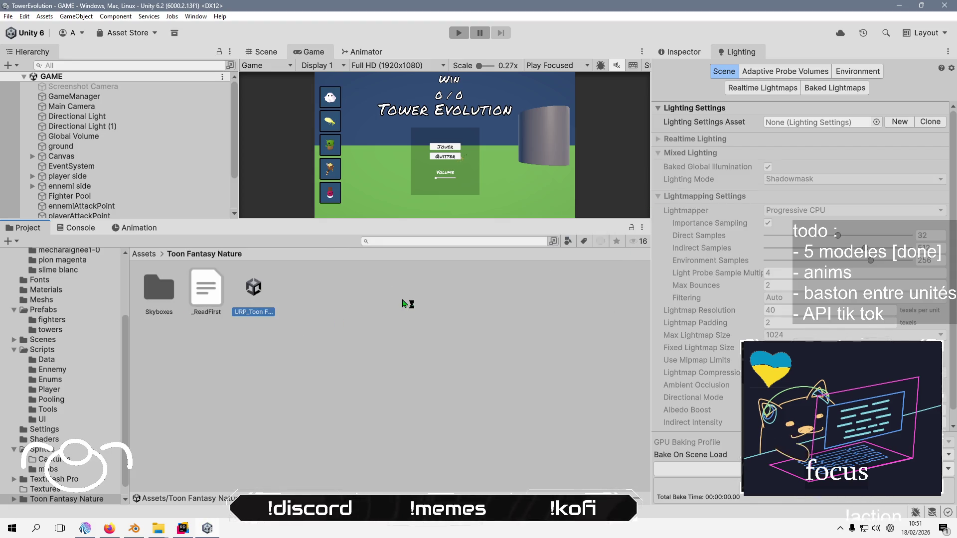
Move the Skyboxes folder from Toon Fantasy Nature into Assets/Textures with Ctrl+V.
{"action": "double_click", "coordinate": [168, 283]}
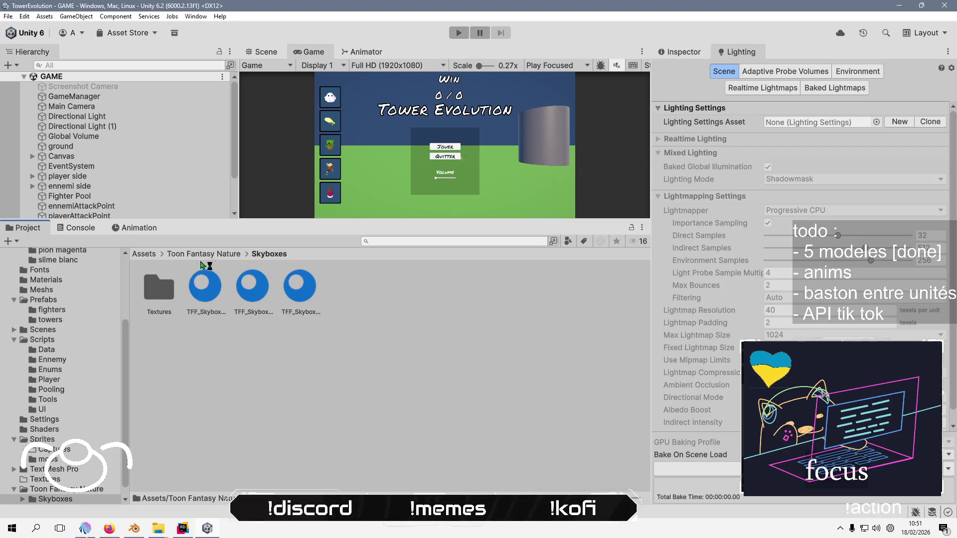
{"action": "left_click", "coordinate": [209, 255]}
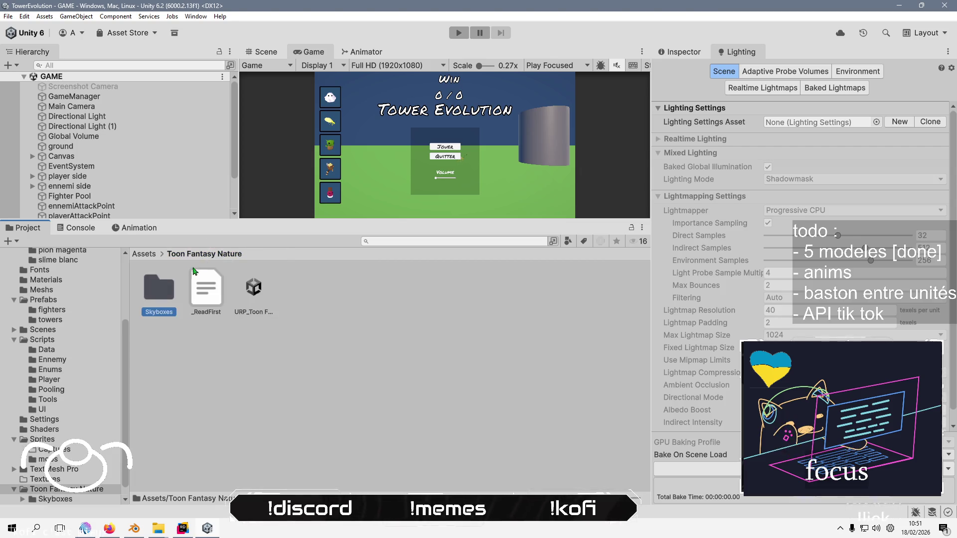
{"action": "double_click", "coordinate": [170, 293]}
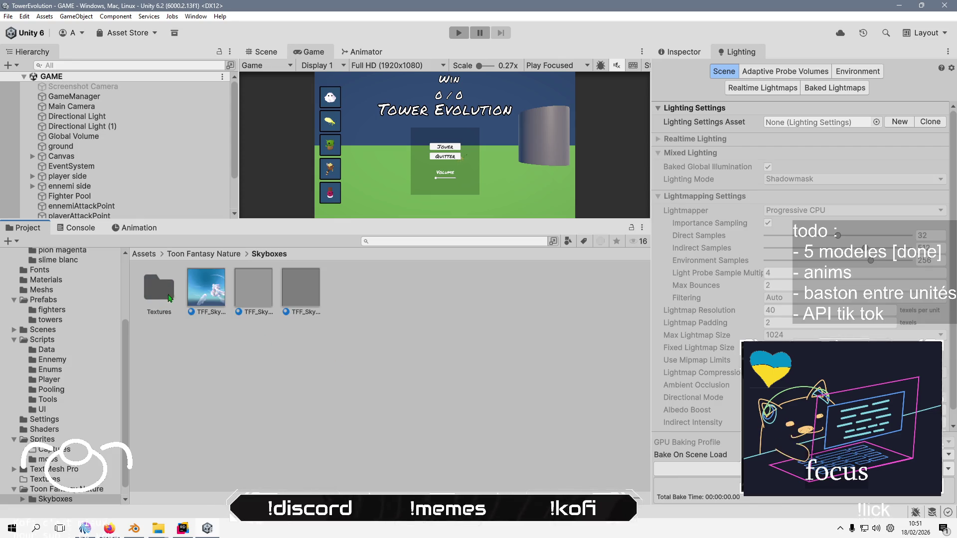
{"action": "left_click", "coordinate": [208, 254]}
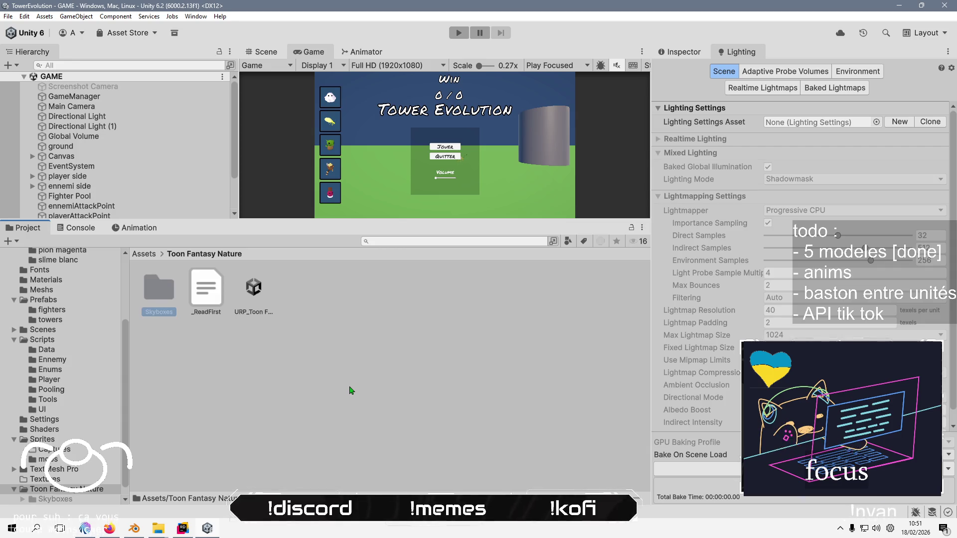
{"action": "left_click", "coordinate": [144, 255]}
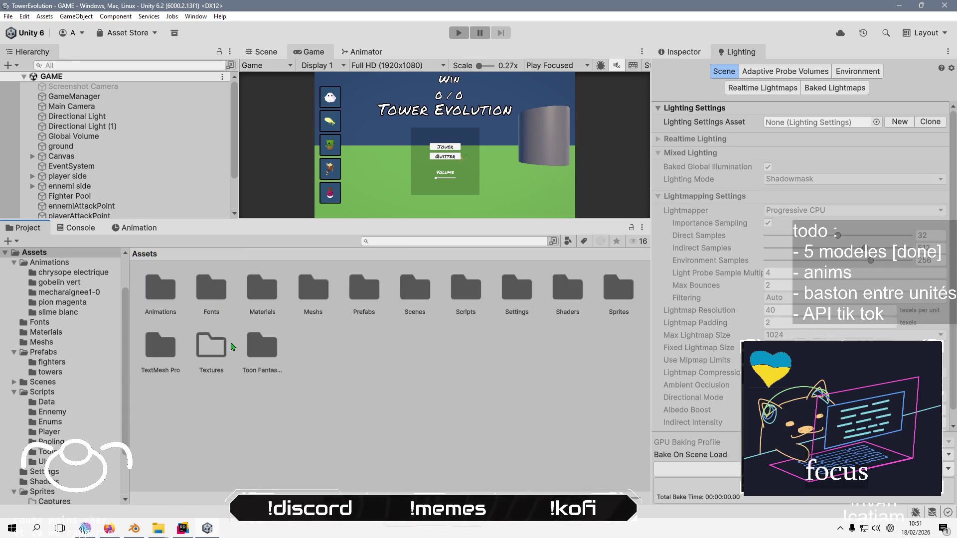
{"action": "double_click", "coordinate": [209, 348]}
{"action": "key", "text": "ctrl+v"}
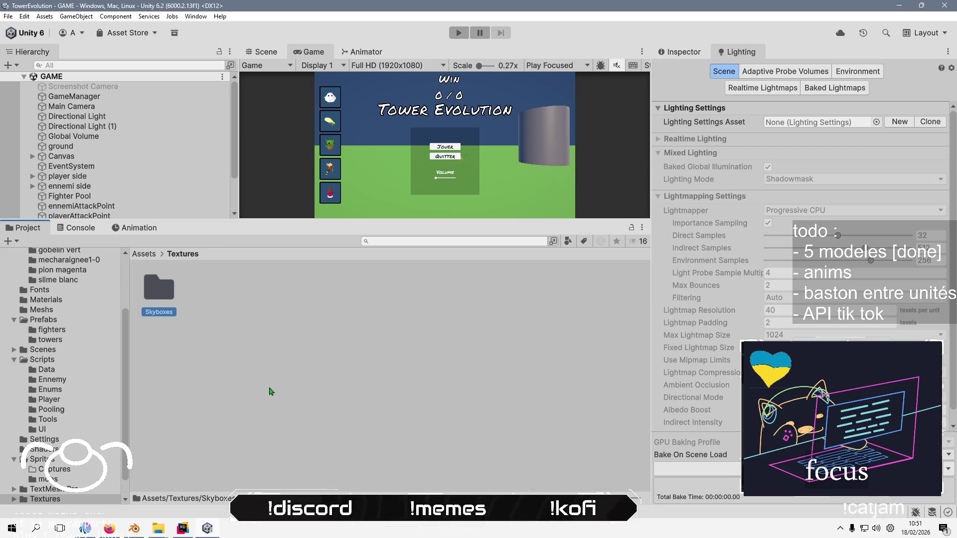
{"action": "left_click", "coordinate": [286, 377]}
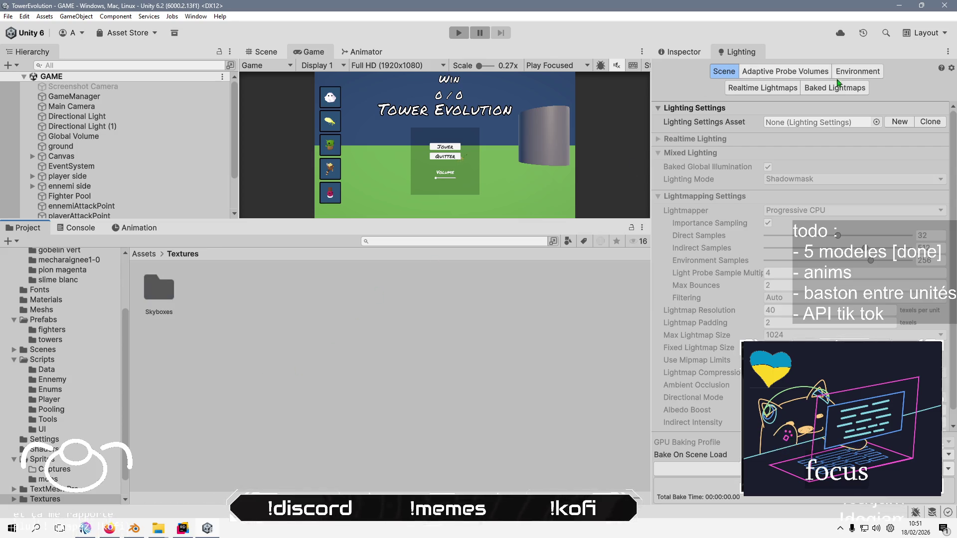
{"action": "left_click", "coordinate": [684, 52]}
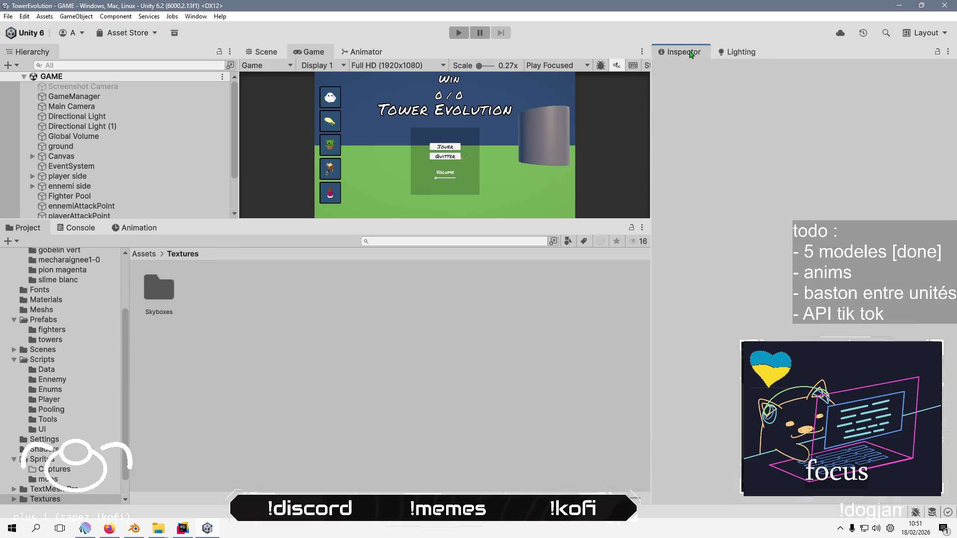
Select the Main Camera and check its properties before returning to Lighting.
{"action": "left_click", "coordinate": [742, 52]}
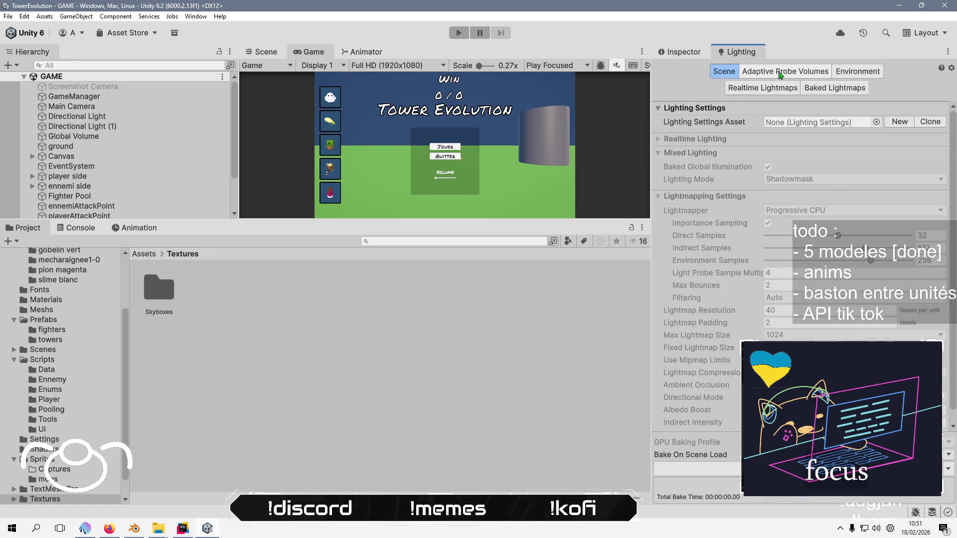
{"action": "left_click", "coordinate": [134, 106]}
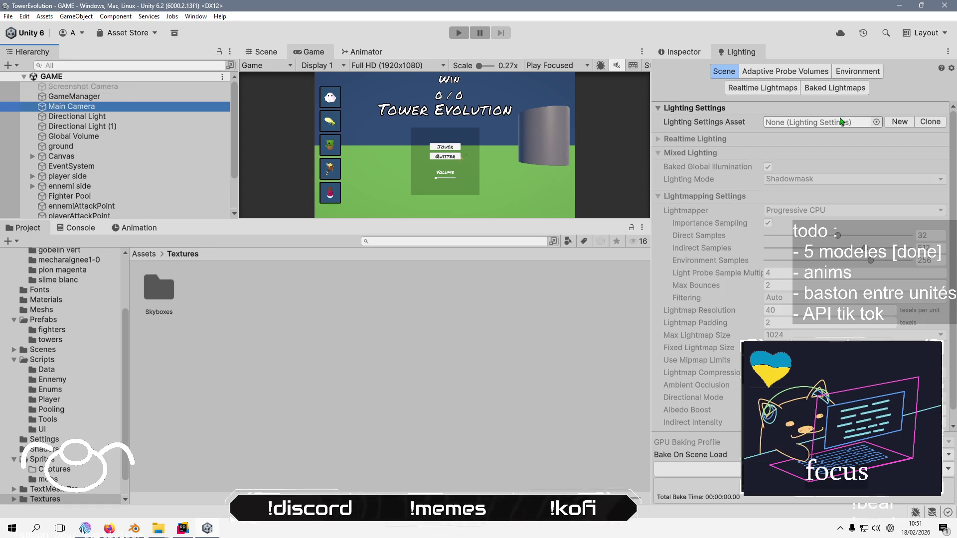
{"action": "left_click", "coordinate": [669, 48]}
{"action": "left_click", "coordinate": [676, 52]}
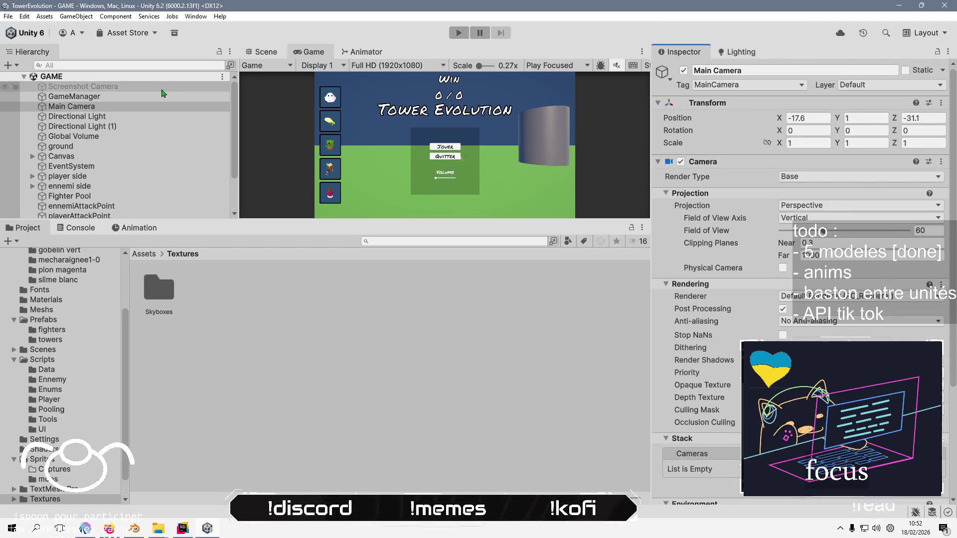
{"action": "left_click", "coordinate": [746, 51]}
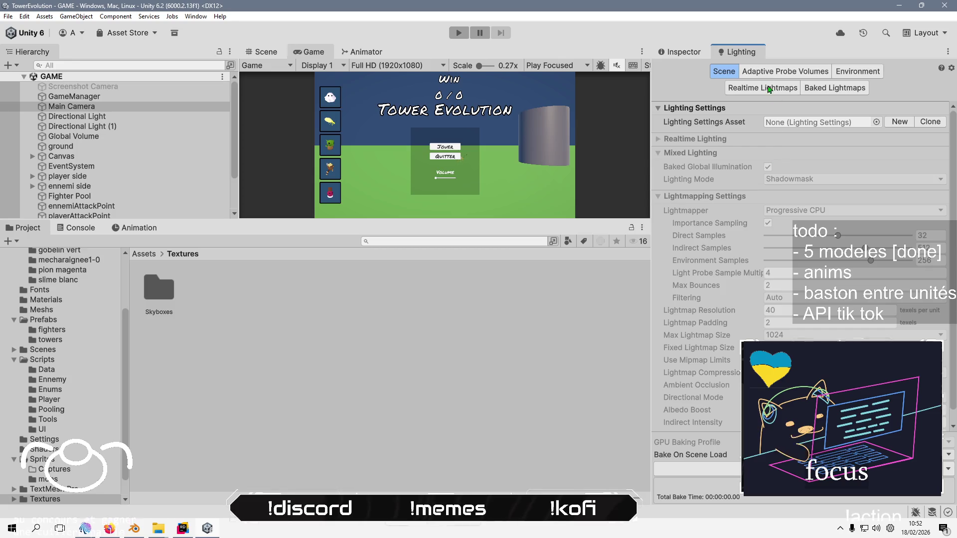
Set TFF_Skybox_Day_01A as the Environment Skybox Material, then view it in the Scene.
{"action": "left_click", "coordinate": [853, 73]}
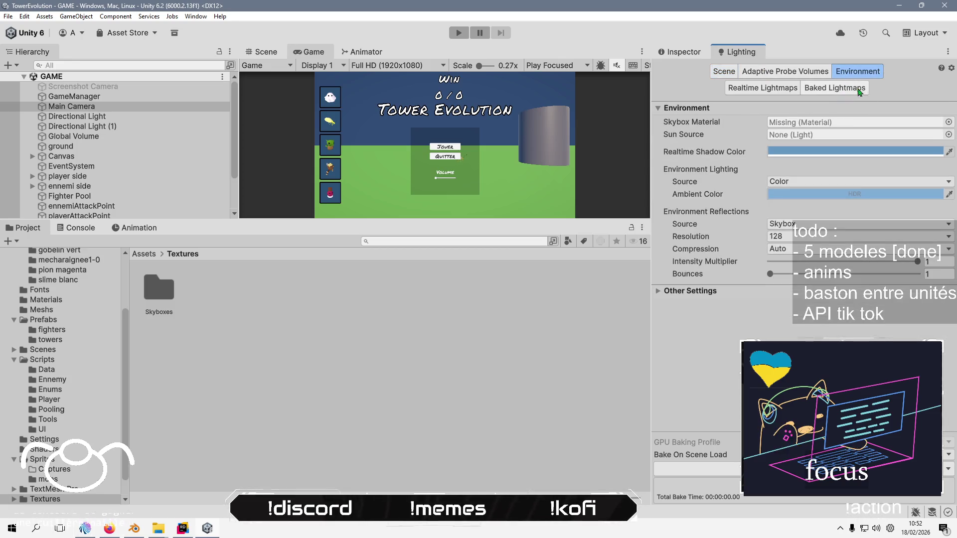
{"action": "double_click", "coordinate": [150, 289]}
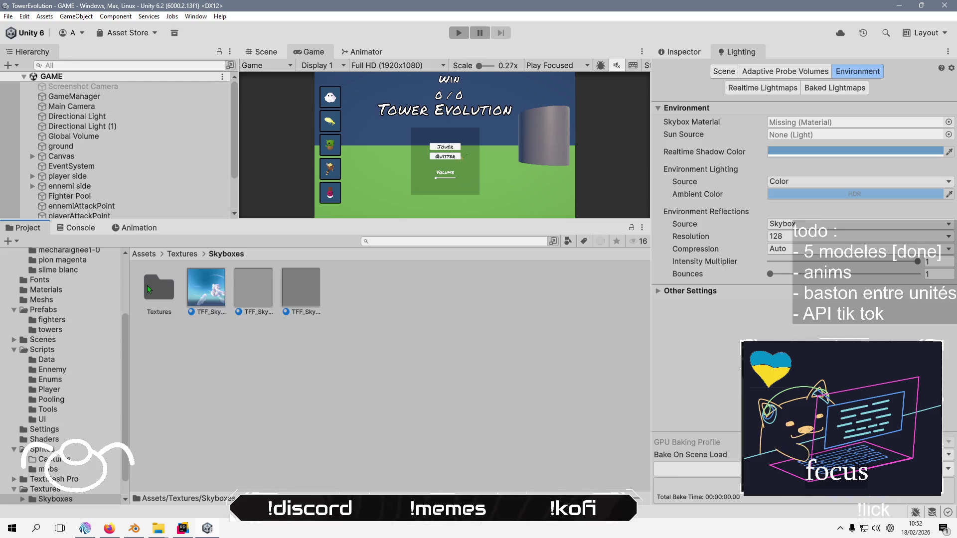
{"action": "left_click_drag", "start_coordinate": [210, 291], "coordinate": [868, 123]}
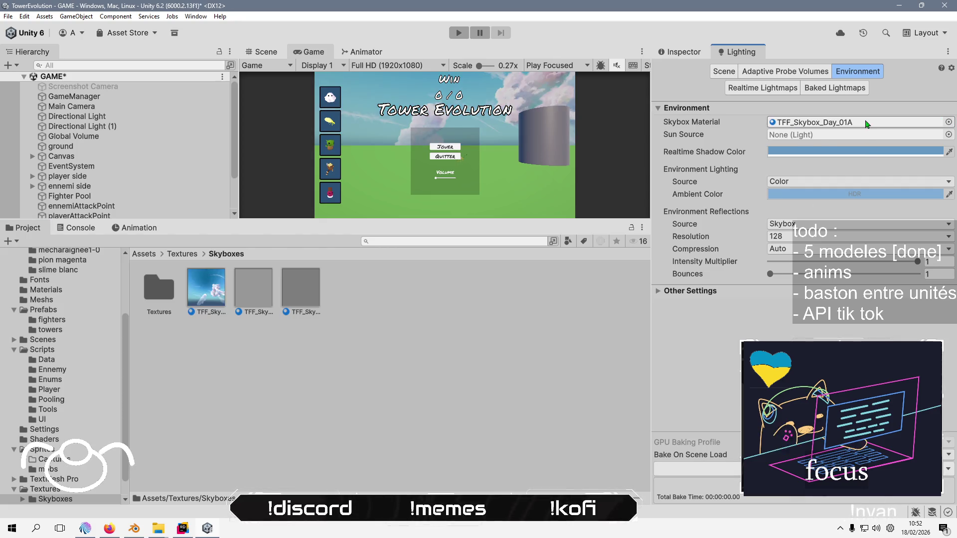
{"action": "left_click_drag", "start_coordinate": [419, 221], "coordinate": [419, 345]}
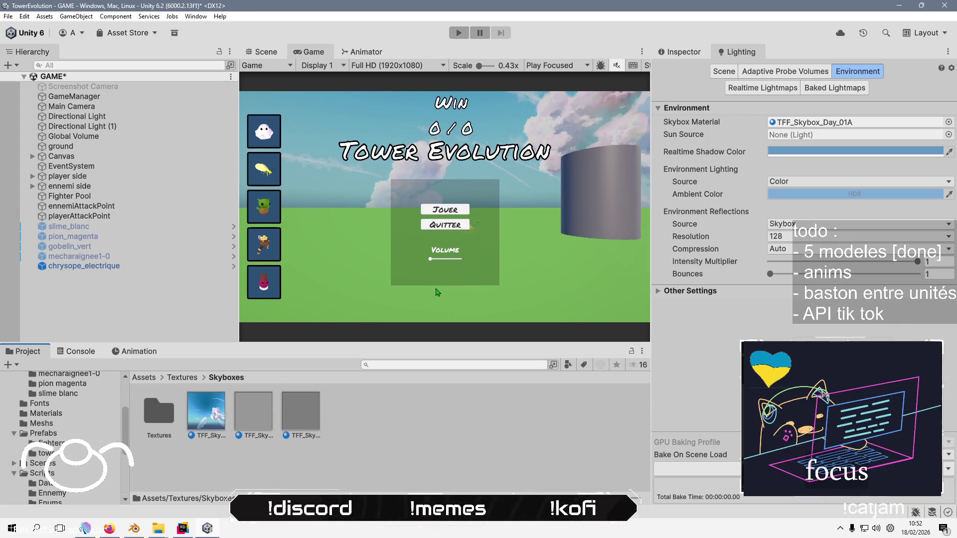
{"action": "left_click", "coordinate": [260, 52]}
{"action": "mouse_move", "coordinate": [339, 261]}
{"action": "left_mouse_down"}
{"action": "mouse_move", "coordinate": [358, 213]}
{"action": "mouse_move", "coordinate": [427, 253]}
{"action": "left_mouse_up"}
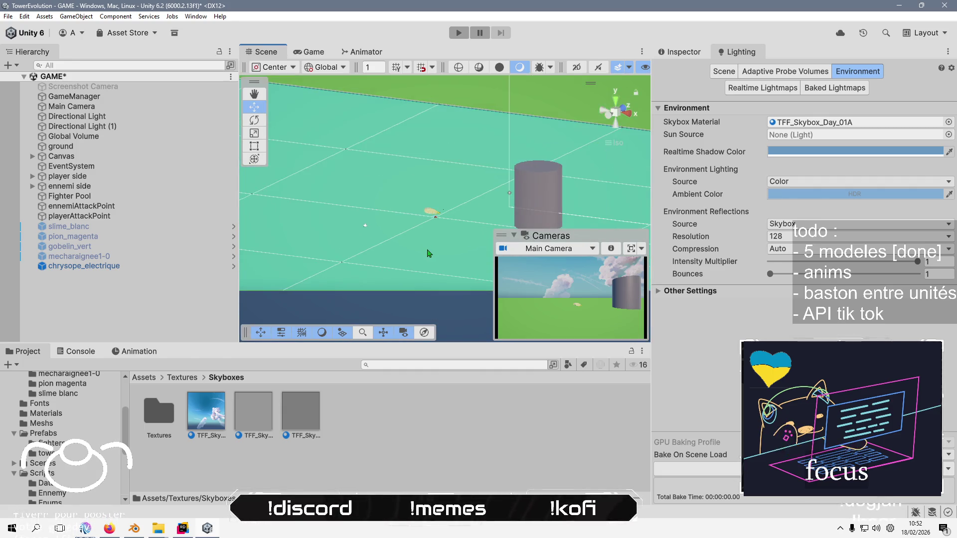
Select the ground object and scale it down uniformly to about 40.4 × 150.1 × 18.1.
{"action": "scroll", "coordinate": [427, 251], "scroll_direction": "down", "scroll_amount": 10}
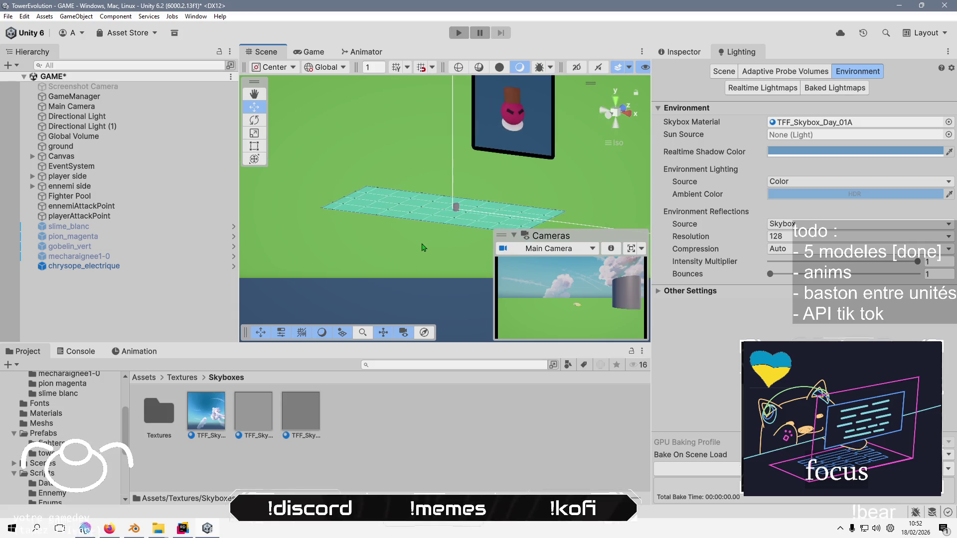
{"action": "scroll", "coordinate": [424, 248], "scroll_direction": "down", "scroll_amount": 10}
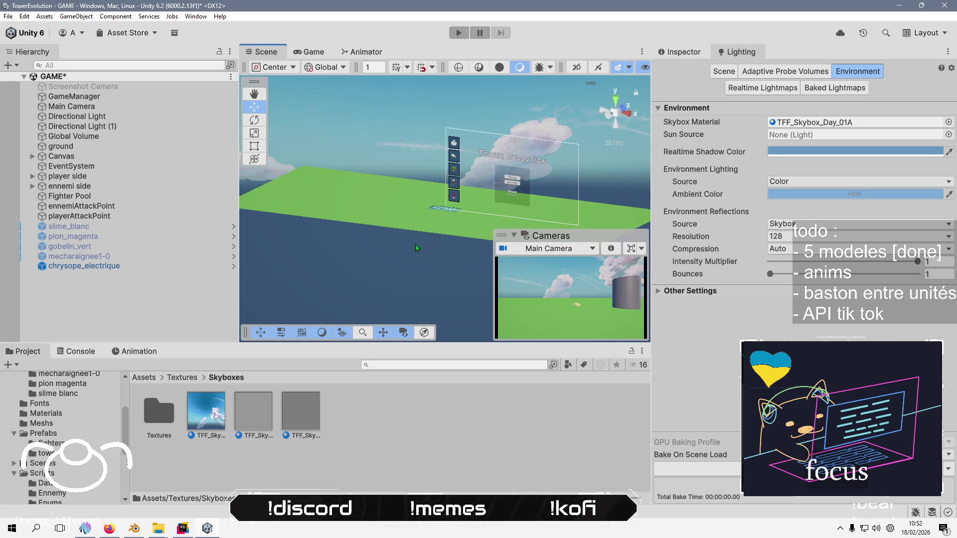
{"action": "scroll", "coordinate": [418, 248], "scroll_direction": "down", "scroll_amount": 4}
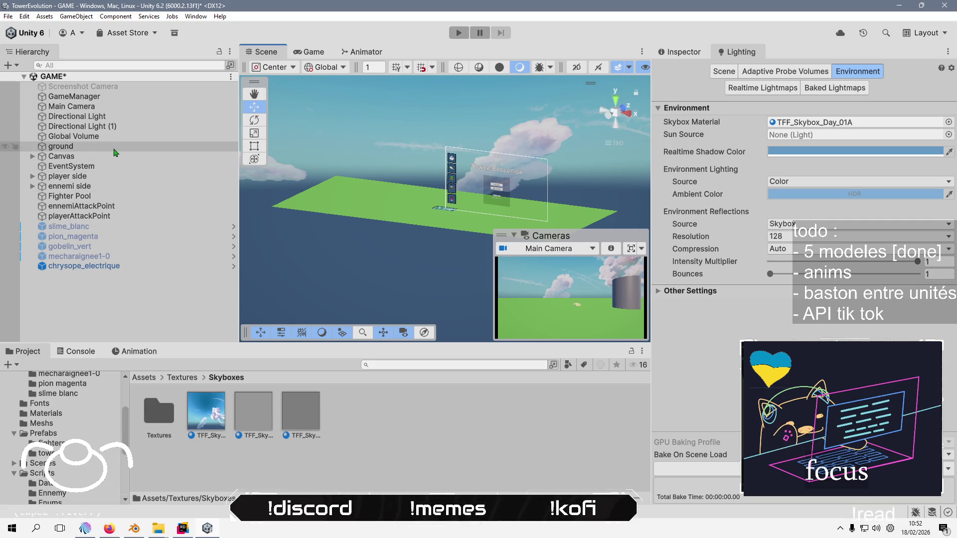
{"action": "left_click", "coordinate": [70, 146]}
{"action": "left_click", "coordinate": [682, 52]}
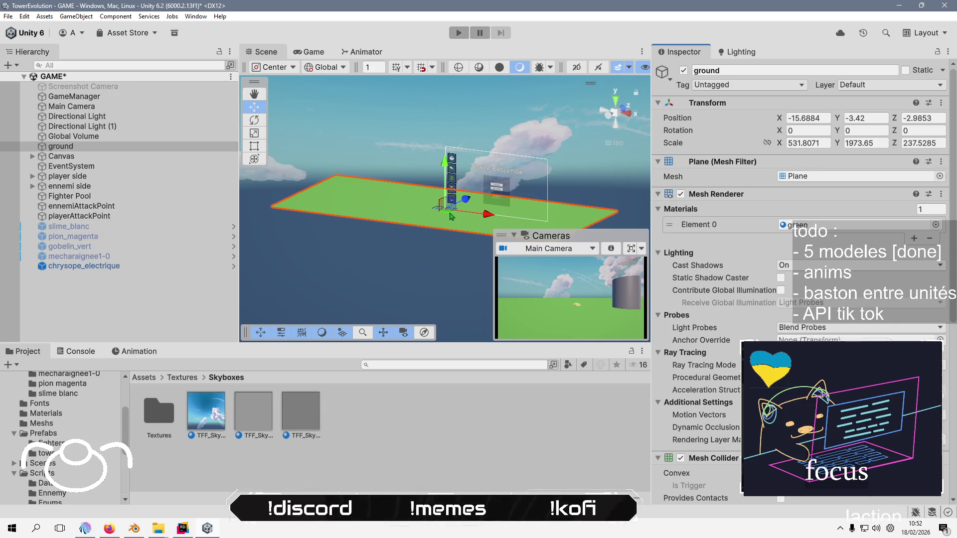
{"action": "left_click_drag", "start_coordinate": [441, 218], "coordinate": [430, 241]}
{"action": "scroll", "coordinate": [432, 239], "scroll_direction": "up", "scroll_amount": 10}
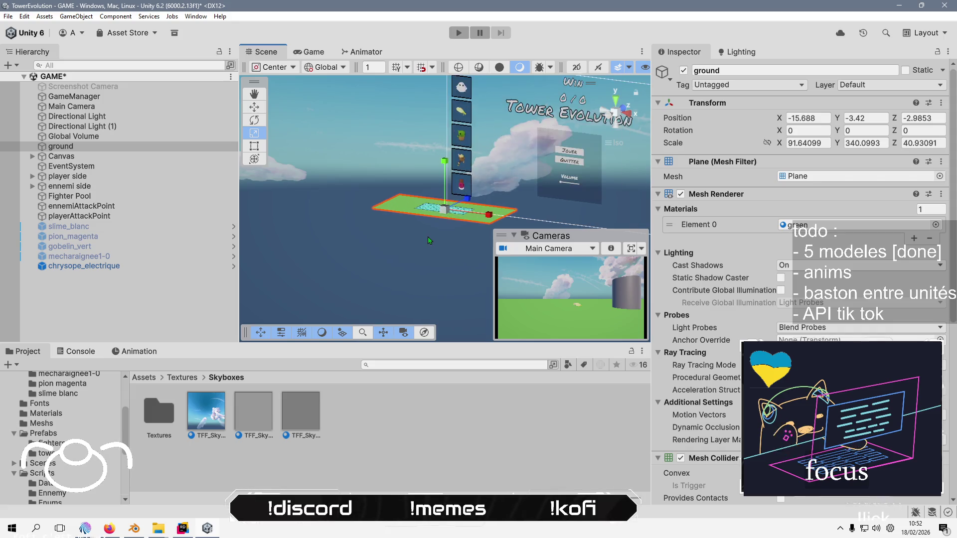
{"action": "left_click_drag", "start_coordinate": [449, 209], "coordinate": [423, 229]}
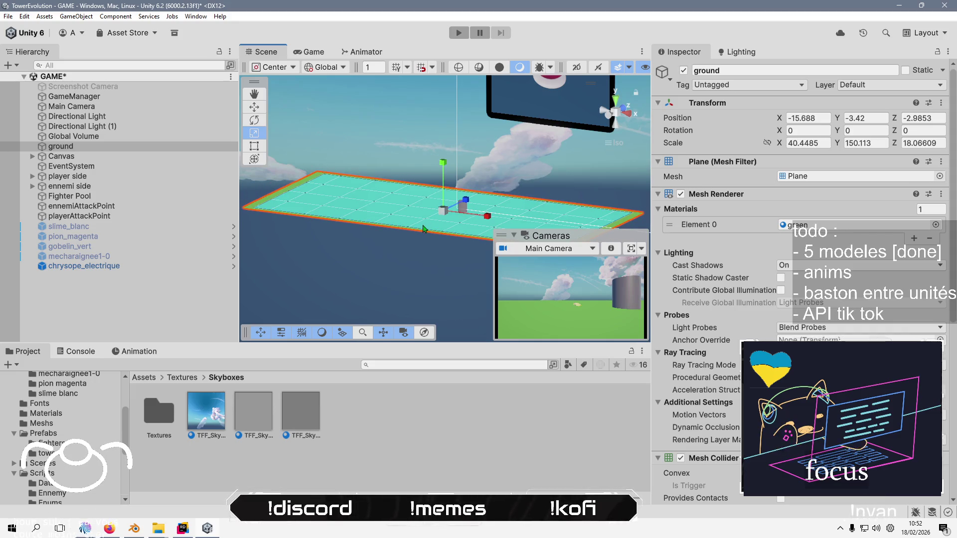
{"action": "left_click_drag", "start_coordinate": [417, 181], "coordinate": [455, 179]}
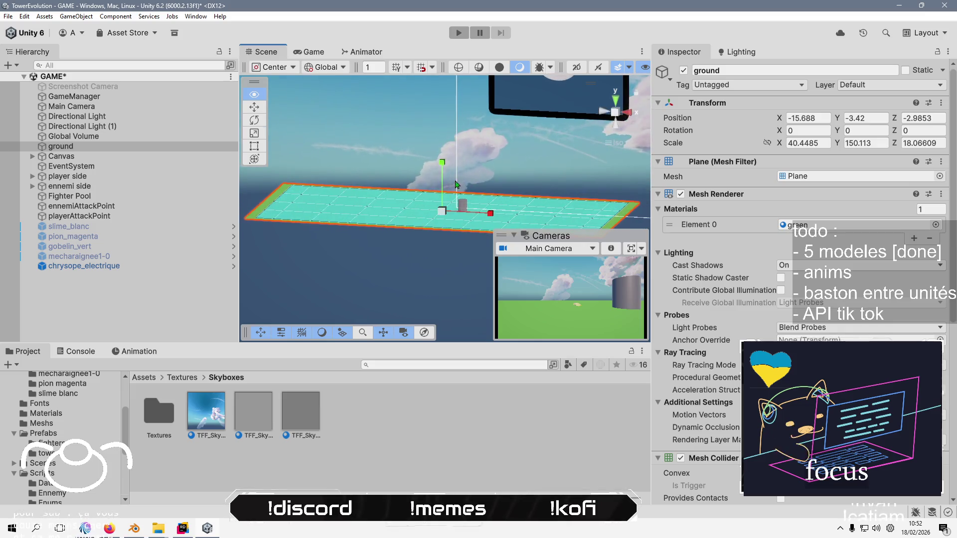
{"action": "scroll", "coordinate": [797, 199], "scroll_direction": "down", "scroll_amount": 5}
{"action": "scroll", "coordinate": [797, 199], "scroll_direction": "down", "scroll_amount": 5}
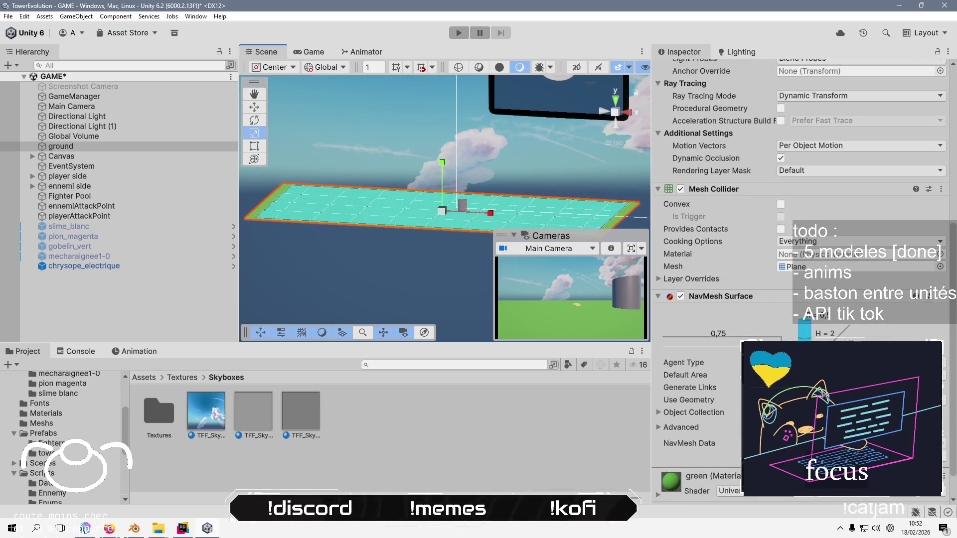
{"action": "scroll", "coordinate": [65, 423], "scroll_direction": "down", "scroll_amount": 5}
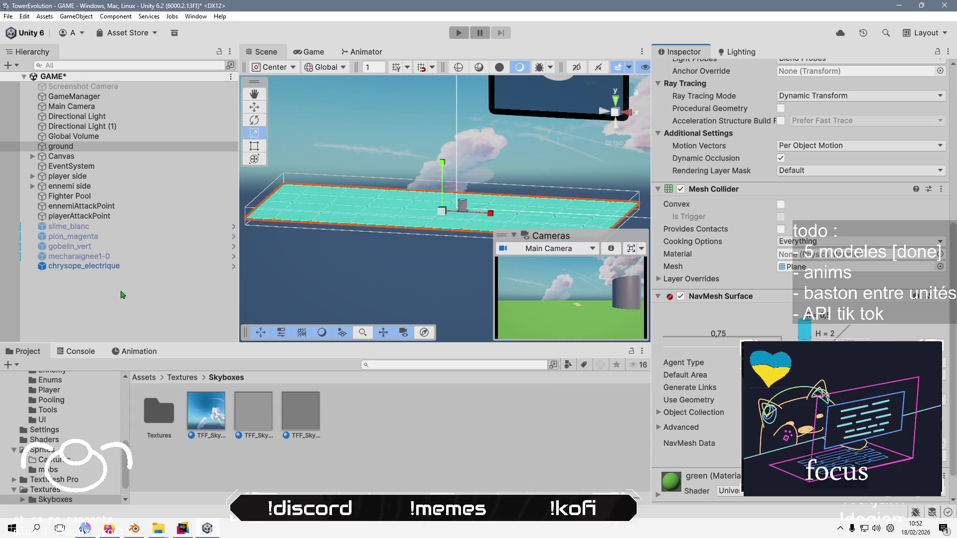
{"action": "left_click", "coordinate": [172, 305]}
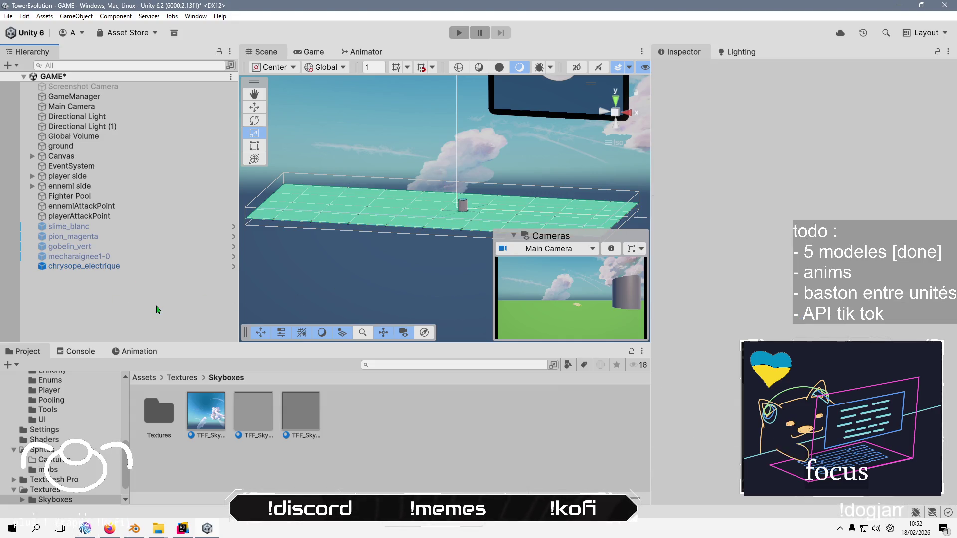
Save the scene, send 'me' and 'ça fait plaisir' in the OBS chat, then return to Unity.
{"action": "key", "text": "ctrl+s"}
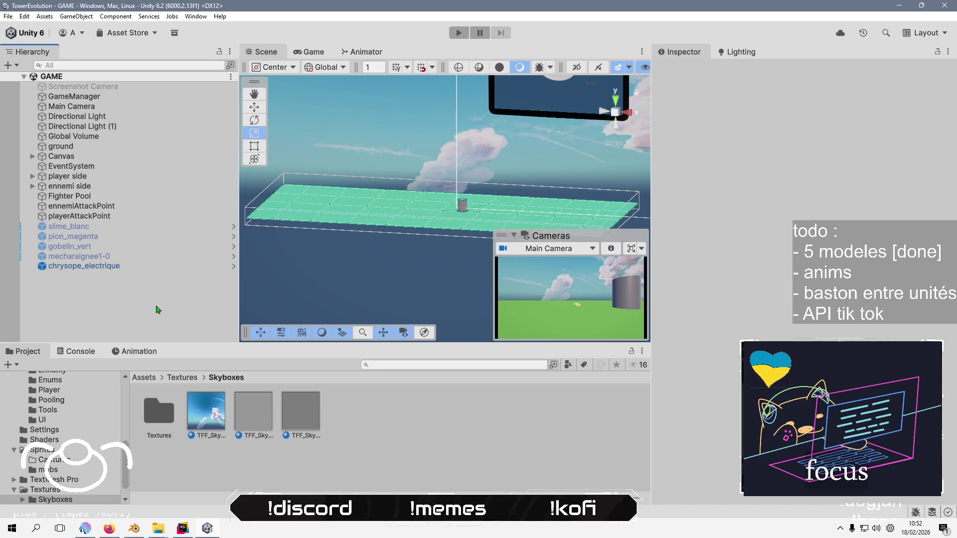
{"action": "key", "text": "ctrl+super+Right"}
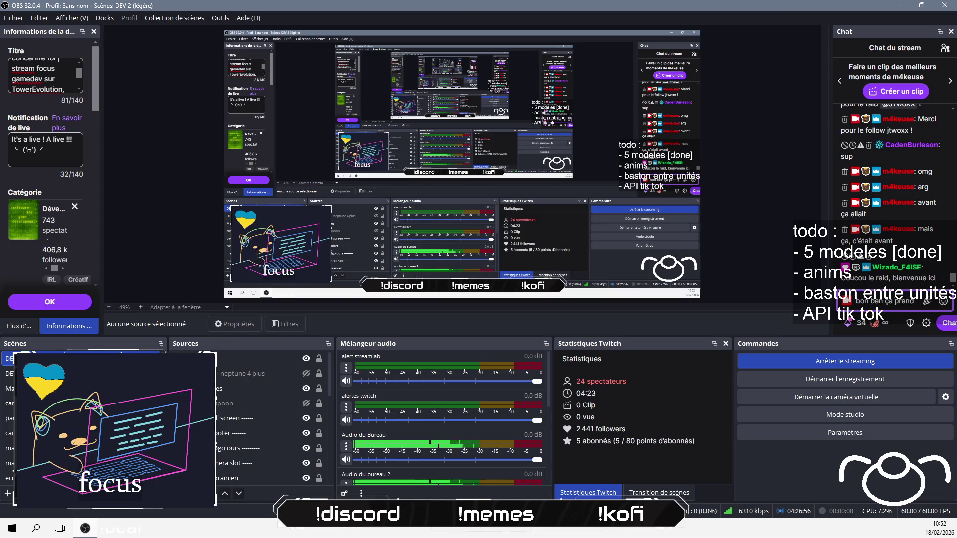
{"action": "type", "text": "me"}
{"action": "key", "text": "Return"}
{"action": "type", "text": "ça fait plaisir"}
{"action": "key", "text": "Return"}
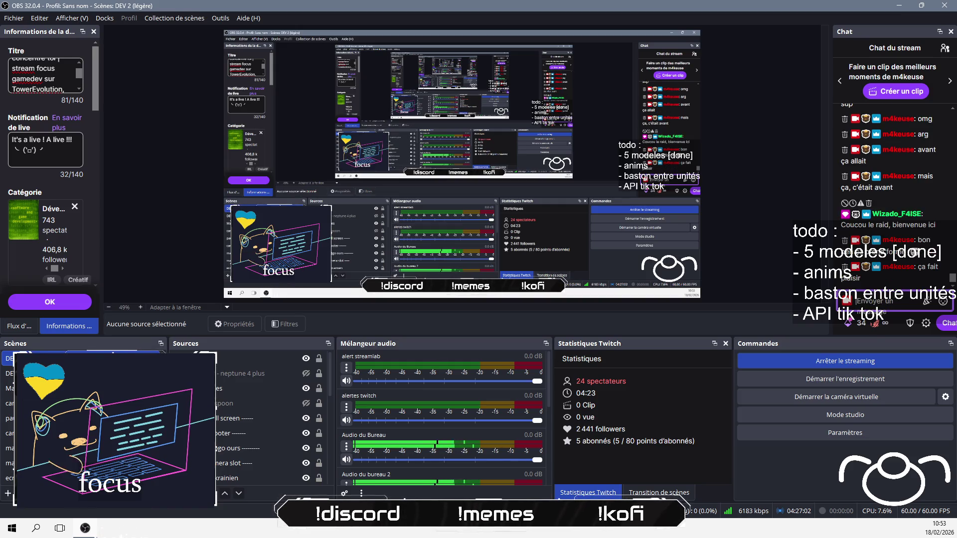
{"action": "key", "text": "alt+Tab"}
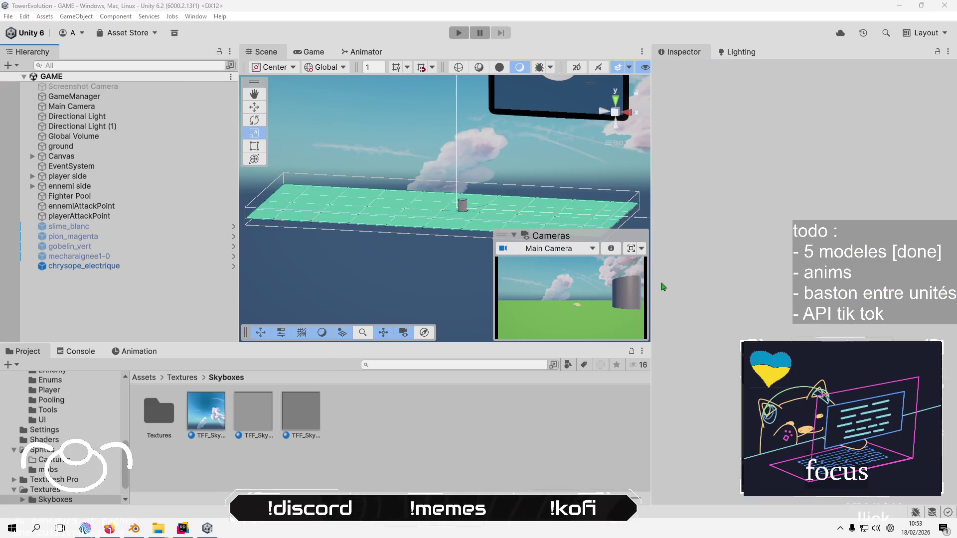
{"action": "left_click_drag", "start_coordinate": [651, 288], "coordinate": [812, 289]}
Enlarge the views, show the Game view, and delete the five fighter models from the scene.
{"action": "left_click_drag", "start_coordinate": [551, 343], "coordinate": [550, 431]}
{"action": "left_click", "coordinate": [371, 53]}
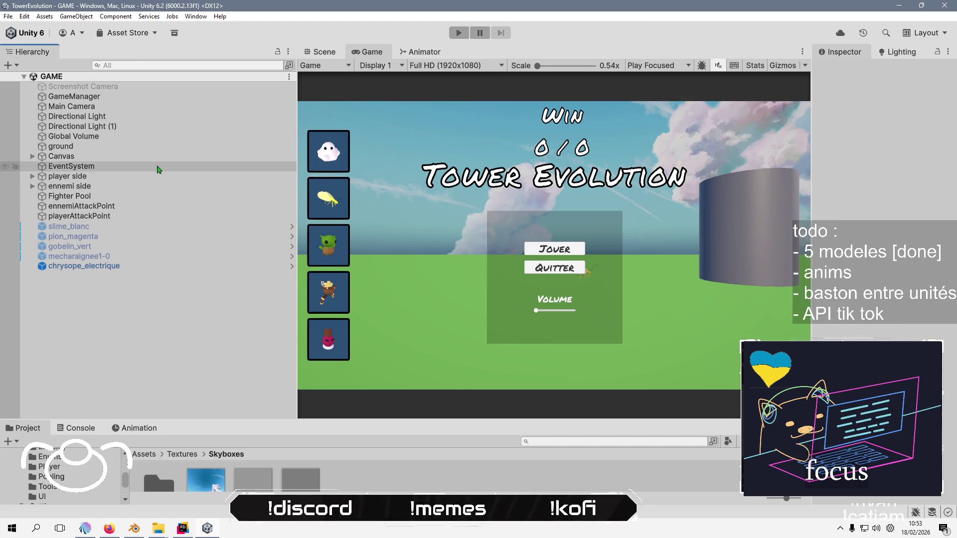
{"action": "left_click", "coordinate": [126, 268]}
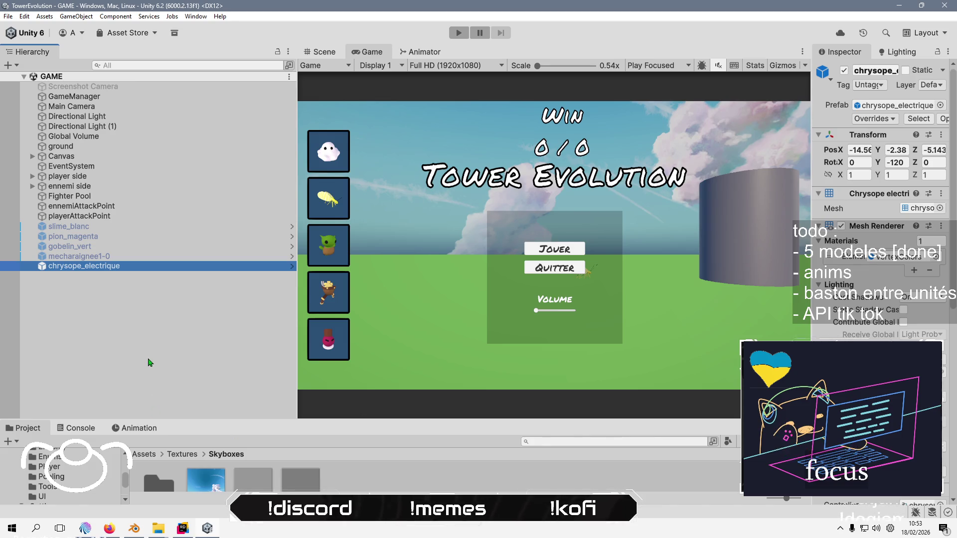
{"action": "key", "text": "Delete"}
{"action": "left_click", "coordinate": [111, 227]}
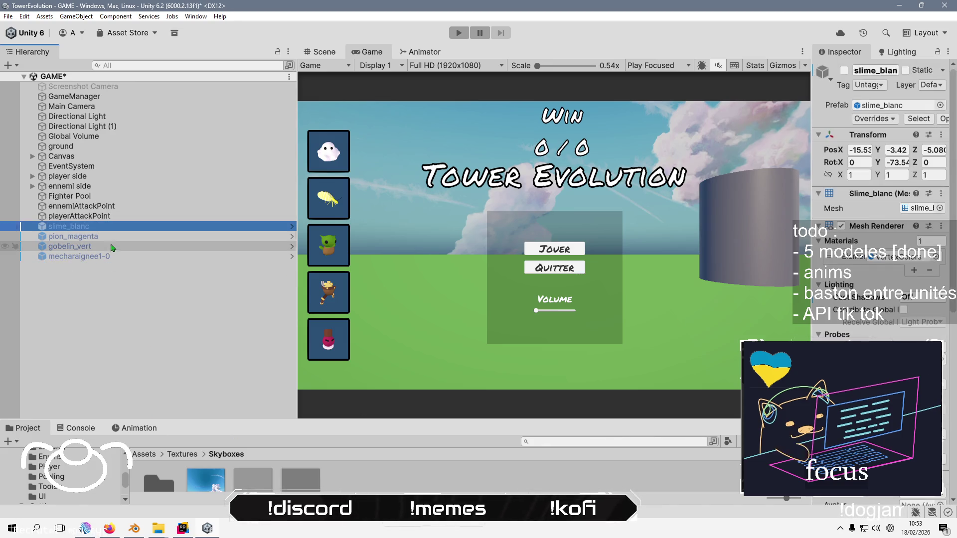
{"action": "left_click", "coordinate": [113, 256], "text": "shift"}
{"action": "key", "text": "Delete"}
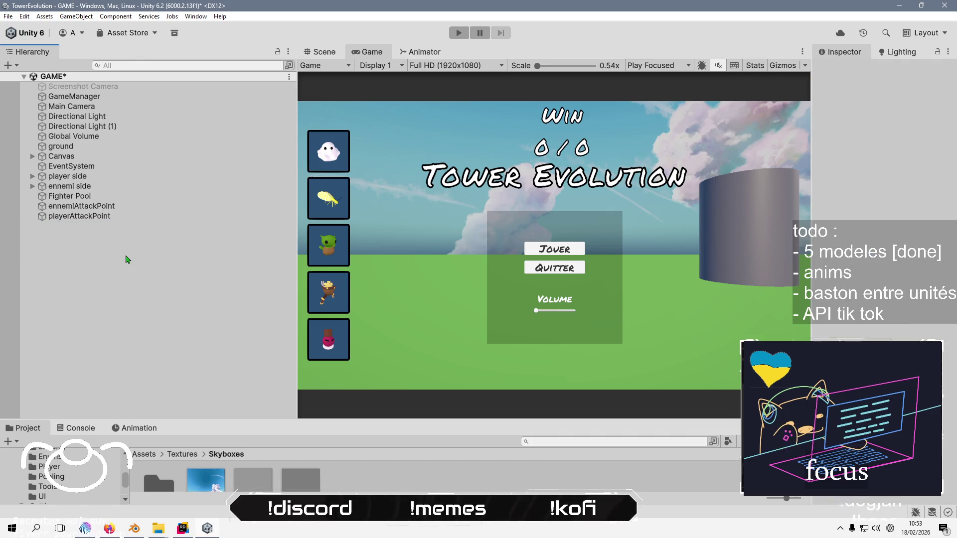
Expand Canvas > Game Panel, check the slime button, and confirm the chrysope electrique button's fighter data.
{"action": "left_click", "coordinate": [32, 157]}
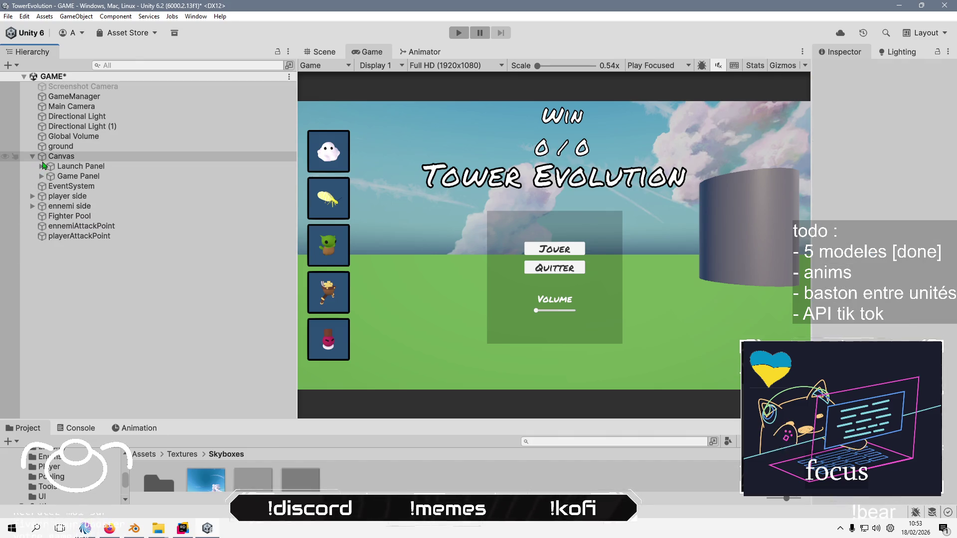
{"action": "left_click", "coordinate": [41, 177]}
{"action": "left_click", "coordinate": [50, 187]}
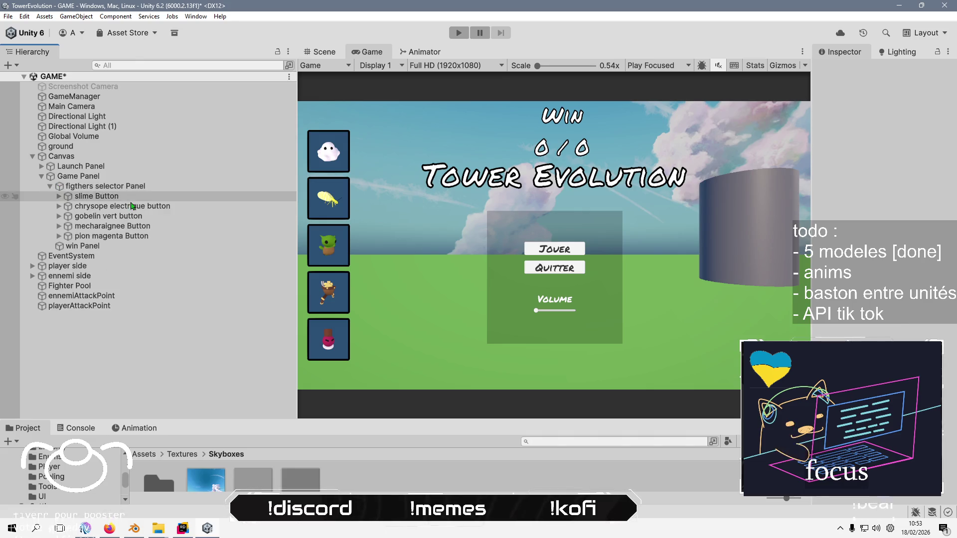
{"action": "left_click", "coordinate": [76, 197]}
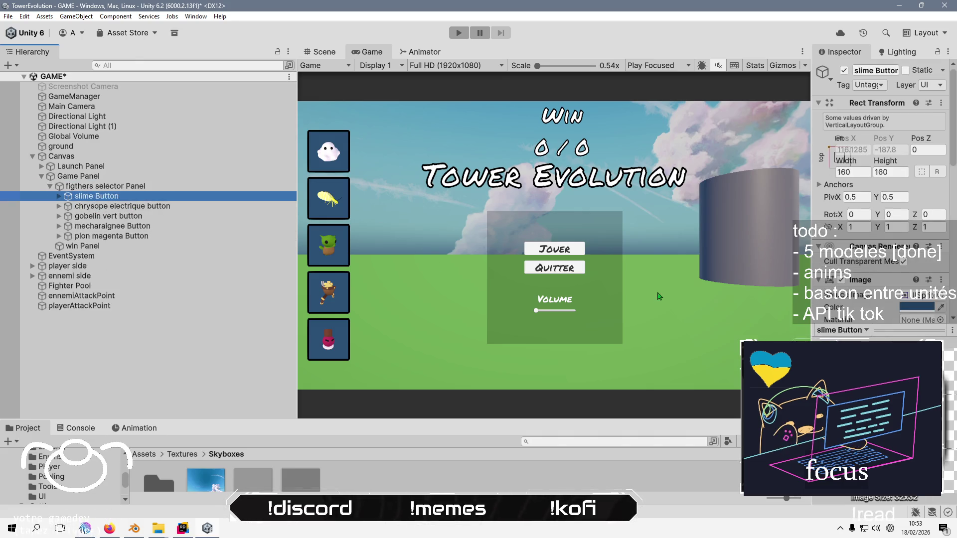
{"action": "left_click_drag", "start_coordinate": [812, 298], "coordinate": [552, 282]}
{"action": "scroll", "coordinate": [689, 282], "scroll_direction": "down", "scroll_amount": 10}
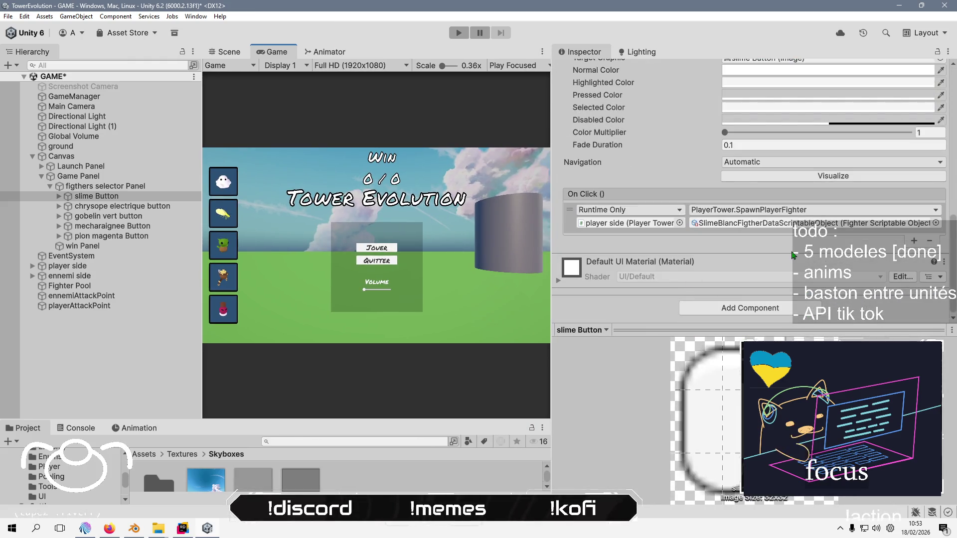
{"action": "left_click", "coordinate": [98, 208]}
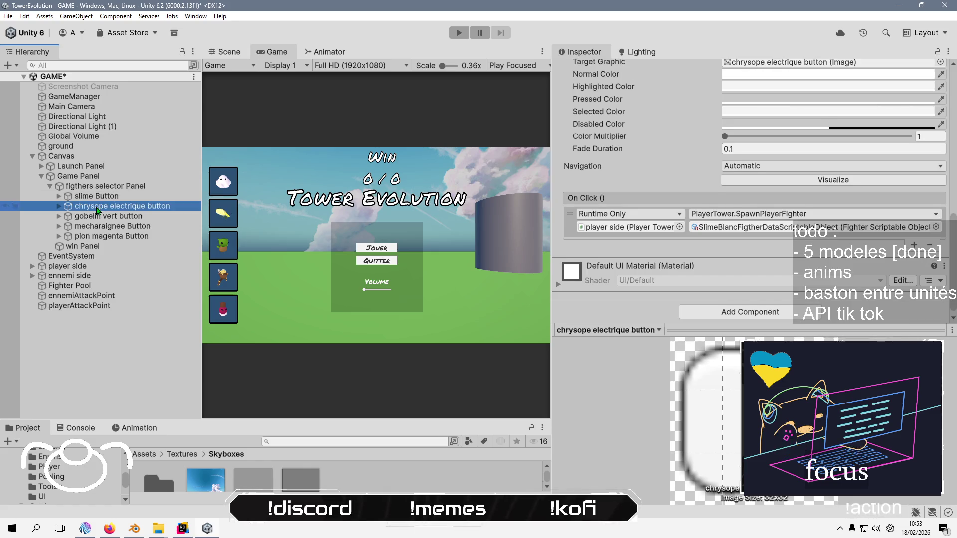
{"action": "left_click", "coordinate": [936, 226]}
{"action": "key", "text": "Escape"}
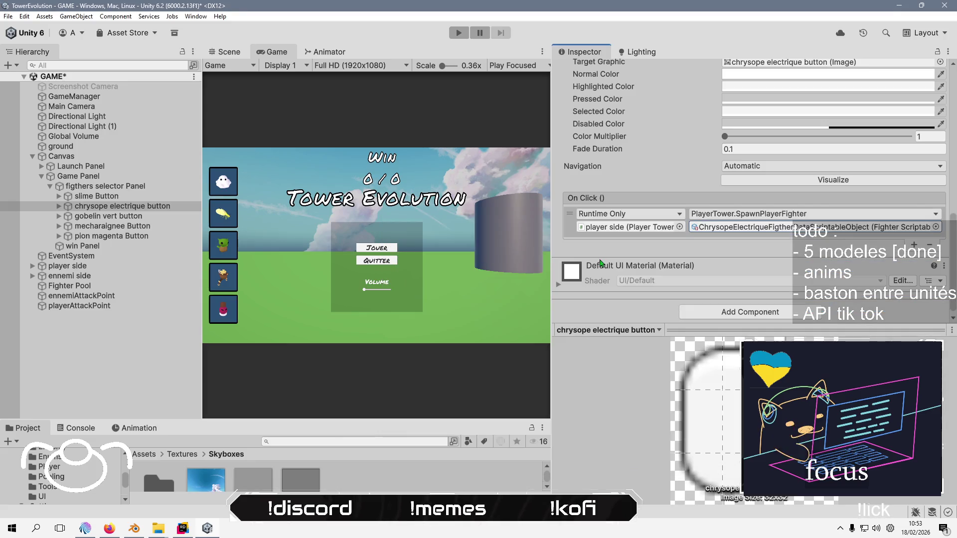
Assign Gobelin fighter data to the gobelin vert button and keep Mecharaignee1-0 on the mecharaignee button.
{"action": "left_click", "coordinate": [108, 216]}
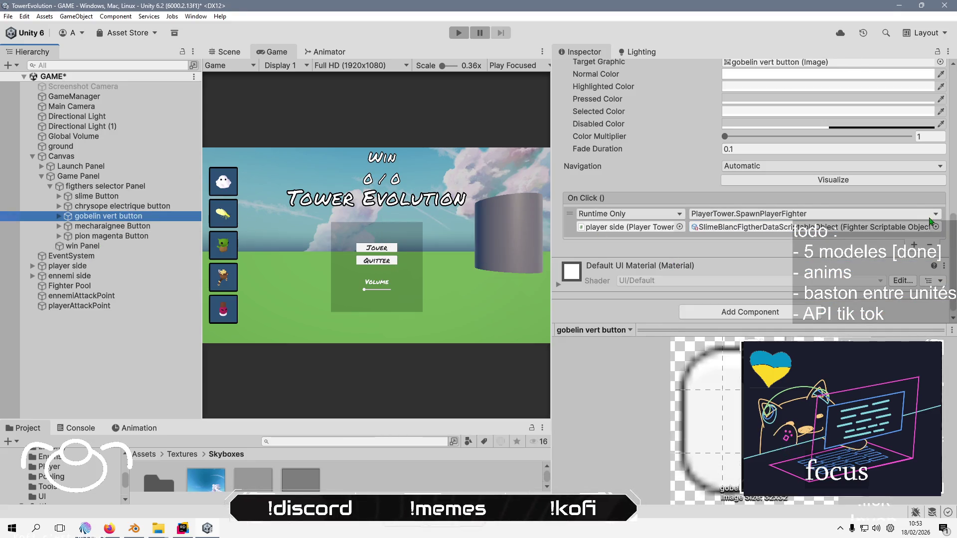
{"action": "left_click", "coordinate": [935, 227]}
{"action": "double_click", "coordinate": [446, 277]}
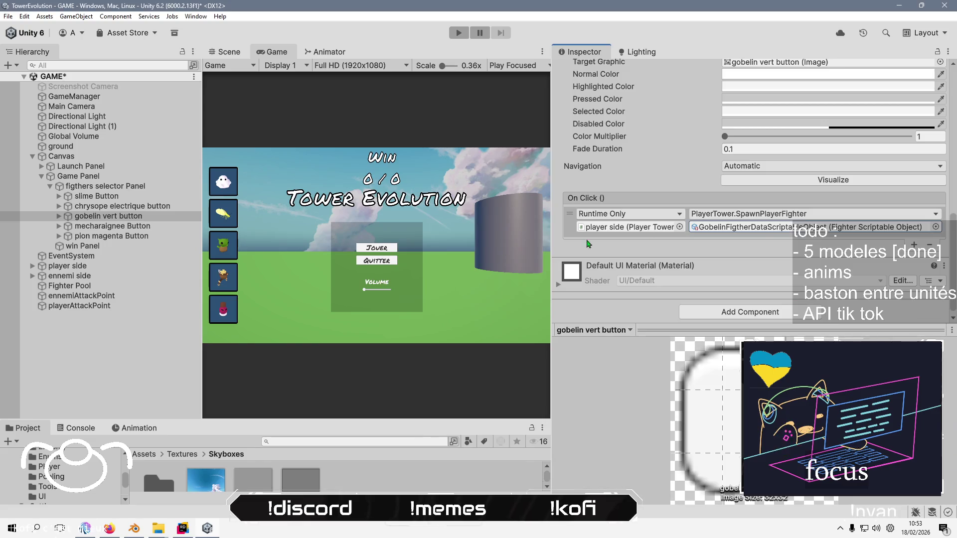
{"action": "left_click", "coordinate": [112, 226]}
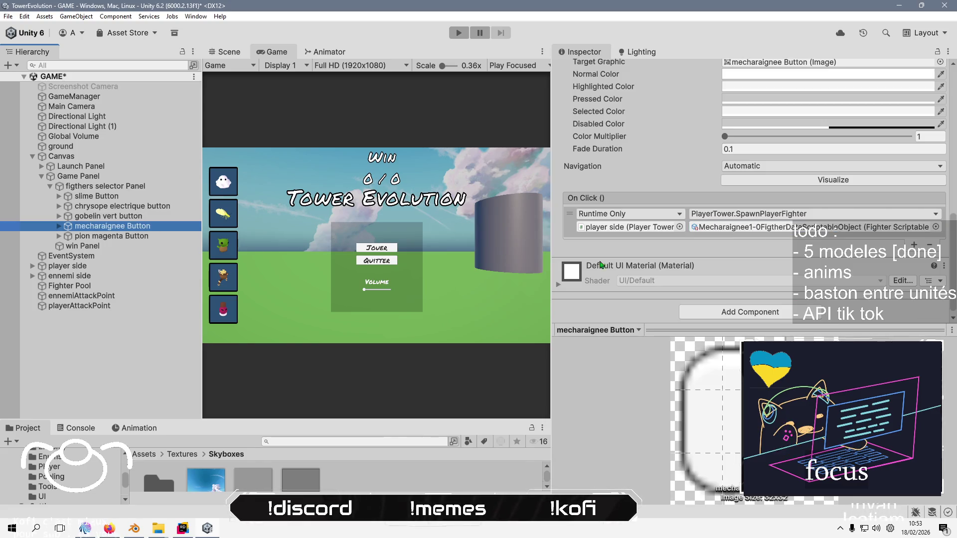
{"action": "left_click", "coordinate": [936, 227]}
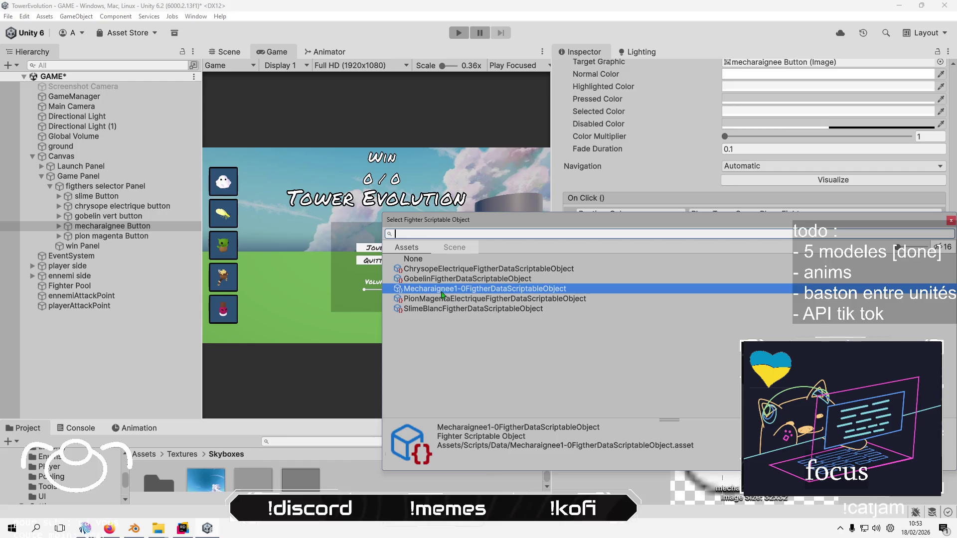
{"action": "left_click", "coordinate": [374, 284]}
Assign PionMagentaElectrique fighter data to the pion magenta button and recheck the slime button.
{"action": "left_click", "coordinate": [111, 235]}
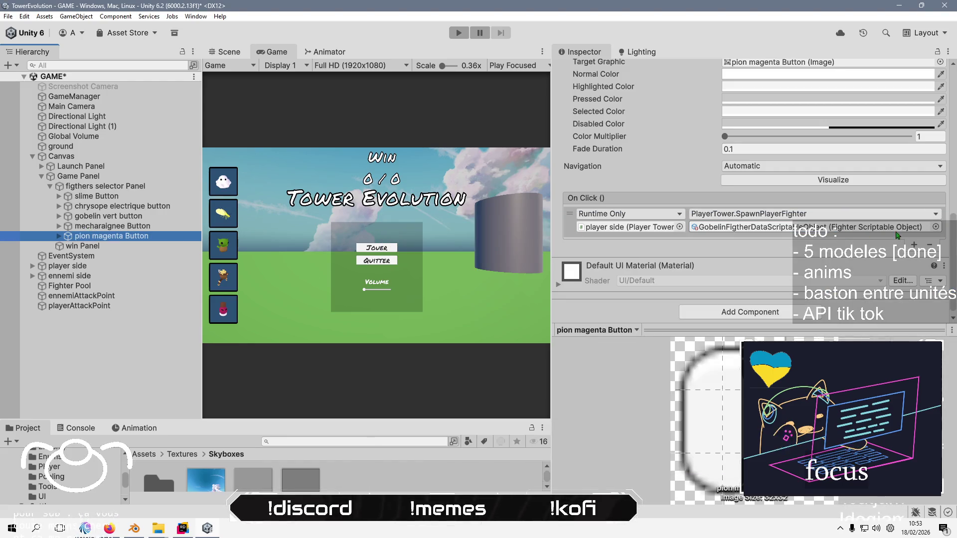
{"action": "left_click", "coordinate": [936, 227]}
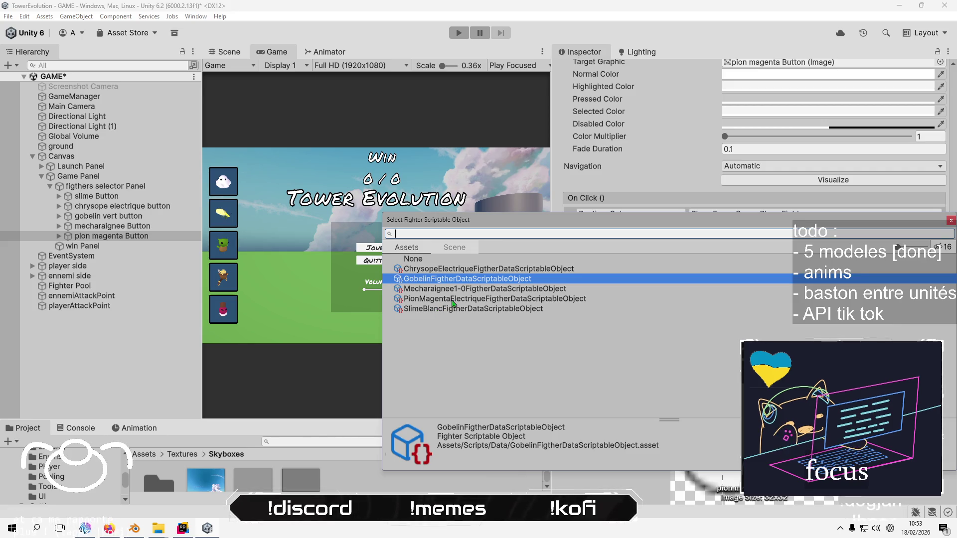
{"action": "double_click", "coordinate": [450, 299]}
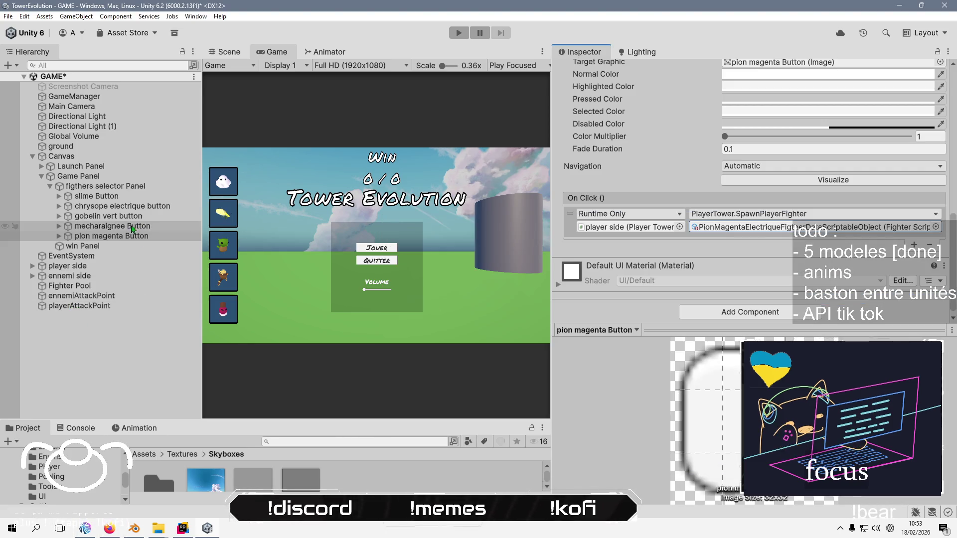
{"action": "left_click", "coordinate": [140, 200]}
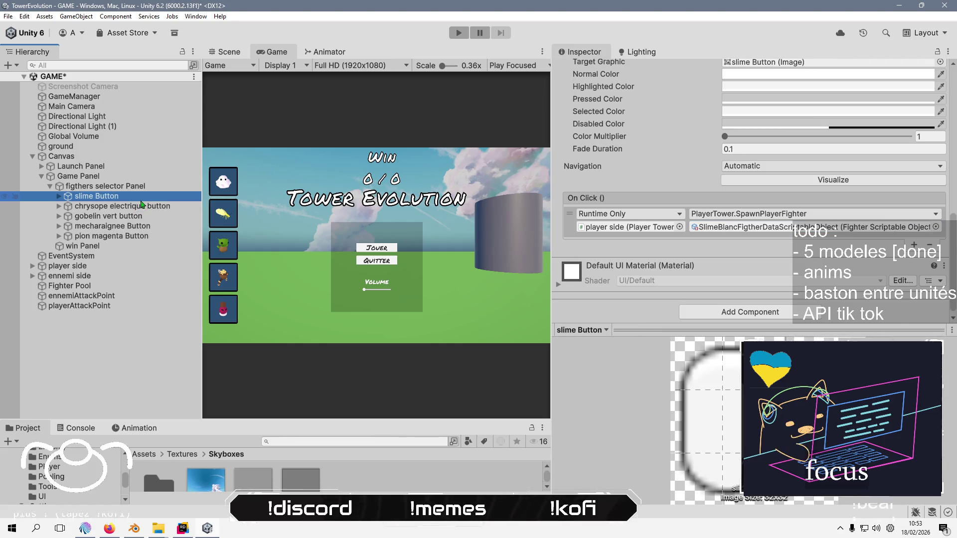
{"action": "left_click", "coordinate": [142, 199], "text": "ctrl"}
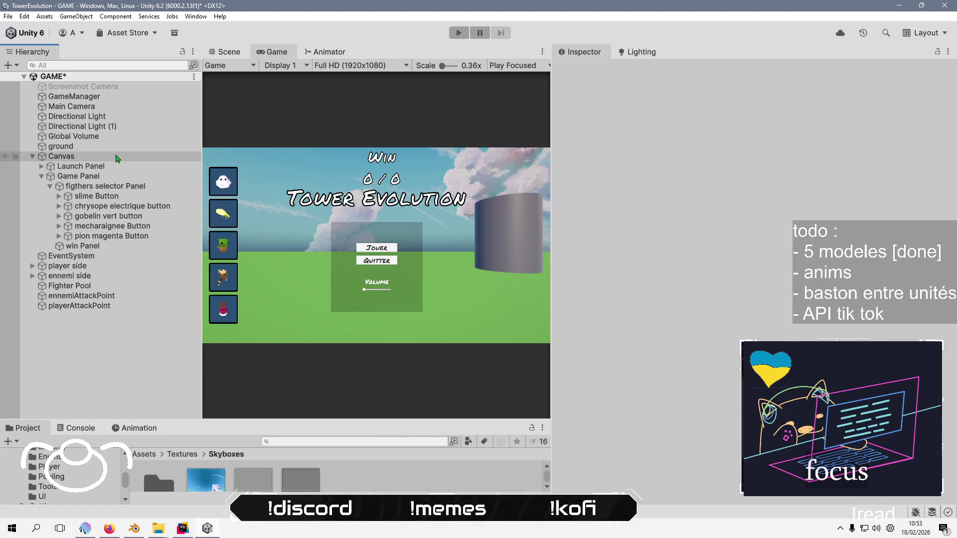
{"action": "left_click", "coordinate": [70, 285]}
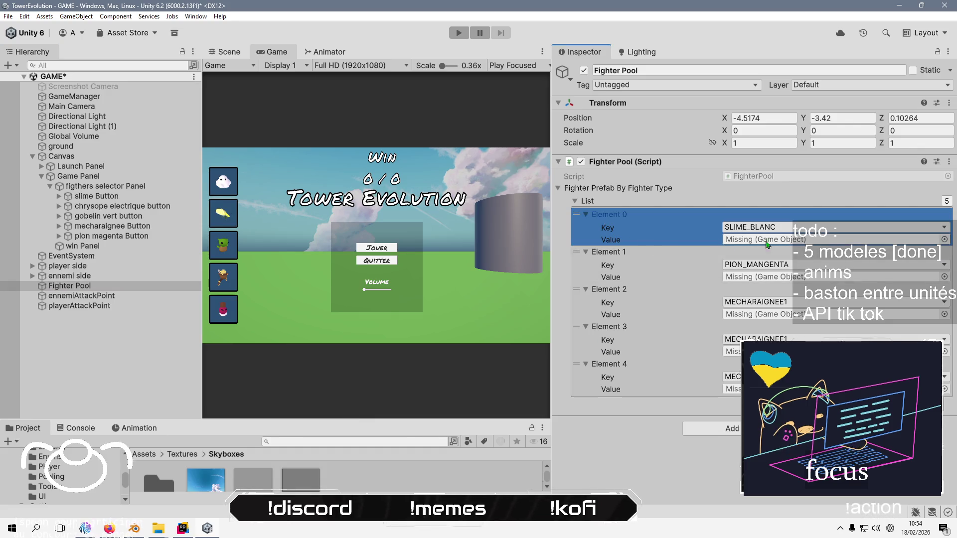
Set Fighter Pool Element 0's value to the slime_blanc prefab from project assets.
{"action": "left_click", "coordinate": [945, 239]}
{"action": "scroll", "coordinate": [449, 384], "scroll_direction": "down", "scroll_amount": 20}
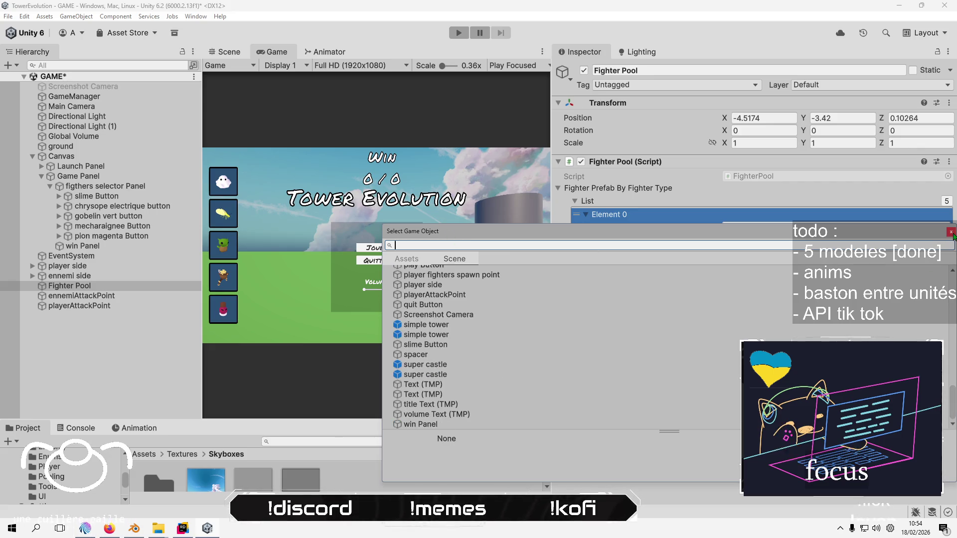
{"action": "scroll", "coordinate": [666, 384], "scroll_direction": "up", "scroll_amount": 10}
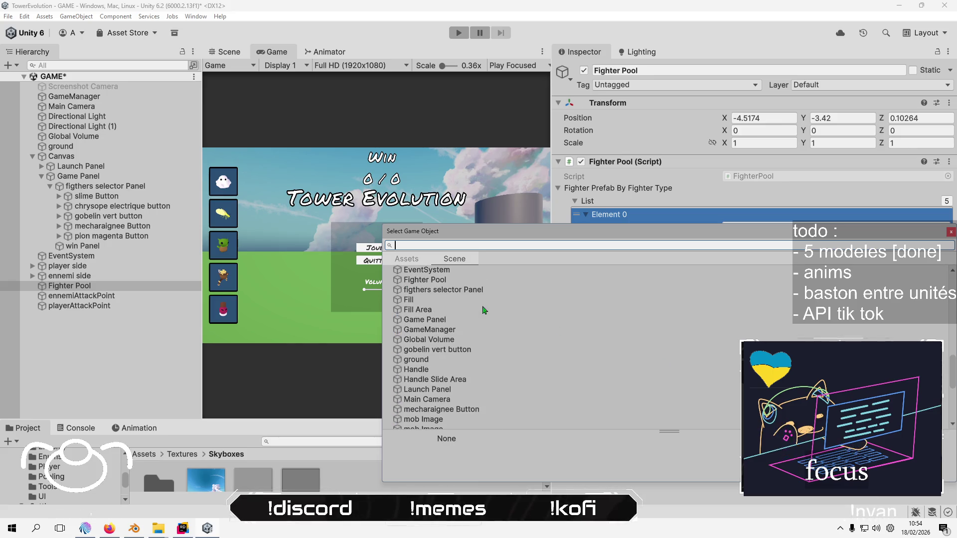
{"action": "left_click", "coordinate": [407, 259]}
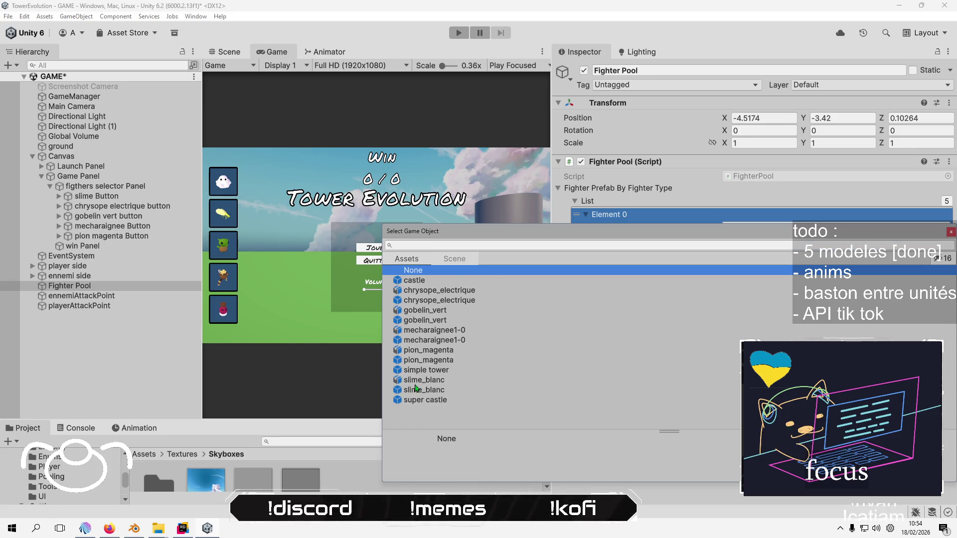
{"action": "double_click", "coordinate": [431, 392]}
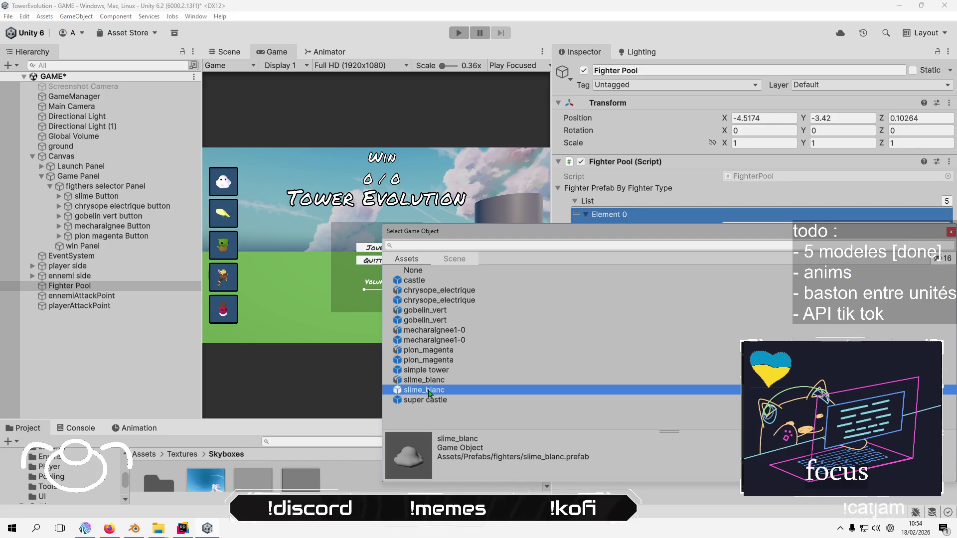
Set Element 1's value to the pion_magenta prefab and Element 2's to mecharaignee1-0.
{"action": "left_click", "coordinate": [944, 278]}
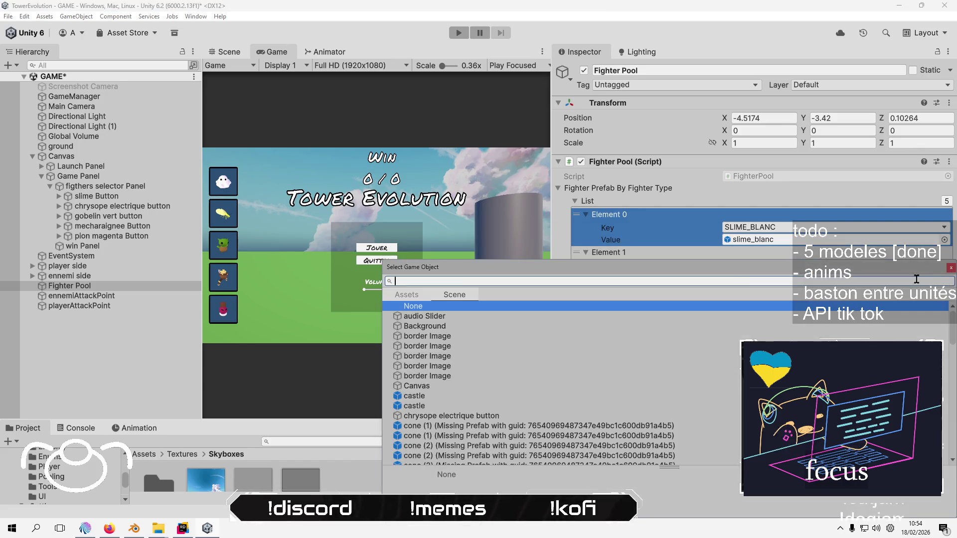
{"action": "scroll", "coordinate": [542, 420], "scroll_direction": "down", "scroll_amount": 5}
{"action": "scroll", "coordinate": [543, 420], "scroll_direction": "down", "scroll_amount": 5}
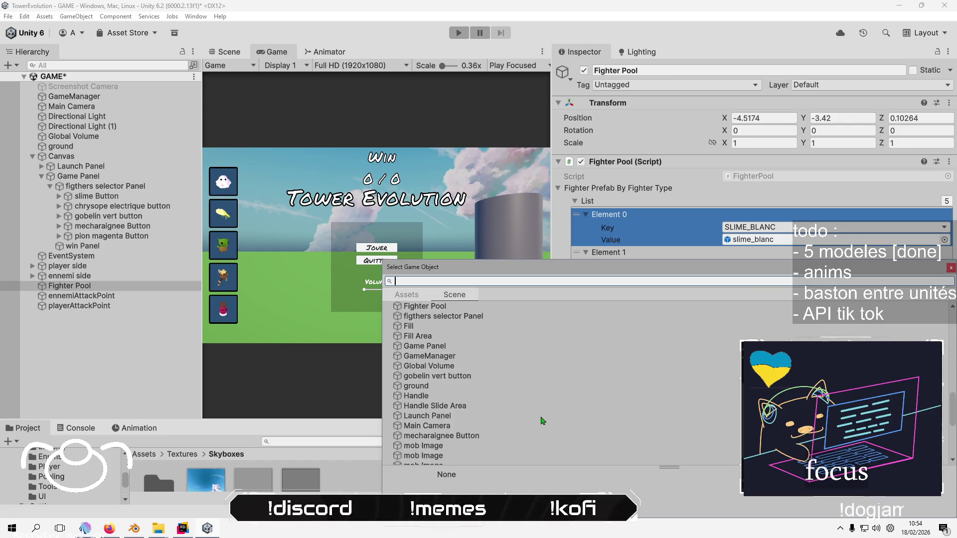
{"action": "left_click", "coordinate": [406, 295]}
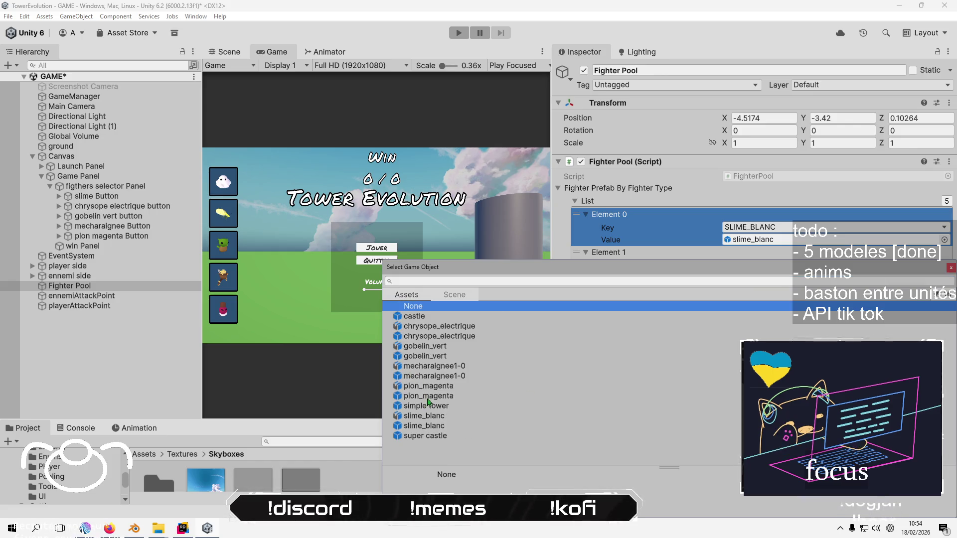
{"action": "double_click", "coordinate": [424, 398]}
{"action": "left_click", "coordinate": [944, 315]}
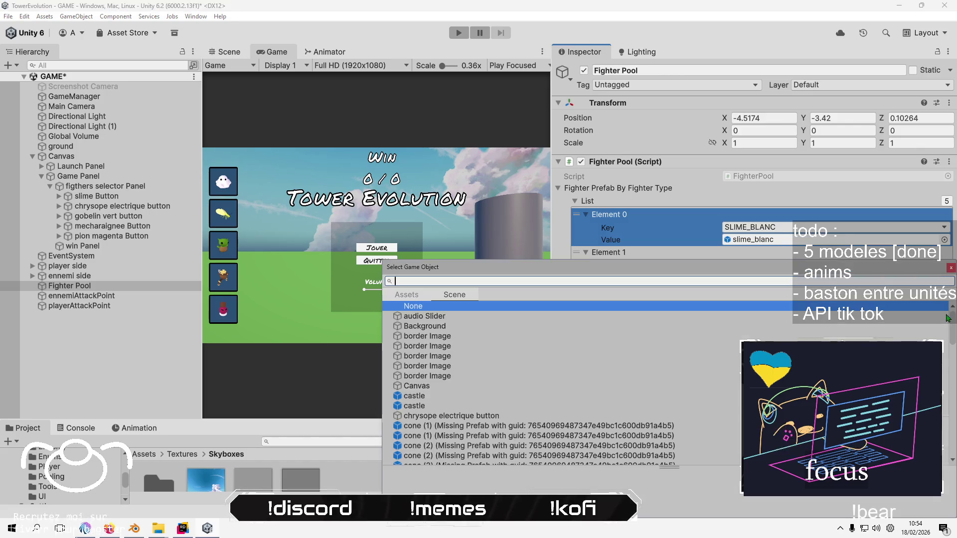
{"action": "left_click", "coordinate": [419, 299]}
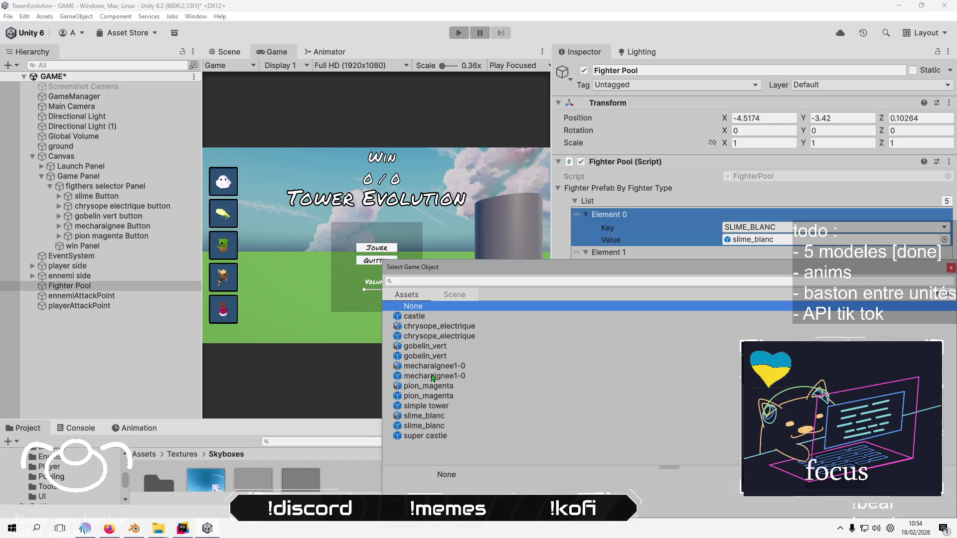
{"action": "double_click", "coordinate": [424, 376]}
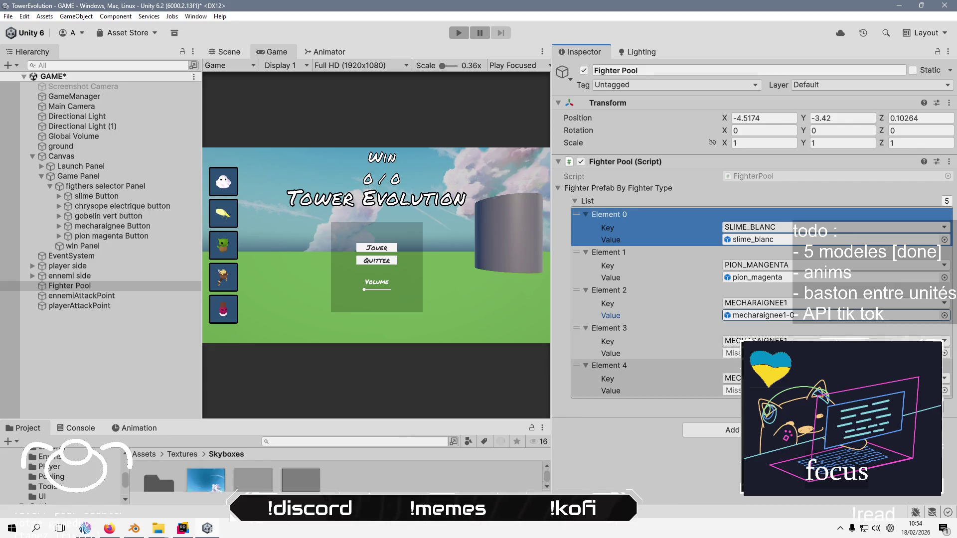
Set Element 3's key to CHRYSOPE_ELECTRIQUE and Element 4's key to the gobelin type.
{"action": "left_click", "coordinate": [733, 341]}
{"action": "left_click", "coordinate": [748, 386]}
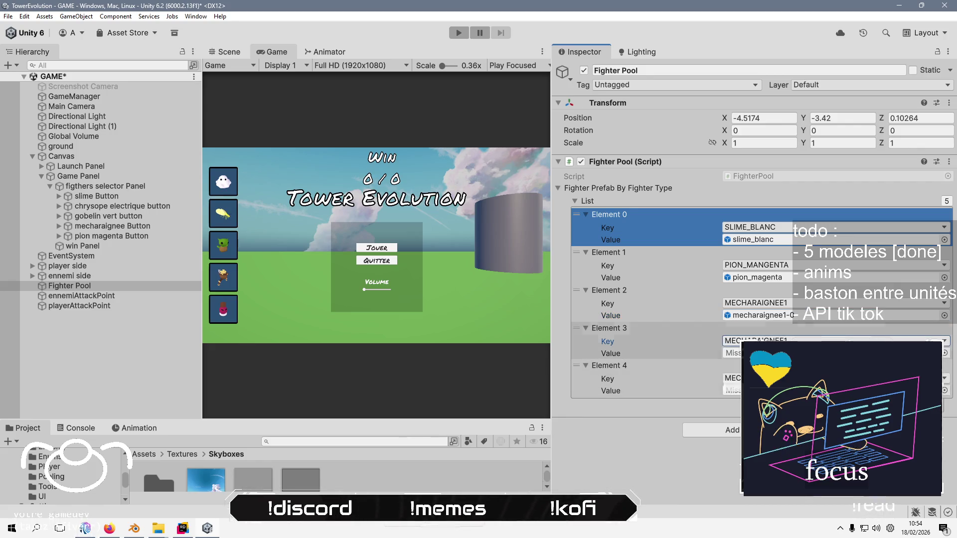
{"action": "left_click", "coordinate": [733, 378]}
{"action": "left_click", "coordinate": [732, 399]}
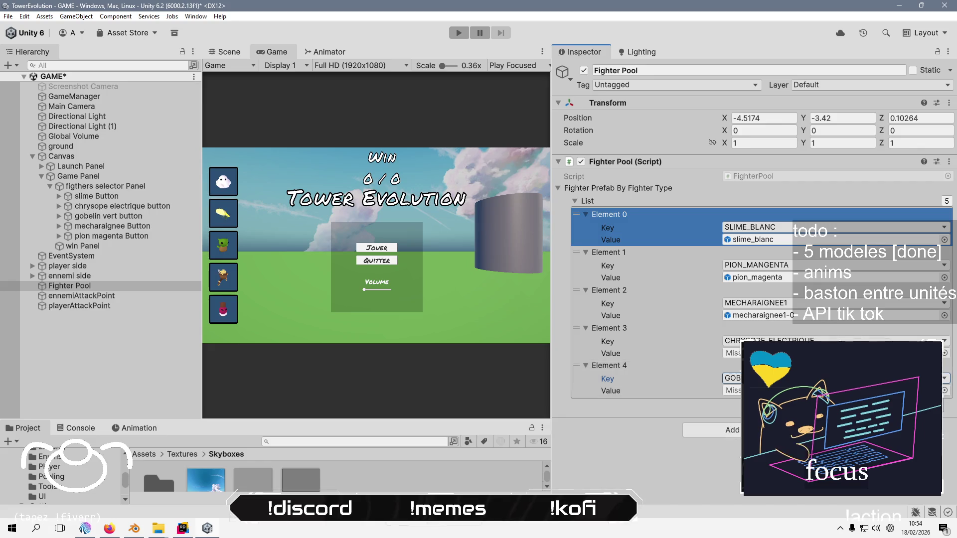
Assign chrysope_electrique and gobelin prefabs to Elements 3 and 4, then save the scene.
{"action": "left_click", "coordinate": [945, 391]}
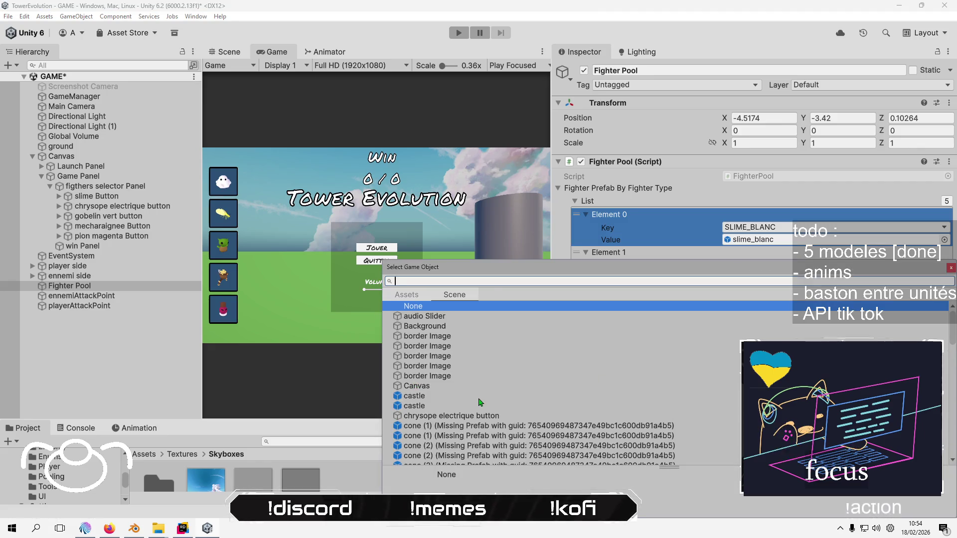
{"action": "scroll", "coordinate": [413, 385], "scroll_direction": "down", "scroll_amount": 3}
{"action": "left_click", "coordinate": [402, 296]}
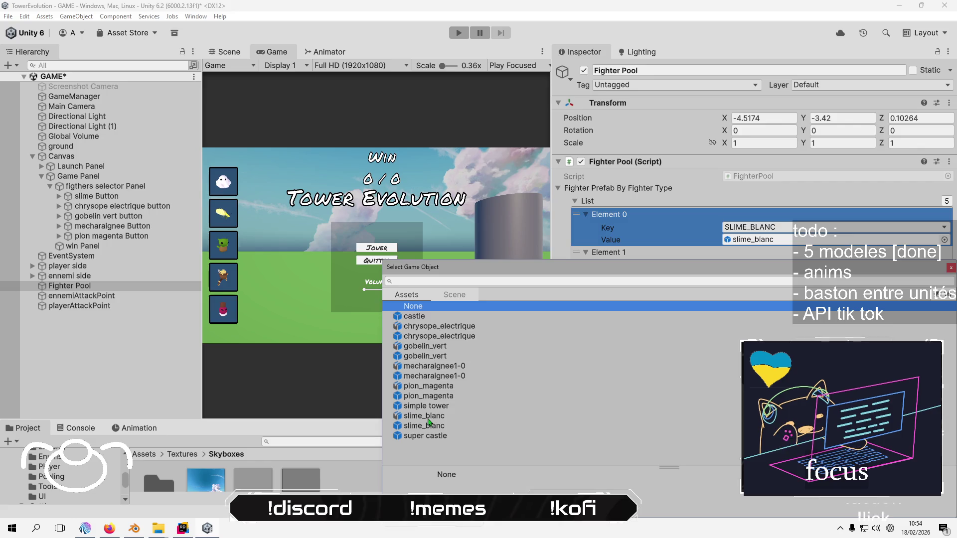
{"action": "double_click", "coordinate": [457, 337]}
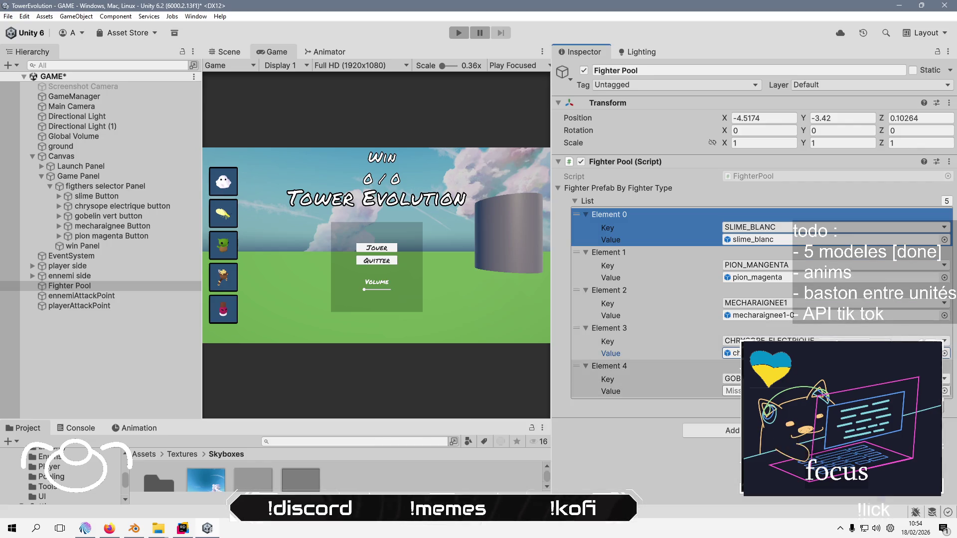
{"action": "left_click", "coordinate": [944, 392]}
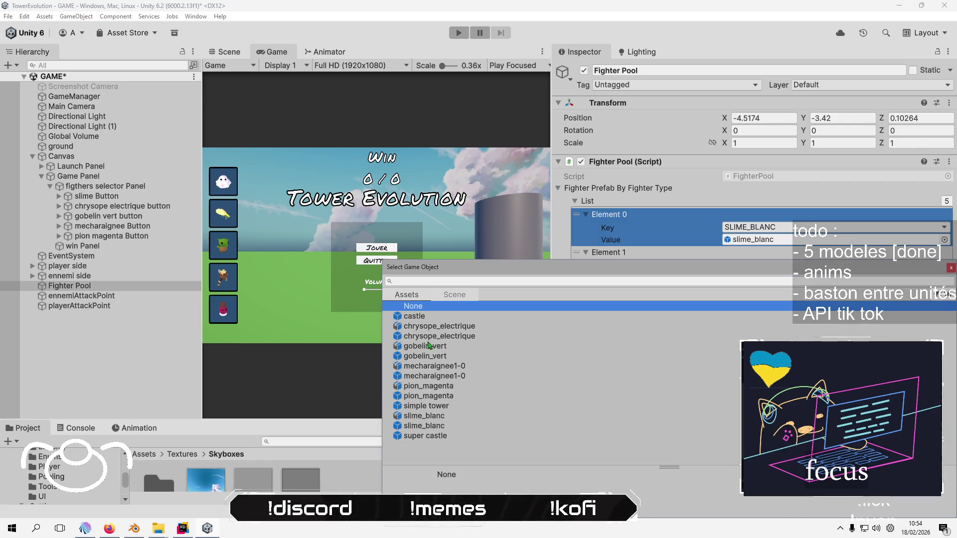
{"action": "double_click", "coordinate": [425, 356]}
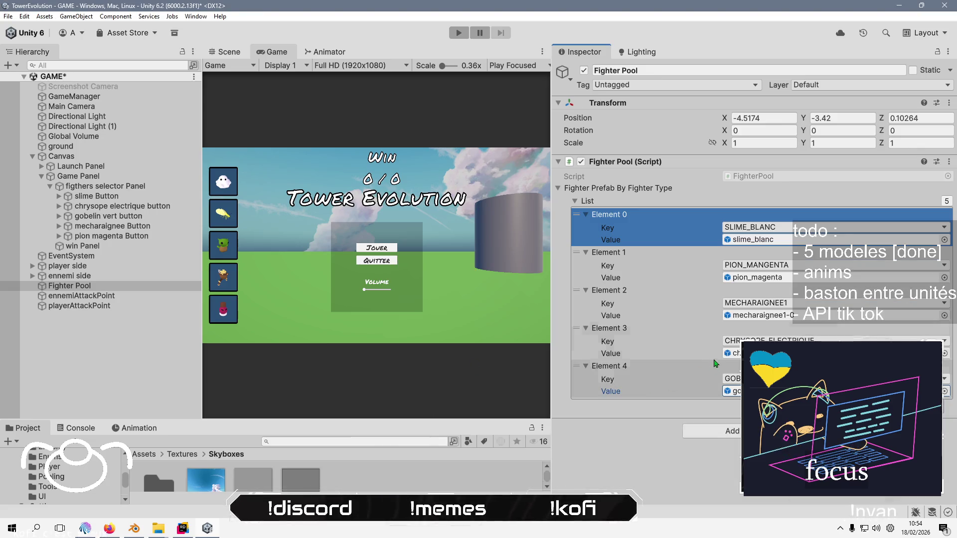
{"action": "left_click", "coordinate": [96, 373]}
{"action": "key", "text": "ctrl+s"}
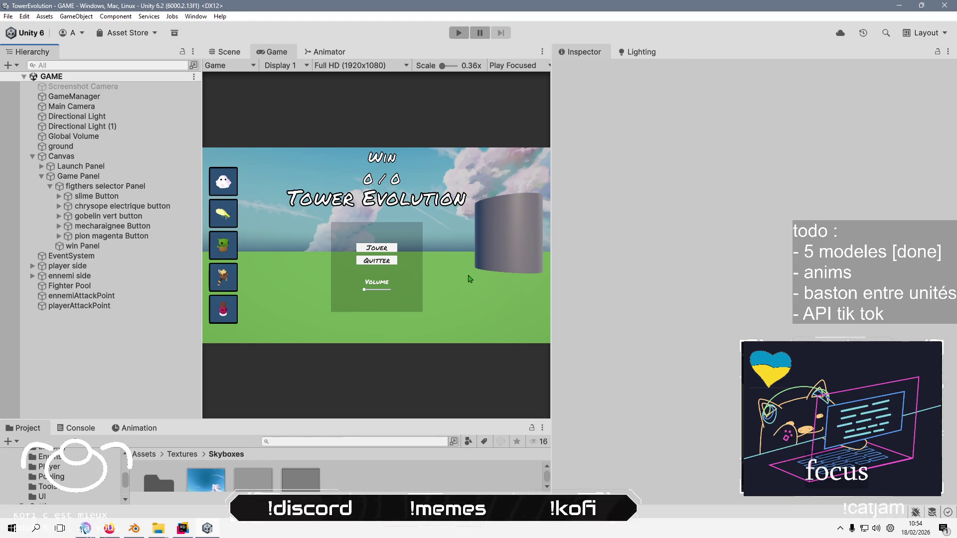
Widen the Game view and Inspector, and look over the GameManager and Main Camera settings.
{"action": "left_click_drag", "start_coordinate": [554, 274], "coordinate": [833, 274]}
{"action": "left_click", "coordinate": [165, 98]}
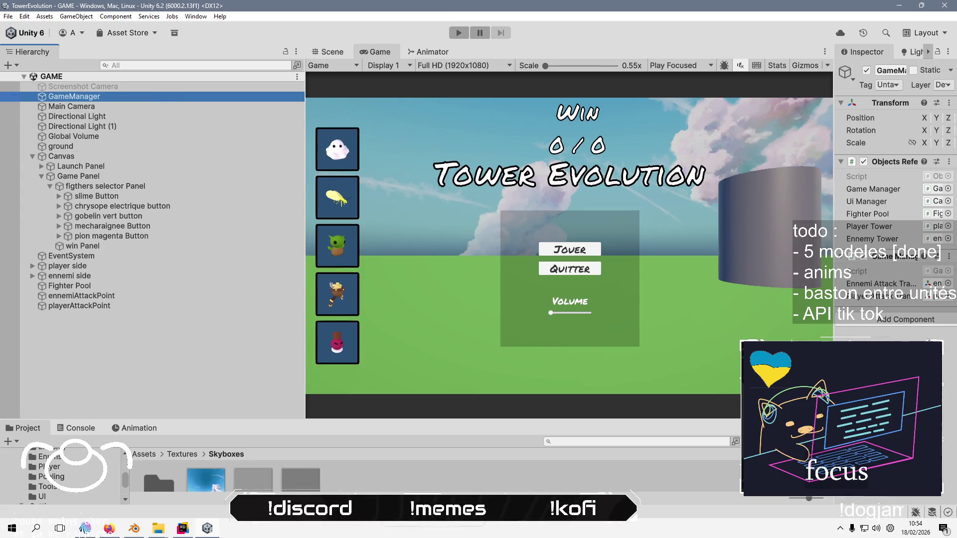
{"action": "mouse_move", "coordinate": [835, 357]}
{"action": "left_mouse_down"}
{"action": "mouse_move", "coordinate": [668, 357]}
{"action": "mouse_move", "coordinate": [770, 358]}
{"action": "left_mouse_up"}
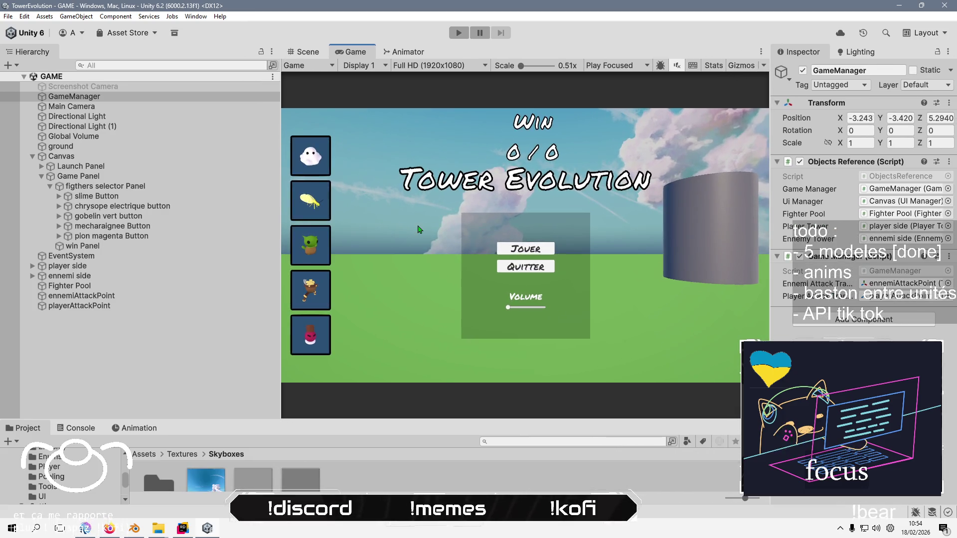
{"action": "left_click", "coordinate": [106, 107]}
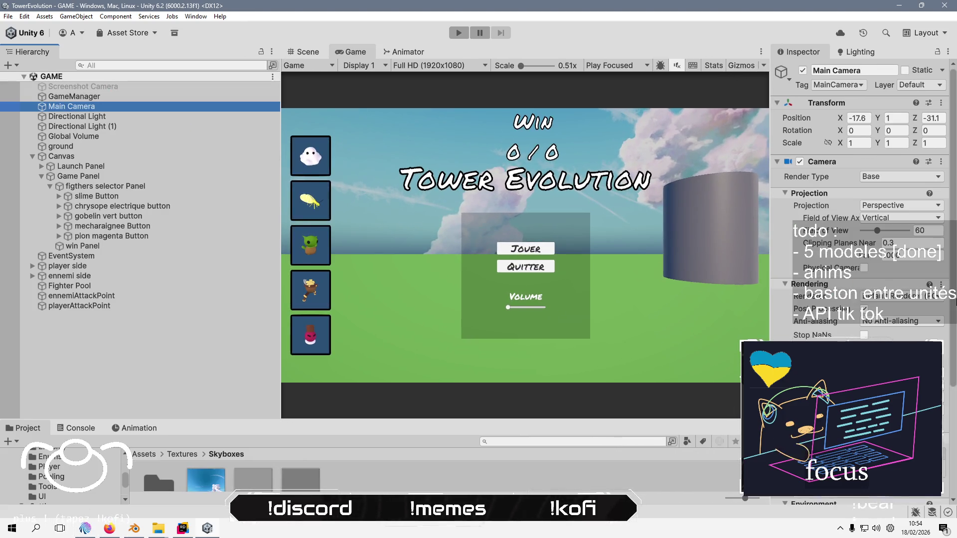
{"action": "scroll", "coordinate": [891, 321], "scroll_direction": "down", "scroll_amount": 5}
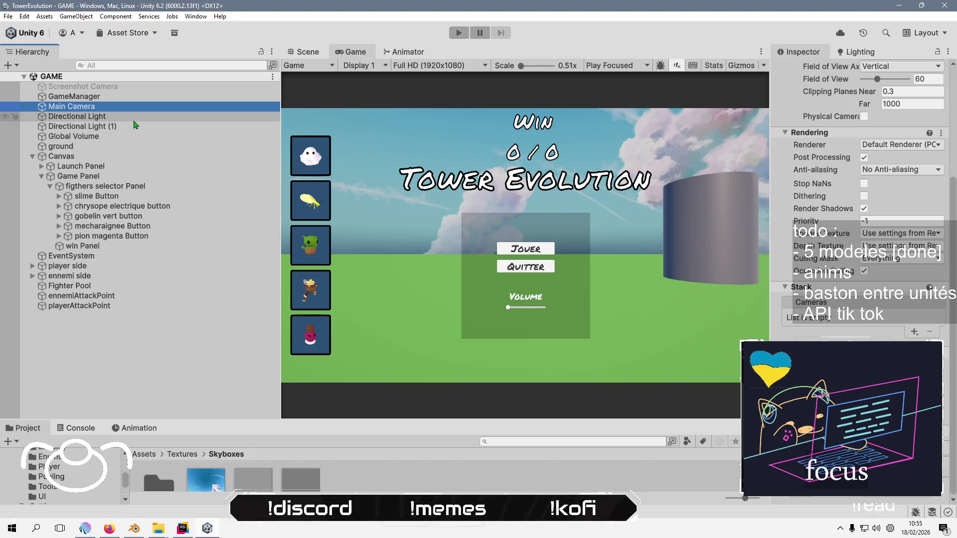
Toggle the Canvas's Vertex Color Always option, then start the game in Play mode.
{"action": "left_click", "coordinate": [112, 159]}
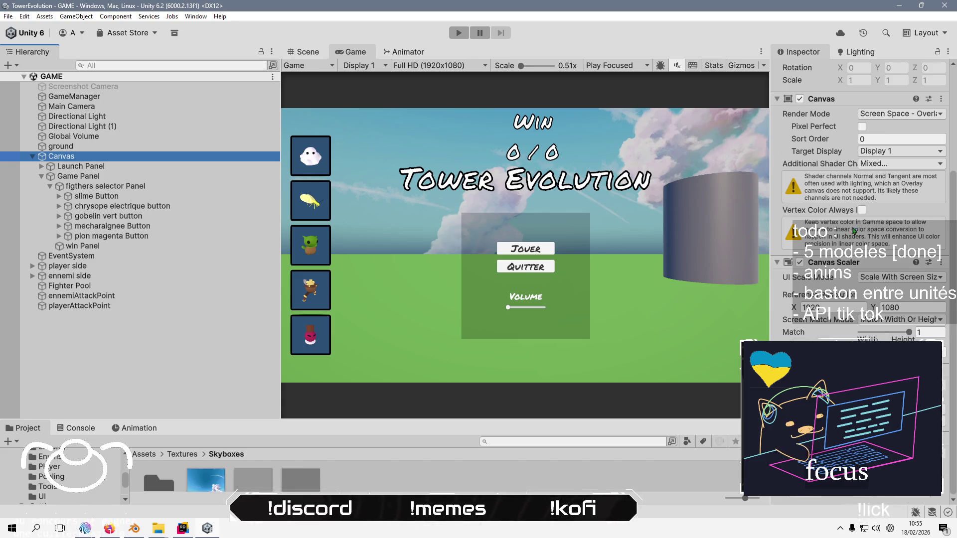
{"action": "left_click", "coordinate": [862, 210]}
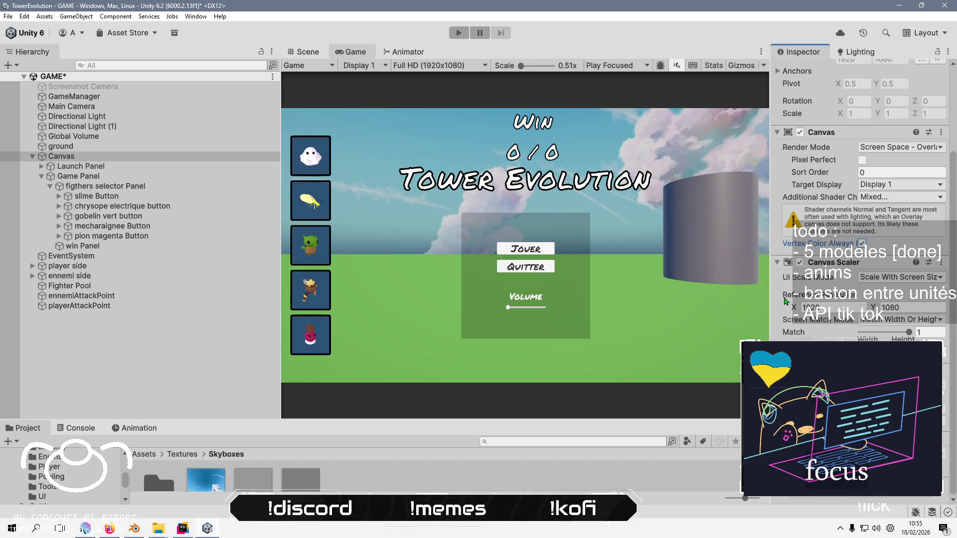
{"action": "left_click", "coordinate": [149, 378]}
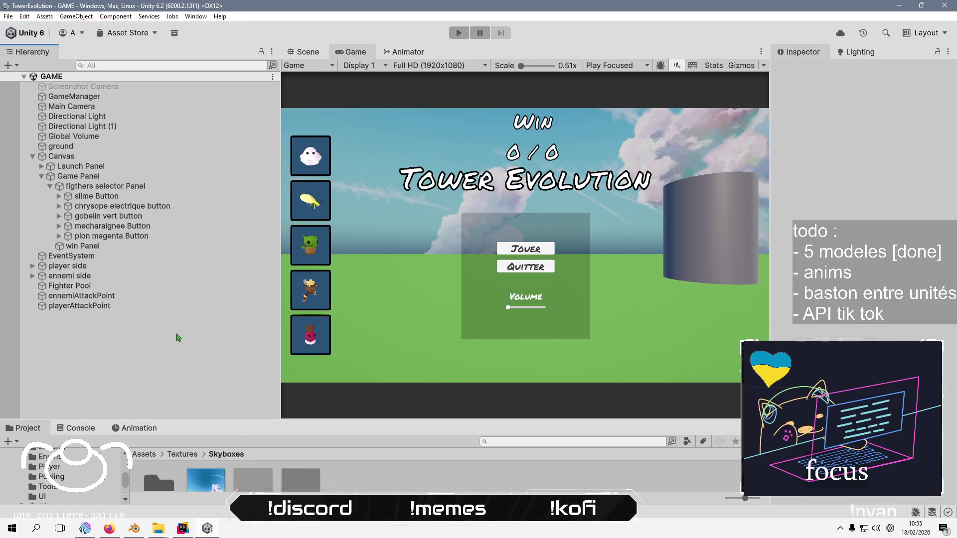
{"action": "left_click", "coordinate": [459, 33]}
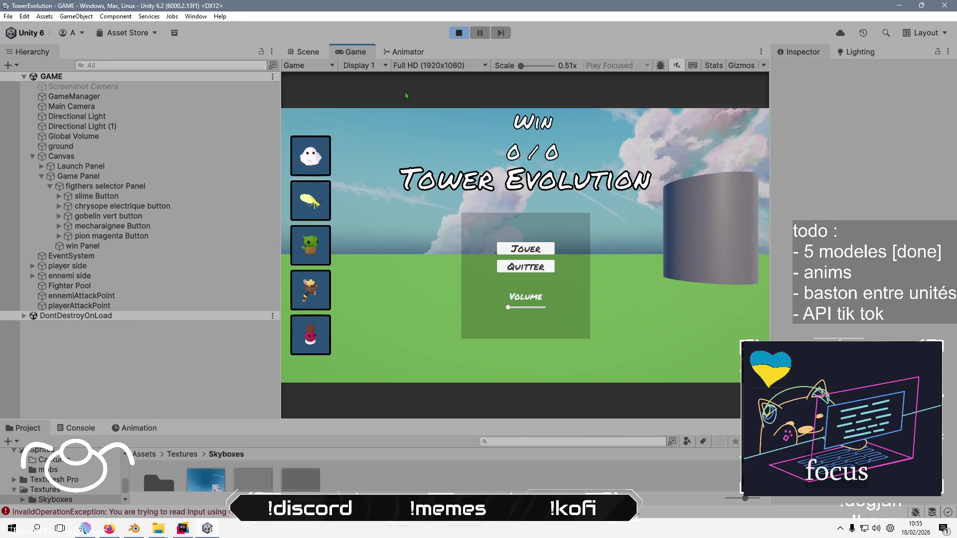
Exit Play mode after the Input exception and bring up the Edit menu.
{"action": "left_click", "coordinate": [459, 33]}
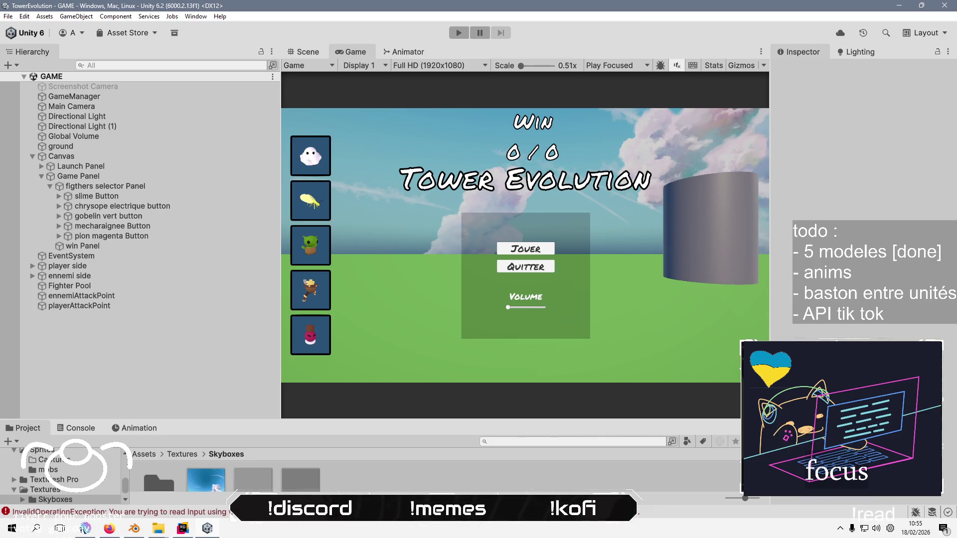
{"action": "left_click", "coordinate": [25, 16]}
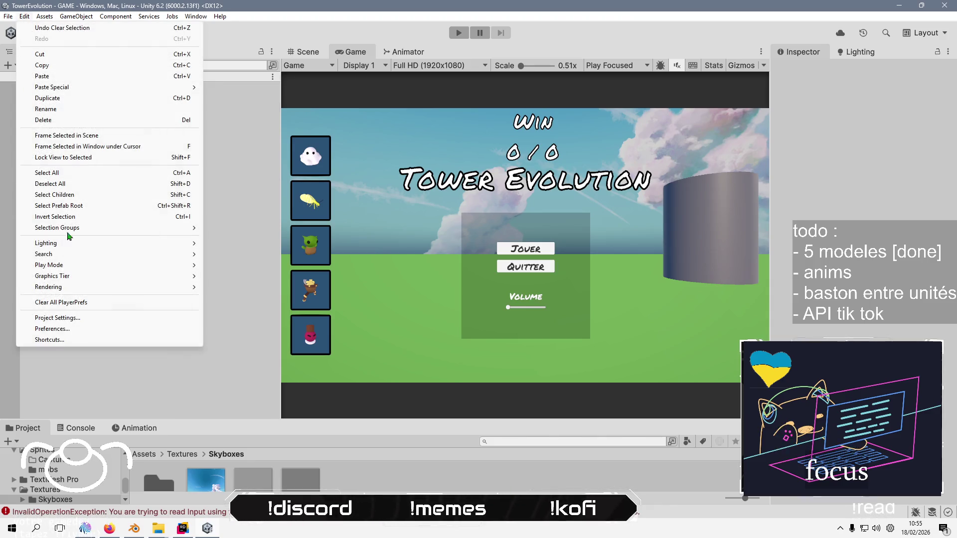
{"action": "left_click", "coordinate": [96, 318]}
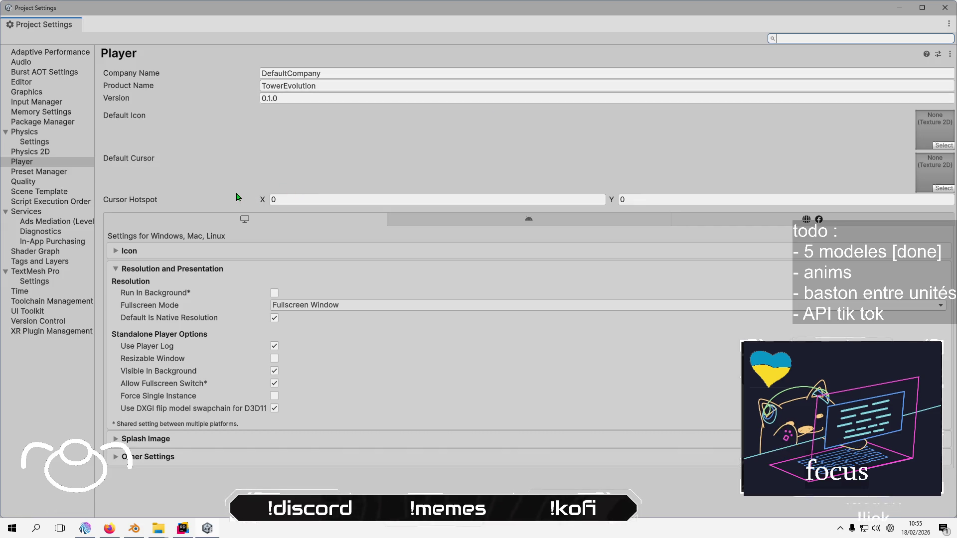
{"action": "left_click", "coordinate": [220, 457]}
{"action": "scroll", "coordinate": [583, 264], "scroll_direction": "down", "scroll_amount": 4}
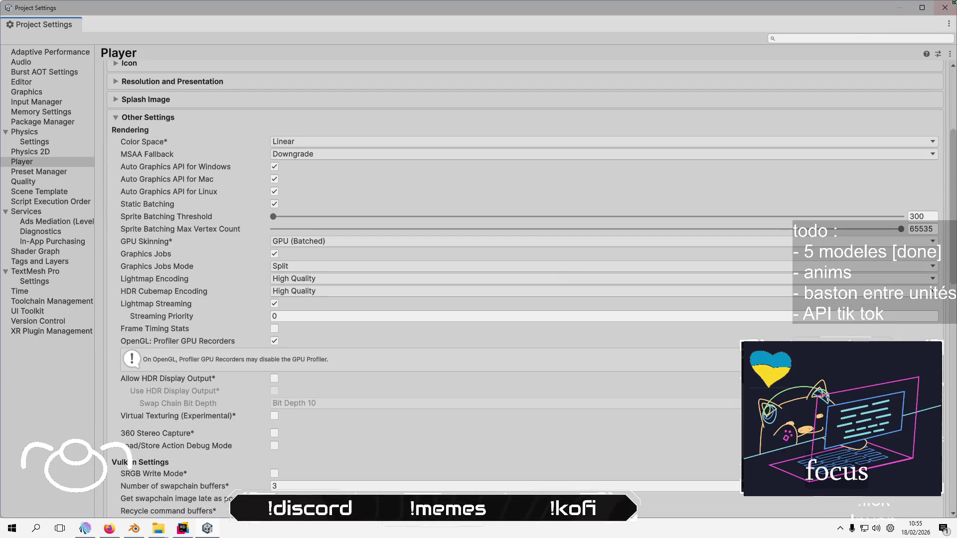
{"action": "left_click", "coordinate": [945, 7]}
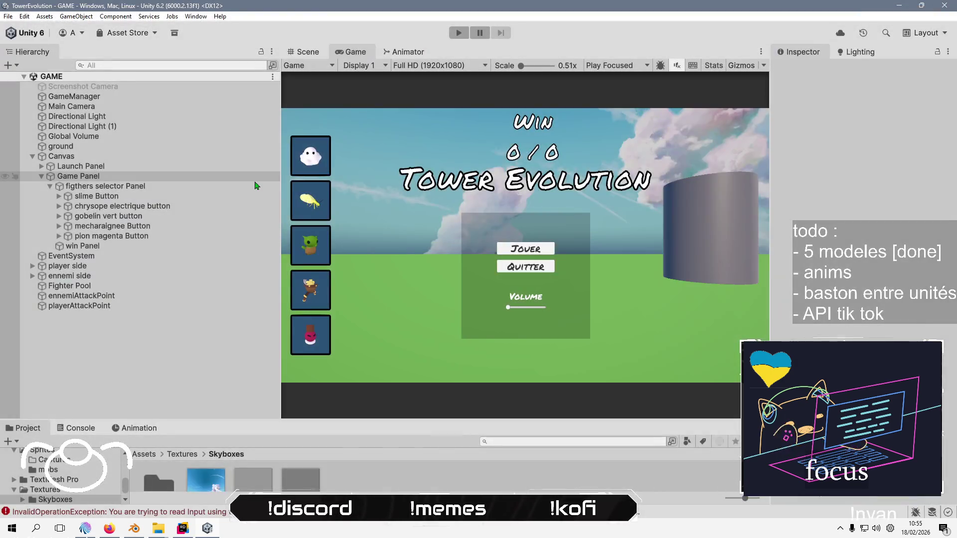
{"action": "left_click", "coordinate": [33, 18]}
{"action": "left_click", "coordinate": [106, 329]}
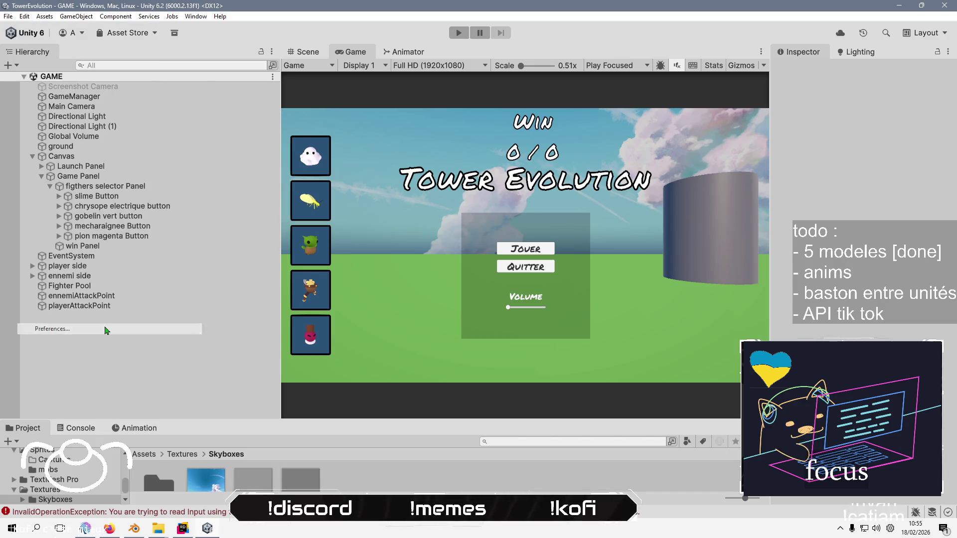
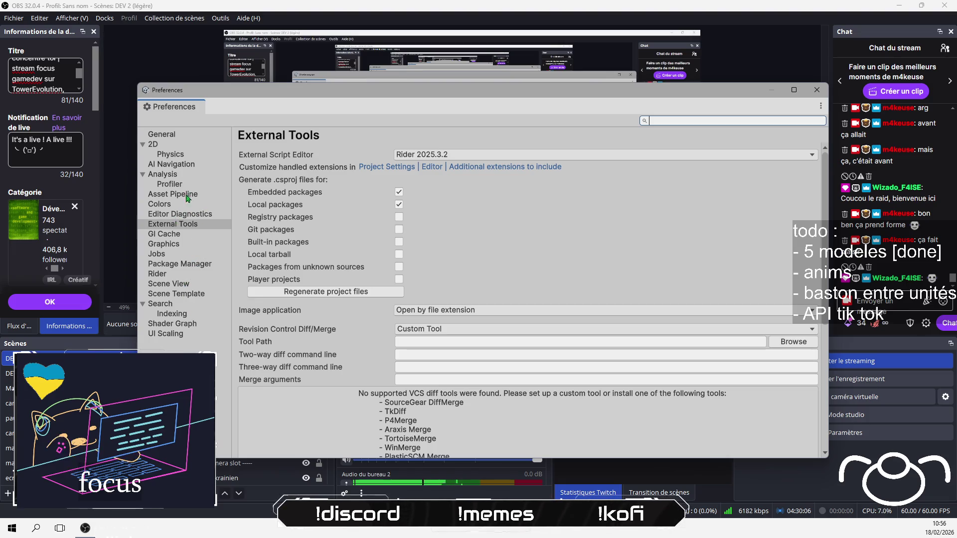
Close the editor Preferences and open Project Settings on the Player page.
{"action": "left_click", "coordinate": [194, 135]}
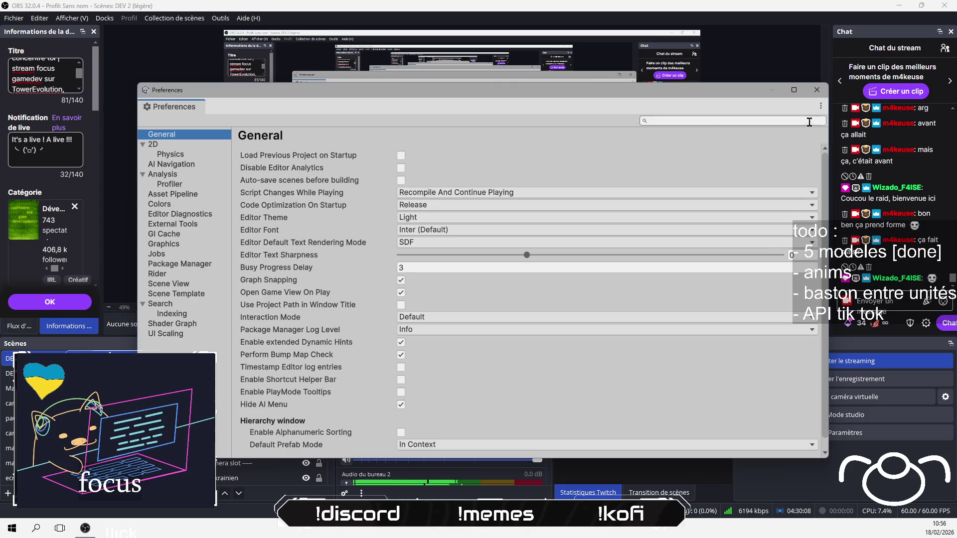
{"action": "left_click", "coordinate": [817, 90]}
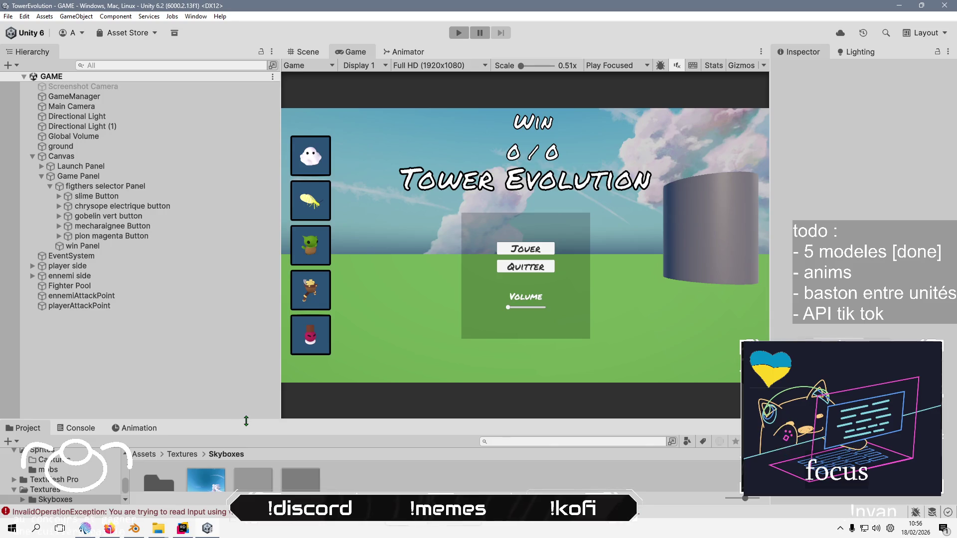
{"action": "left_click", "coordinate": [24, 17]}
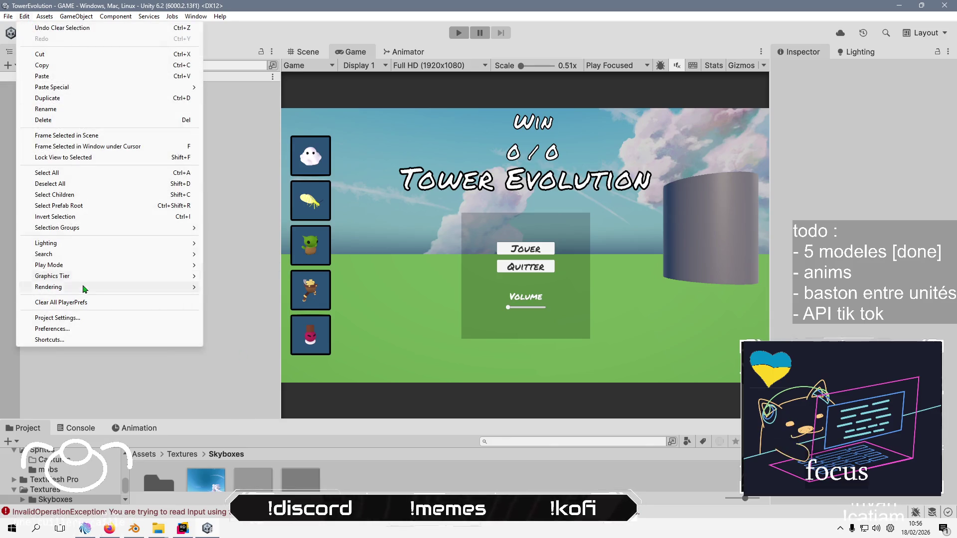
{"action": "left_click", "coordinate": [90, 318]}
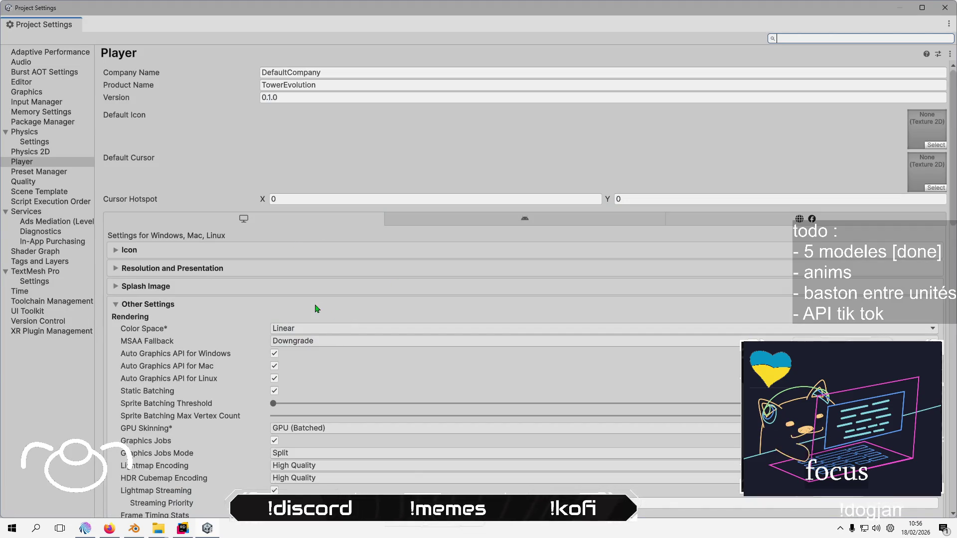
Browse the Preset Manager, Services and TextMesh Pro settings pages, then return to Player.
{"action": "left_click", "coordinate": [174, 305]}
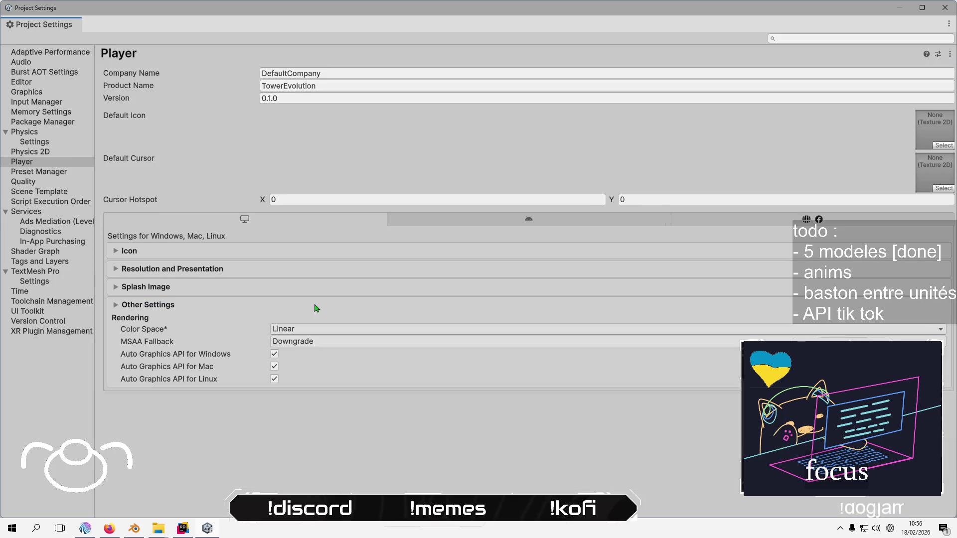
{"action": "left_click", "coordinate": [53, 174]}
{"action": "left_click", "coordinate": [68, 164]}
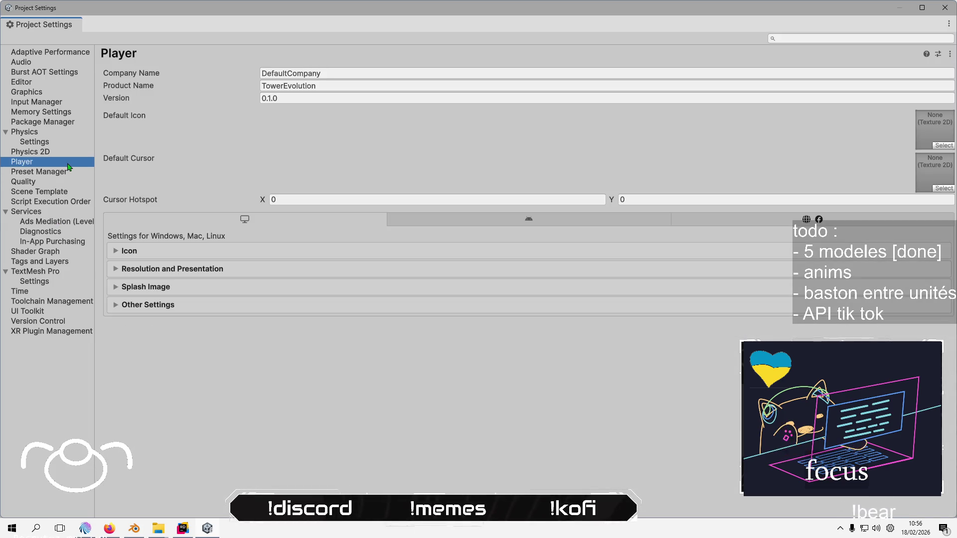
{"action": "left_click", "coordinate": [63, 172]}
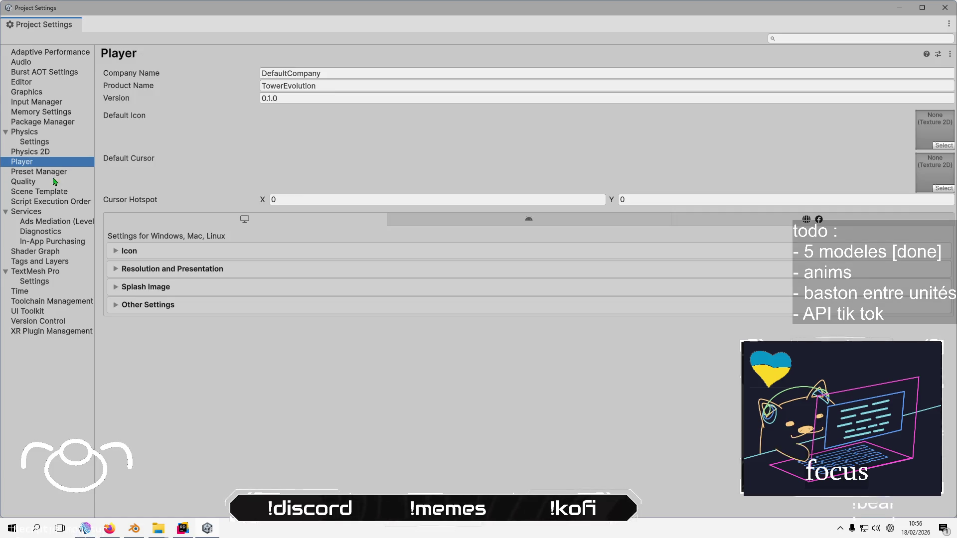
{"action": "left_click", "coordinate": [30, 213]}
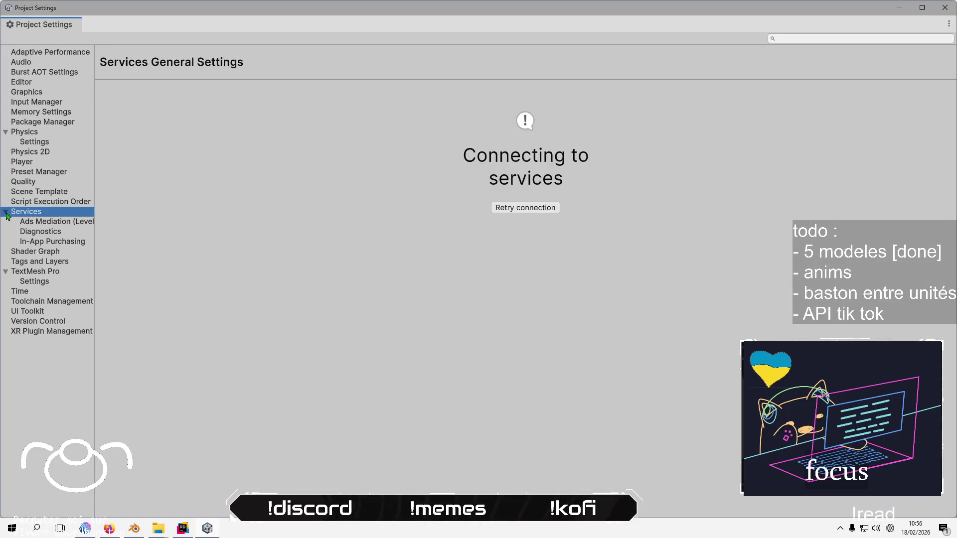
{"action": "left_click", "coordinate": [6, 213]}
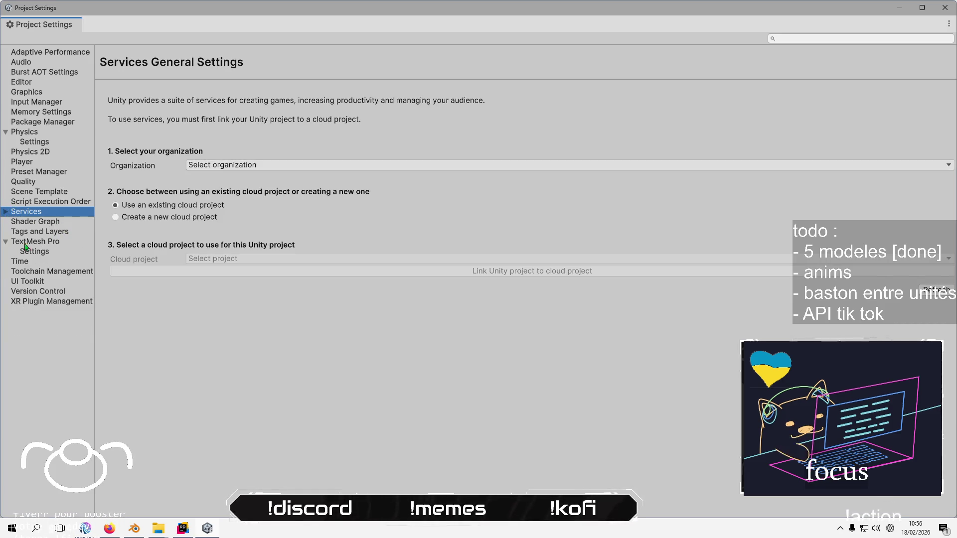
{"action": "left_click", "coordinate": [6, 242]}
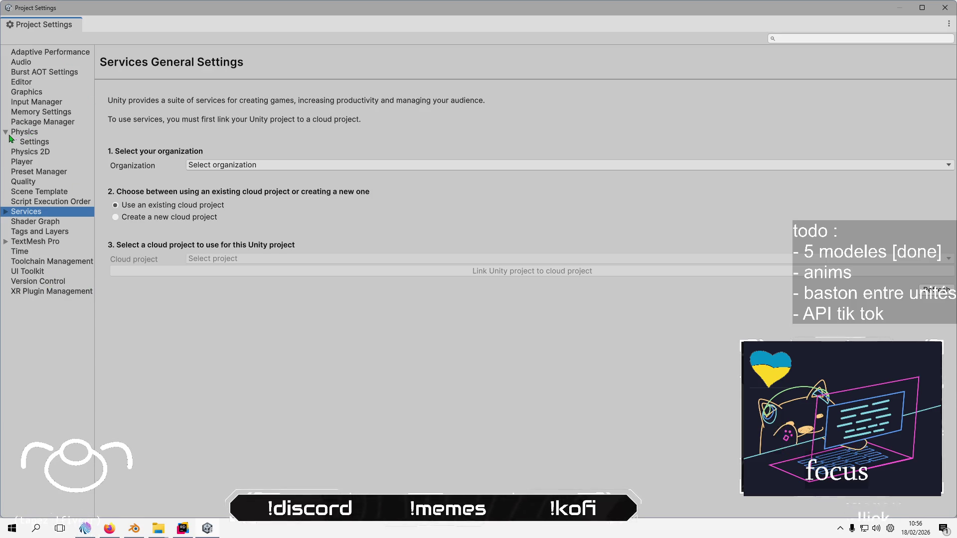
{"action": "left_click", "coordinate": [64, 161]}
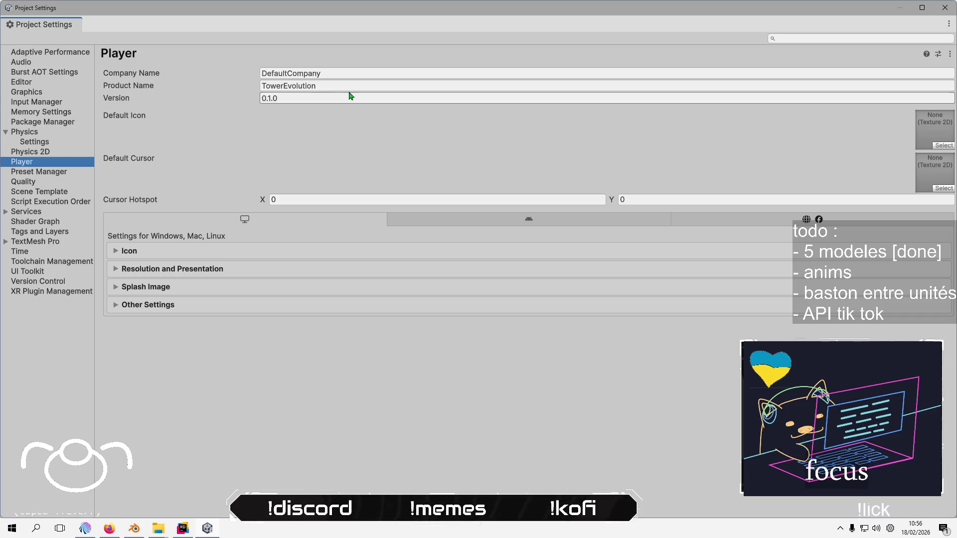
Set Company Name to 'Ours Agile' and Product Name to 'Tower Evolution'.
{"action": "left_click", "coordinate": [362, 73]}
{"action": "type", "text": "Ours a"}
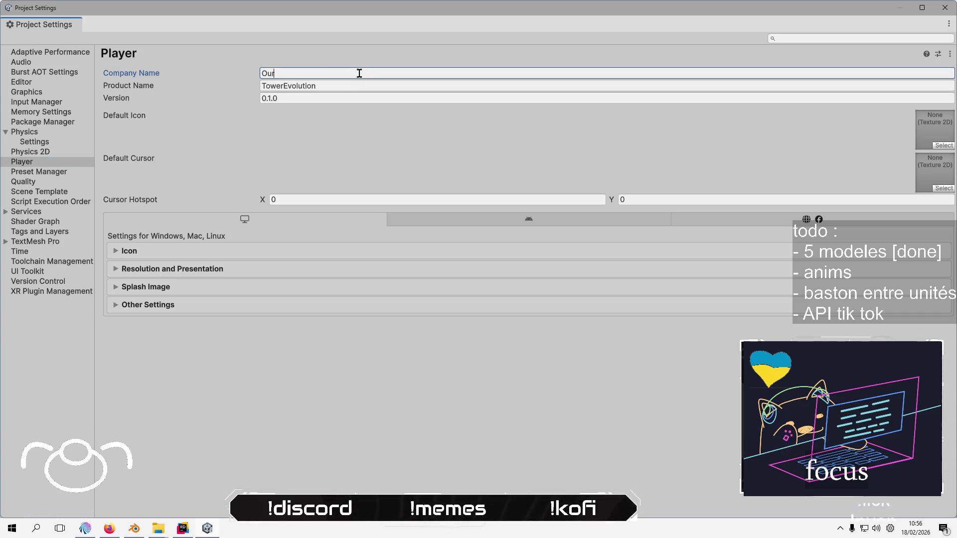
{"action": "type", "text": "gile"}
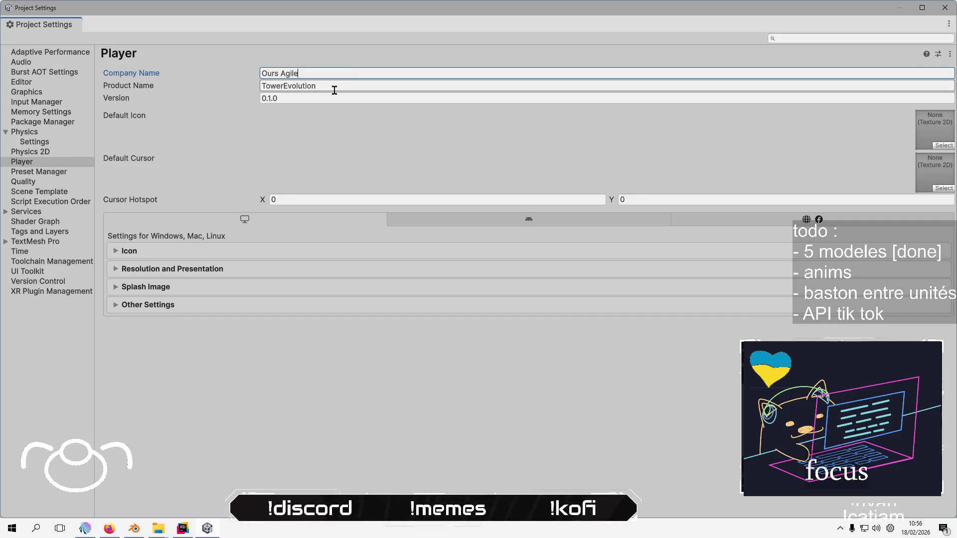
{"action": "left_click", "coordinate": [282, 86]}
{"action": "key", "text": "Home"}
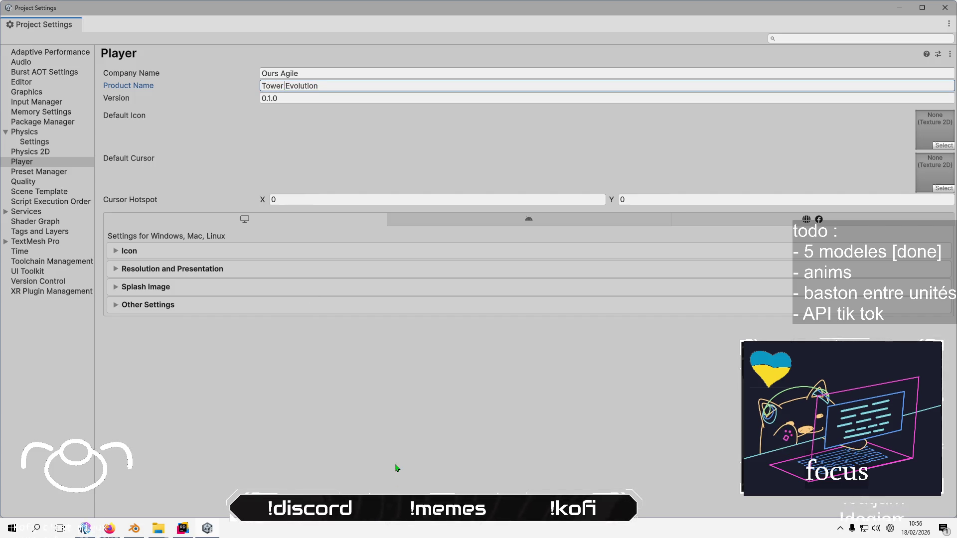
{"action": "key", "text": "Tab"}
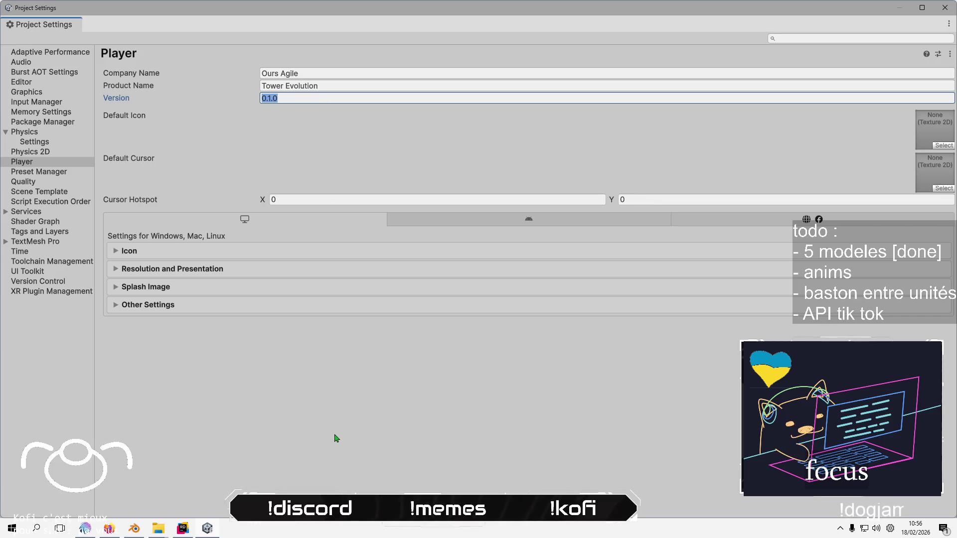
{"action": "left_click", "coordinate": [156, 306]}
Set Active Input Handling to Input Manager (Old), restart the editor, then switch to Blender.
{"action": "scroll", "coordinate": [156, 306], "scroll_direction": "down", "scroll_amount": 10}
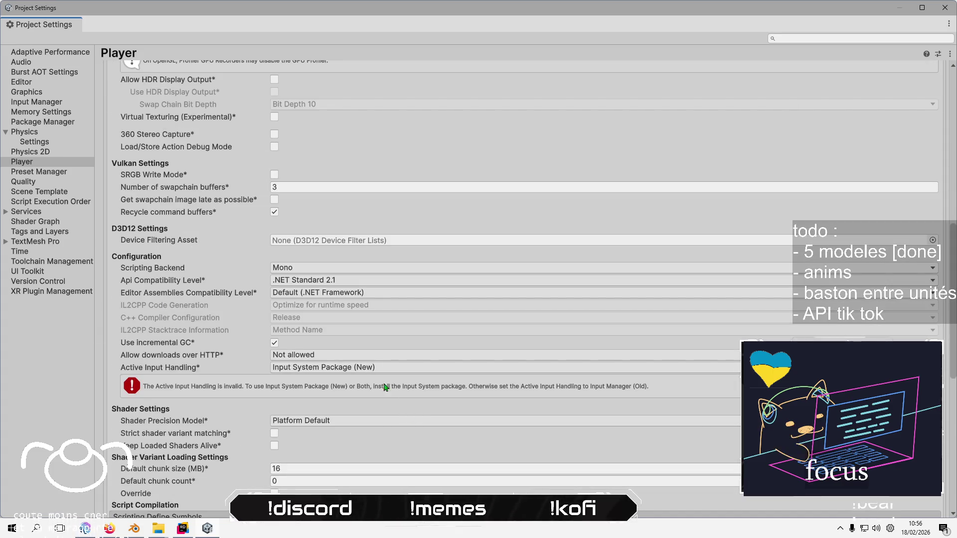
{"action": "left_click", "coordinate": [346, 368]}
{"action": "left_click", "coordinate": [347, 382]}
{"action": "left_click", "coordinate": [509, 280]}
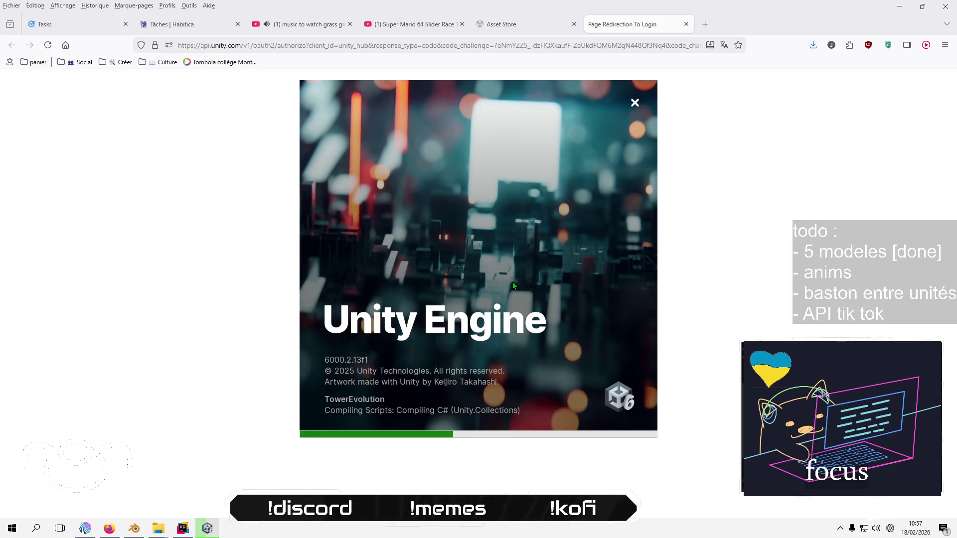
{"action": "left_click", "coordinate": [139, 534]}
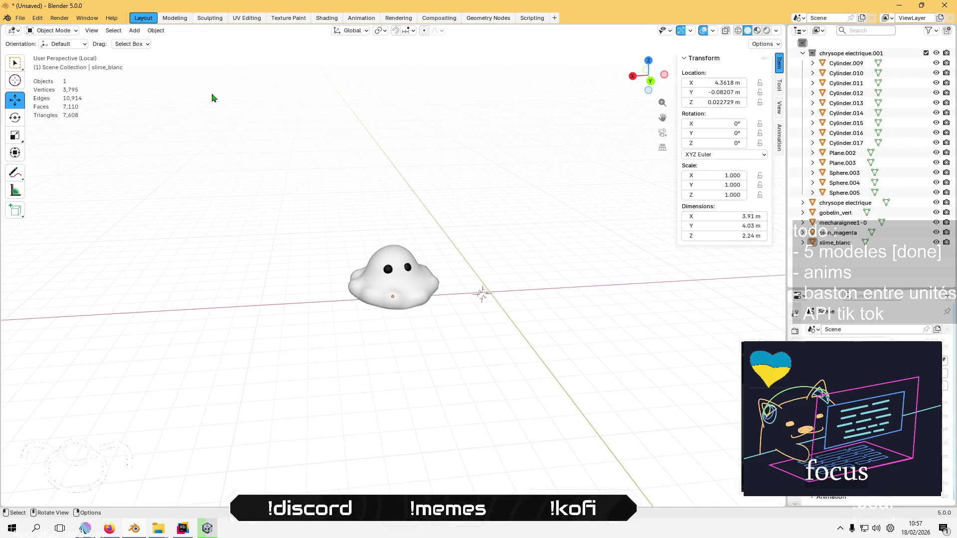
Delete the chrysope electrique.001 collection and its parts, and leave local view to show all five creatures.
{"action": "left_click", "coordinate": [21, 18]}
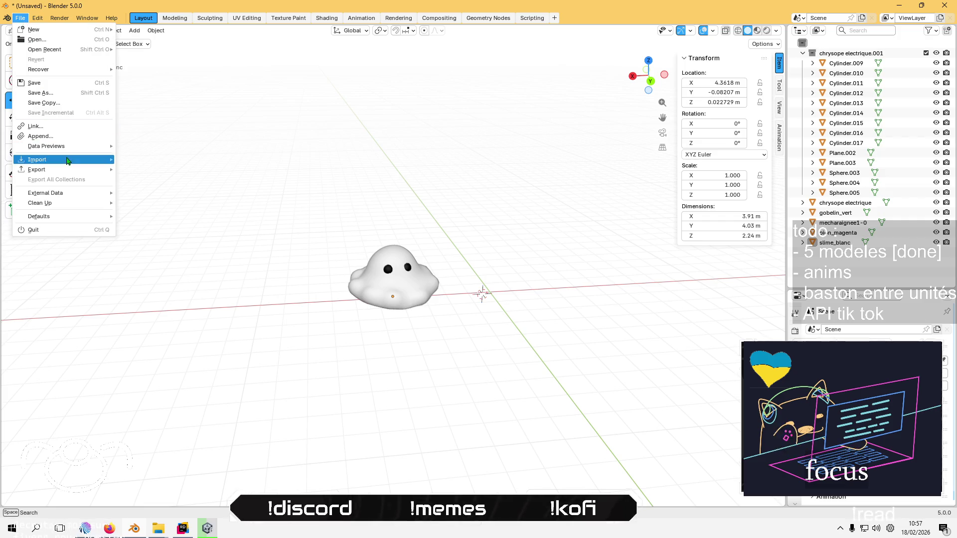
{"action": "mouse_move", "coordinate": [48, 30]}
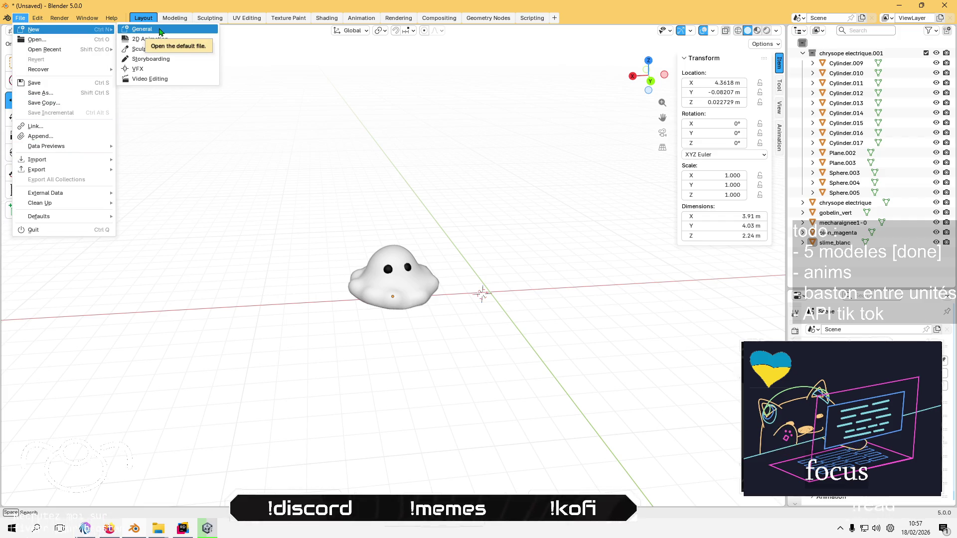
{"action": "left_click", "coordinate": [803, 54]}
{"action": "left_click", "coordinate": [803, 54]}
{"action": "left_click", "coordinate": [845, 54]}
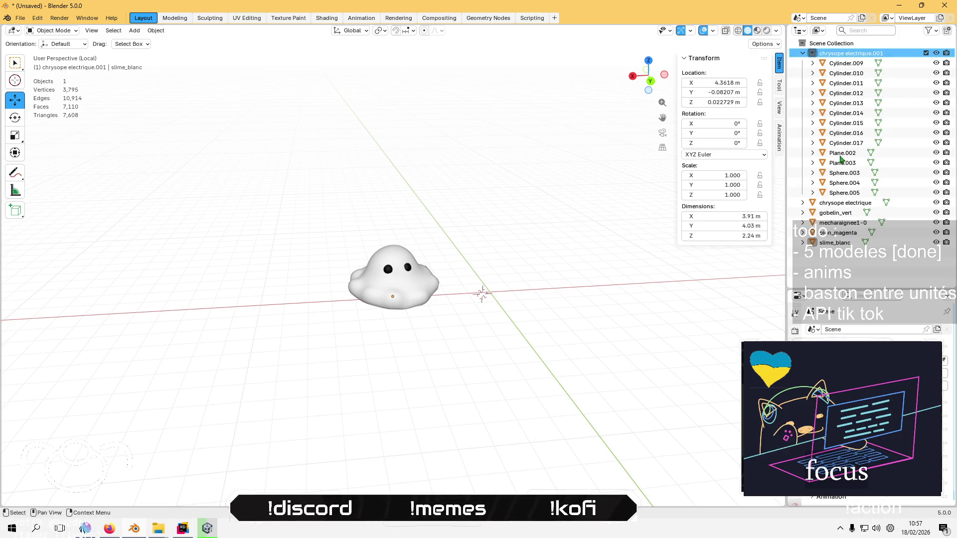
{"action": "left_click_drag", "start_coordinate": [850, 195], "coordinate": [859, 133]}
{"action": "key", "text": "x"}
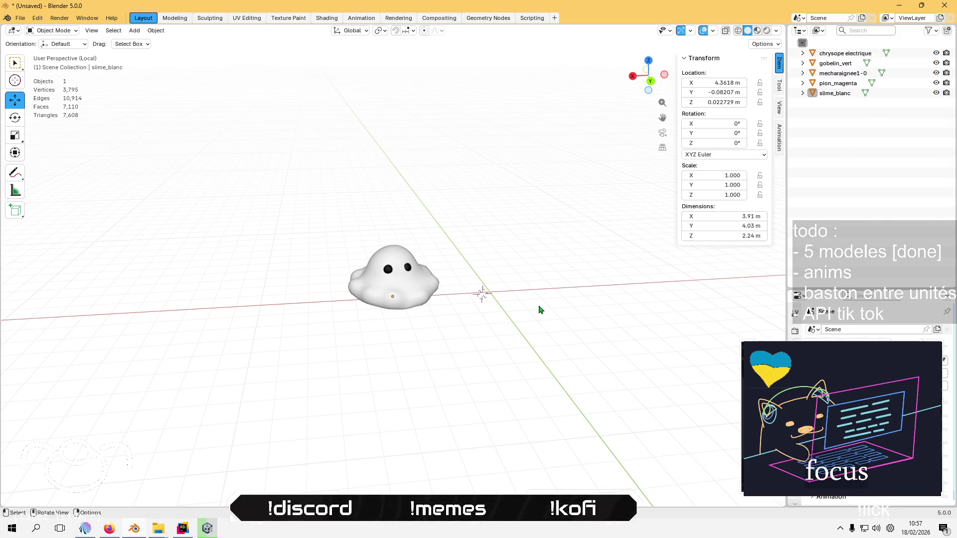
{"action": "key", "text": "KP_Divide"}
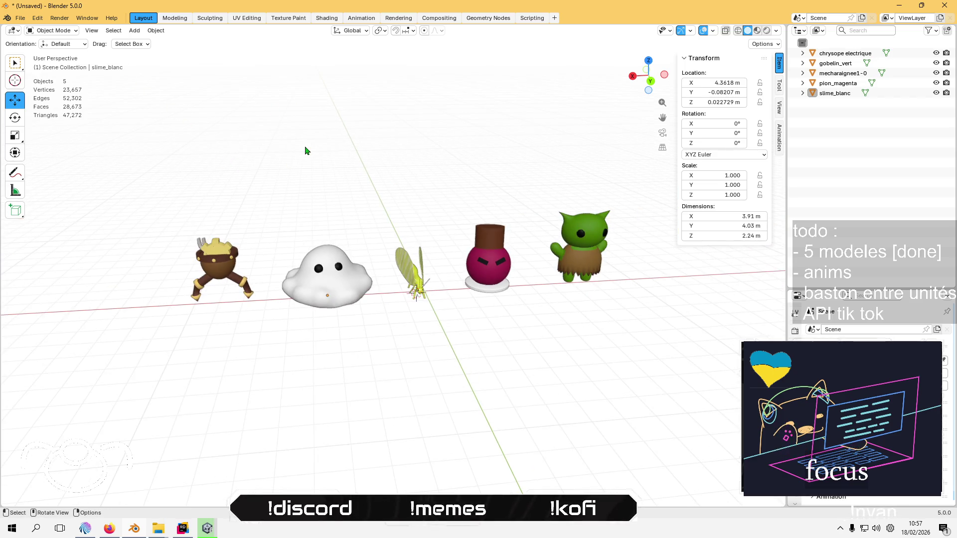
Save the Blender file as tower_evolution.blend.
{"action": "key", "text": "ctrl+s"}
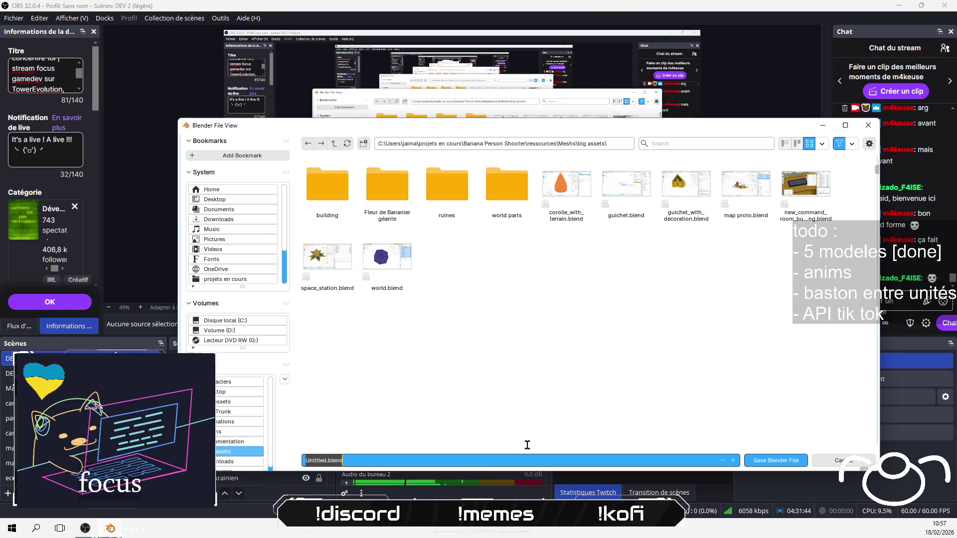
{"action": "key", "text": "Home"}
{"action": "key", "text": "Right"}
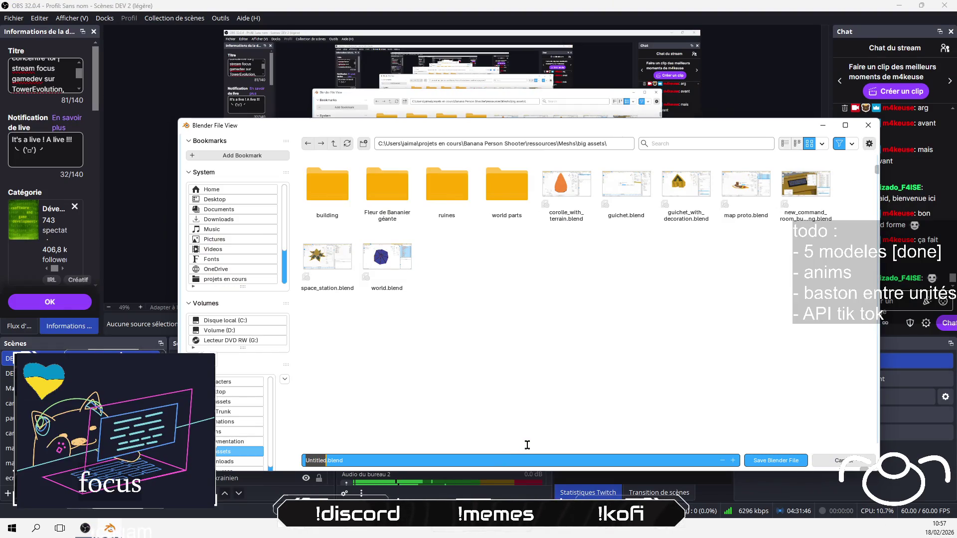
{"action": "key", "text": "BackSpace"}
{"action": "key", "text": "BackSpace"}
{"action": "key", "text": "BackSpace"}
{"action": "key", "text": "Delete"}
{"action": "key", "text": "Delete"}
{"action": "key", "text": "Delete"}
{"action": "type", "text": "tower_evoluti"}
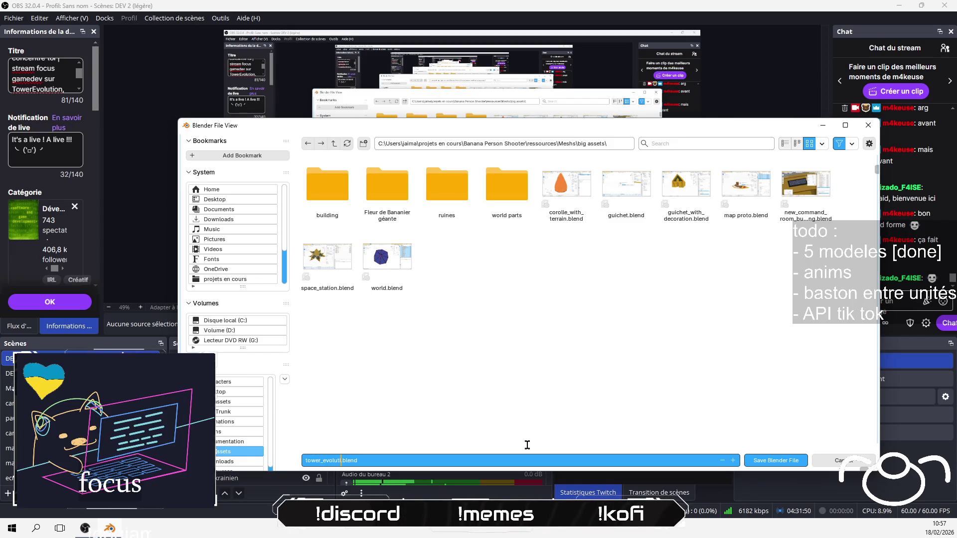
{"action": "type", "text": "on"}
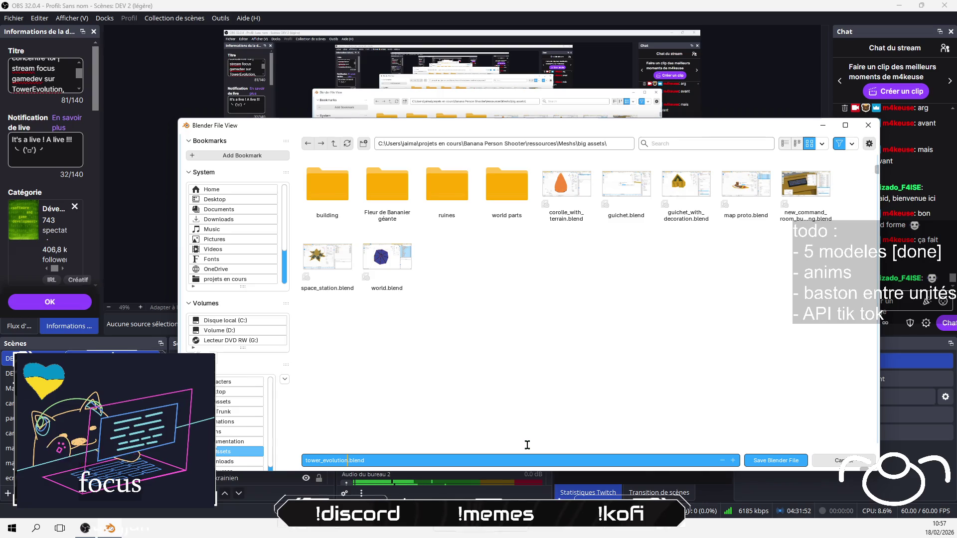
{"action": "left_click", "coordinate": [621, 304]}
Start the game and enable the player side's simple tower object.
{"action": "left_click", "coordinate": [244, 279]}
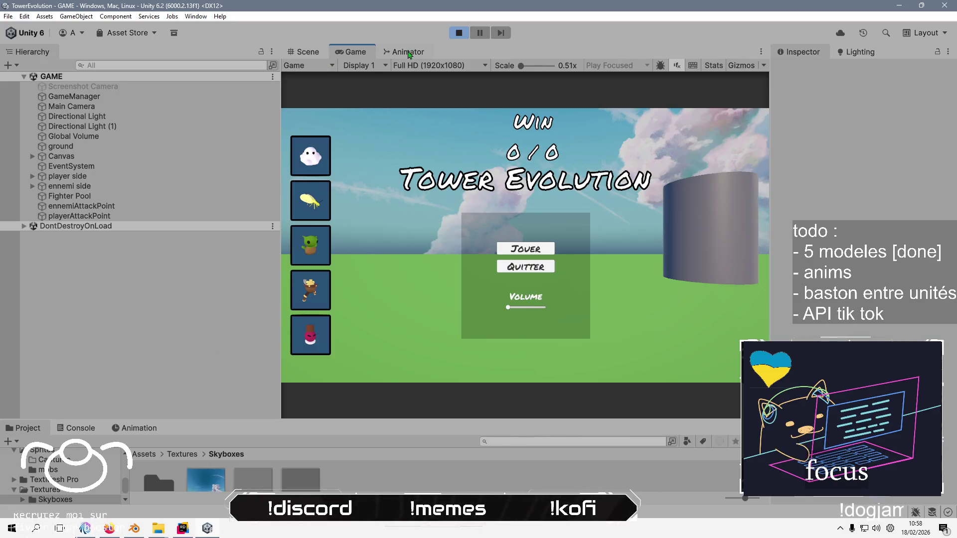
{"action": "left_click", "coordinate": [526, 252]}
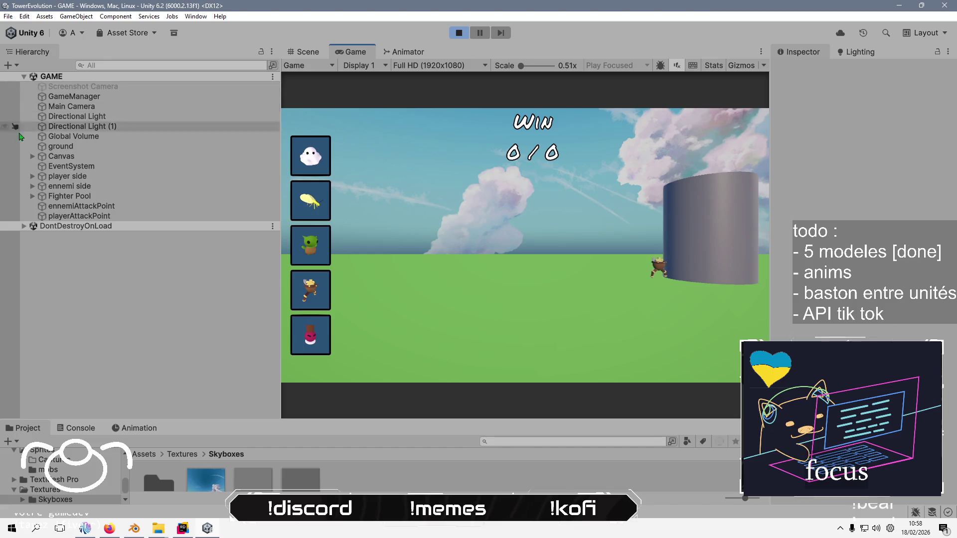
{"action": "left_click", "coordinate": [33, 176]}
{"action": "left_click", "coordinate": [102, 209]}
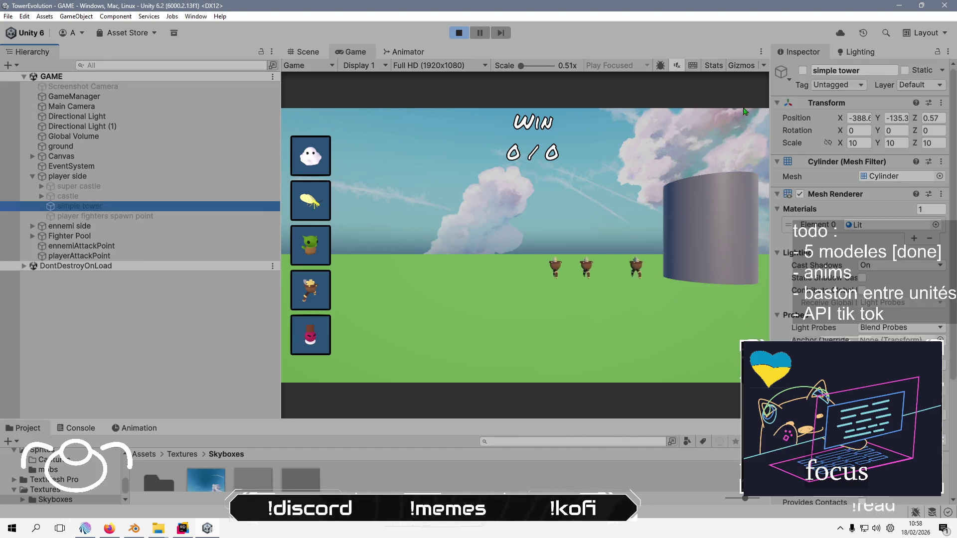
{"action": "left_click", "coordinate": [802, 70]}
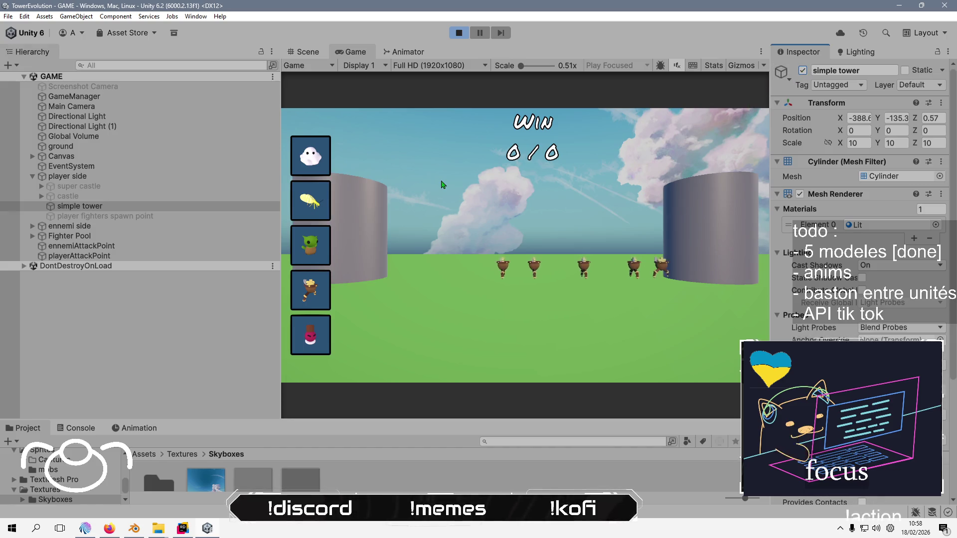
Spawn two fighters, pause, select a slime_blanc(Clone) under Fighter Pool, and view the Scene.
{"action": "left_click", "coordinate": [312, 156]}
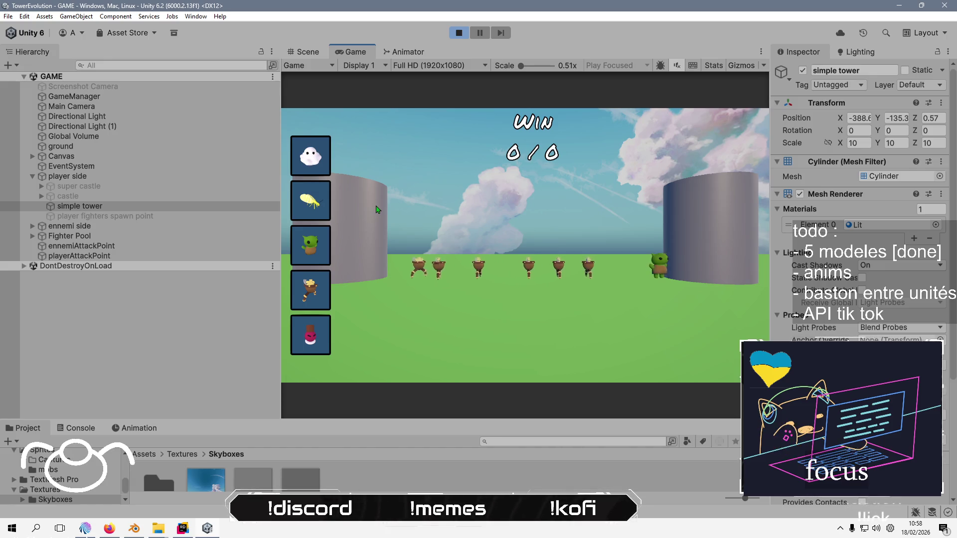
{"action": "left_click", "coordinate": [310, 161]}
{"action": "left_click", "coordinate": [480, 33]}
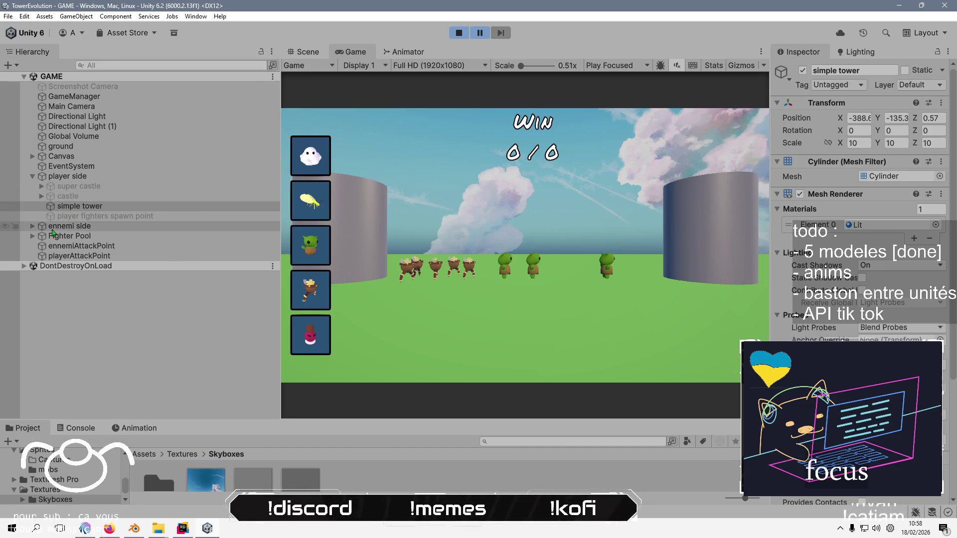
{"action": "left_click", "coordinate": [33, 236]}
{"action": "scroll", "coordinate": [70, 259], "scroll_direction": "down", "scroll_amount": 2}
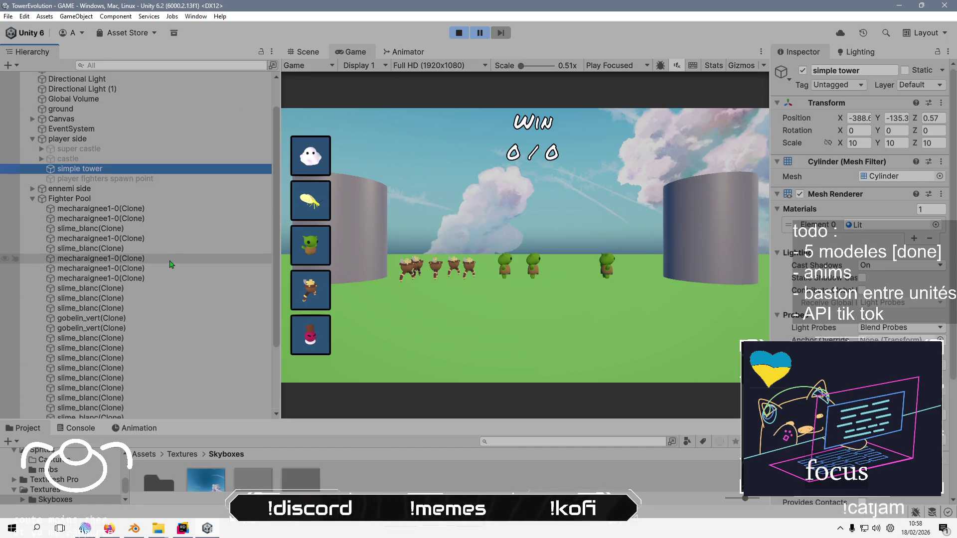
{"action": "left_click", "coordinate": [117, 359]}
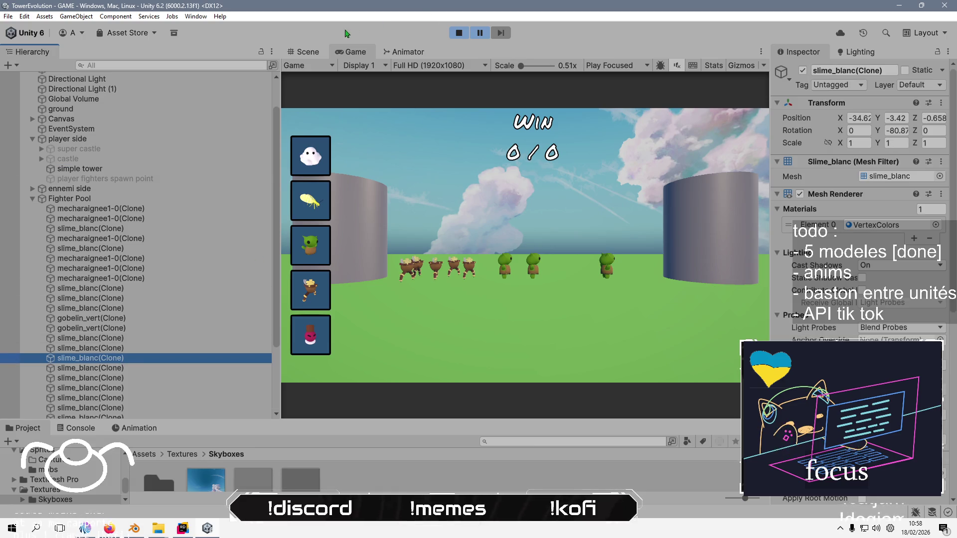
{"action": "left_click", "coordinate": [309, 52]}
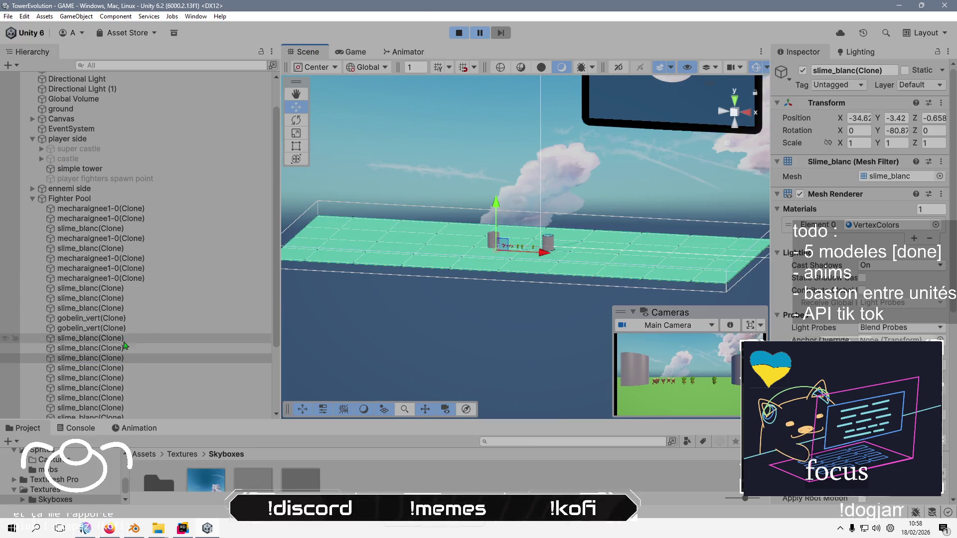
Frame and orbit the slime clone in the Scene view, then dock the Game view below it.
{"action": "double_click", "coordinate": [119, 359]}
{"action": "mouse_move", "coordinate": [489, 282]}
{"action": "left_mouse_down", "text": "alt"}
{"action": "mouse_move", "coordinate": [552, 185]}
{"action": "mouse_move", "coordinate": [560, 217]}
{"action": "mouse_move", "coordinate": [524, 280]}
{"action": "left_mouse_up", "text": "alt"}
{"action": "scroll", "coordinate": [524, 280], "scroll_direction": "down", "scroll_amount": 3}
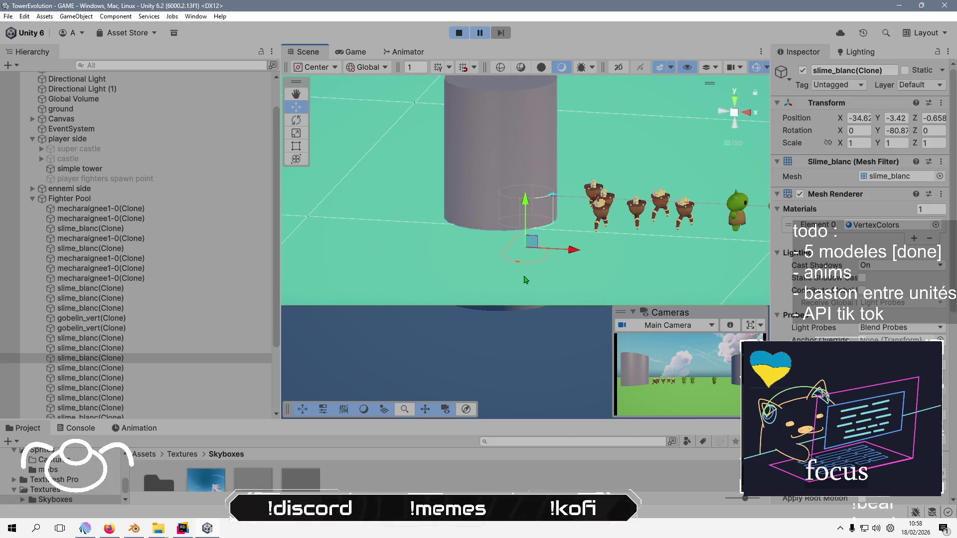
{"action": "left_click_drag", "start_coordinate": [492, 188], "coordinate": [487, 170], "text": "alt"}
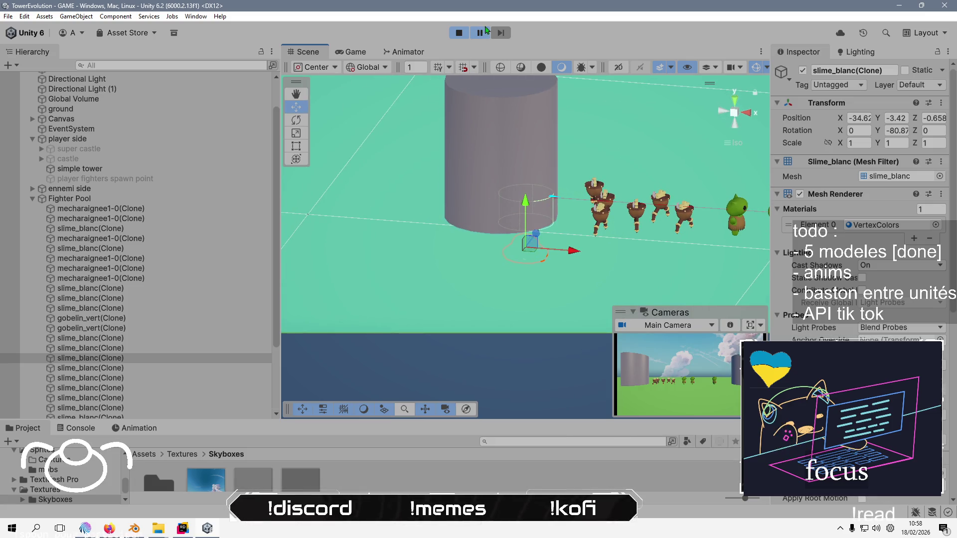
{"action": "left_click", "coordinate": [349, 51]}
{"action": "mouse_move", "coordinate": [338, 52]}
{"action": "left_mouse_down"}
{"action": "mouse_move", "coordinate": [618, 49]}
{"action": "mouse_move", "coordinate": [299, 246]}
{"action": "mouse_move", "coordinate": [460, 267]}
{"action": "mouse_move", "coordinate": [446, 257]}
{"action": "mouse_move", "coordinate": [440, 218]}
{"action": "mouse_move", "coordinate": [533, 175]}
{"action": "left_mouse_up"}
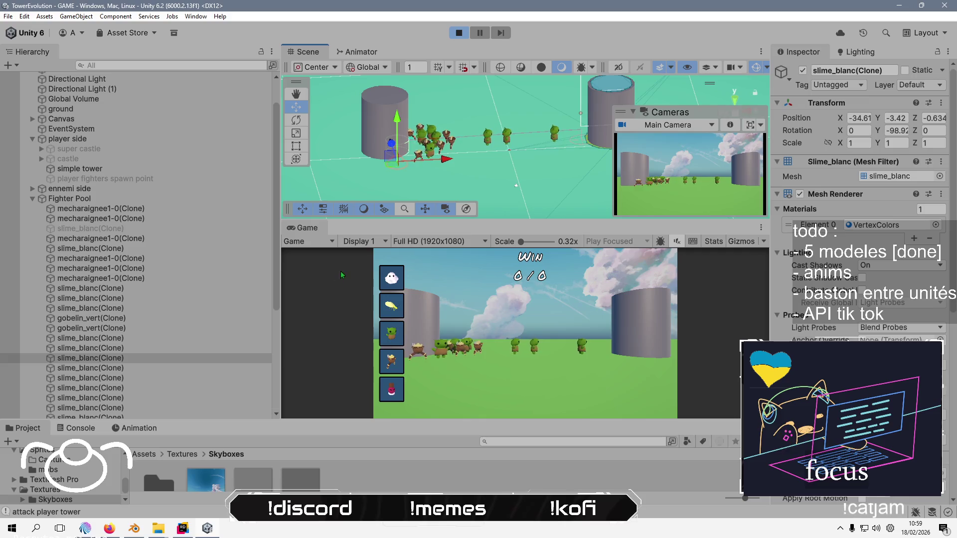
Spawn a white slime fighter and drag the splitter up to enlarge the Game view.
{"action": "left_click", "coordinate": [393, 283]}
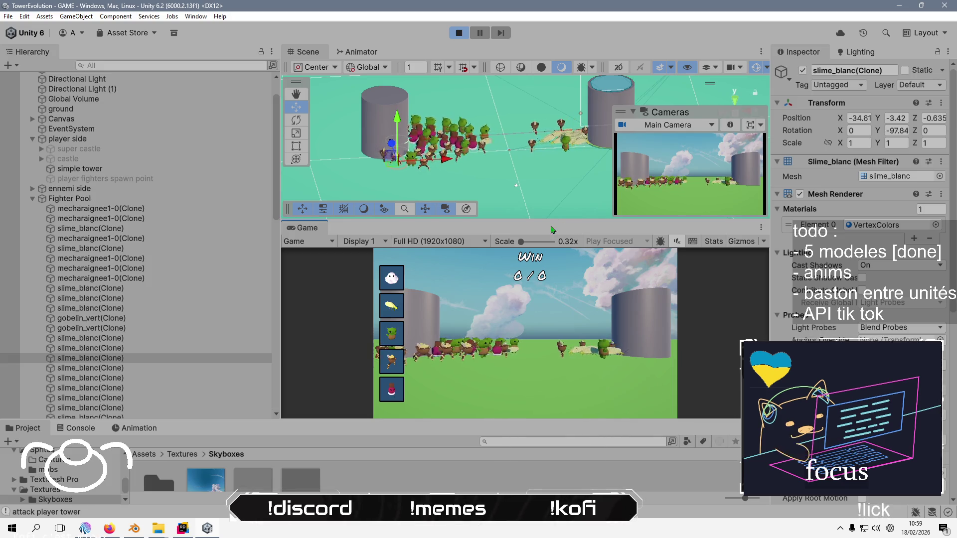
{"action": "left_click_drag", "start_coordinate": [537, 220], "coordinate": [537, 108]}
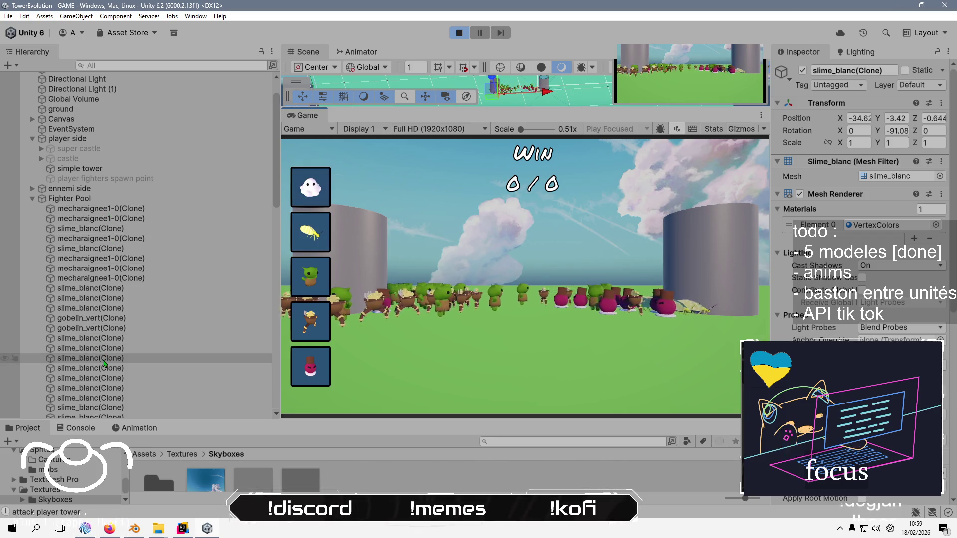
{"action": "scroll", "coordinate": [835, 333], "scroll_direction": "down", "scroll_amount": 5}
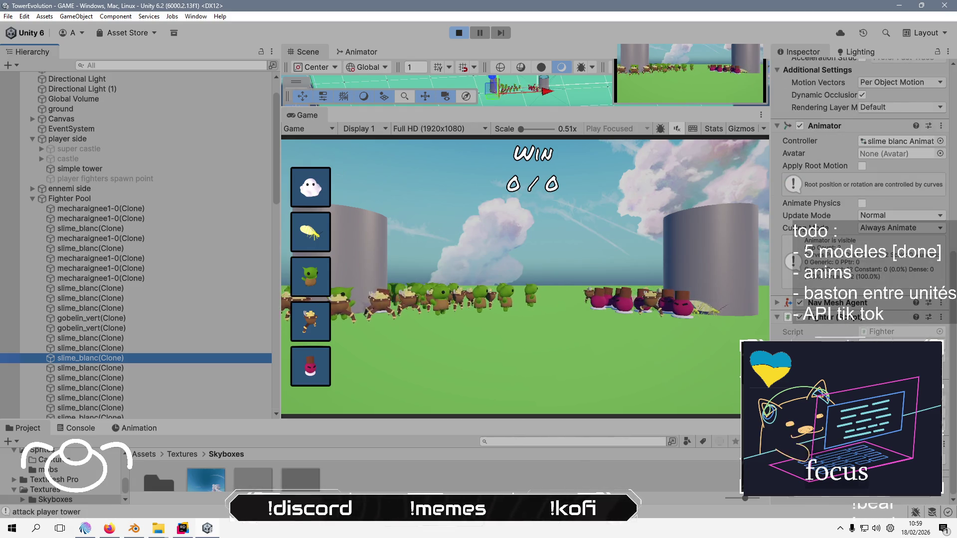
Locate the slime's animator controller, tick Apply Root Motion, and spawn another slime.
{"action": "scroll", "coordinate": [859, 225], "scroll_direction": "up", "scroll_amount": 2}
{"action": "scroll", "coordinate": [860, 224], "scroll_direction": "up", "scroll_amount": 3}
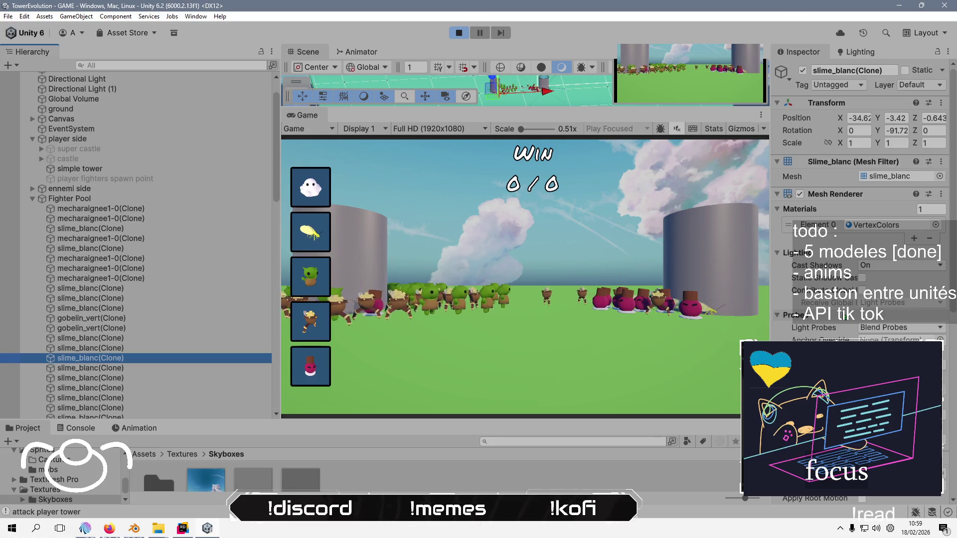
{"action": "scroll", "coordinate": [860, 224], "scroll_direction": "down", "scroll_amount": 3}
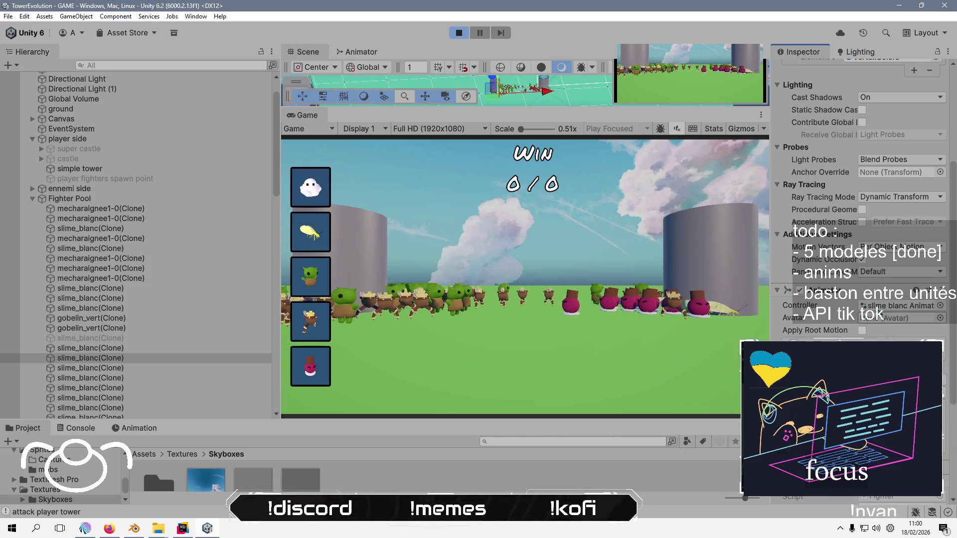
{"action": "left_click", "coordinate": [884, 306]}
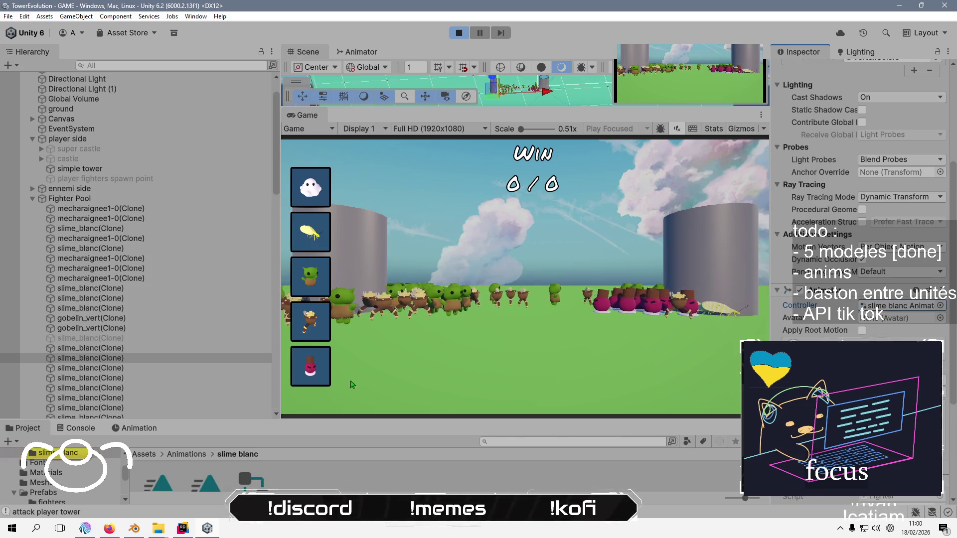
{"action": "left_click", "coordinate": [861, 330]}
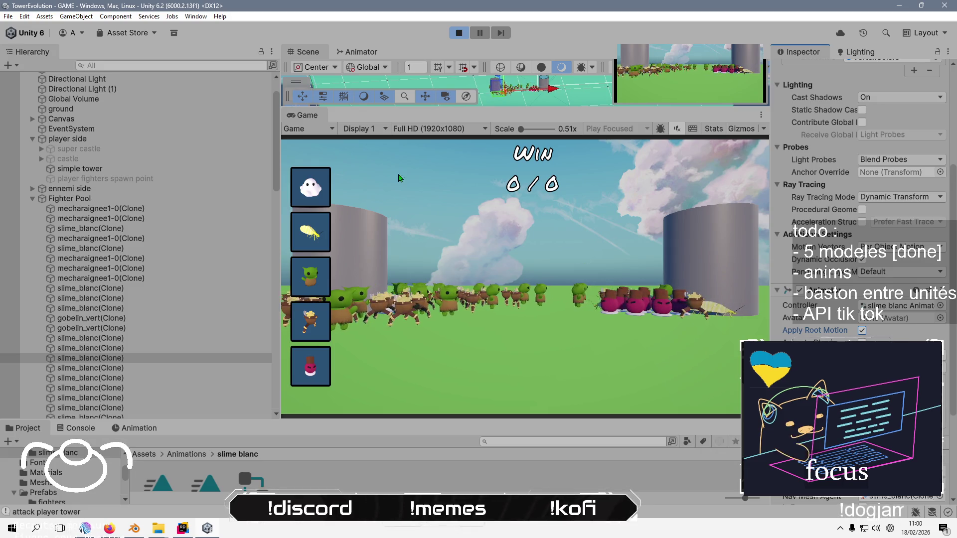
{"action": "left_click", "coordinate": [313, 193]}
{"action": "left_click", "coordinate": [312, 193]}
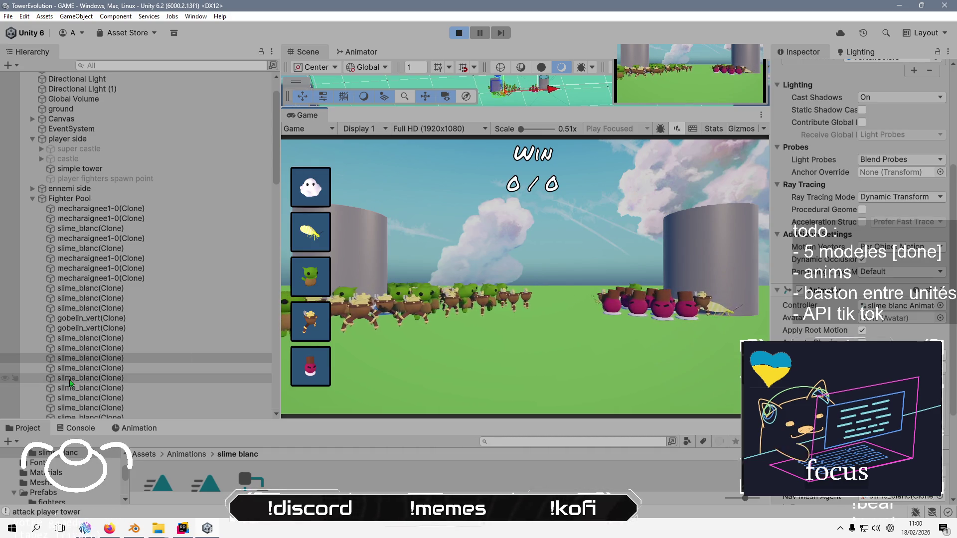
Spawn a slime fighter and review the clone's Nav Mesh Agent settings.
{"action": "scroll", "coordinate": [152, 279], "scroll_direction": "down", "scroll_amount": 6}
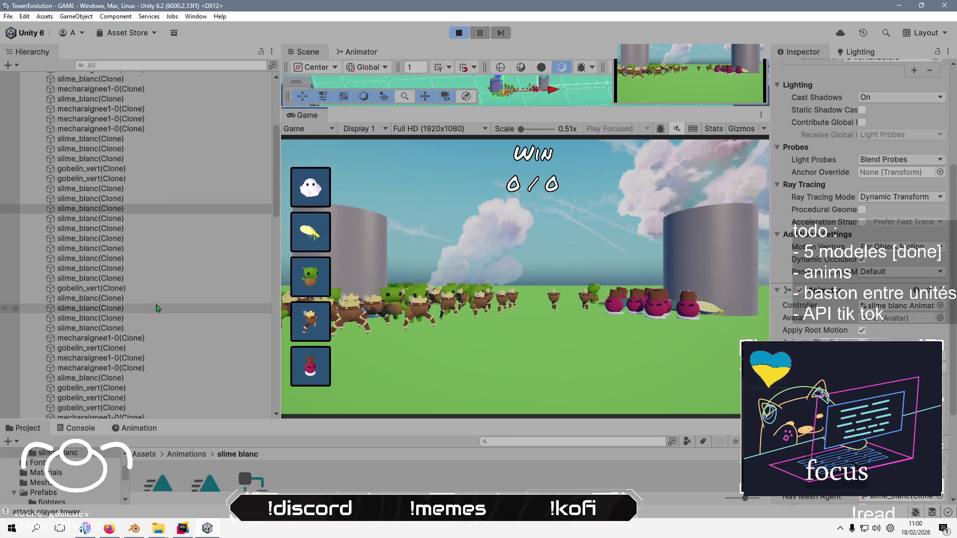
{"action": "scroll", "coordinate": [154, 303], "scroll_direction": "down", "scroll_amount": 5}
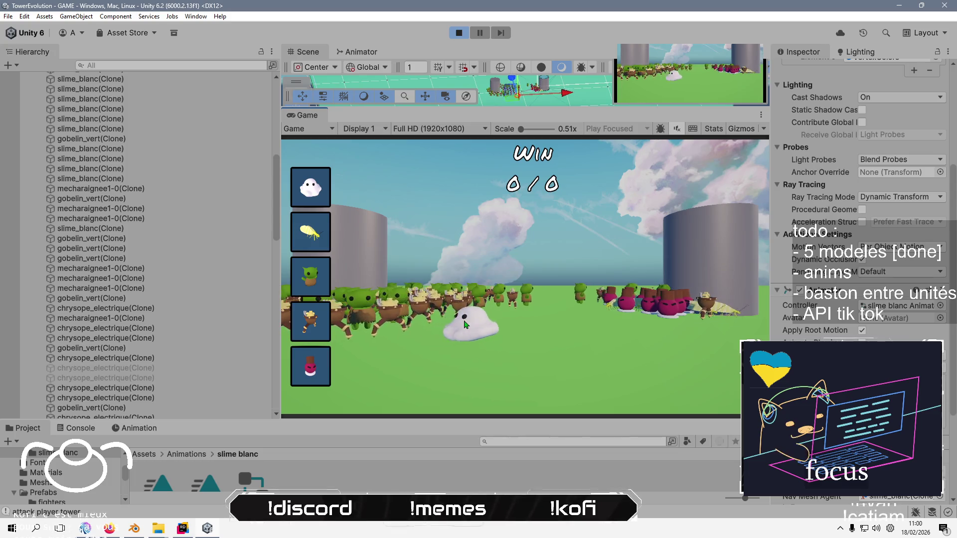
{"action": "left_click", "coordinate": [528, 296]}
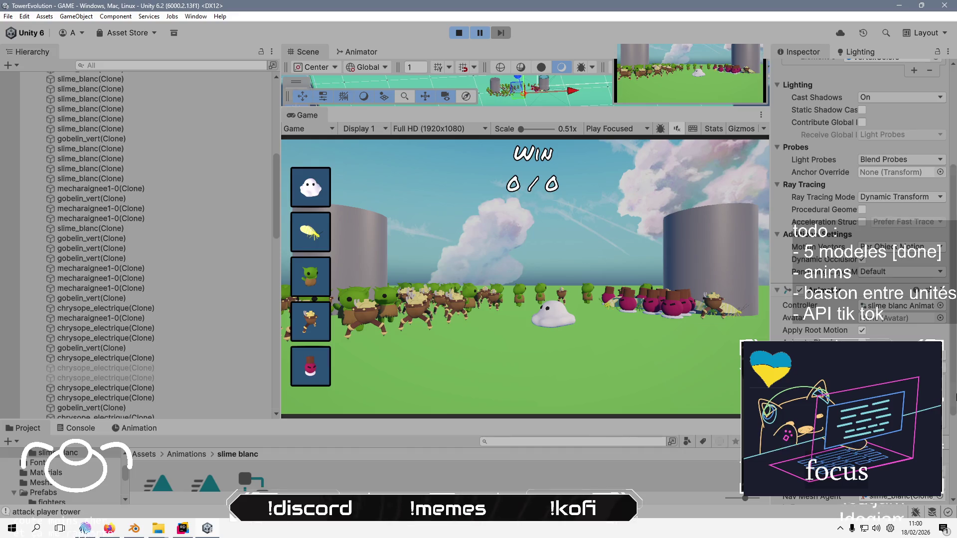
{"action": "scroll", "coordinate": [862, 199], "scroll_direction": "down", "scroll_amount": 5}
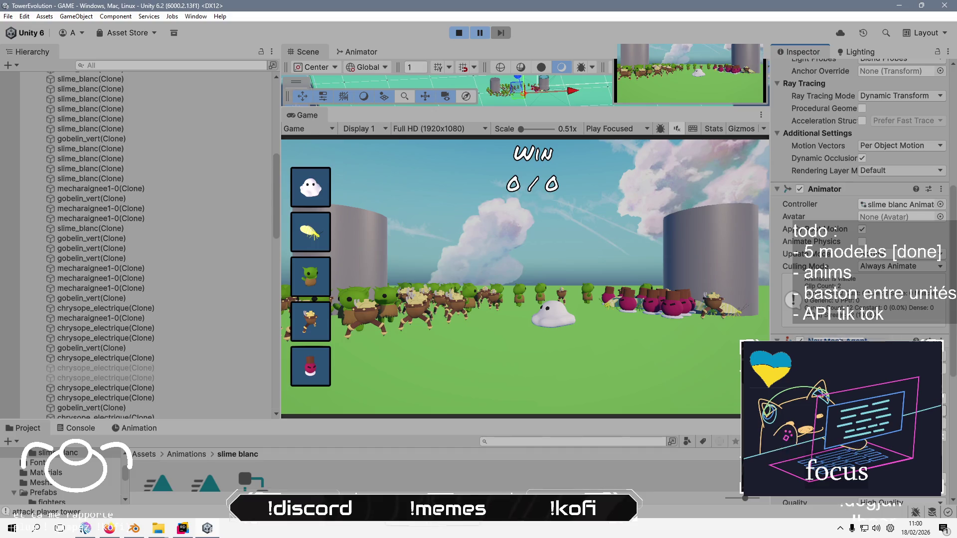
{"action": "scroll", "coordinate": [862, 199], "scroll_direction": "down", "scroll_amount": 5}
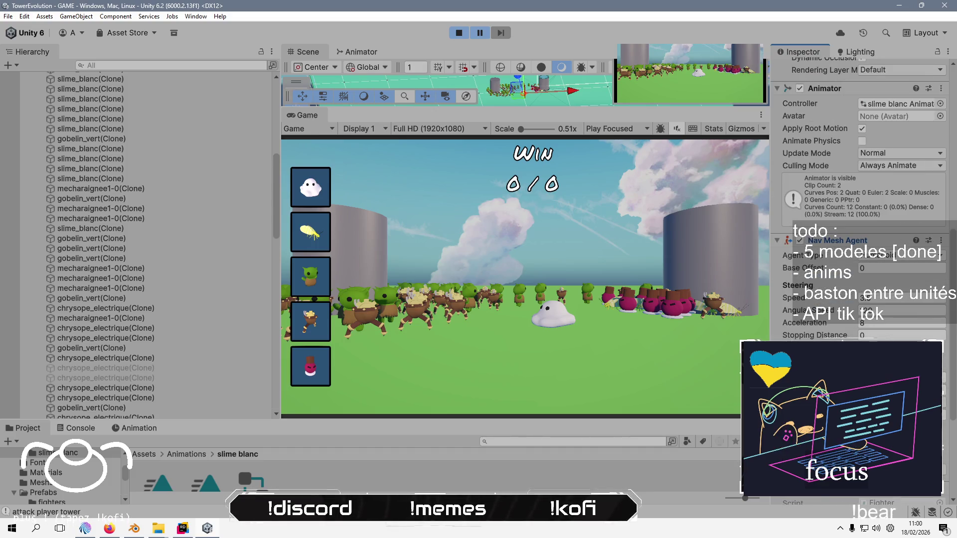
{"action": "scroll", "coordinate": [863, 199], "scroll_direction": "down", "scroll_amount": 6}
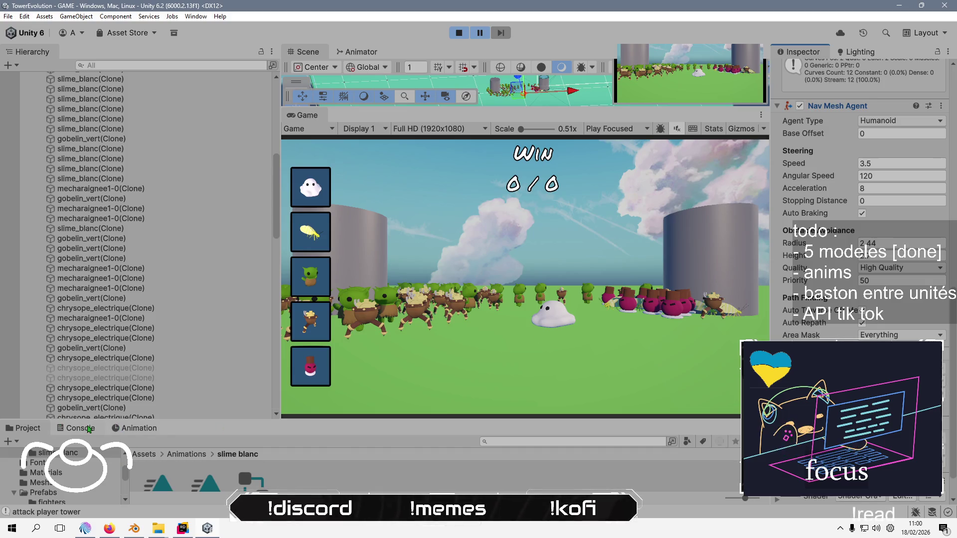
Open the Assets/Meshs folder in an enlarged Project panel.
{"action": "left_click", "coordinate": [144, 454]}
{"action": "left_click_drag", "start_coordinate": [334, 421], "coordinate": [334, 277]}
{"action": "double_click", "coordinate": [301, 342]}
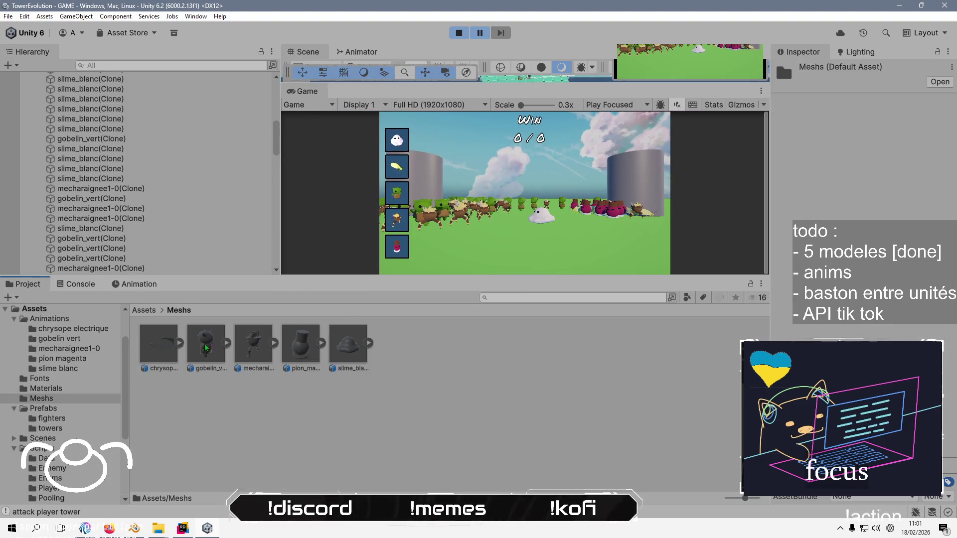
Preview the slime_blanc mesh, then enable Bake Axis Conversion and apply its import settings.
{"action": "left_click", "coordinate": [350, 342]}
{"action": "double_click", "coordinate": [350, 342]}
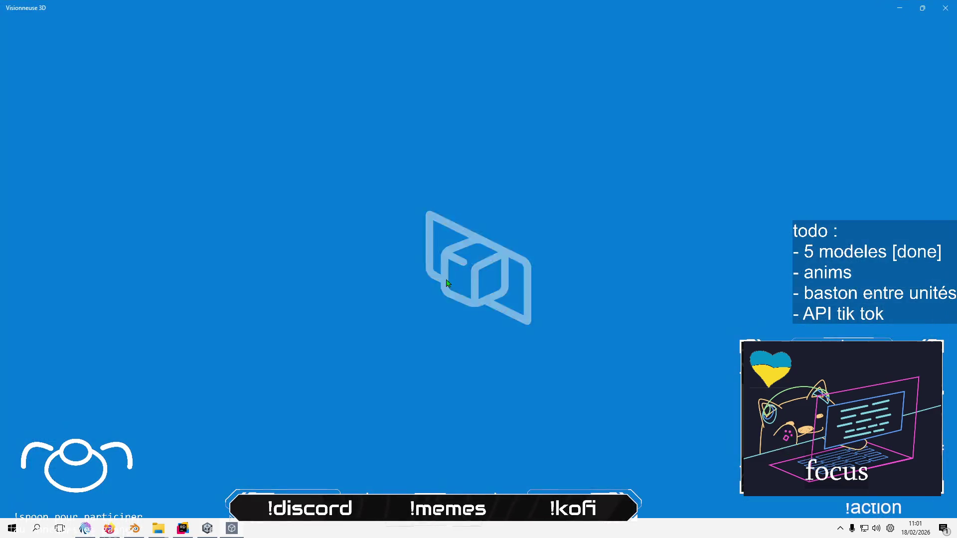
{"action": "left_click", "coordinate": [949, 10]}
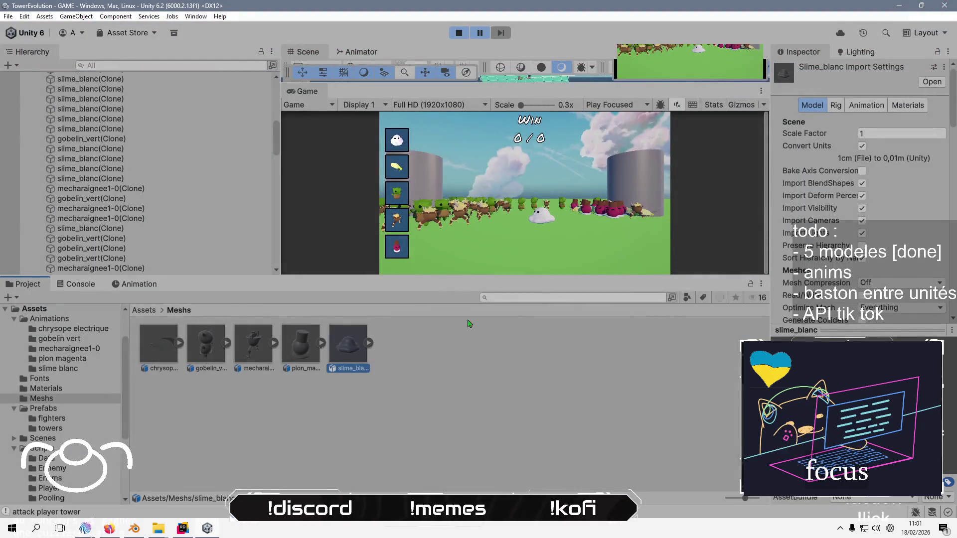
{"action": "mouse_move", "coordinate": [417, 276]}
{"action": "left_mouse_down"}
{"action": "mouse_move", "coordinate": [391, 439]}
{"action": "mouse_move", "coordinate": [388, 399]}
{"action": "left_mouse_up"}
{"action": "left_click", "coordinate": [862, 180]}
{"action": "scroll", "coordinate": [877, 210], "scroll_direction": "down", "scroll_amount": 10}
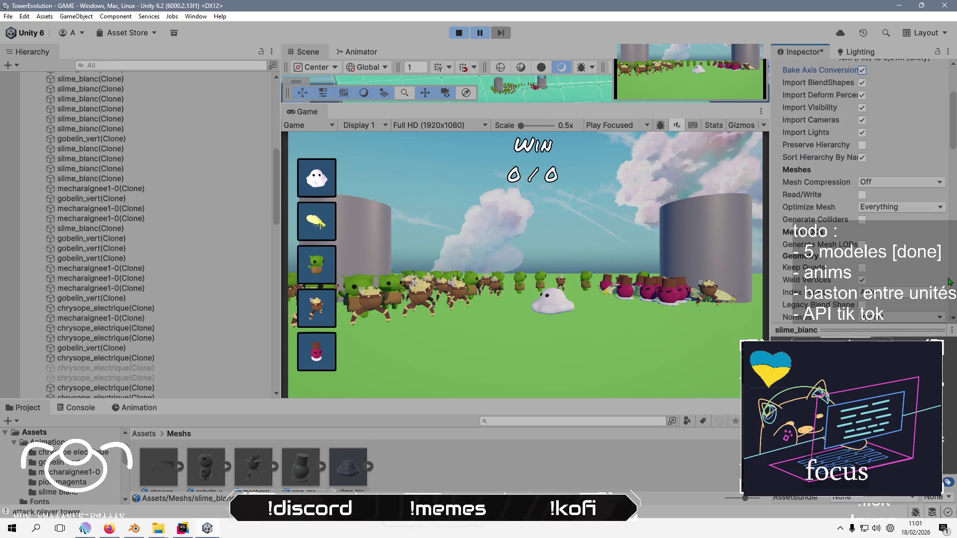
{"action": "left_click", "coordinate": [940, 269]}
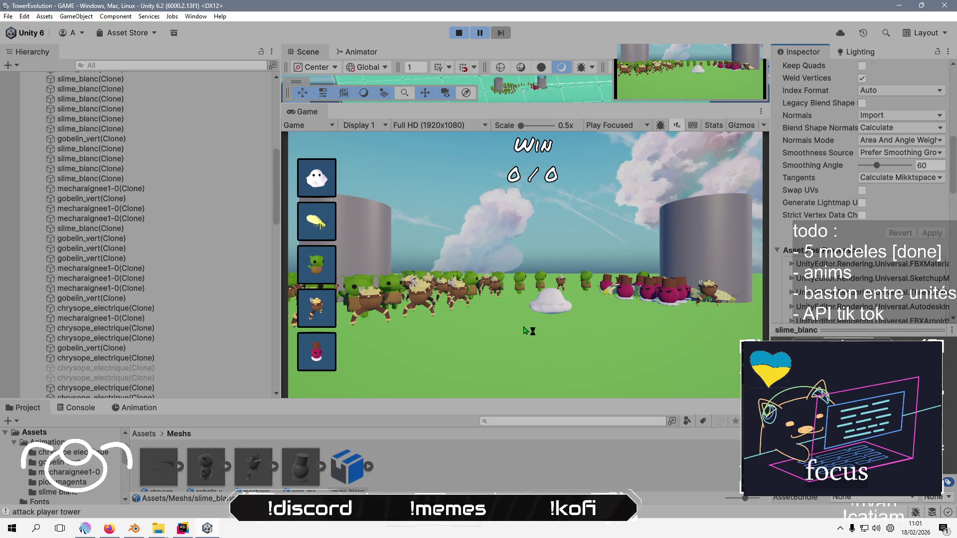
Apply the import settings for the gobelin_vert mesh.
{"action": "left_click", "coordinate": [191, 470]}
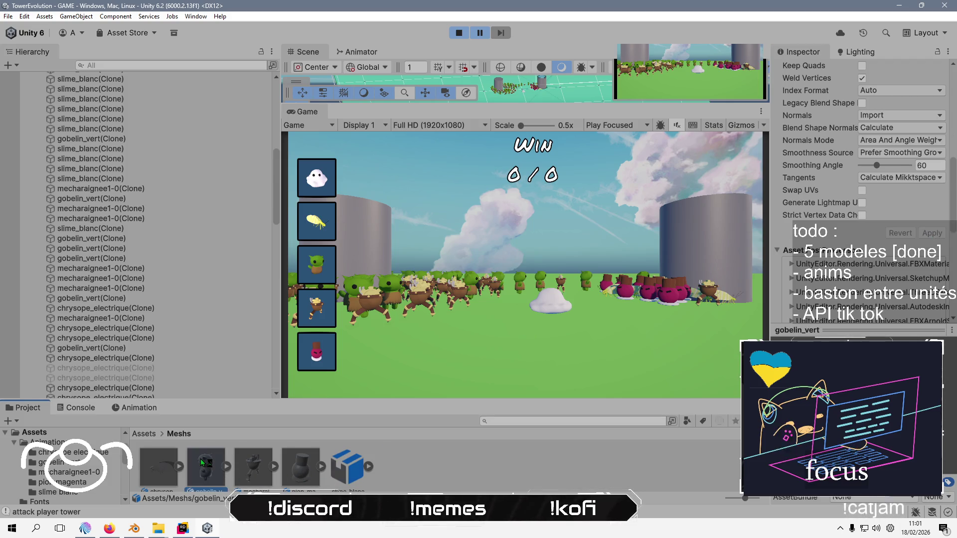
{"action": "scroll", "coordinate": [875, 128], "scroll_direction": "up", "scroll_amount": 5}
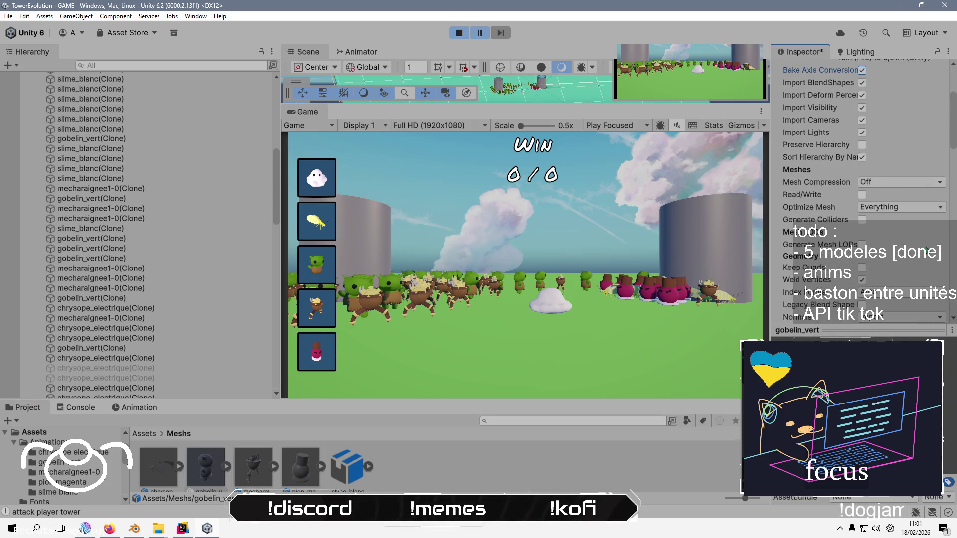
{"action": "scroll", "coordinate": [932, 267], "scroll_direction": "down", "scroll_amount": 2}
{"action": "scroll", "coordinate": [932, 268], "scroll_direction": "down", "scroll_amount": 4}
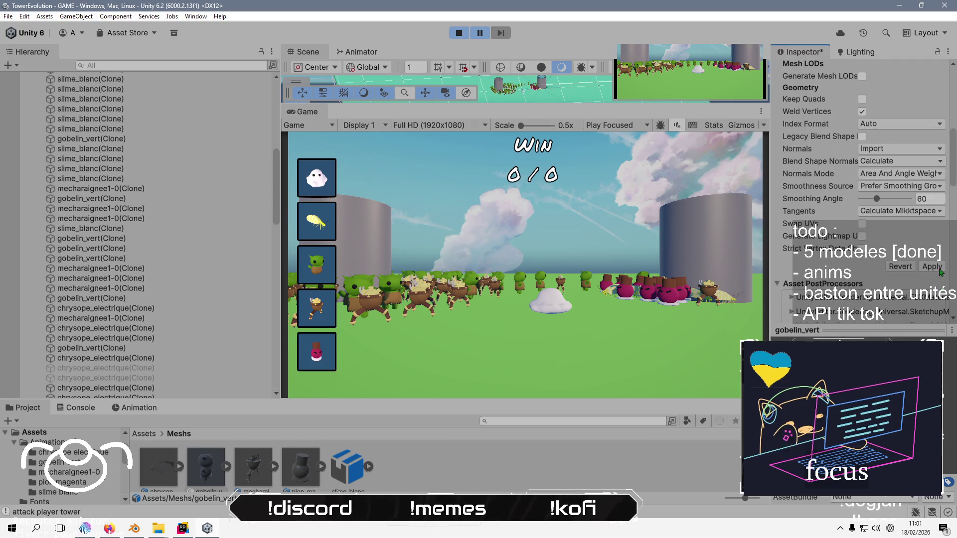
{"action": "left_click", "coordinate": [938, 268]}
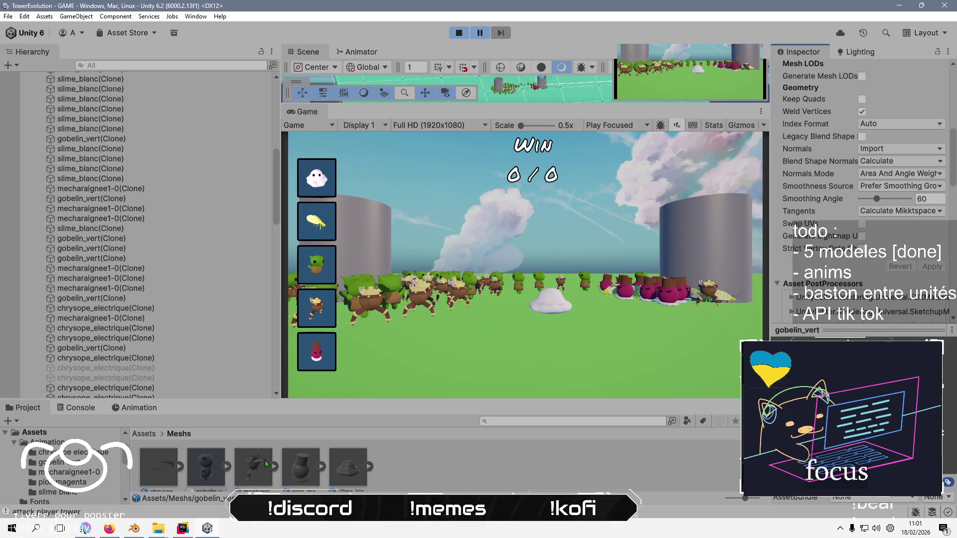
Apply the chrysope_electrique import settings and enlarge the Project panel.
{"action": "left_click", "coordinate": [297, 467]}
{"action": "left_click", "coordinate": [164, 467]}
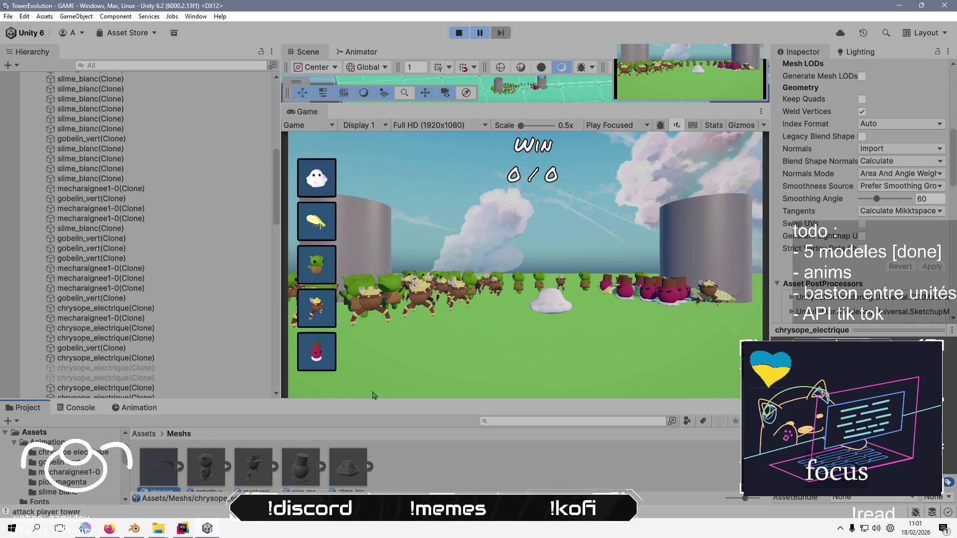
{"action": "scroll", "coordinate": [869, 97], "scroll_direction": "up", "scroll_amount": 5}
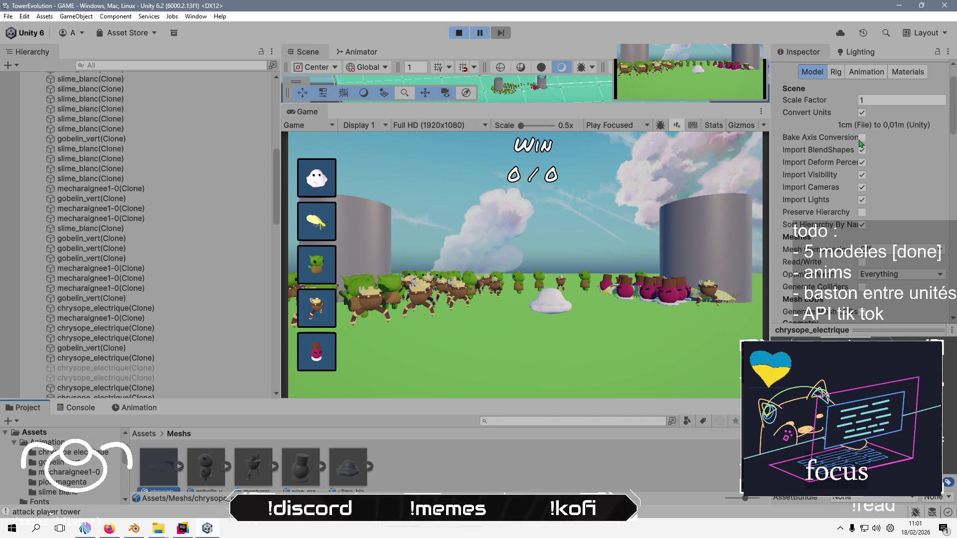
{"action": "scroll", "coordinate": [928, 299], "scroll_direction": "down", "scroll_amount": 10}
{"action": "left_click", "coordinate": [930, 233]}
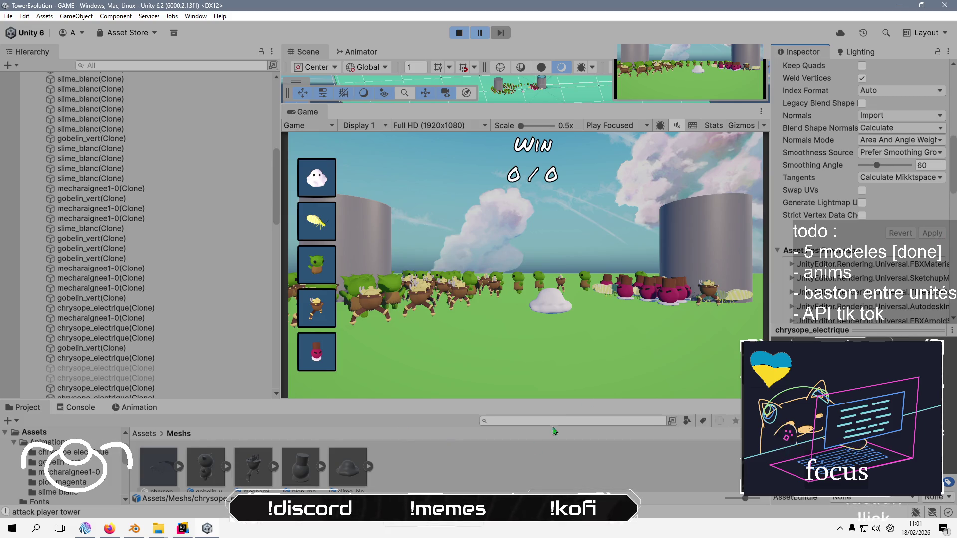
{"action": "scroll", "coordinate": [914, 258], "scroll_direction": "up", "scroll_amount": 10}
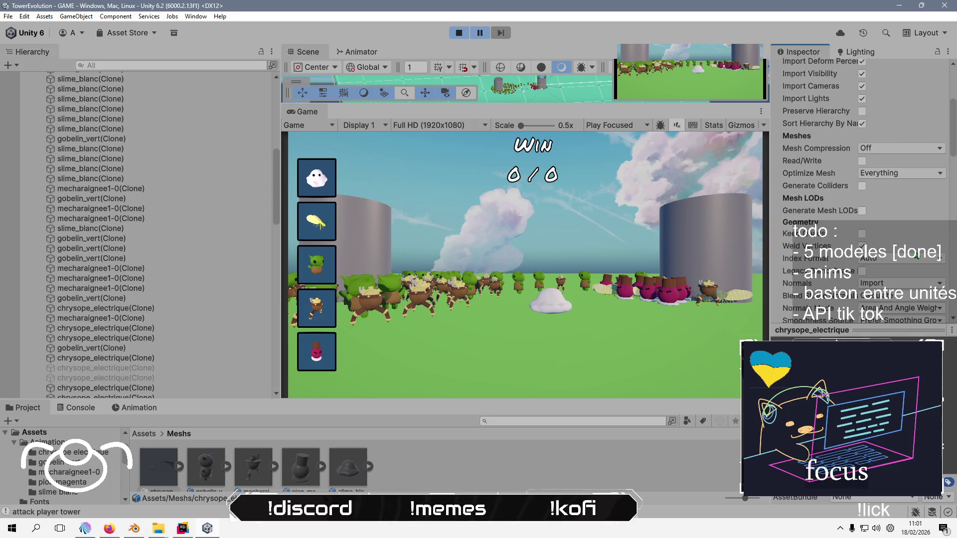
{"action": "left_click_drag", "start_coordinate": [448, 400], "coordinate": [455, 348]}
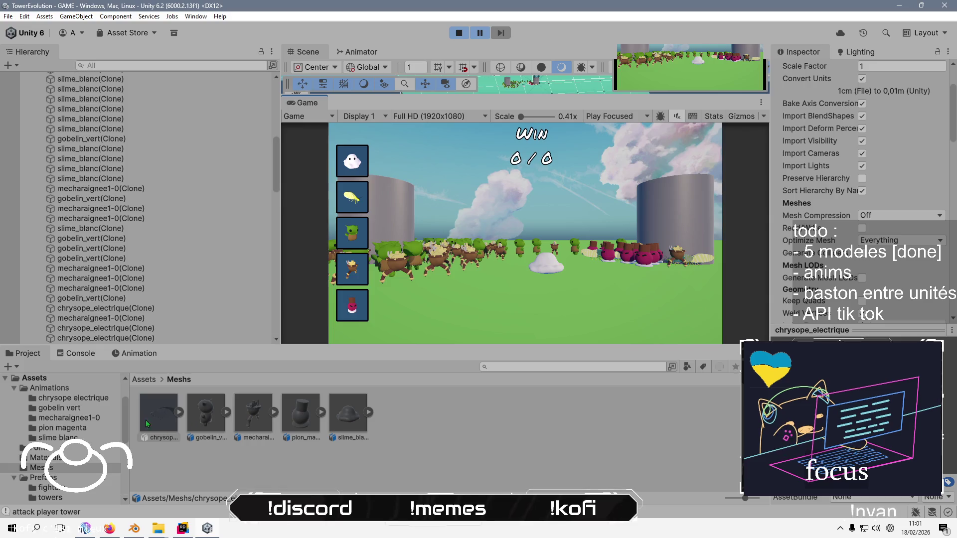
In Blender, select the chrysope electrique model after briefly trying pion_magenta and gobelin_vert.
{"action": "key", "text": "alt+Tab"}
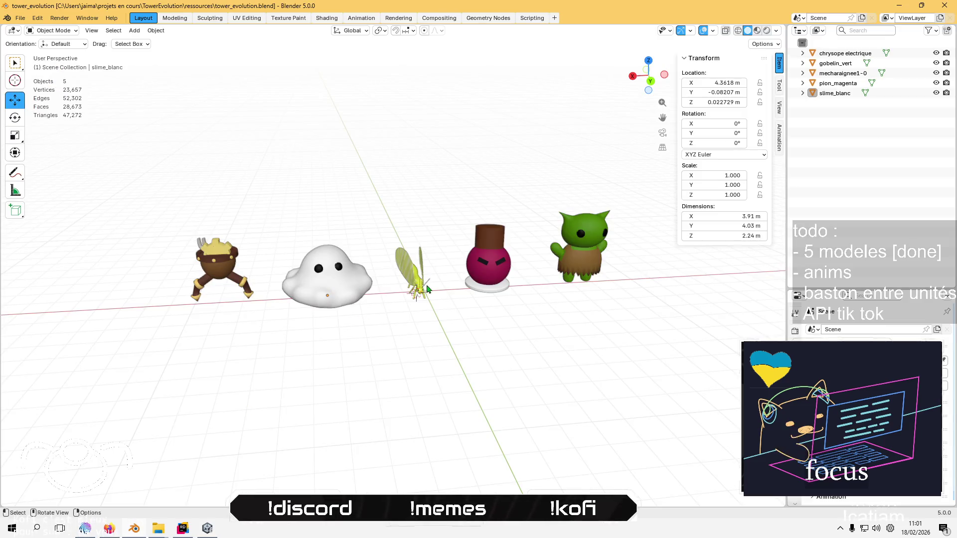
{"action": "left_click", "coordinate": [416, 282]}
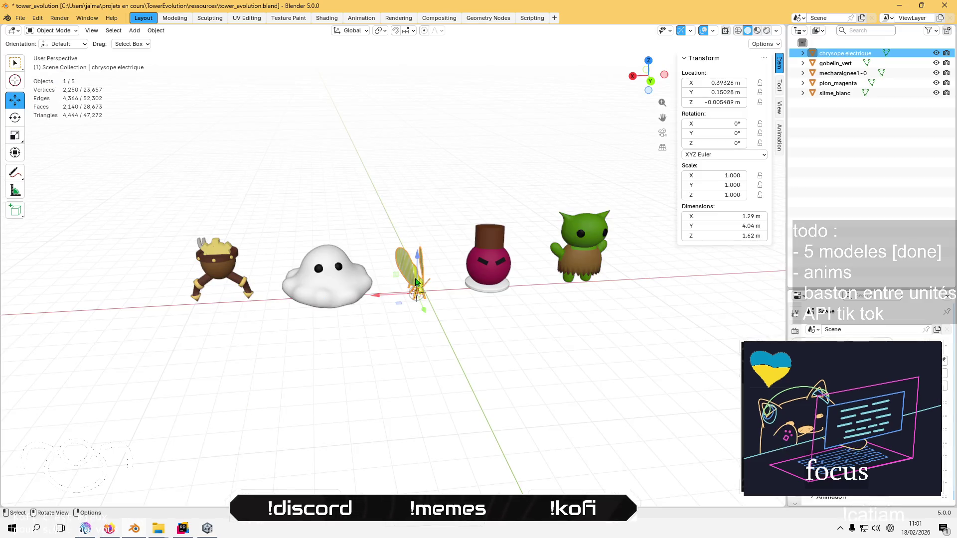
{"action": "left_click", "coordinate": [488, 253]}
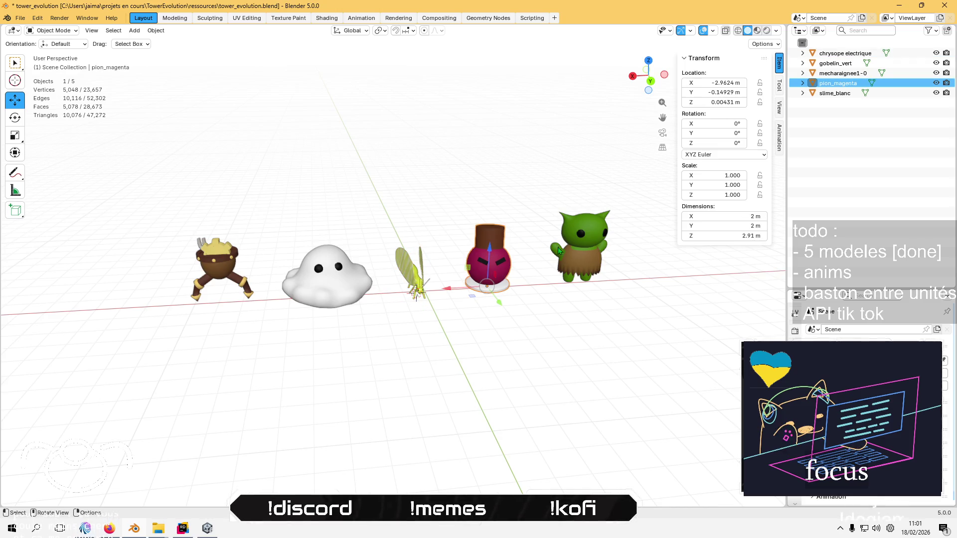
{"action": "left_click", "coordinate": [572, 255]}
{"action": "left_click", "coordinate": [417, 279]}
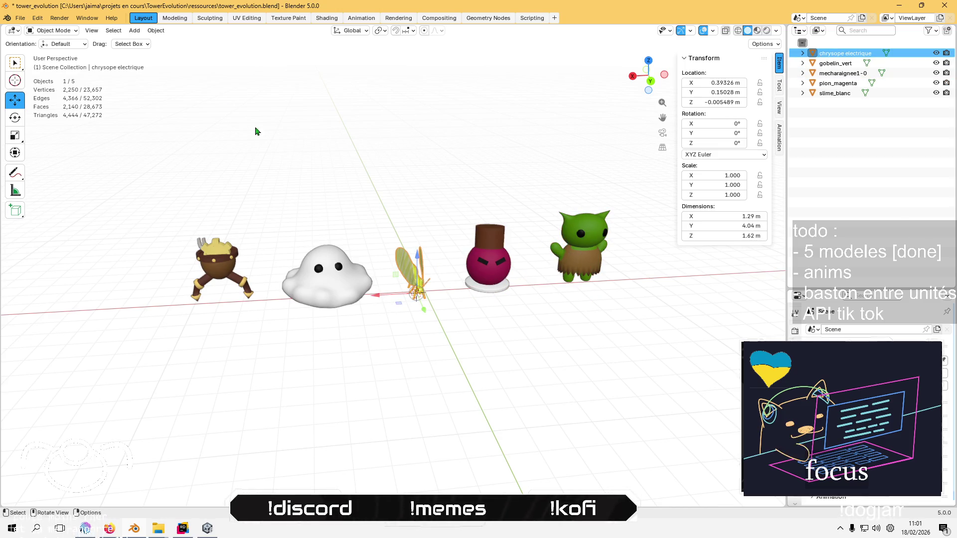
{"action": "left_click", "coordinate": [20, 18]}
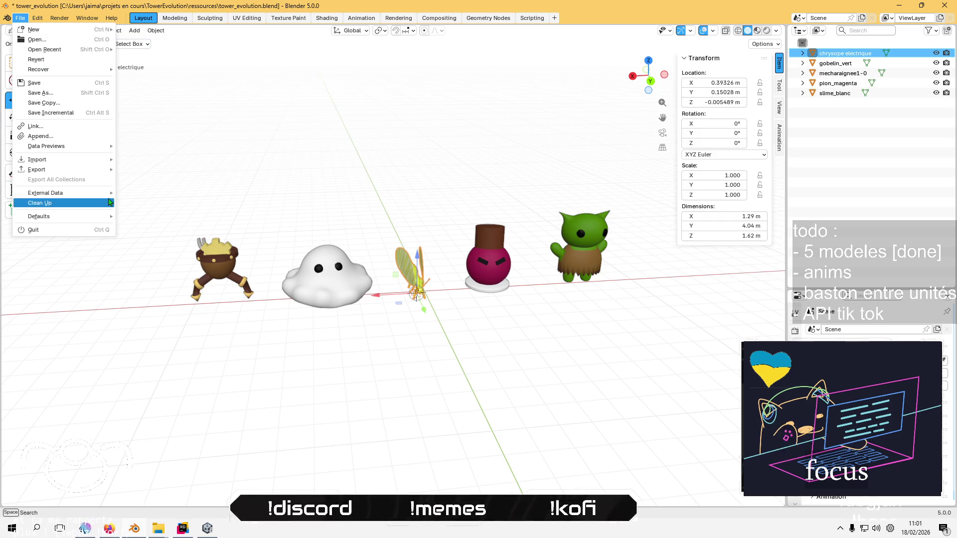
{"action": "mouse_move", "coordinate": [102, 171]}
{"action": "key", "text": "Escape"}
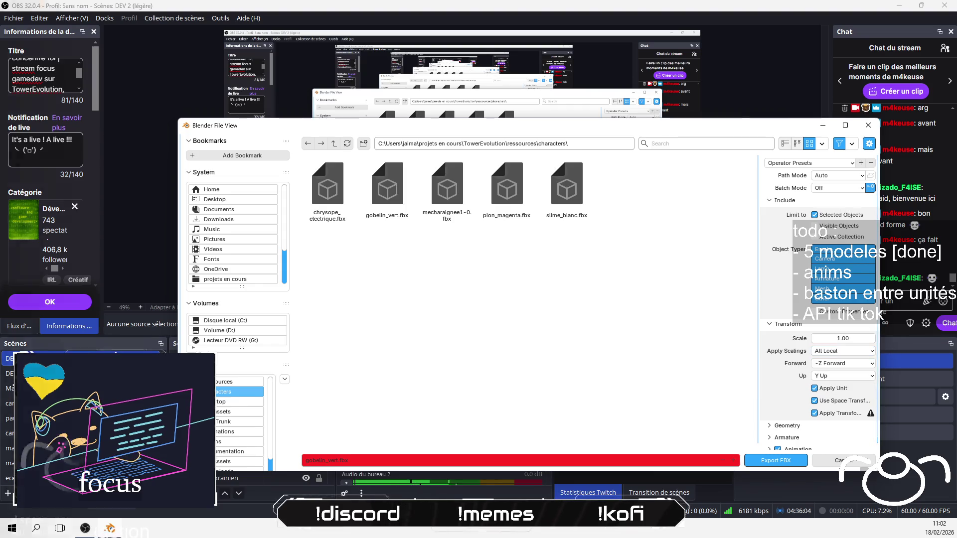
In the export browser, go up from ressources to projets en cours, then into the nested TowerEvolution folders.
{"action": "left_click", "coordinate": [207, 531]}
{"action": "left_click", "coordinate": [208, 531]}
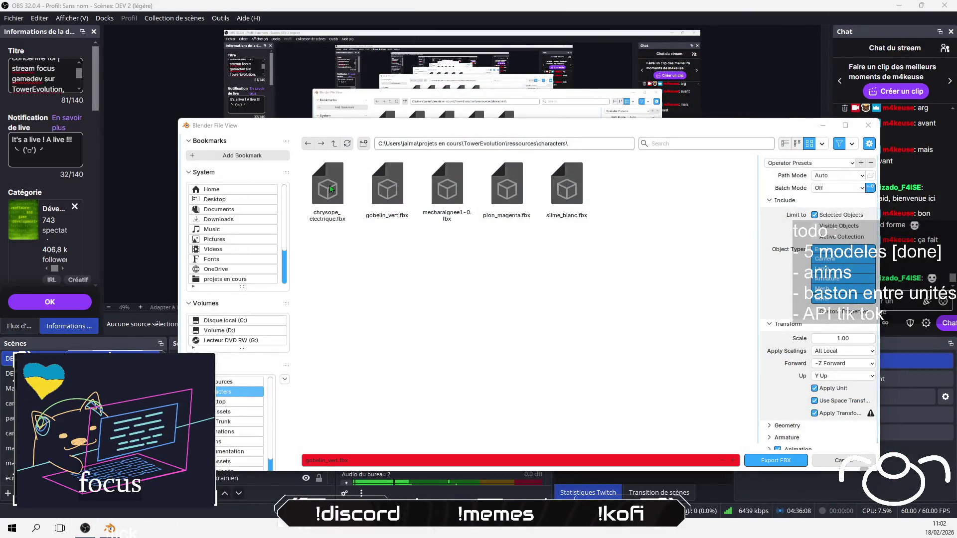
{"action": "left_click", "coordinate": [332, 145]}
{"action": "left_click", "coordinate": [333, 145]}
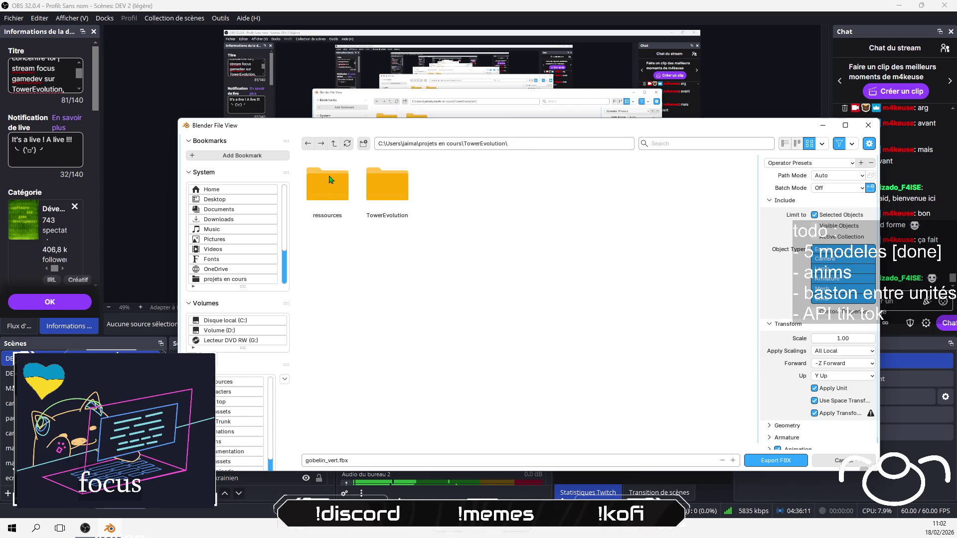
{"action": "left_click", "coordinate": [333, 145]}
{"action": "left_click", "coordinate": [677, 194]}
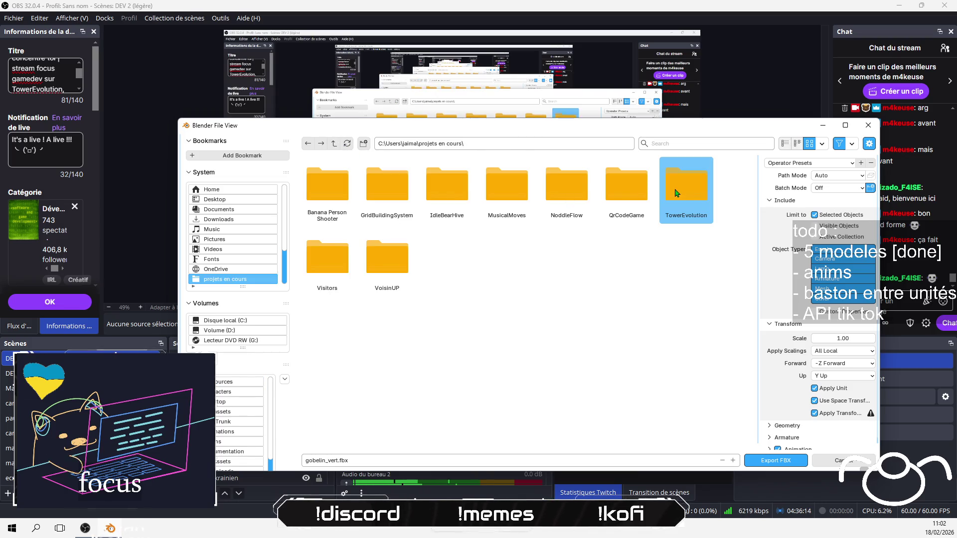
{"action": "double_click", "coordinate": [676, 193]}
{"action": "left_click", "coordinate": [402, 191]}
{"action": "double_click", "coordinate": [402, 191]}
Open Assets/Meshs and export over chrysope_electrique.fbx, confirming the overwrite.
{"action": "double_click", "coordinate": [332, 192]}
{"action": "double_click", "coordinate": [333, 192]}
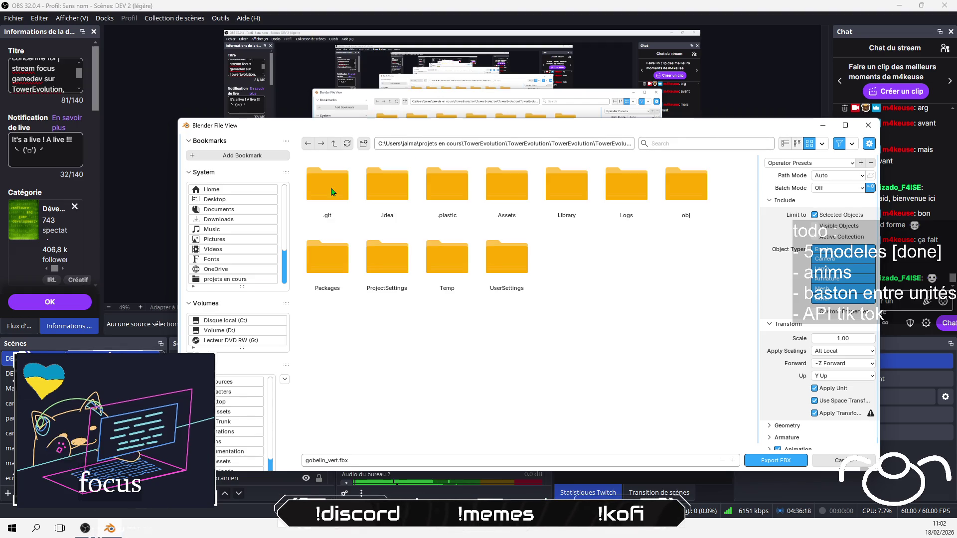
{"action": "left_click", "coordinate": [492, 178]}
{"action": "double_click", "coordinate": [494, 179]}
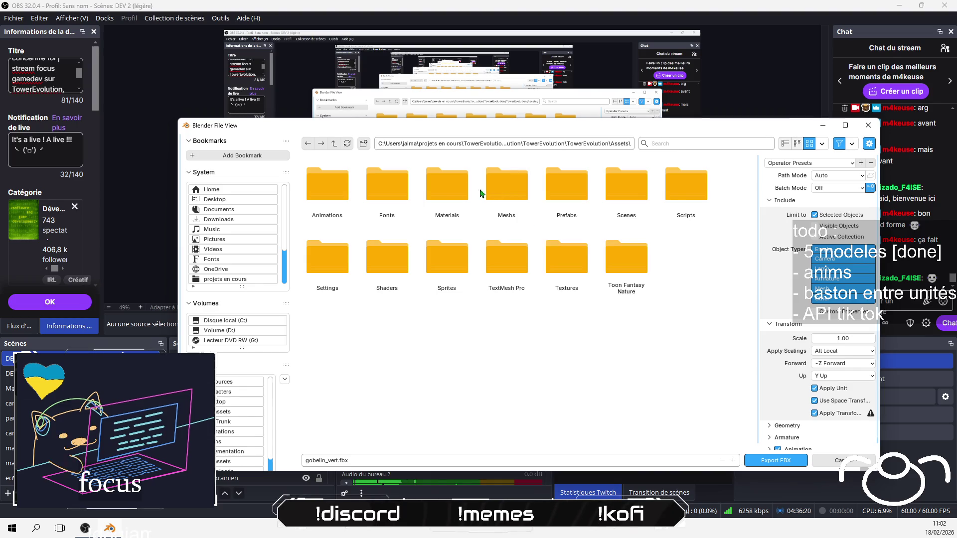
{"action": "double_click", "coordinate": [516, 180]}
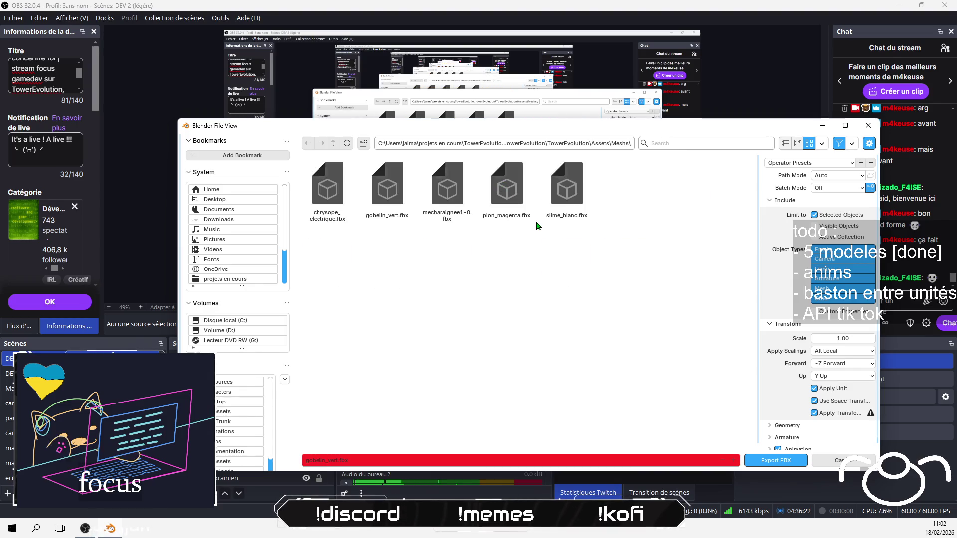
{"action": "left_click", "coordinate": [313, 220]}
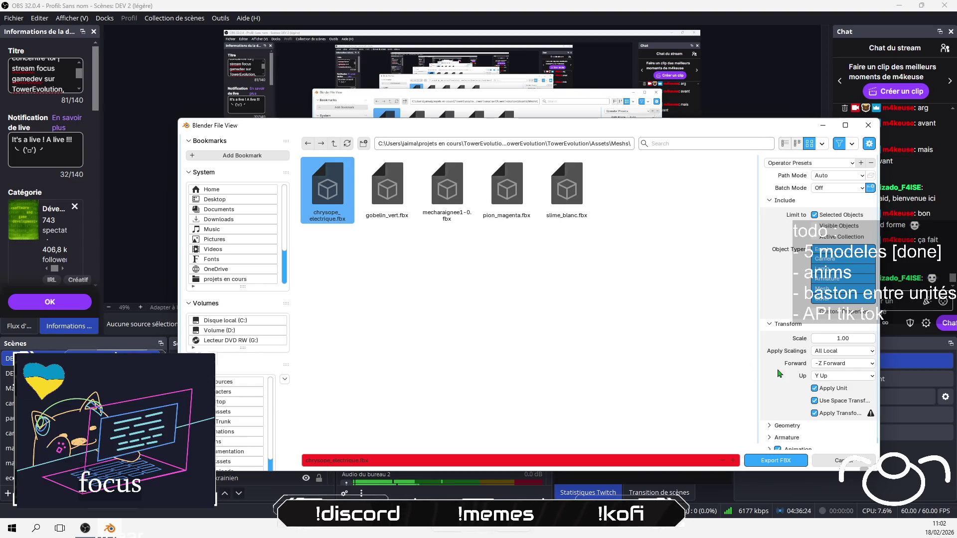
{"action": "left_click", "coordinate": [779, 463]}
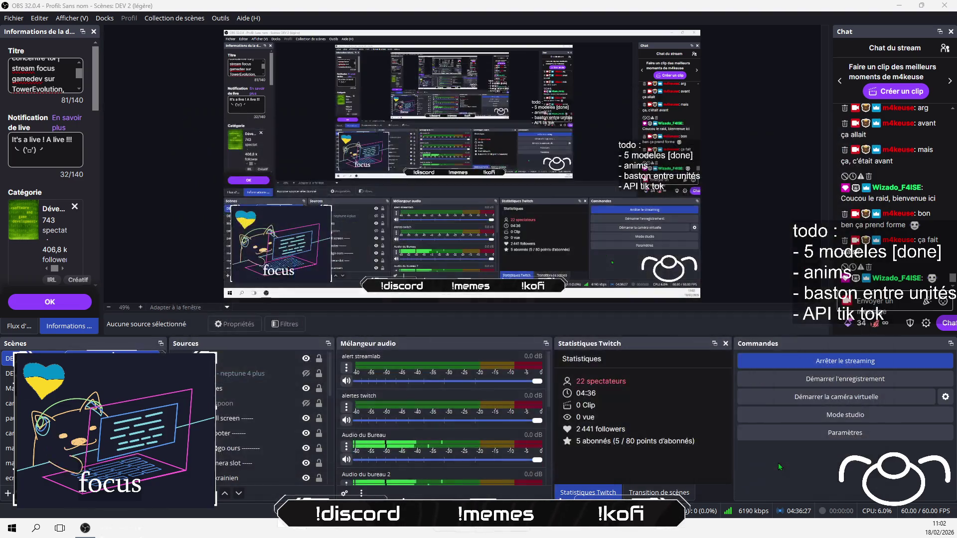
{"action": "left_click", "coordinate": [134, 528]}
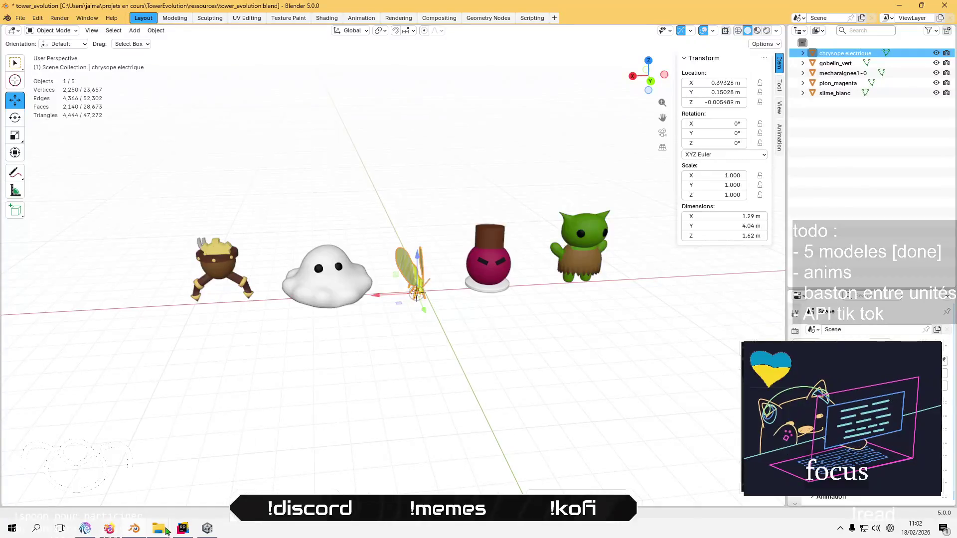
Untick Bake Axis Conversion on chrysope_electrique, apply the import settings, and return to Blender.
{"action": "left_click", "coordinate": [204, 533]}
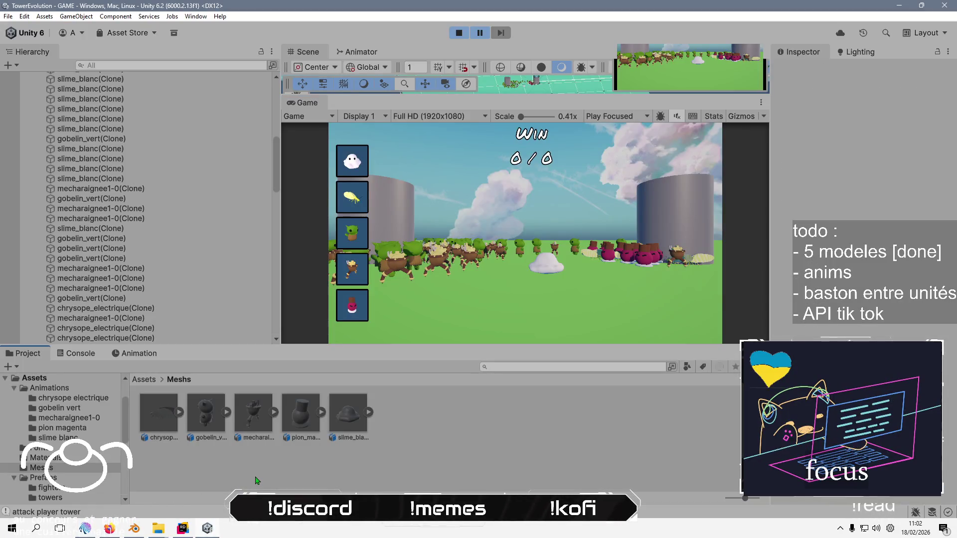
{"action": "left_click", "coordinate": [160, 407]}
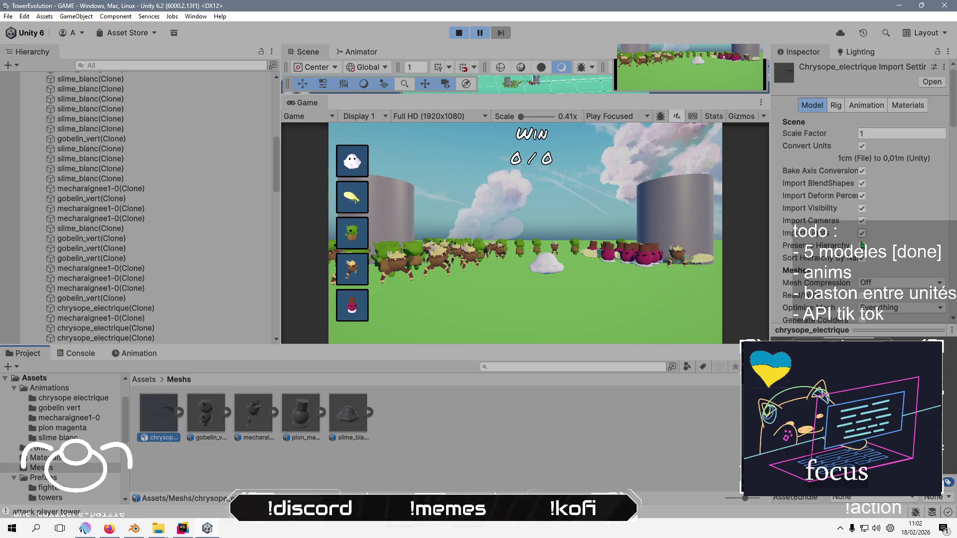
{"action": "left_click", "coordinate": [862, 182]}
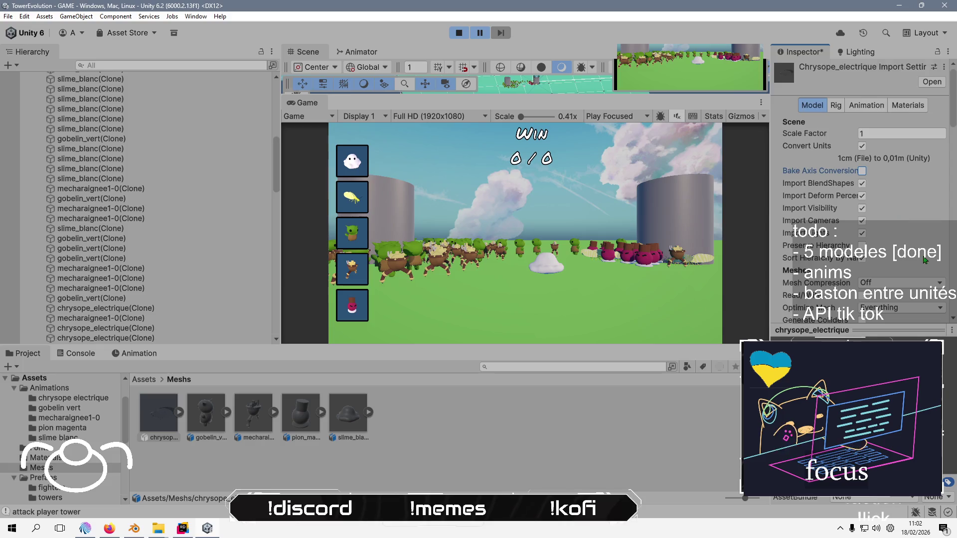
{"action": "scroll", "coordinate": [863, 199], "scroll_direction": "down", "scroll_amount": 10}
{"action": "left_click", "coordinate": [932, 267]}
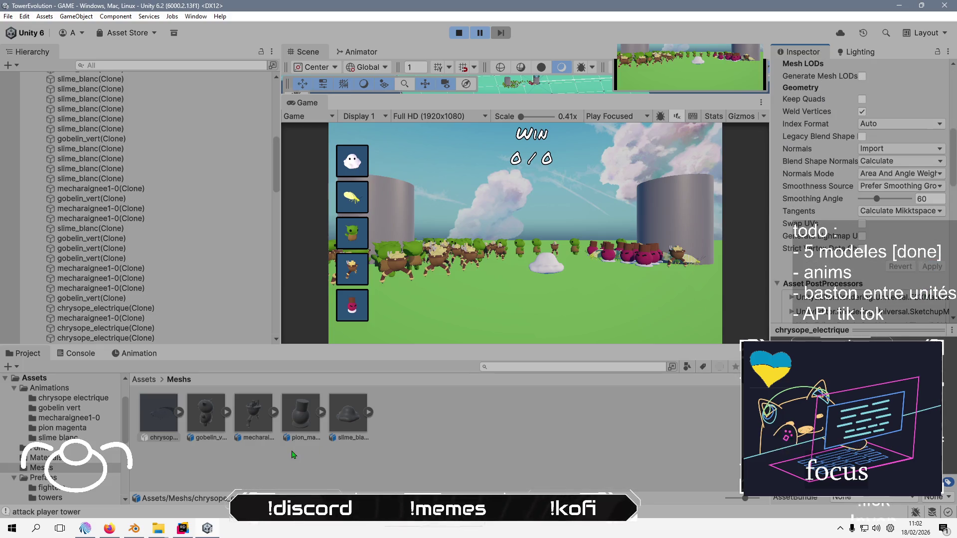
{"action": "left_click", "coordinate": [142, 529]}
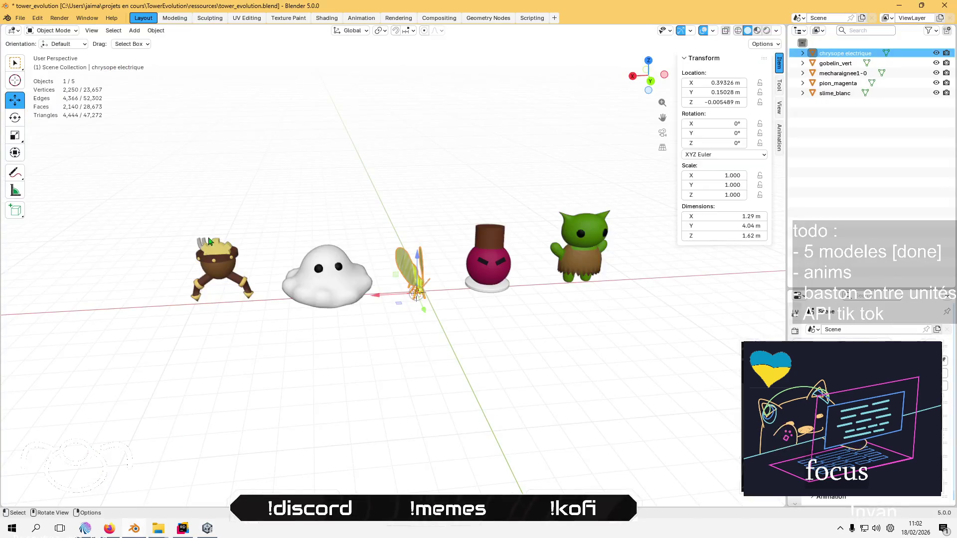
Re-export chrysope electrique over chrysope_electrique.fbx with Forward set to Z Forward, then switch to Unity.
{"action": "left_click", "coordinate": [20, 18]}
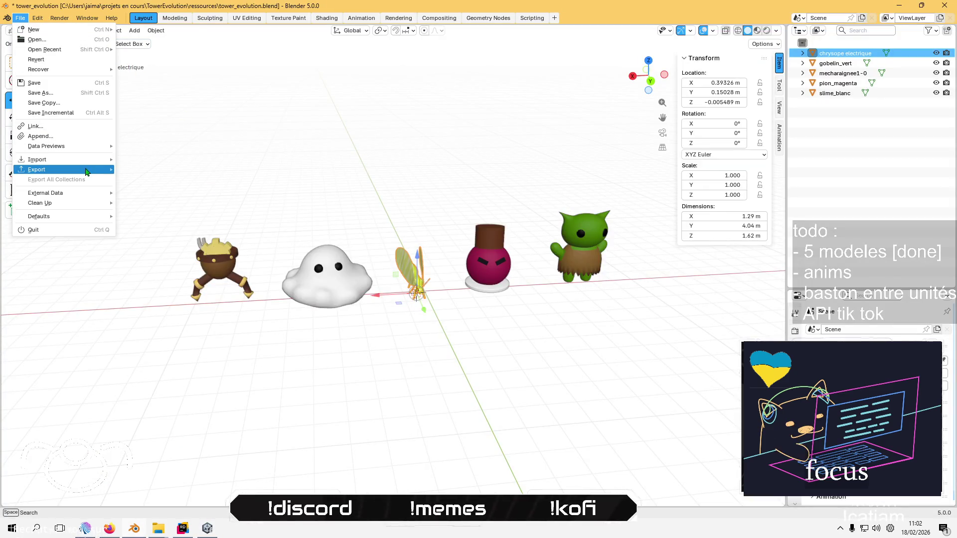
{"action": "mouse_move", "coordinate": [55, 170]}
{"action": "left_click", "coordinate": [174, 249]}
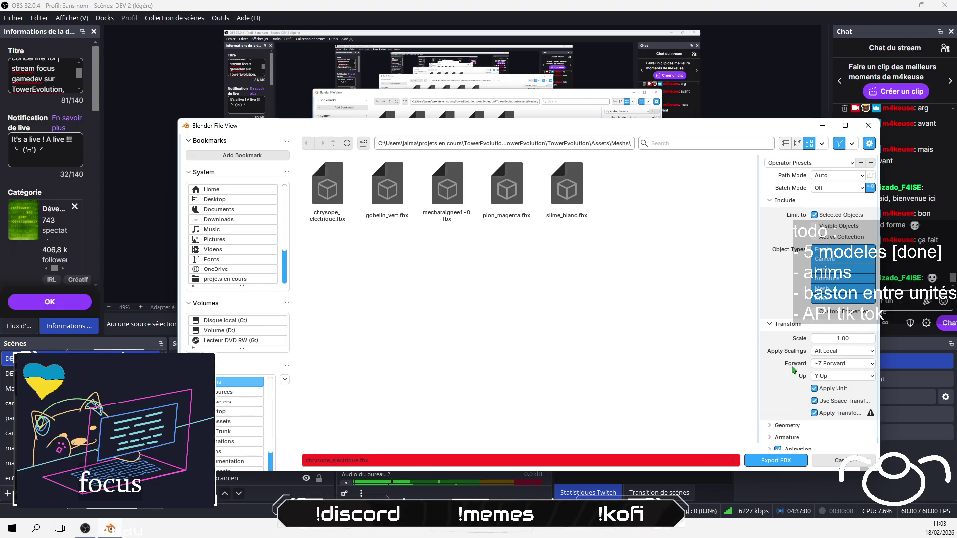
{"action": "left_click", "coordinate": [841, 366]}
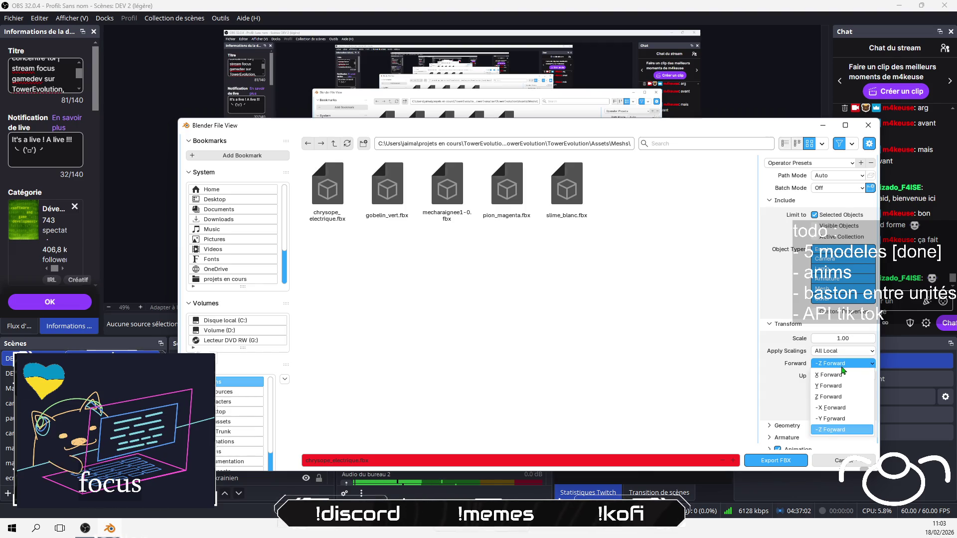
{"action": "left_click", "coordinate": [835, 396]}
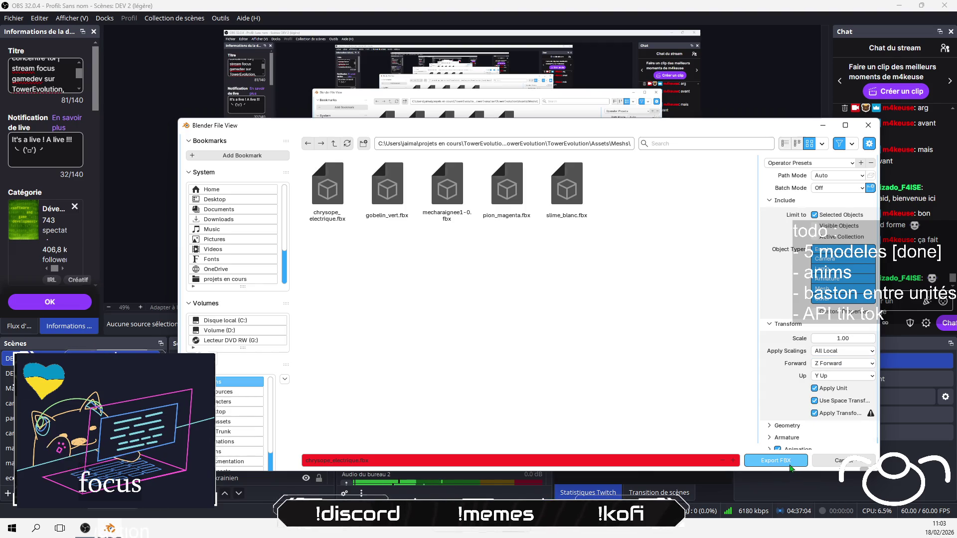
{"action": "left_click", "coordinate": [344, 200]}
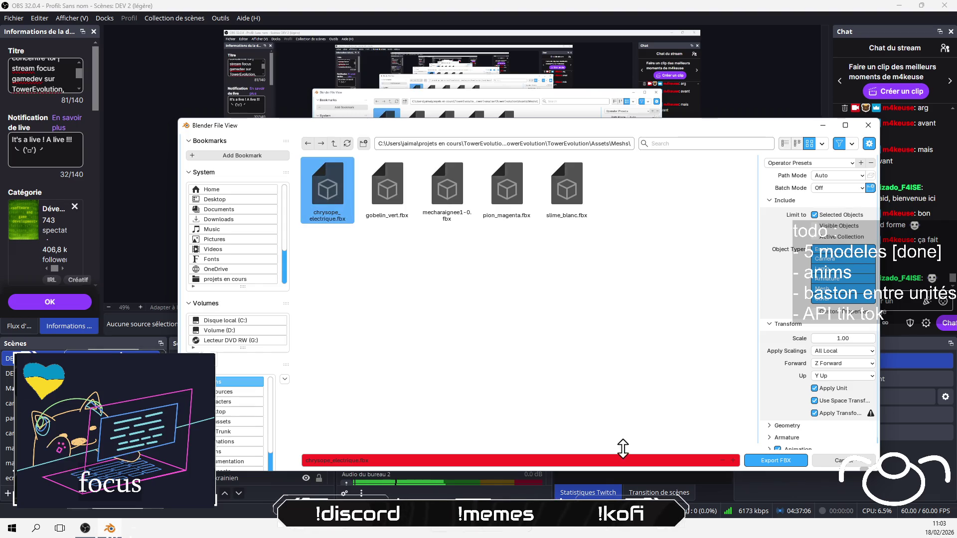
{"action": "left_click", "coordinate": [789, 462]}
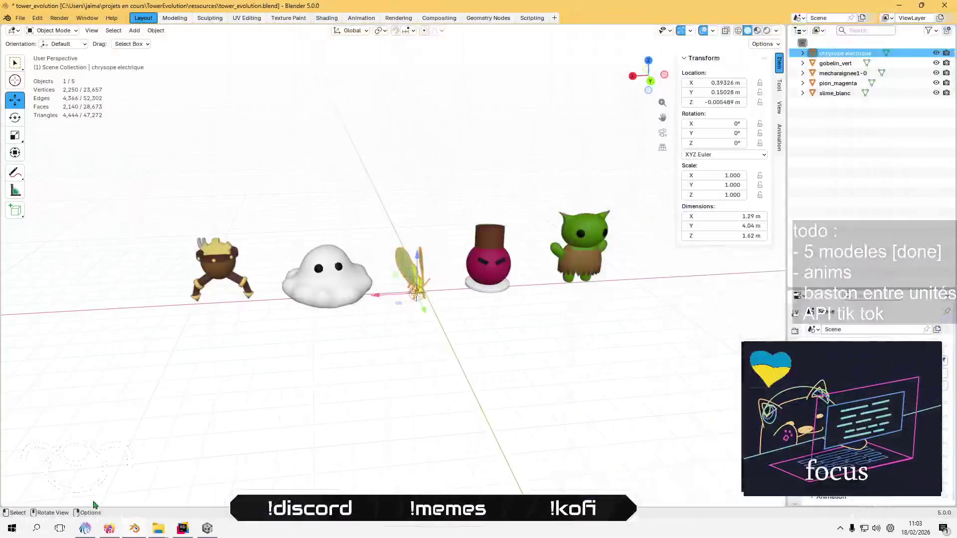
{"action": "key", "text": "alt+Tab"}
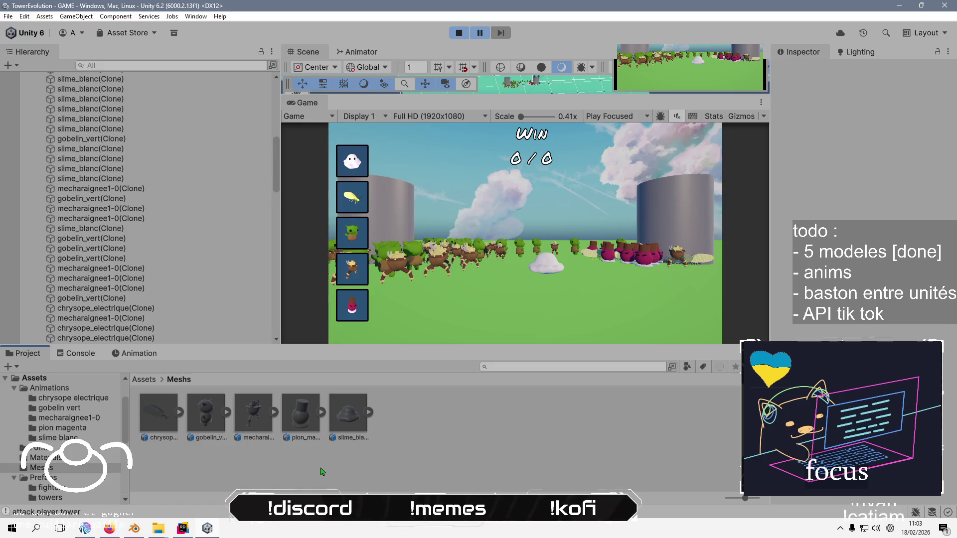
{"action": "left_click", "coordinate": [223, 440]}
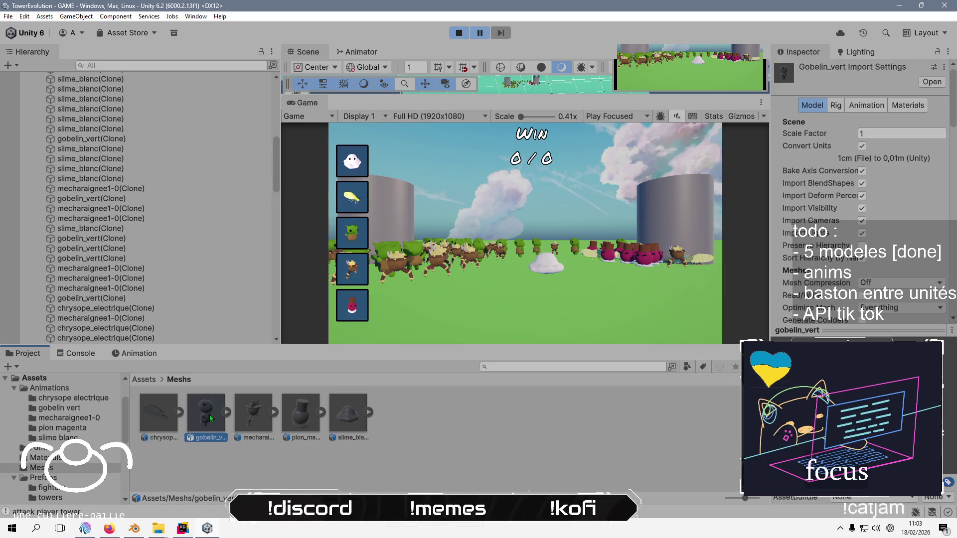
{"action": "left_click", "coordinate": [164, 415]}
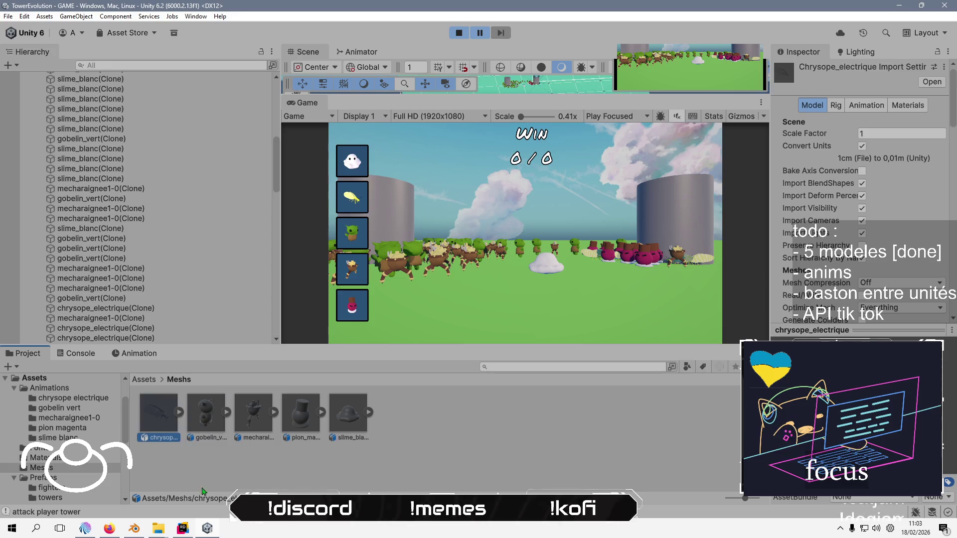
{"action": "left_click", "coordinate": [134, 528]}
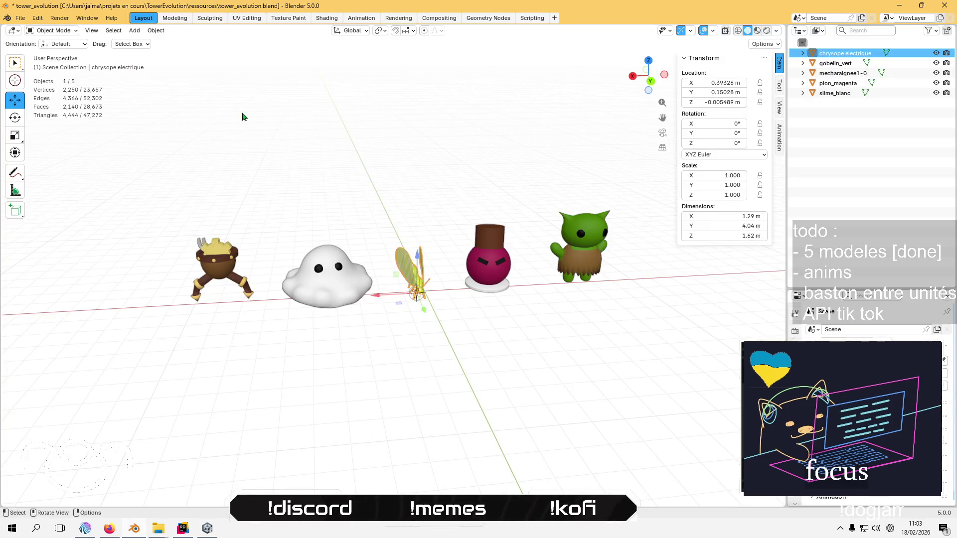
Start an FBX export and load the 'linear no leaf bones apply transform' preset.
{"action": "left_click", "coordinate": [19, 17]}
{"action": "mouse_move", "coordinate": [75, 170]}
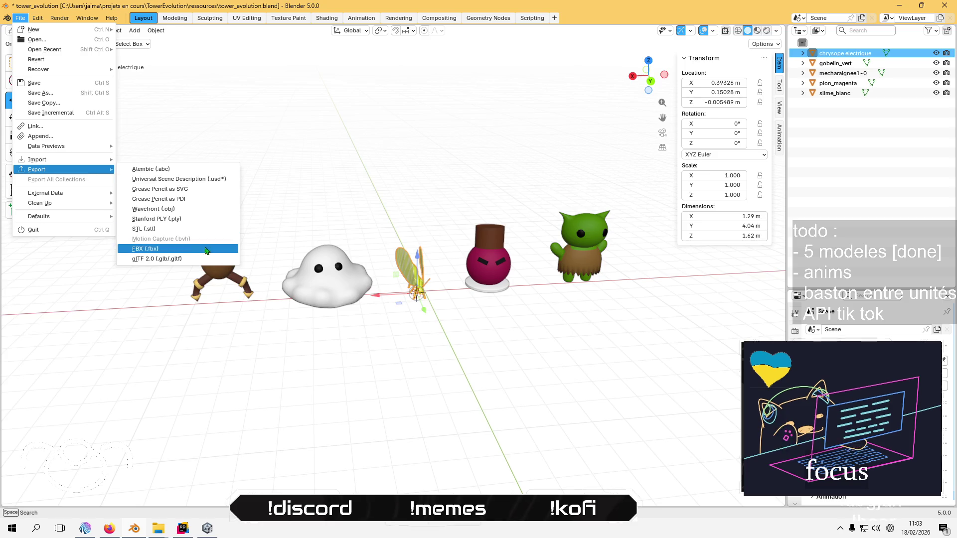
{"action": "left_click", "coordinate": [217, 248]}
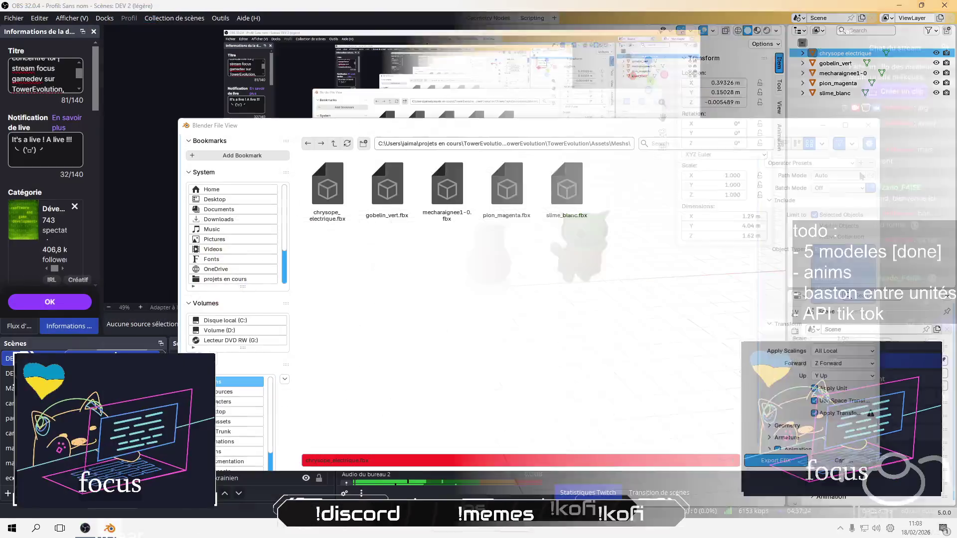
{"action": "left_click", "coordinate": [819, 163]}
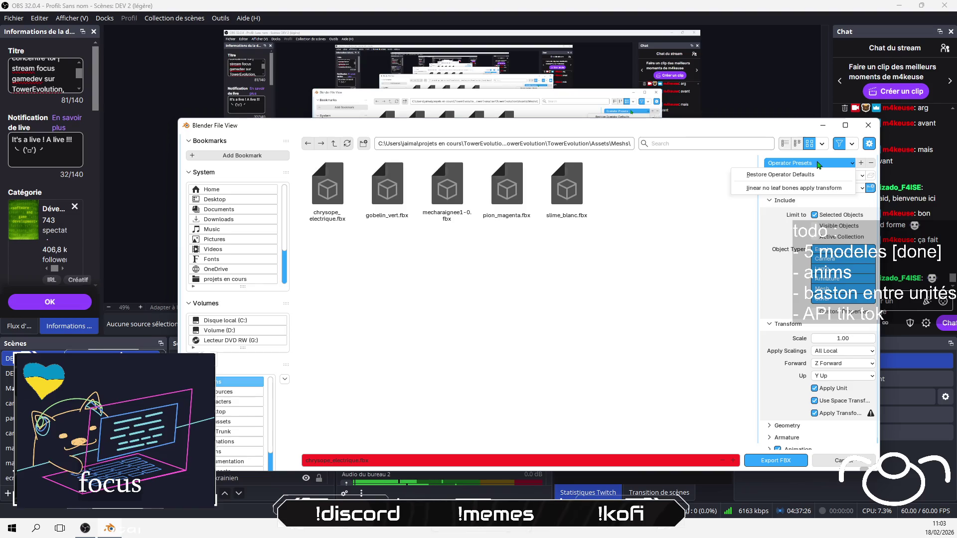
{"action": "left_click", "coordinate": [797, 188]}
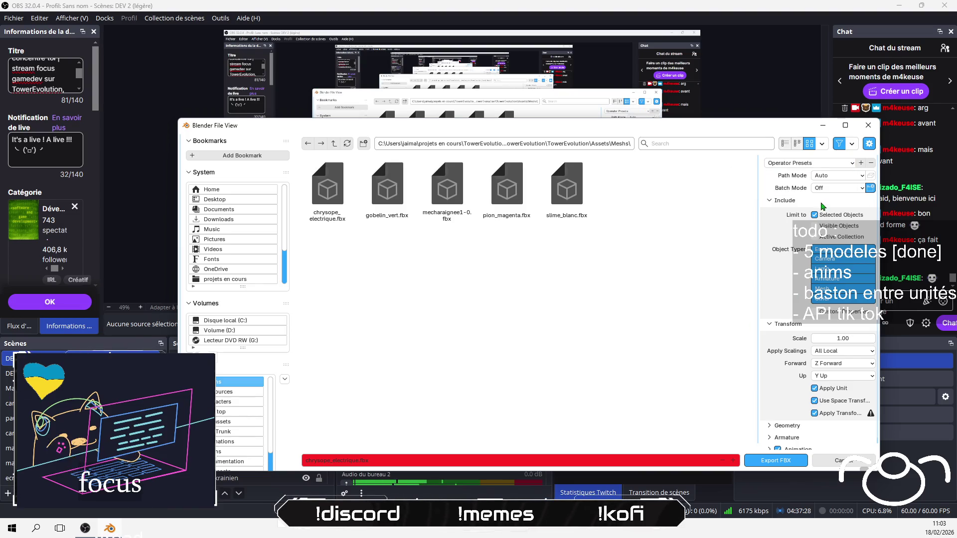
Save the current settings as a new preset named 'linear no leaf bone selected only Z forward'.
{"action": "left_click", "coordinate": [860, 163]}
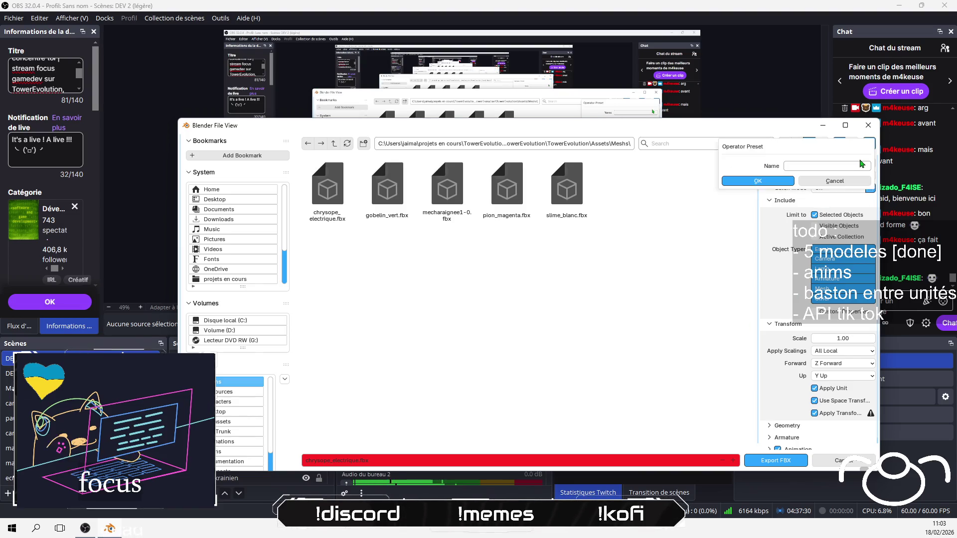
{"action": "left_click_drag", "start_coordinate": [773, 159], "coordinate": [558, 211]}
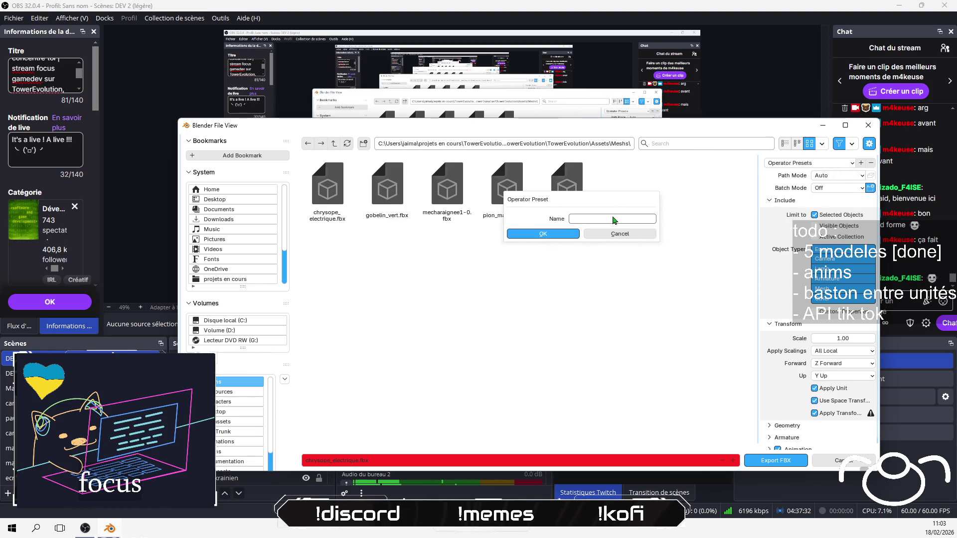
{"action": "left_click", "coordinate": [622, 220]}
{"action": "type", "text": "linea"}
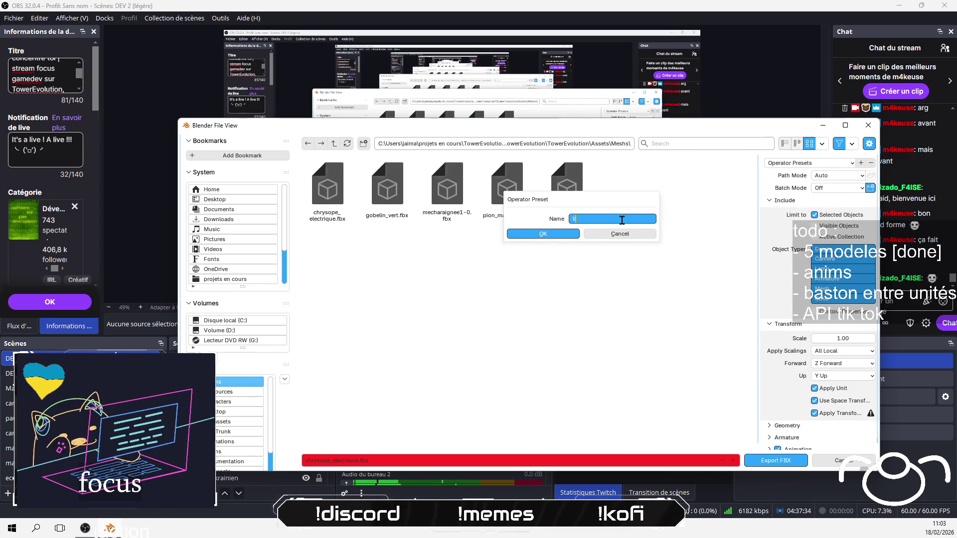
{"action": "type", "text": " no"}
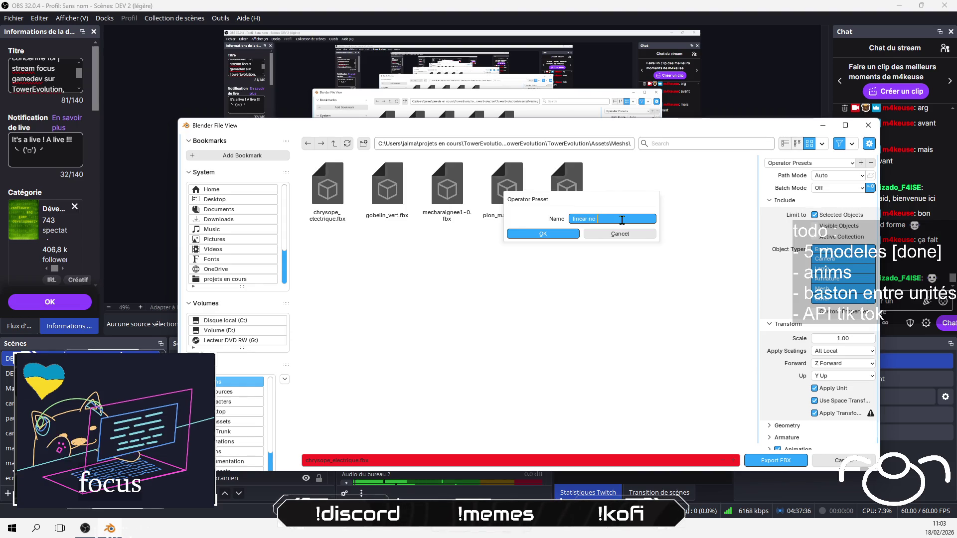
{"action": "type", "text": " bonese"}
{"action": "type", "text": "ted"}
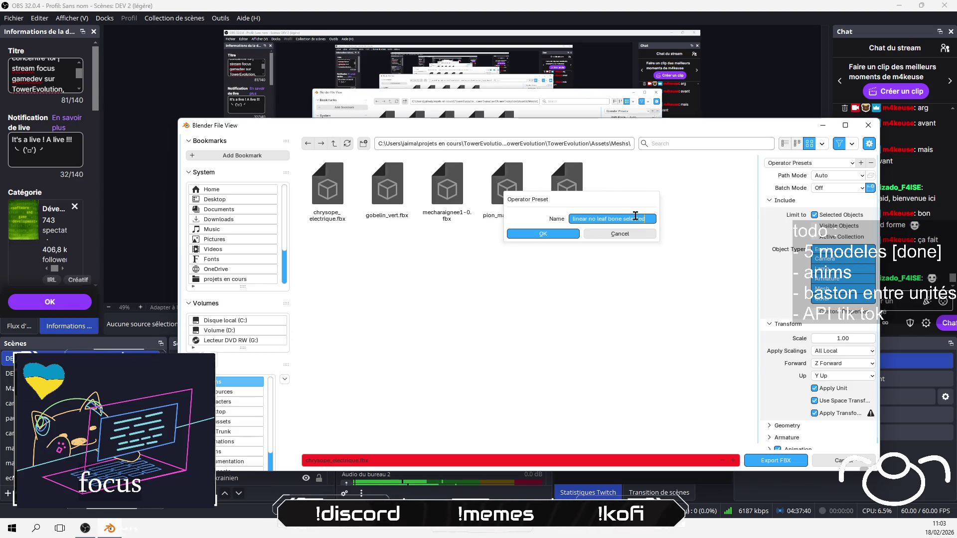
{"action": "type", "text": "nly"}
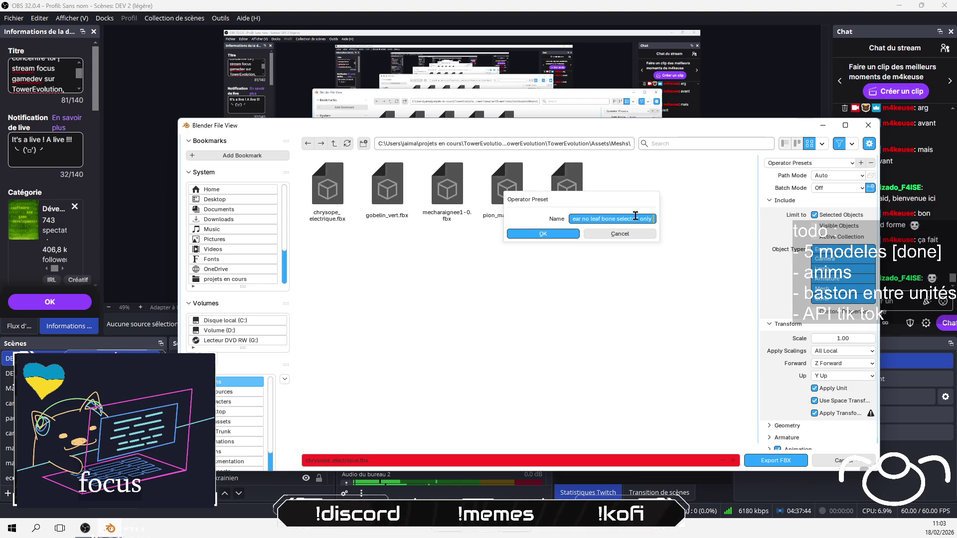
{"action": "type", "text": " forward"}
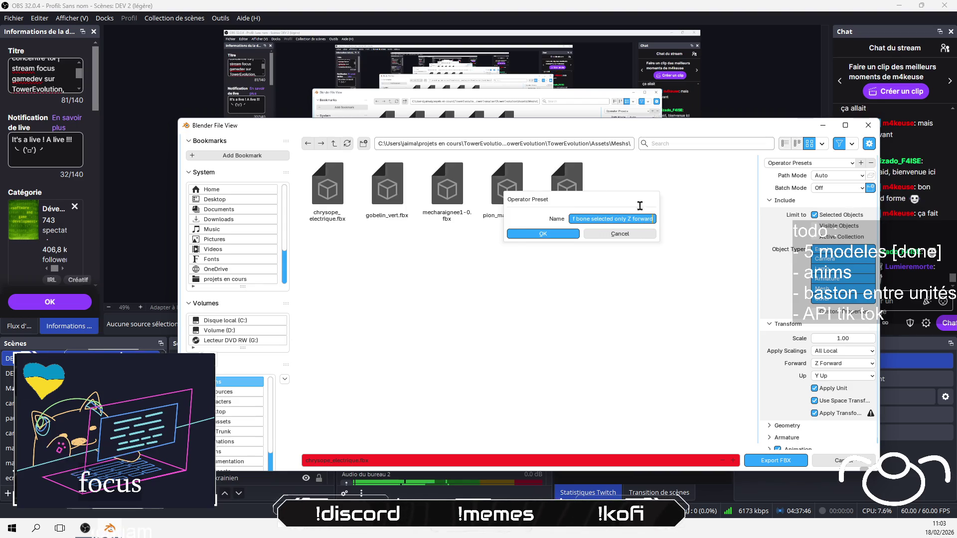
{"action": "left_click", "coordinate": [542, 234]}
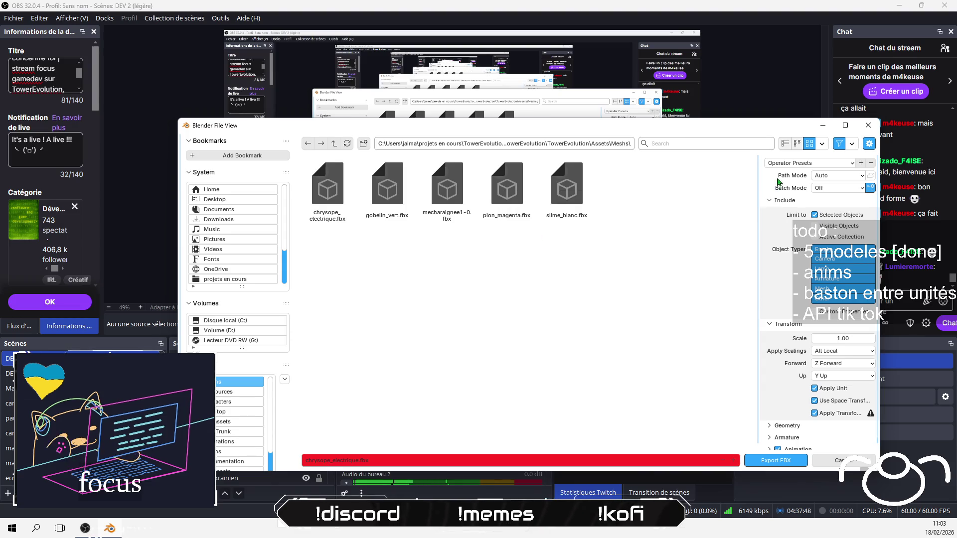
Test-switch between the new Z forward preset and the apply transform preset, then cancel the export.
{"action": "left_click", "coordinate": [793, 163]}
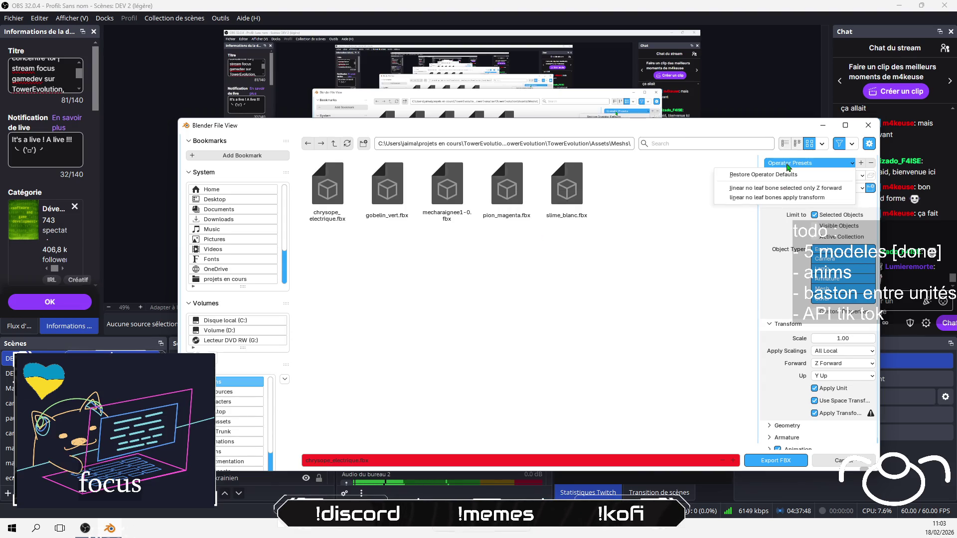
{"action": "left_click", "coordinate": [775, 189]}
{"action": "left_click", "coordinate": [797, 164]}
{"action": "left_click", "coordinate": [773, 198]}
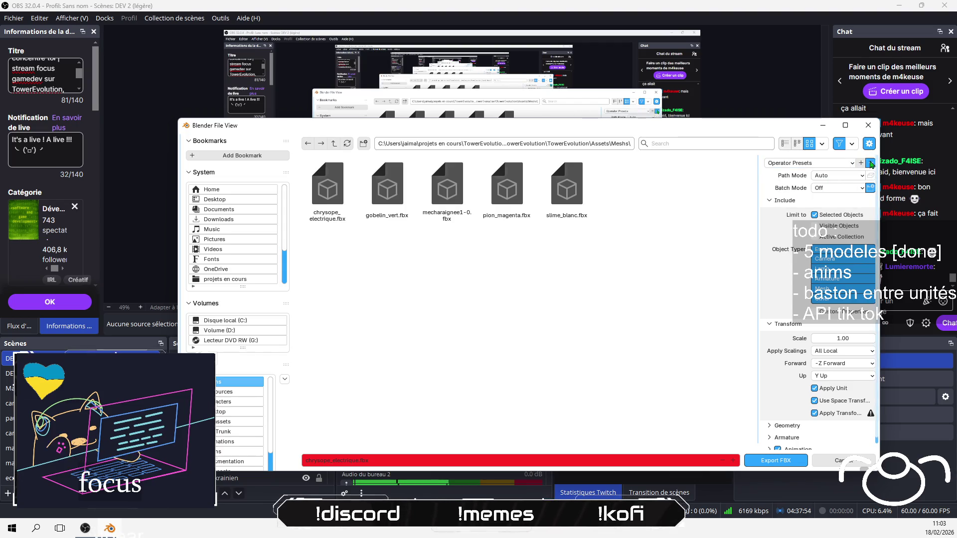
{"action": "left_click", "coordinate": [808, 164]}
{"action": "left_click", "coordinate": [778, 189]}
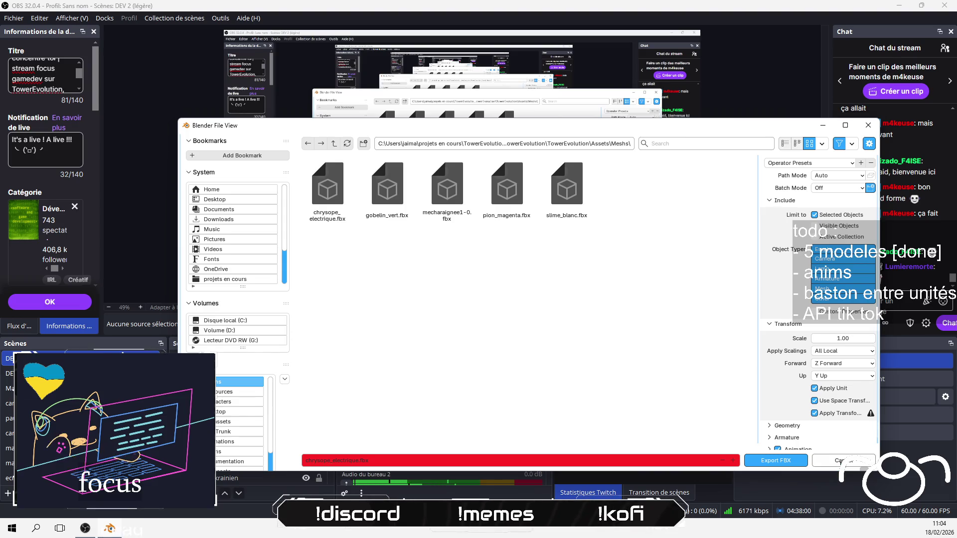
{"action": "left_click", "coordinate": [842, 463]}
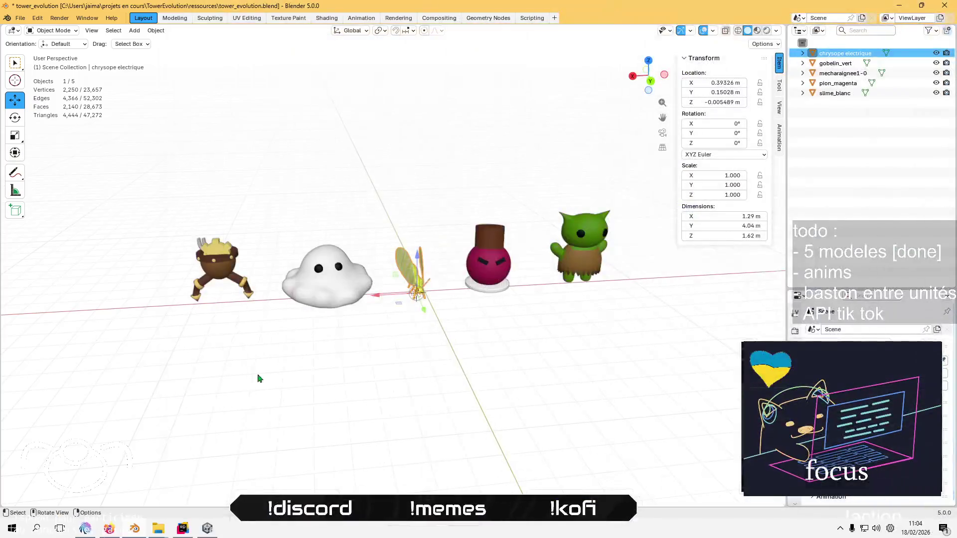
Select gobelin_vert and export it as FBX over gobelin_vert.fbx.
{"action": "left_click", "coordinate": [342, 278]}
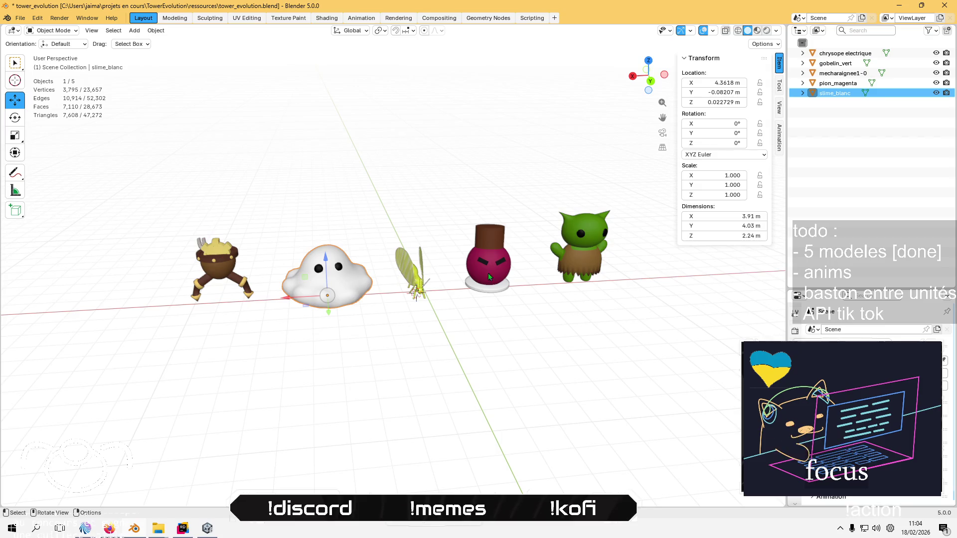
{"action": "left_click", "coordinate": [569, 254]}
{"action": "left_click", "coordinate": [19, 19]}
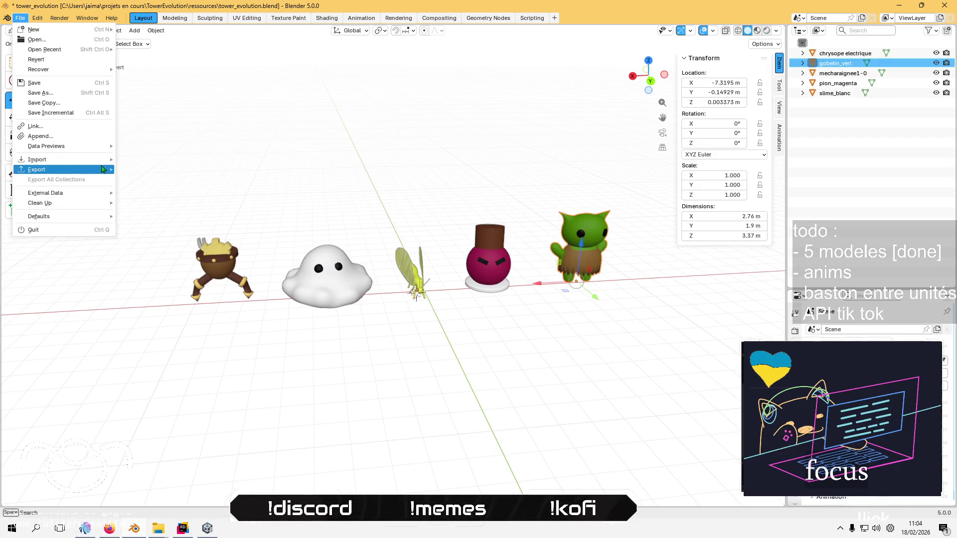
{"action": "mouse_move", "coordinate": [102, 170]}
{"action": "left_click", "coordinate": [146, 249]}
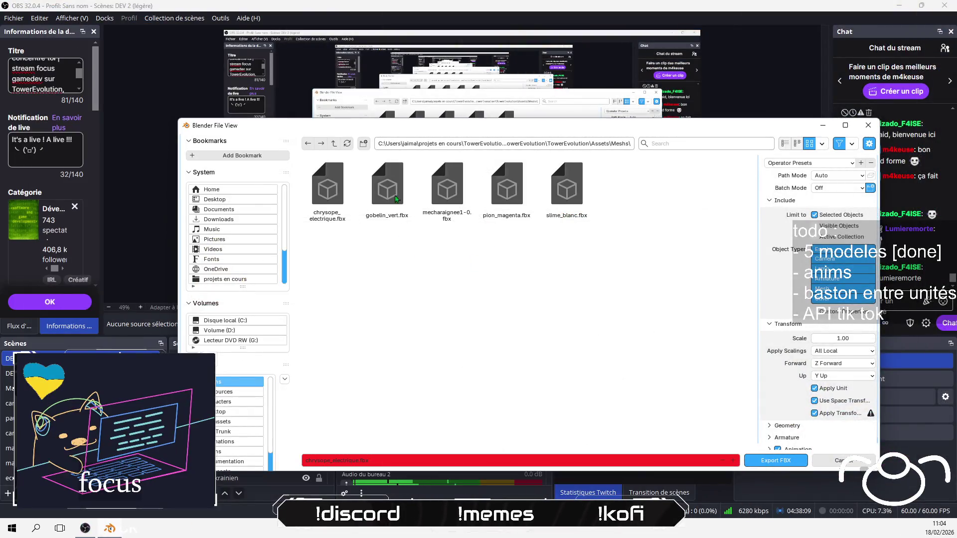
{"action": "left_click", "coordinate": [396, 199]}
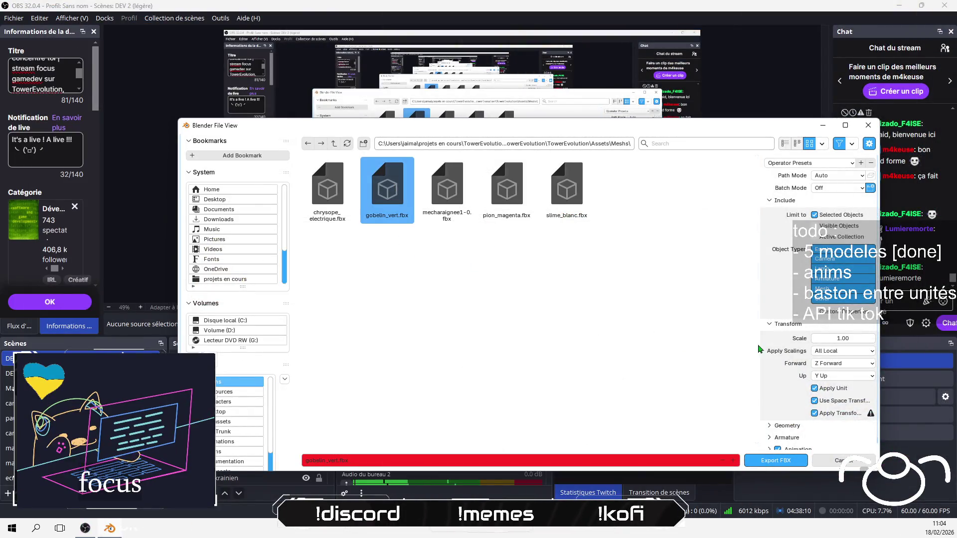
{"action": "left_click", "coordinate": [786, 466]}
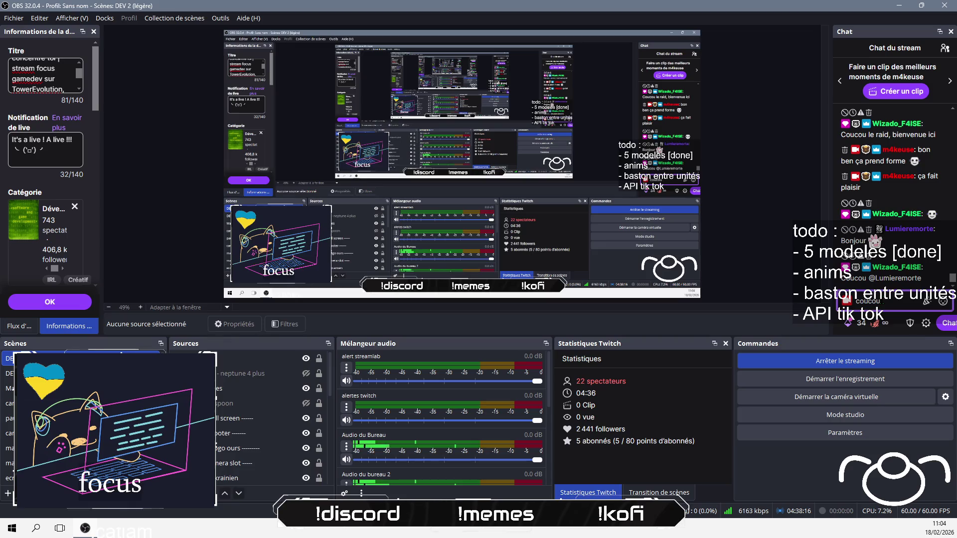
Mention a viewer in the chat and switch toward the Unity editor.
{"action": "type", "text": "@lu"}
{"action": "key", "text": "Tab"}
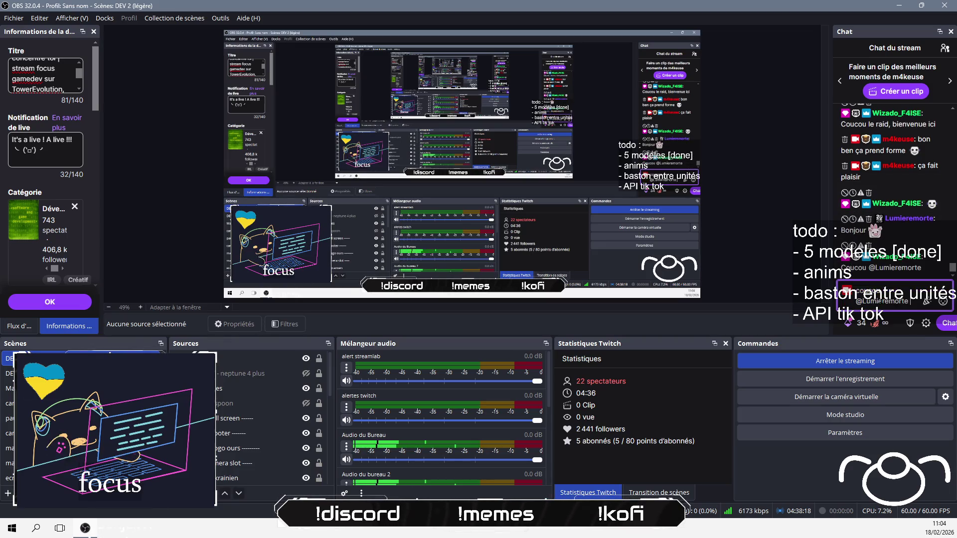
{"action": "key", "text": "alt+Tab"}
{"action": "key", "text": "alt+Tab"}
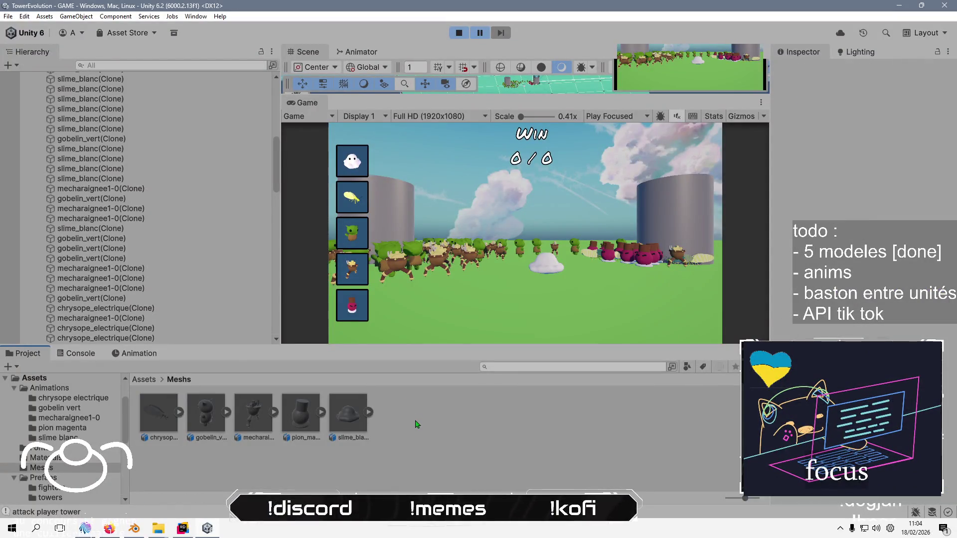
Apply gobelin_vert's import settings, select mecharaignee1-0, then switch back to Blender.
{"action": "left_click", "coordinate": [214, 410]}
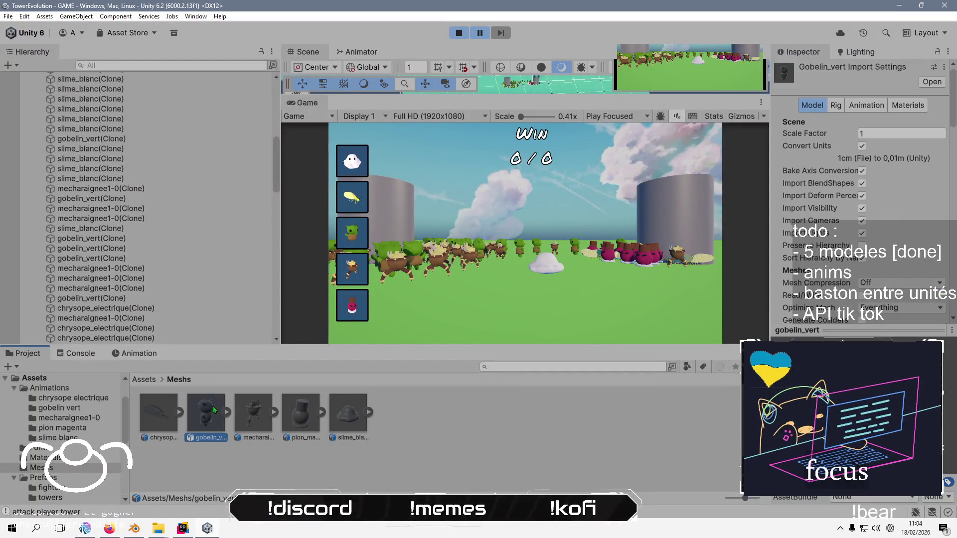
{"action": "scroll", "coordinate": [937, 279], "scroll_direction": "down", "scroll_amount": 8}
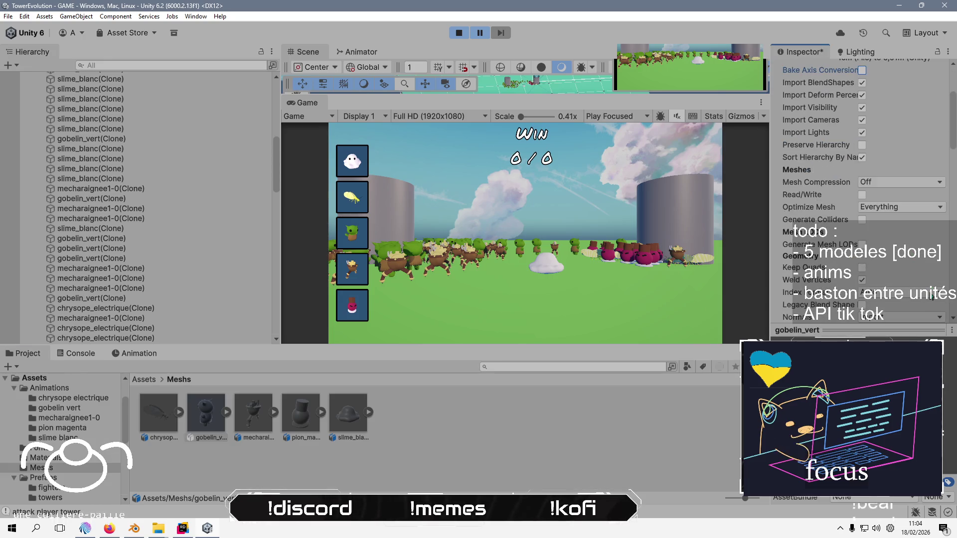
{"action": "scroll", "coordinate": [939, 288], "scroll_direction": "down", "scroll_amount": 5}
{"action": "left_click", "coordinate": [931, 234]}
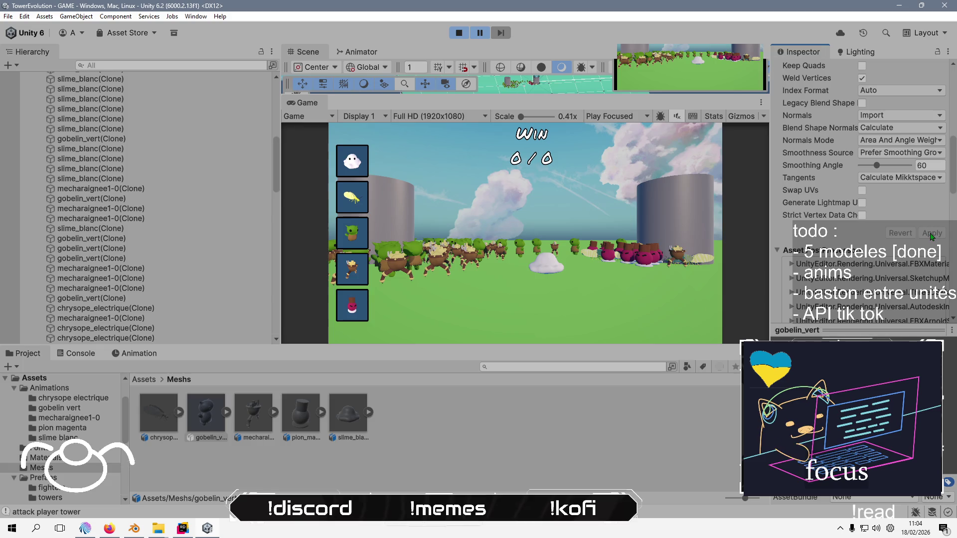
{"action": "left_click", "coordinate": [254, 416]}
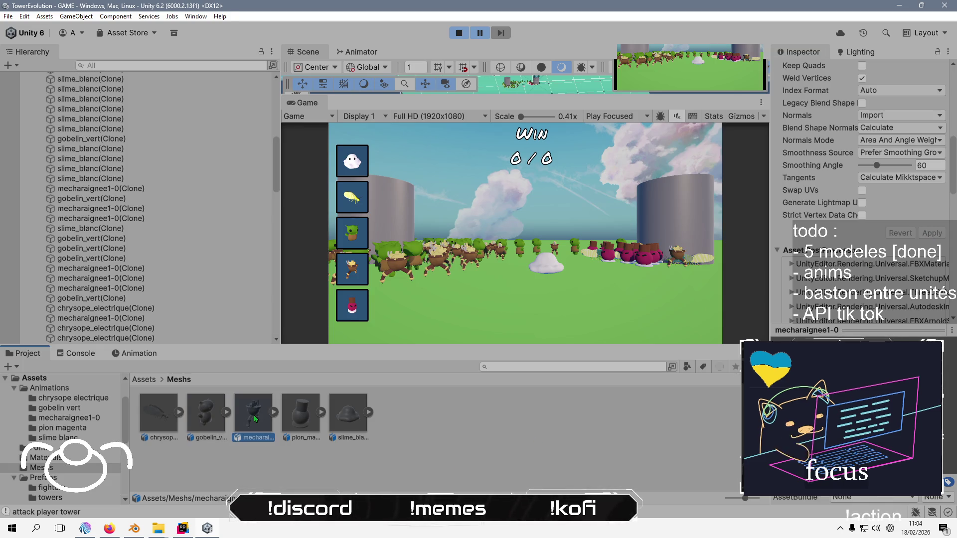
{"action": "key", "text": "alt+Tab"}
{"action": "key", "text": "alt+Tab"}
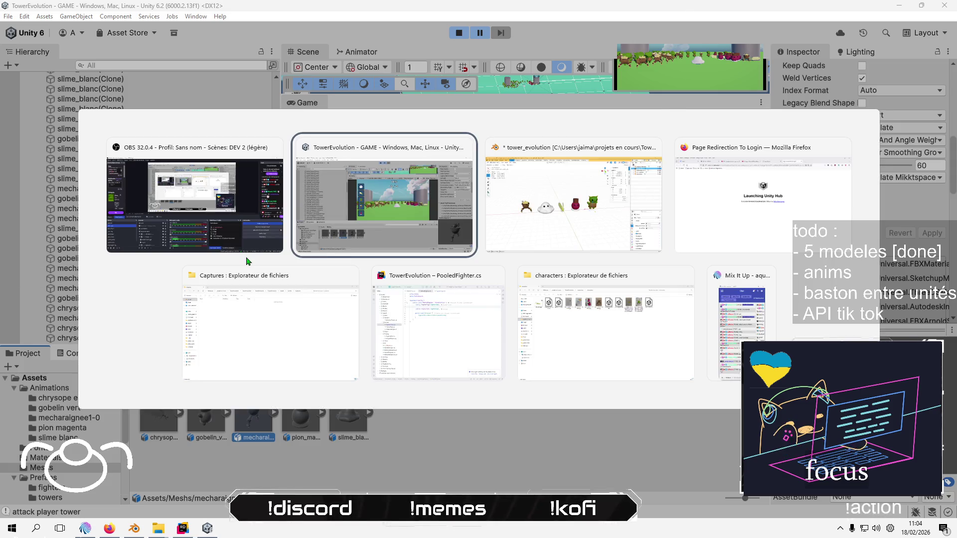
{"action": "key", "text": "alt+Tab"}
{"action": "key", "text": "alt+Tab"}
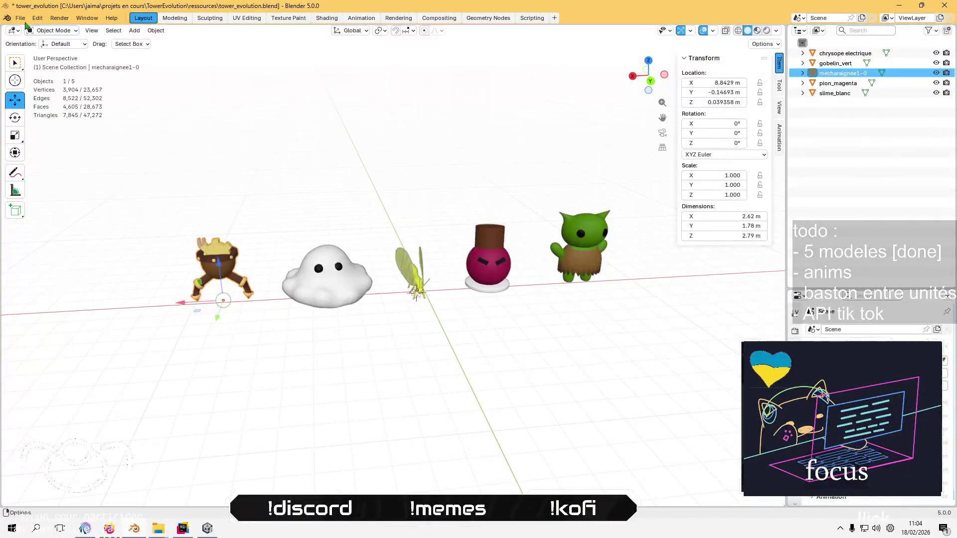
Export the mecharaignee1-0 model as FBX over mecharaignee1-0.fbx, then switch back to Unity.
{"action": "left_click", "coordinate": [20, 18]}
{"action": "mouse_move", "coordinate": [85, 171]}
{"action": "left_click", "coordinate": [168, 248]}
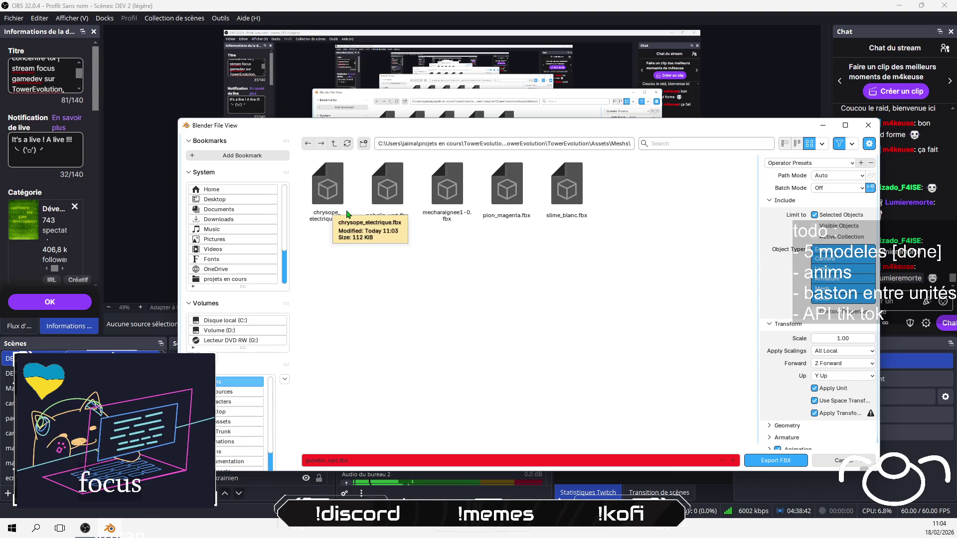
{"action": "left_click", "coordinate": [446, 190]}
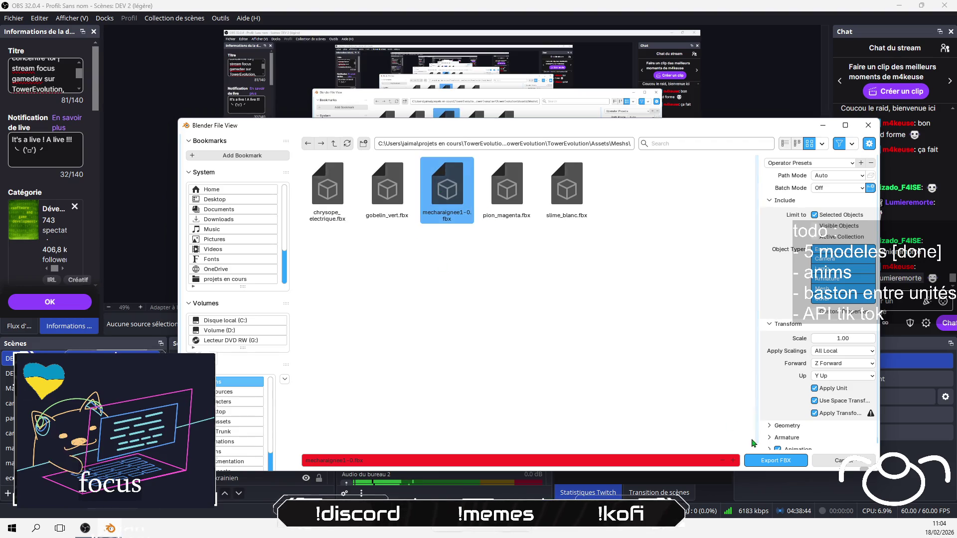
{"action": "left_click", "coordinate": [766, 462]}
{"action": "key", "text": "alt+Tab"}
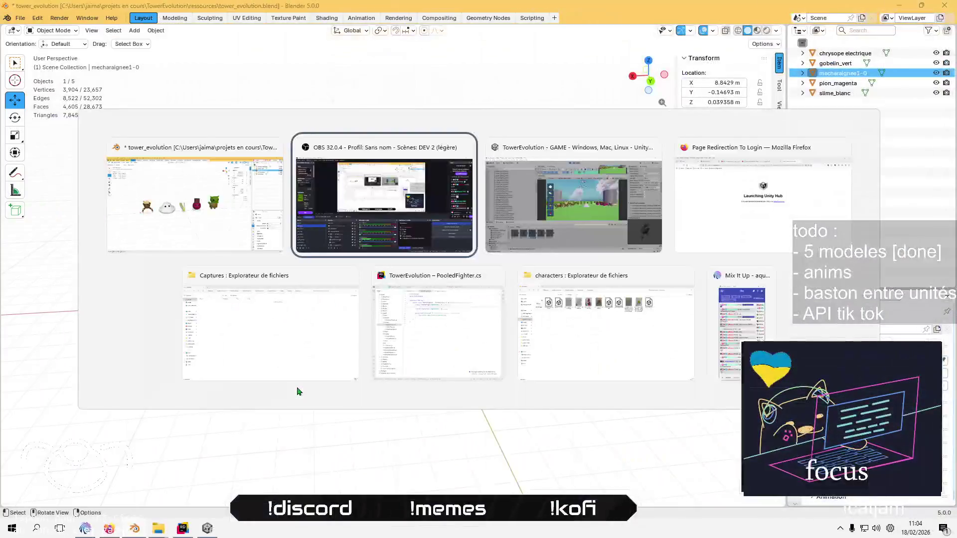
{"action": "key", "text": "alt+Tab"}
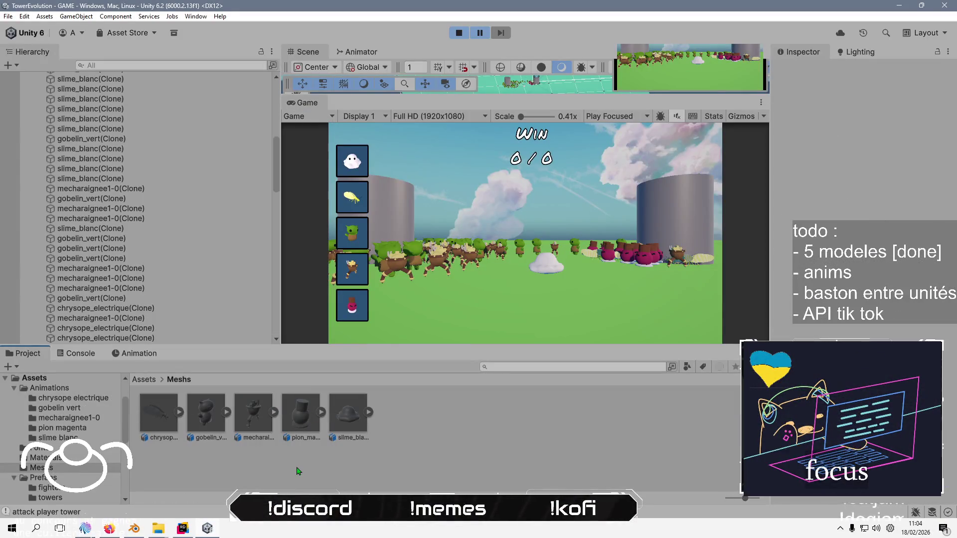
Inspect the mecharaignee1-0 and pion_magenta import settings, then bring Blender to the front.
{"action": "left_click", "coordinate": [258, 416]}
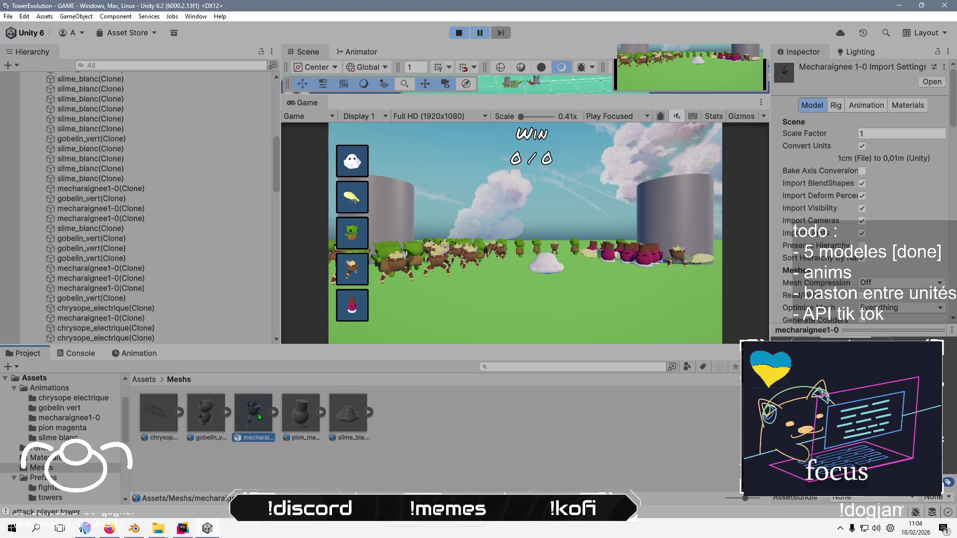
{"action": "left_click", "coordinate": [299, 413]}
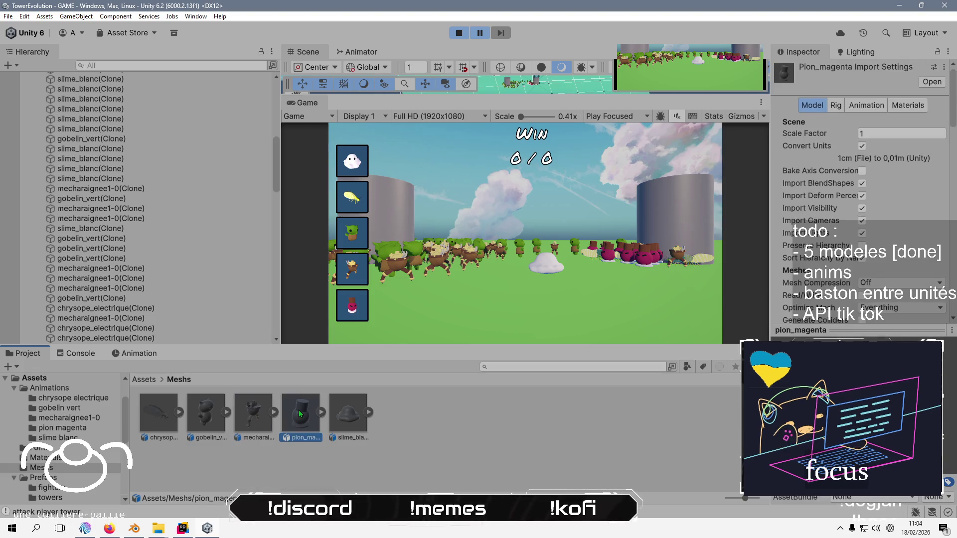
{"action": "key", "text": "alt+Tab"}
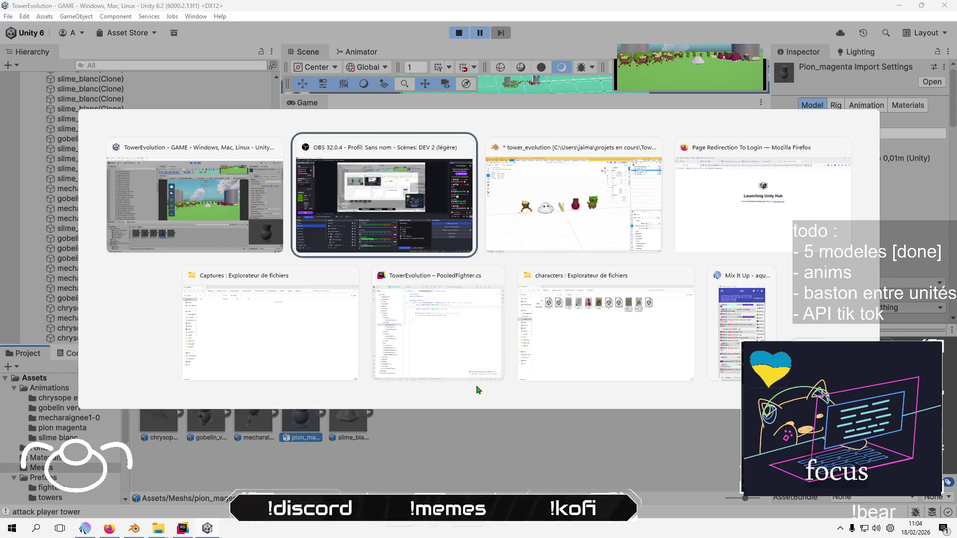
{"action": "key", "text": "alt+Tab"}
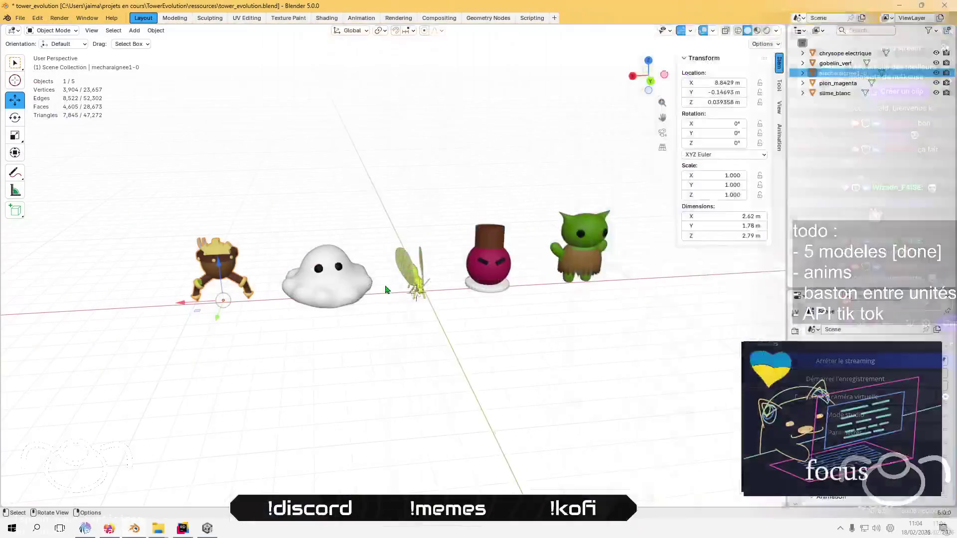
Export pion_magenta over pion_magenta.fbx and check pion_magenta and slime_blanc import settings in Unity.
{"action": "left_click", "coordinate": [20, 18]}
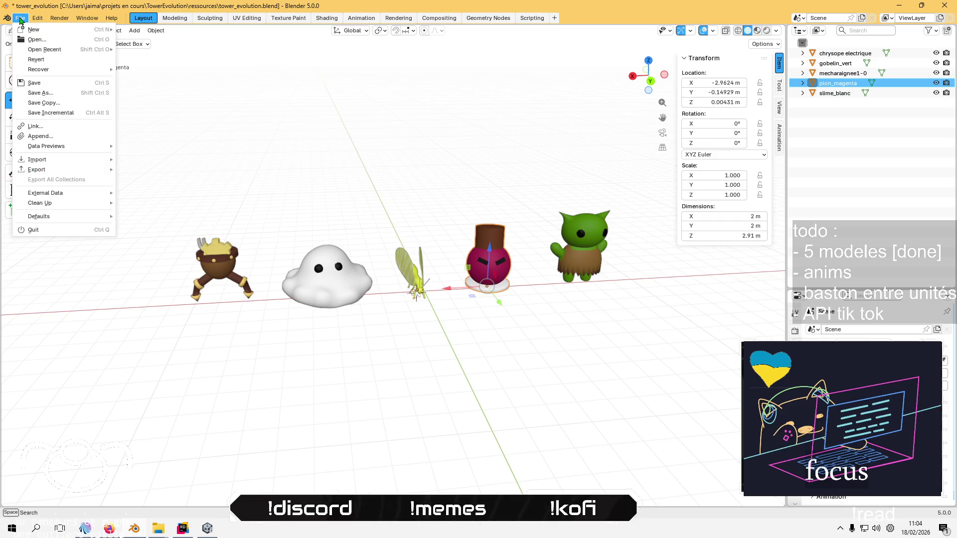
{"action": "mouse_move", "coordinate": [95, 169]}
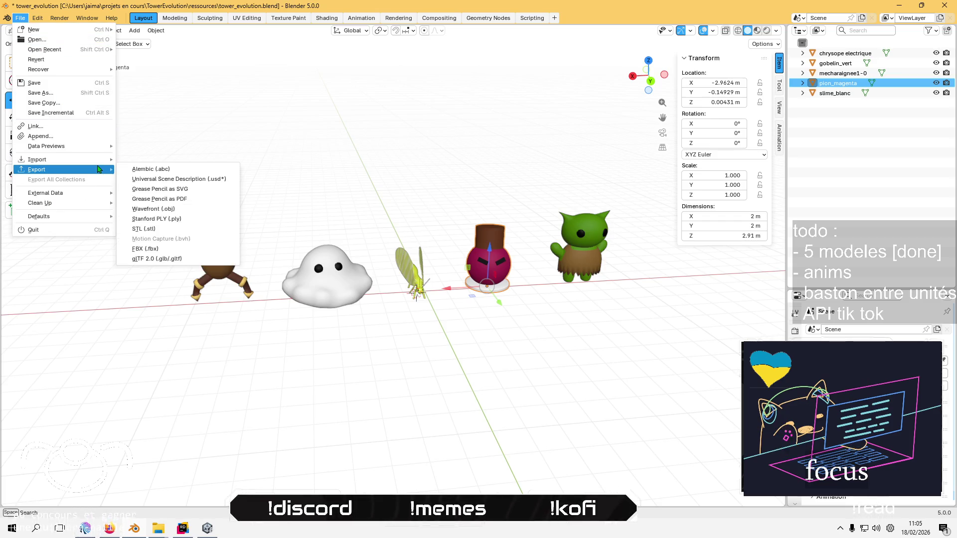
{"action": "left_click", "coordinate": [204, 258]}
{"action": "left_click", "coordinate": [506, 189]}
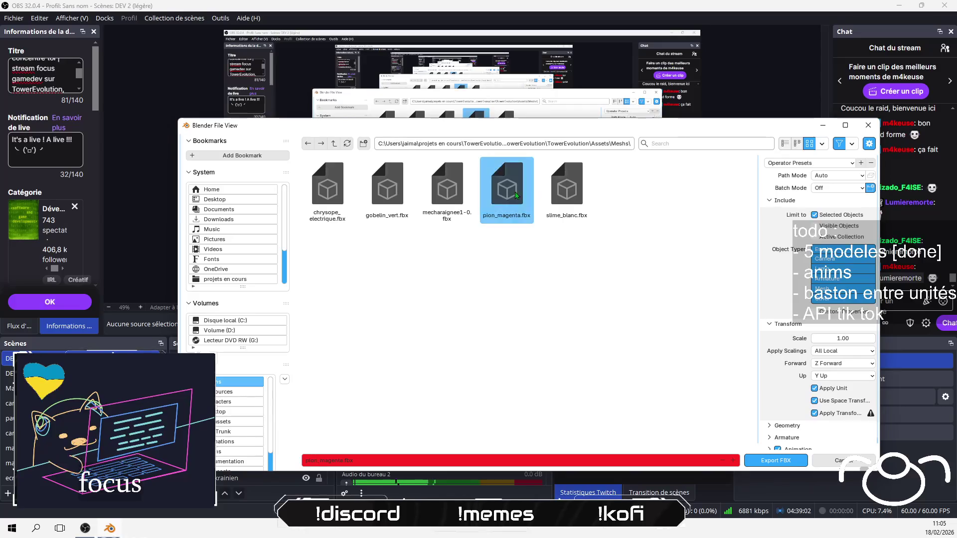
{"action": "left_click", "coordinate": [779, 461]}
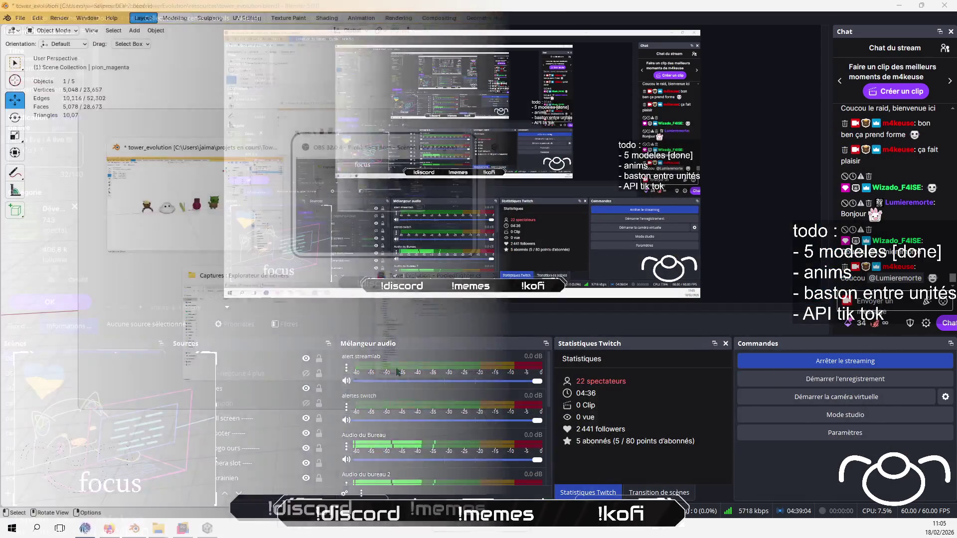
{"action": "key", "text": "alt+Tab"}
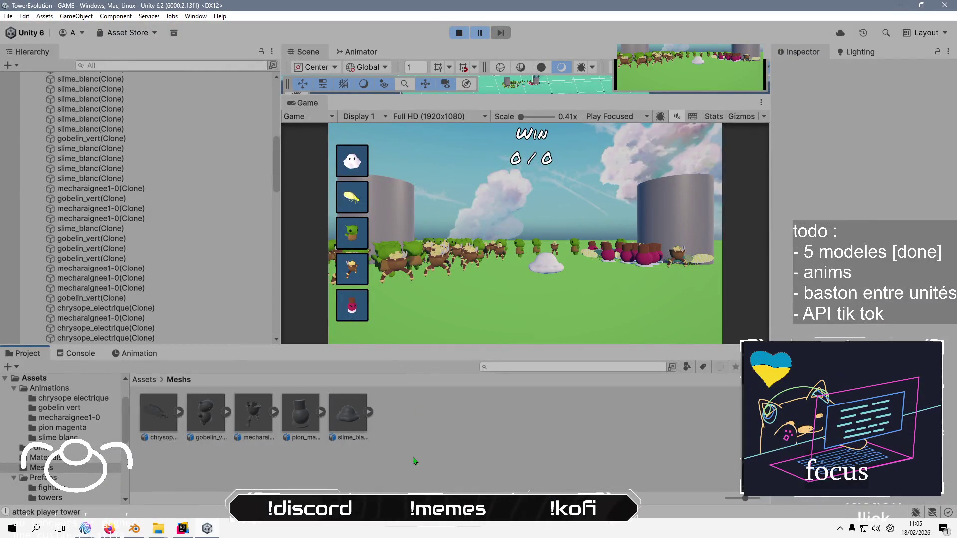
{"action": "left_click", "coordinate": [291, 418]}
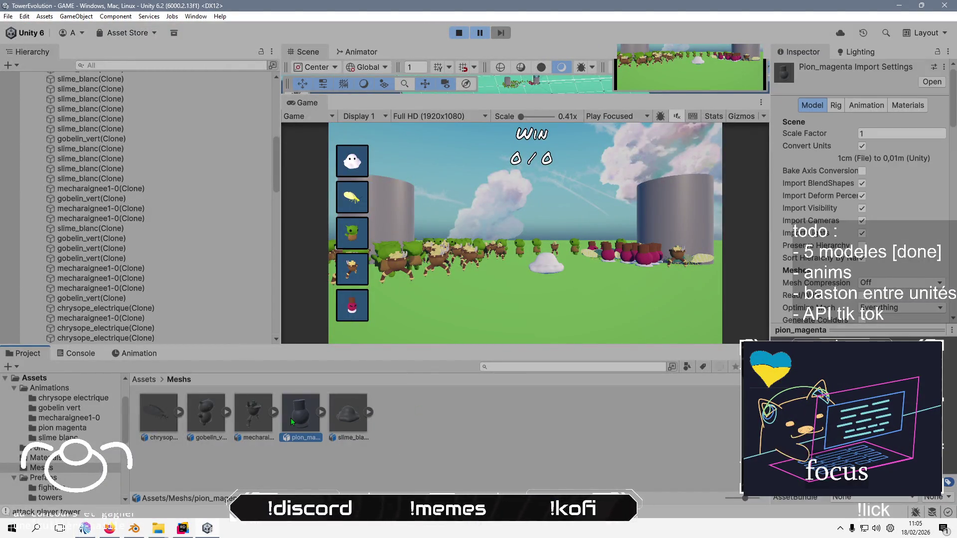
{"action": "left_click", "coordinate": [352, 417]}
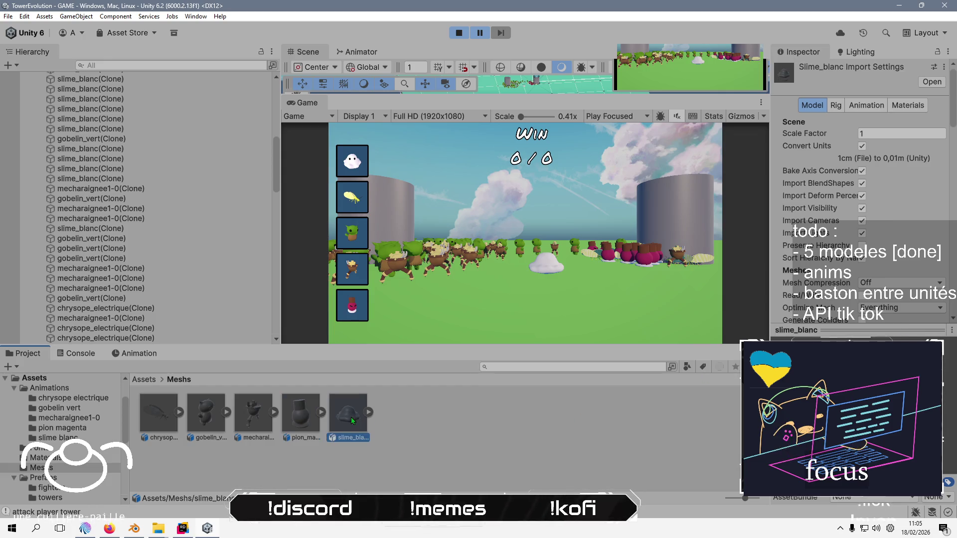
{"action": "key", "text": "alt+Tab"}
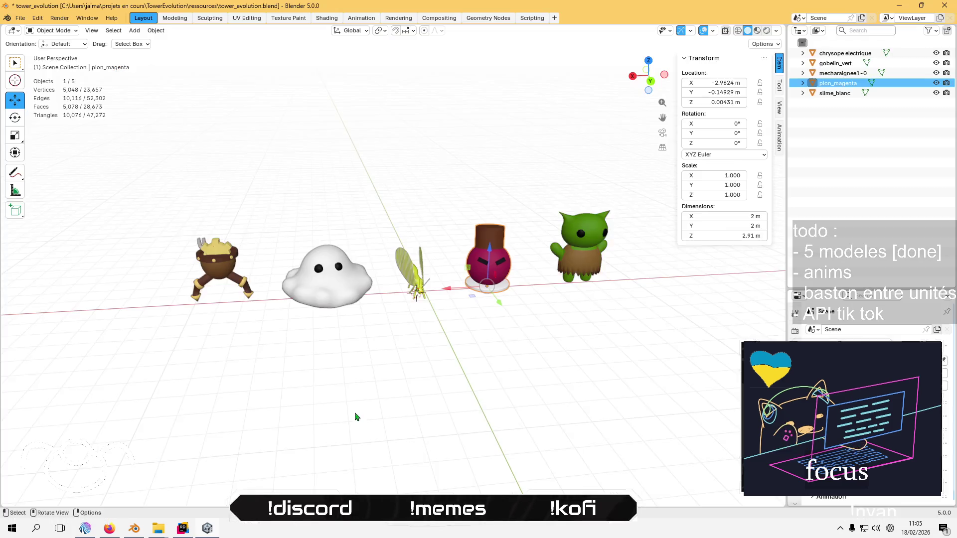
Select slime_blanc in Blender and export it as FBX over slime_blanc.fbx.
{"action": "left_click", "coordinate": [315, 283]}
{"action": "left_click", "coordinate": [20, 18]}
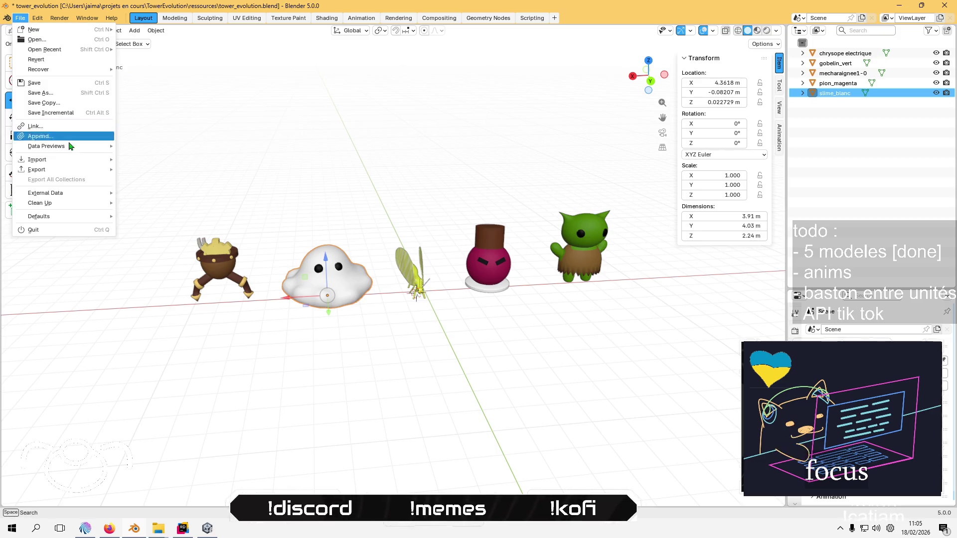
{"action": "mouse_move", "coordinate": [76, 171]}
{"action": "left_click", "coordinate": [179, 250]}
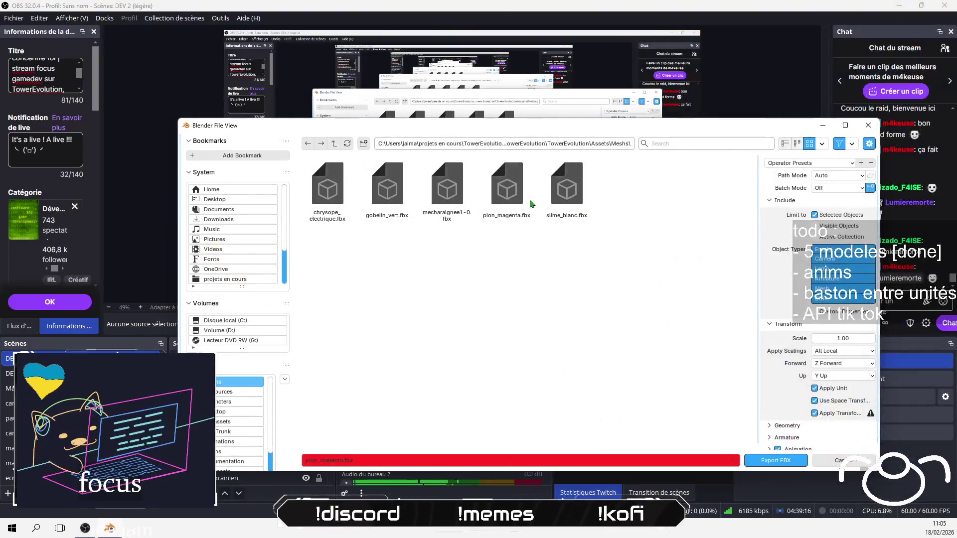
{"action": "left_click", "coordinate": [567, 189]}
{"action": "left_click", "coordinate": [767, 461]}
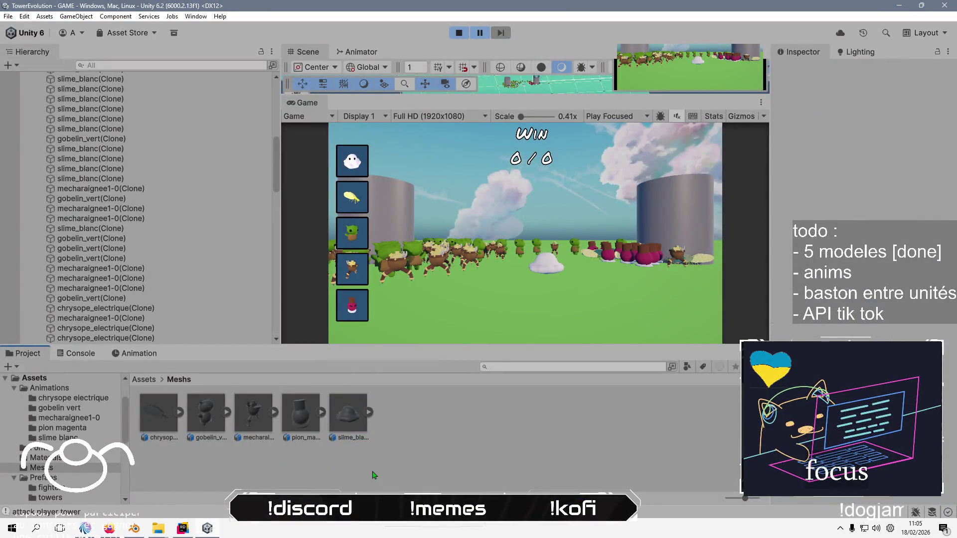
Toggle an import option on slime_blanc, apply it, and drag the splitter to enlarge the Game view.
{"action": "left_click", "coordinate": [349, 416]}
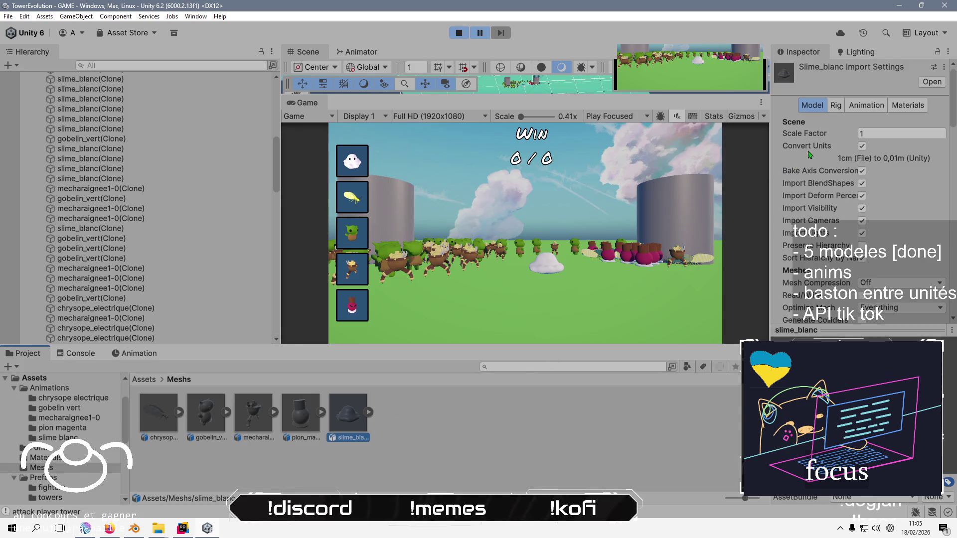
{"action": "left_click", "coordinate": [862, 170]}
{"action": "scroll", "coordinate": [946, 280], "scroll_direction": "down", "scroll_amount": 10}
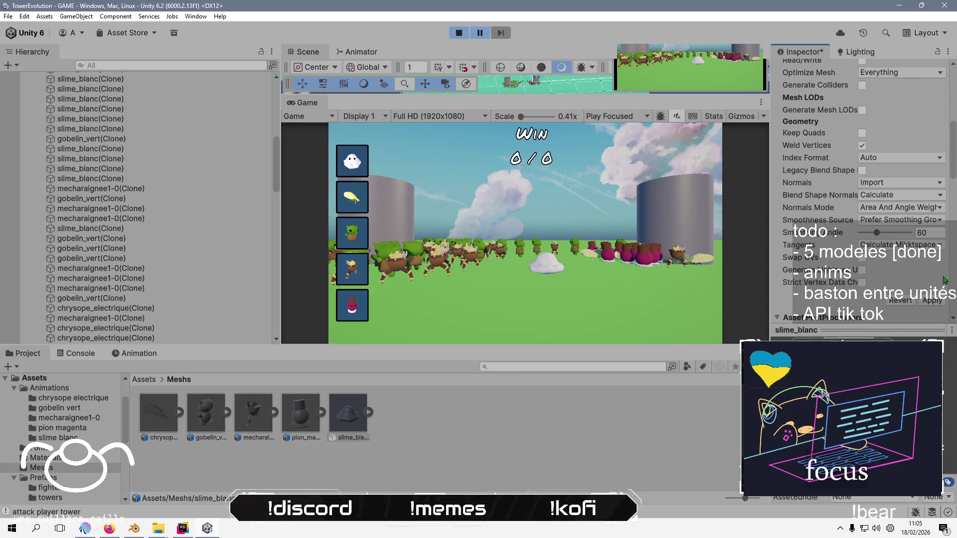
{"action": "left_click", "coordinate": [932, 301]}
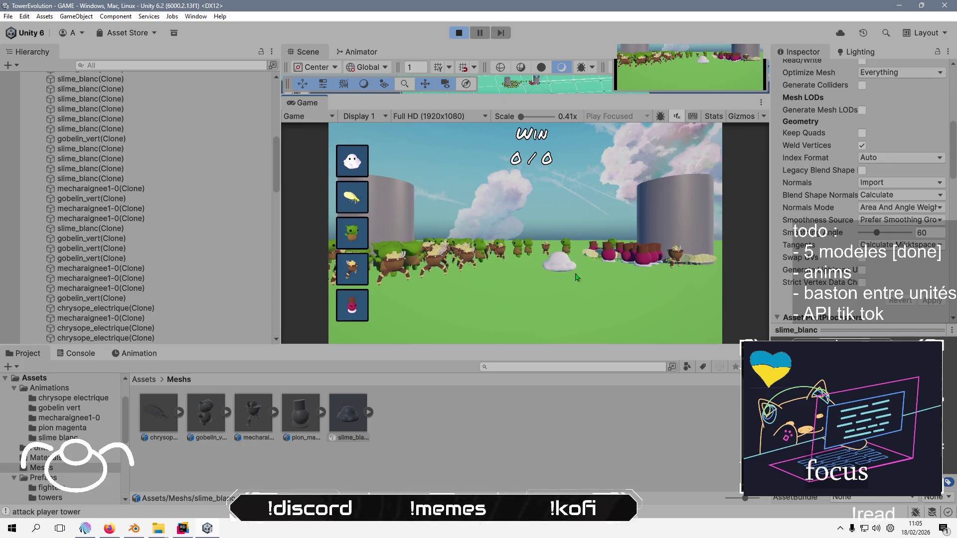
{"action": "left_click_drag", "start_coordinate": [529, 345], "coordinate": [530, 453]}
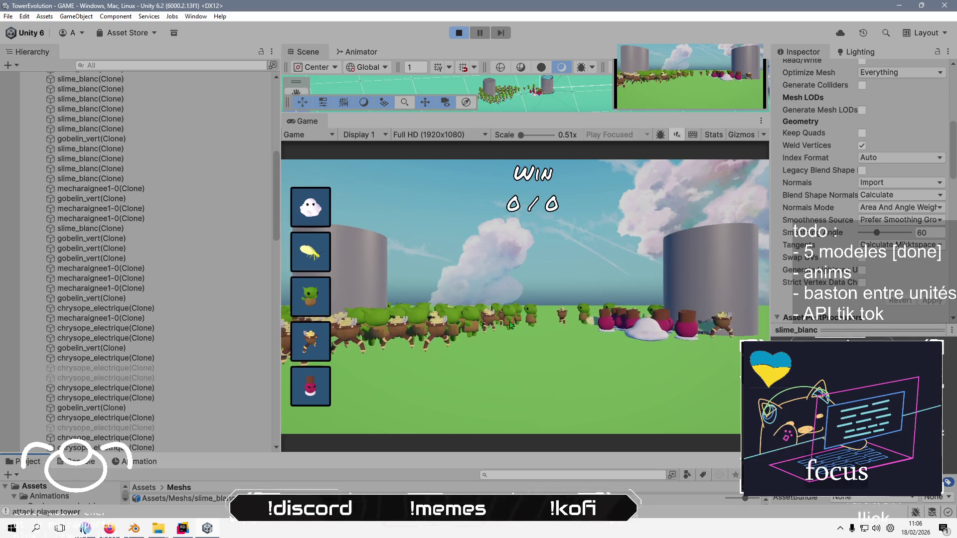
Select the ground and tick Static Shadow Caster in its Mesh Renderer.
{"action": "scroll", "coordinate": [214, 220], "scroll_direction": "up", "scroll_amount": 10}
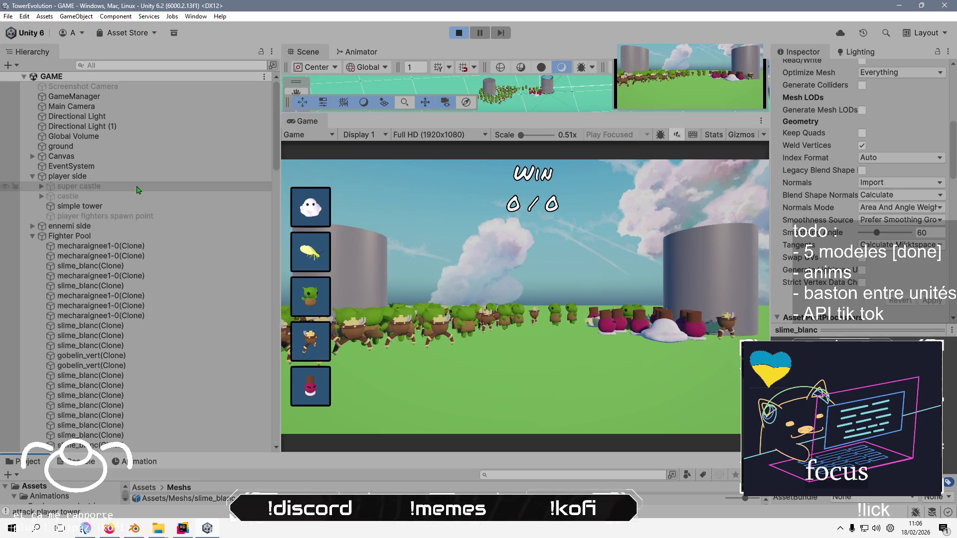
{"action": "left_click", "coordinate": [163, 149]}
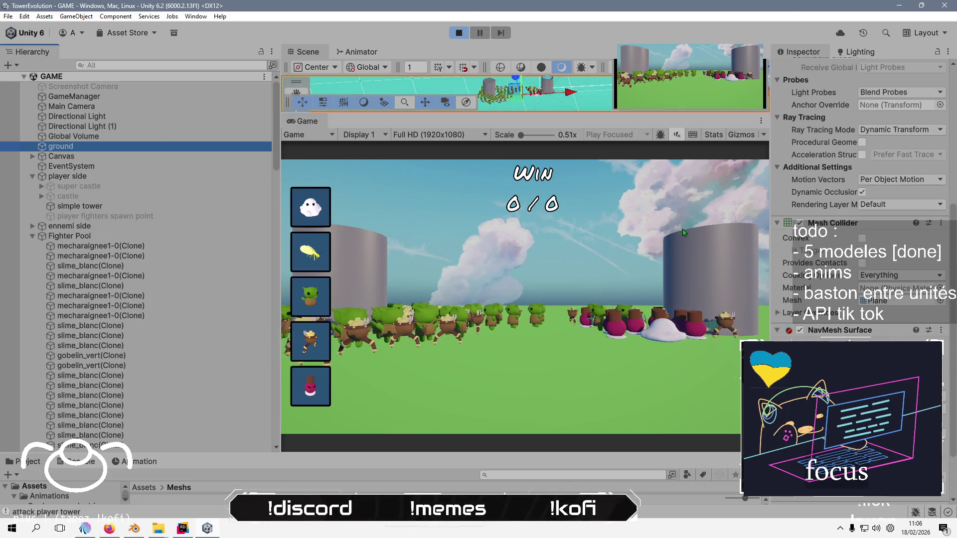
{"action": "scroll", "coordinate": [890, 223], "scroll_direction": "up", "scroll_amount": 5}
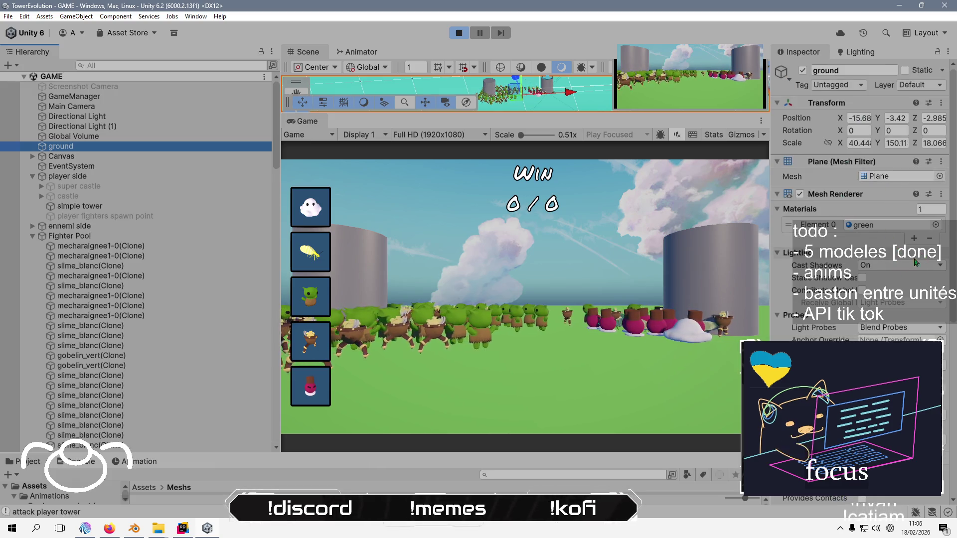
{"action": "left_click", "coordinate": [866, 281]}
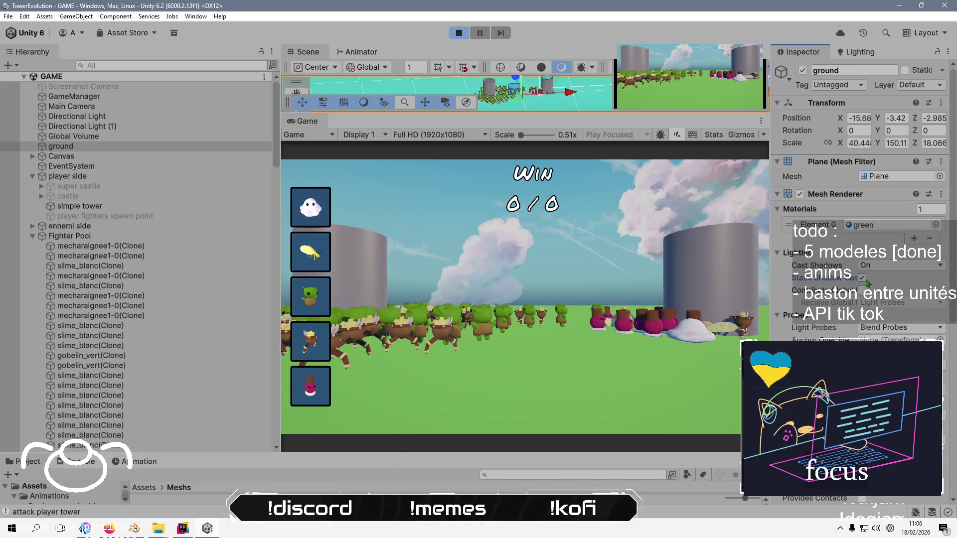
Show the top-level Assets folders in a taller Project window, then select a fighter clone.
{"action": "scroll", "coordinate": [866, 280], "scroll_direction": "down", "scroll_amount": 4}
{"action": "scroll", "coordinate": [866, 281], "scroll_direction": "down", "scroll_amount": 3}
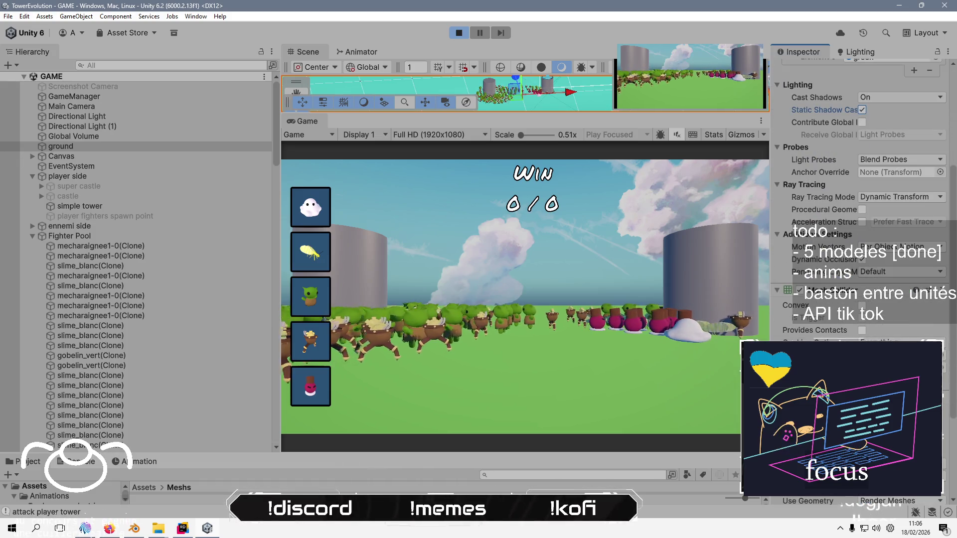
{"action": "scroll", "coordinate": [863, 248], "scroll_direction": "up", "scroll_amount": 5}
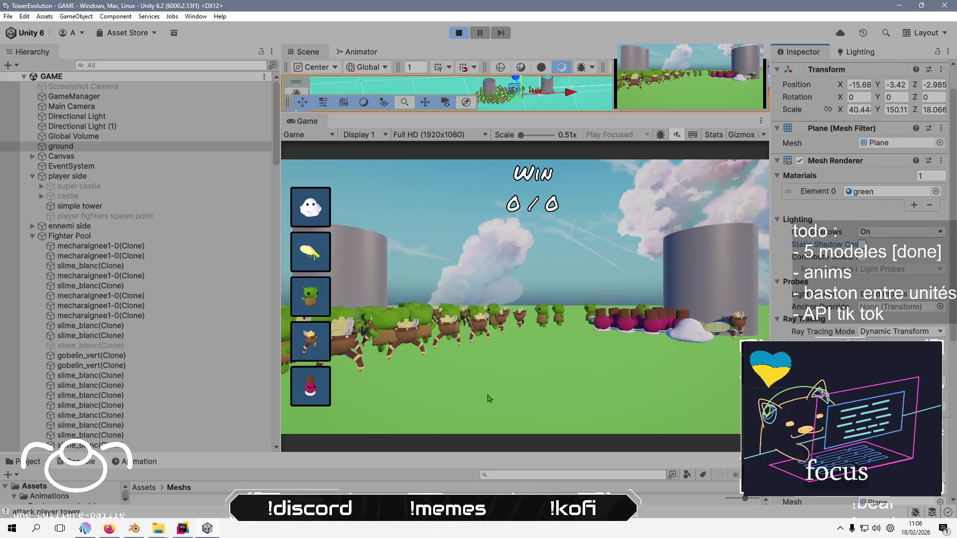
{"action": "left_click", "coordinate": [148, 490]}
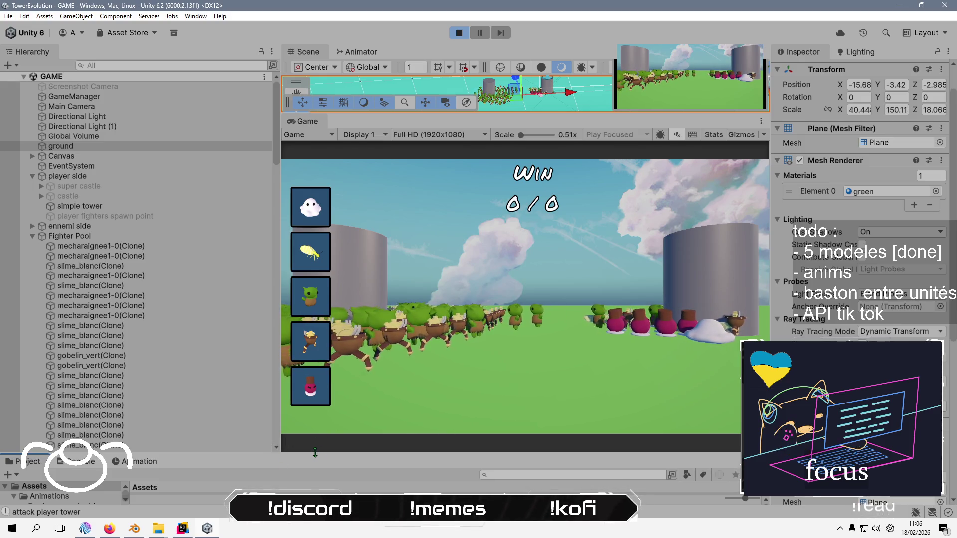
{"action": "left_click_drag", "start_coordinate": [319, 454], "coordinate": [319, 380]}
{"action": "left_click", "coordinate": [107, 246]}
{"action": "scroll", "coordinate": [117, 279], "scroll_direction": "down", "scroll_amount": 15}
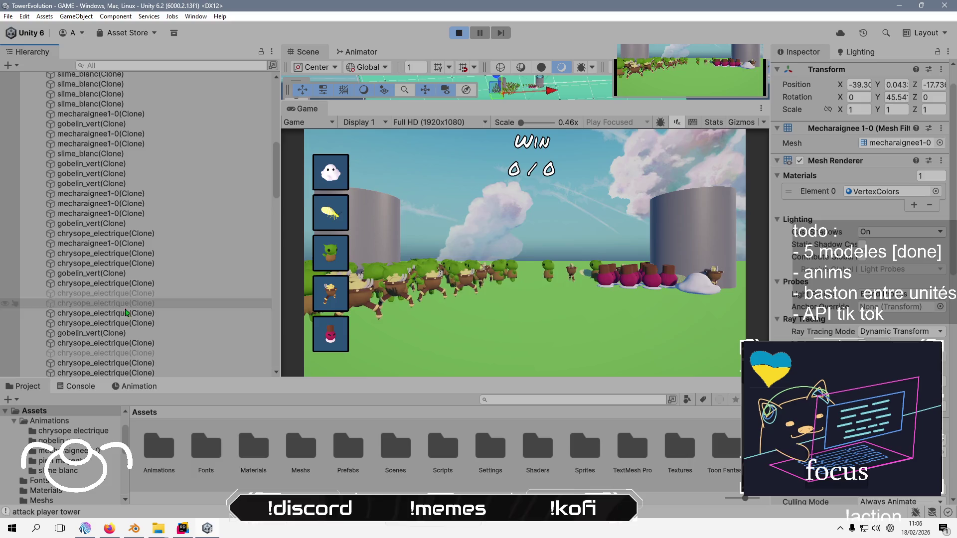
Select all Fighter Pool clones and bring up the Lighting window's Scene settings.
{"action": "scroll", "coordinate": [127, 312], "scroll_direction": "down", "scroll_amount": 10}
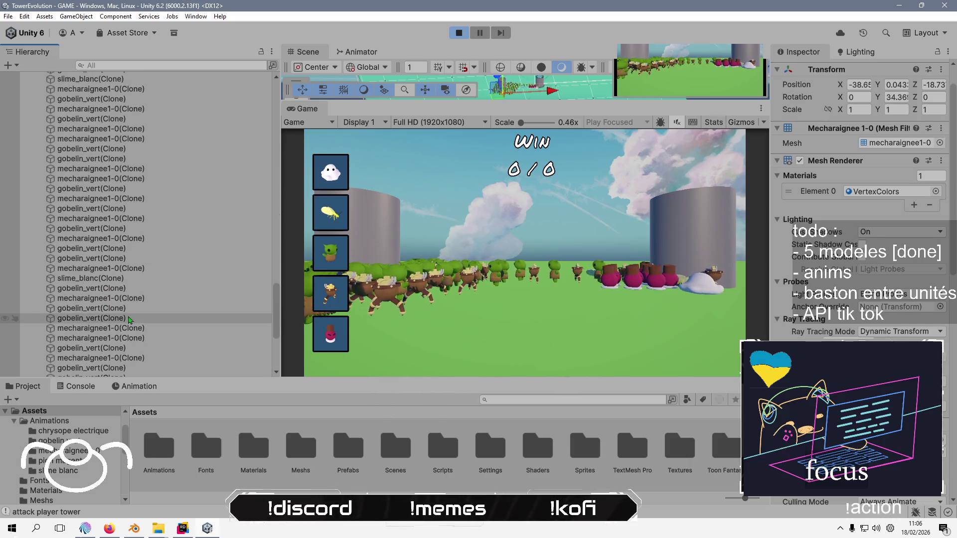
{"action": "left_click", "coordinate": [128, 344], "text": "shift"}
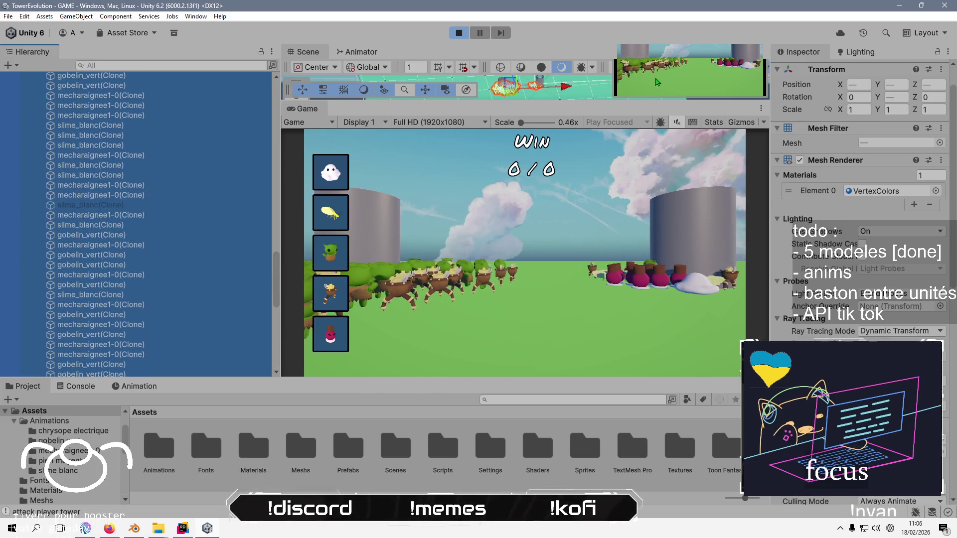
{"action": "left_click", "coordinate": [860, 52]}
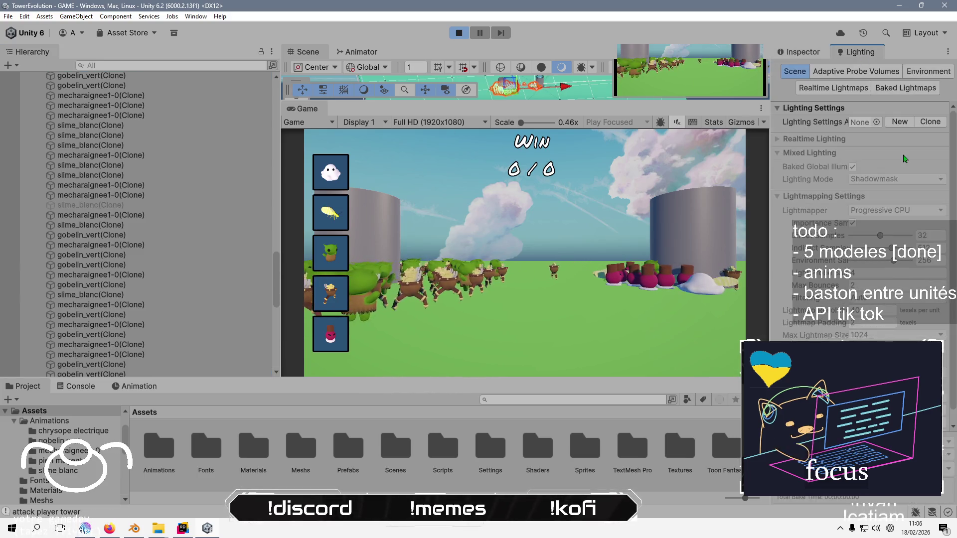
Review Environment lighting (TFF_Skybox_Day_01A skybox, Skybox reflections), then select Directional Light.
{"action": "left_click", "coordinate": [915, 75]}
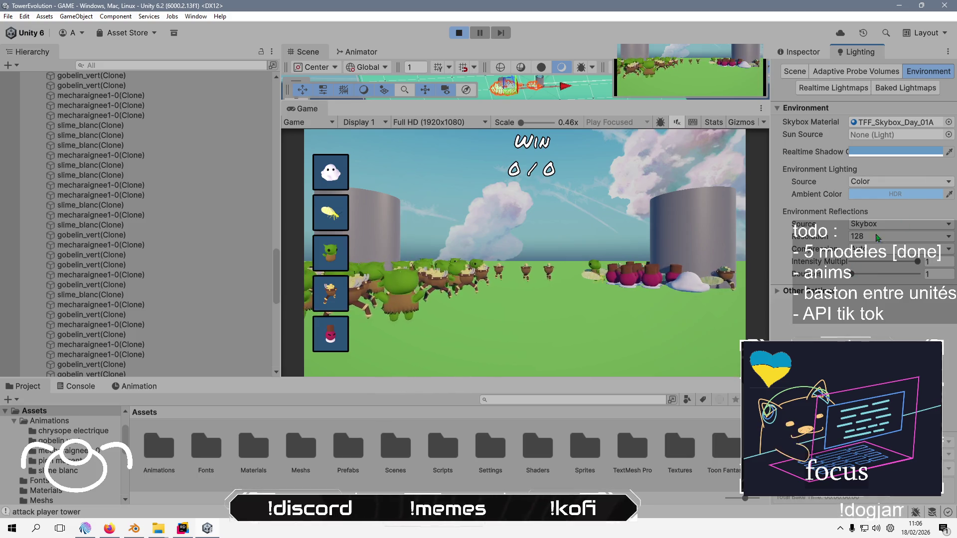
{"action": "left_click", "coordinate": [913, 224]}
{"action": "left_click", "coordinate": [888, 328]}
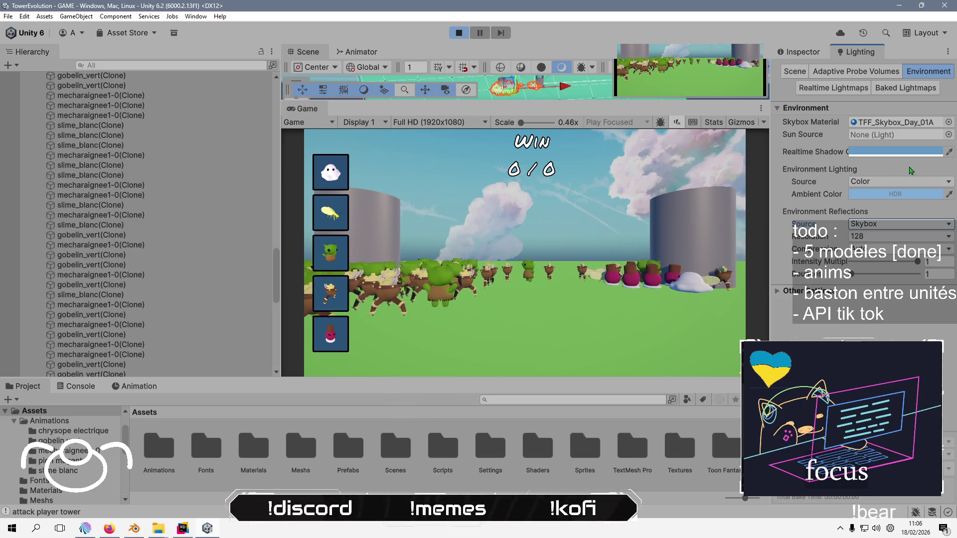
{"action": "scroll", "coordinate": [188, 249], "scroll_direction": "up", "scroll_amount": 15}
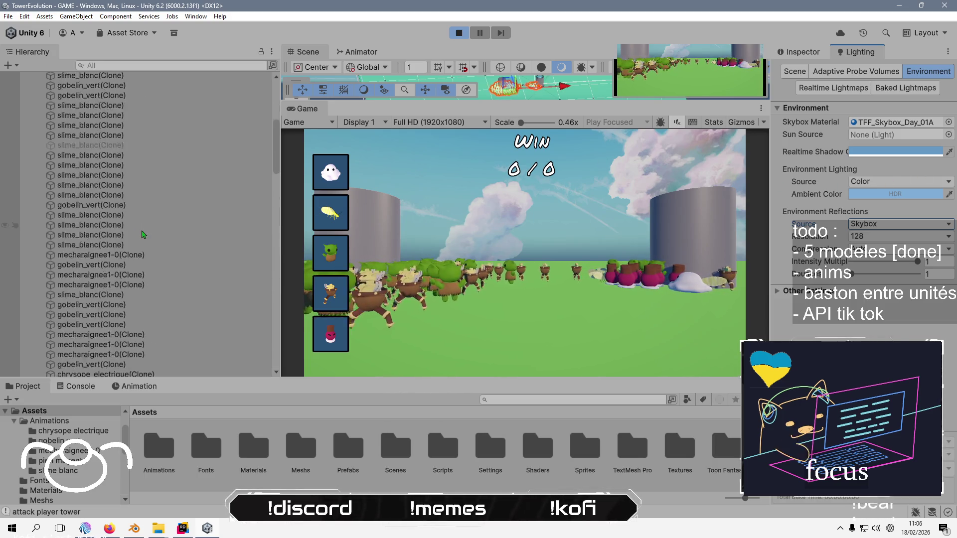
{"action": "left_click", "coordinate": [134, 116]}
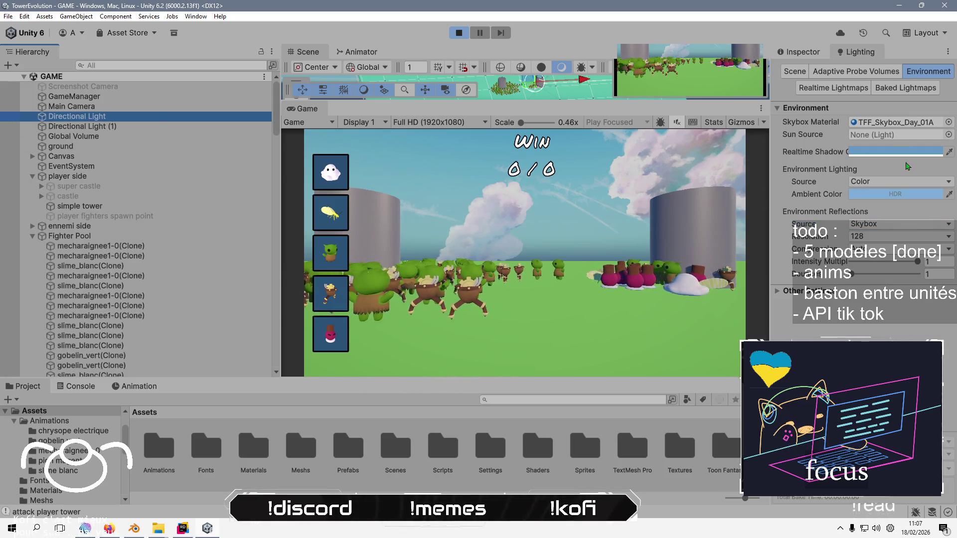
Inspect the Directional Lights and Main Camera, ending on the Directional Light's 5000 K settings.
{"action": "left_click", "coordinate": [166, 130]}
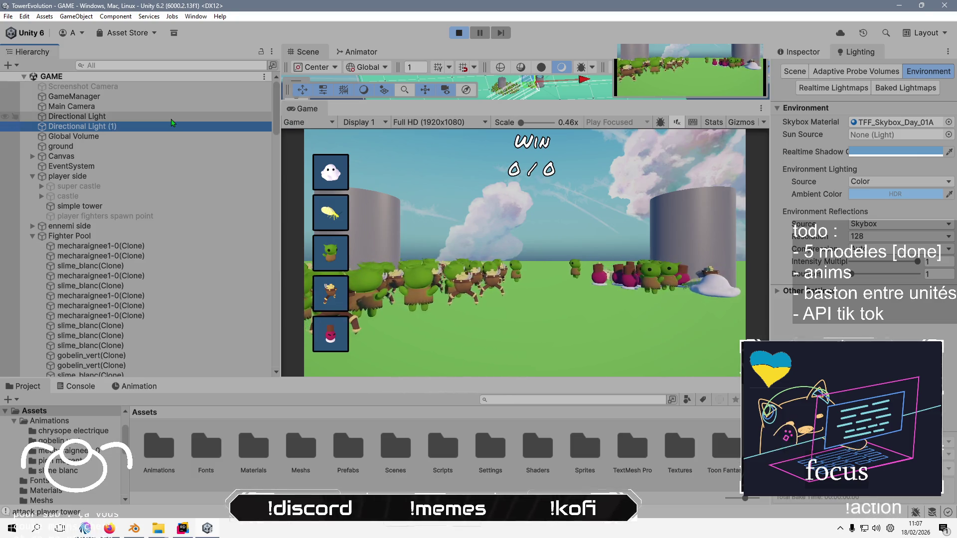
{"action": "left_click", "coordinate": [172, 117]}
{"action": "left_click", "coordinate": [175, 107]}
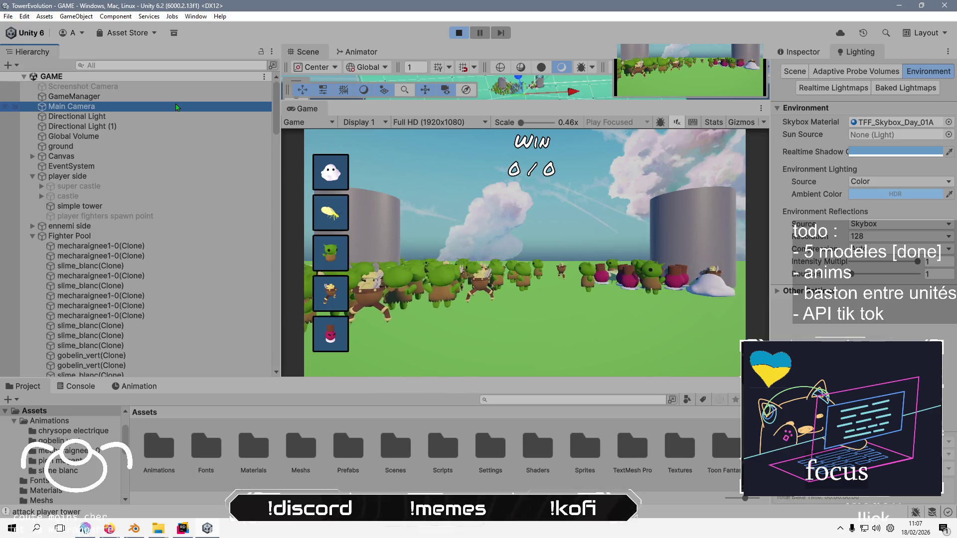
{"action": "left_click", "coordinate": [810, 55]}
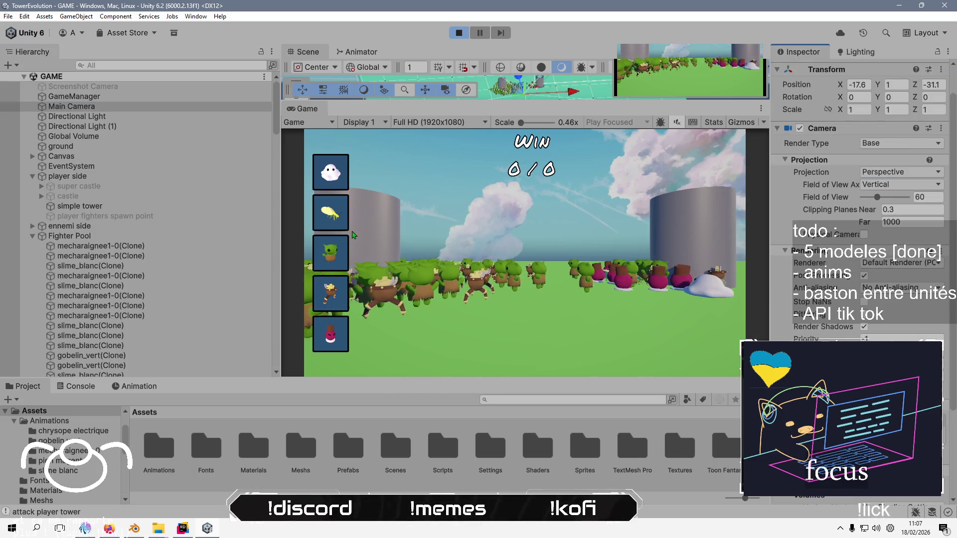
{"action": "left_click", "coordinate": [100, 116]}
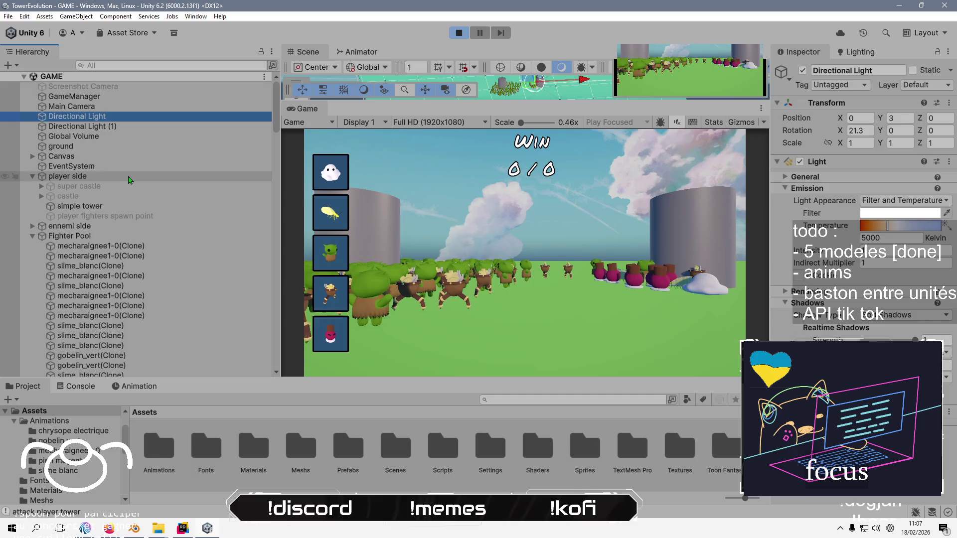
Select the ground and toggle Contribute Global Illumination on, then back off.
{"action": "left_click", "coordinate": [144, 149]}
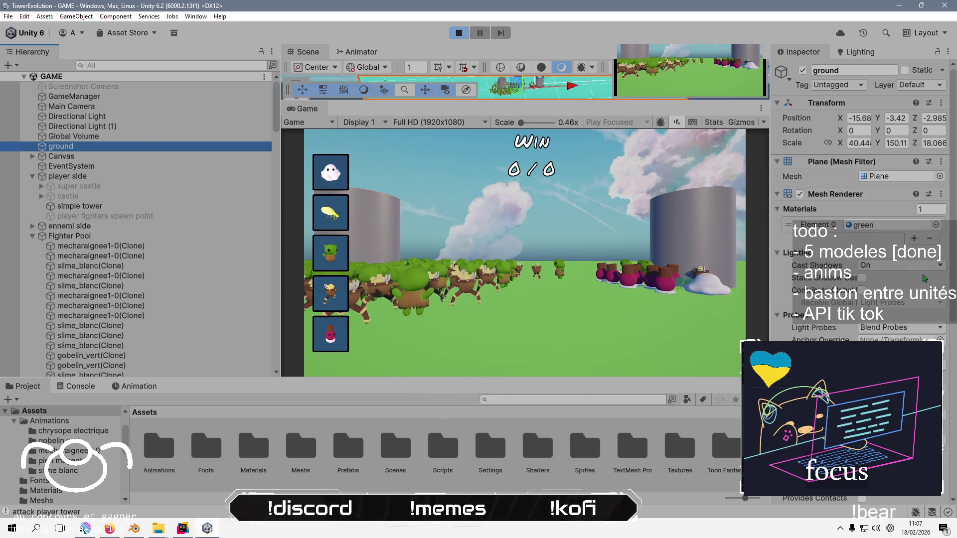
{"action": "left_click", "coordinate": [864, 284]}
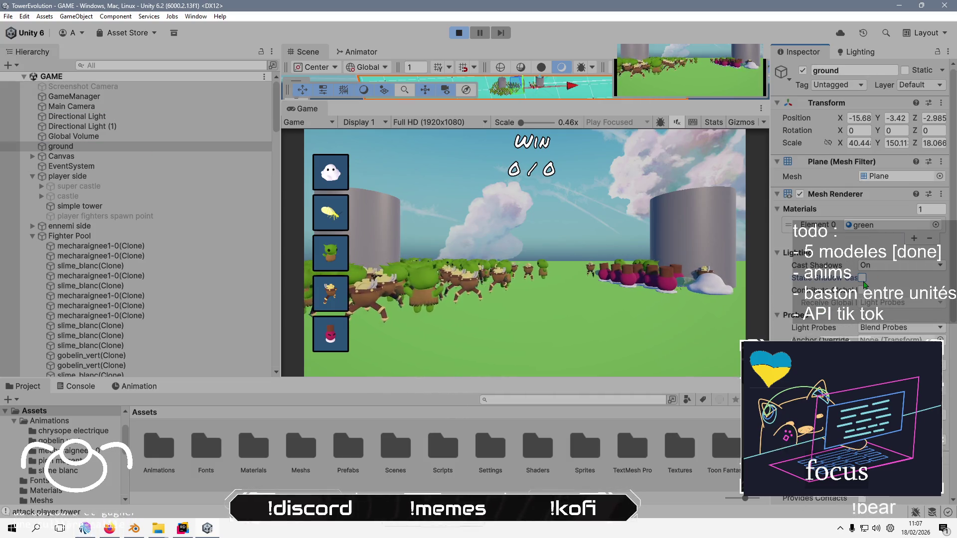
{"action": "left_click", "coordinate": [862, 290]}
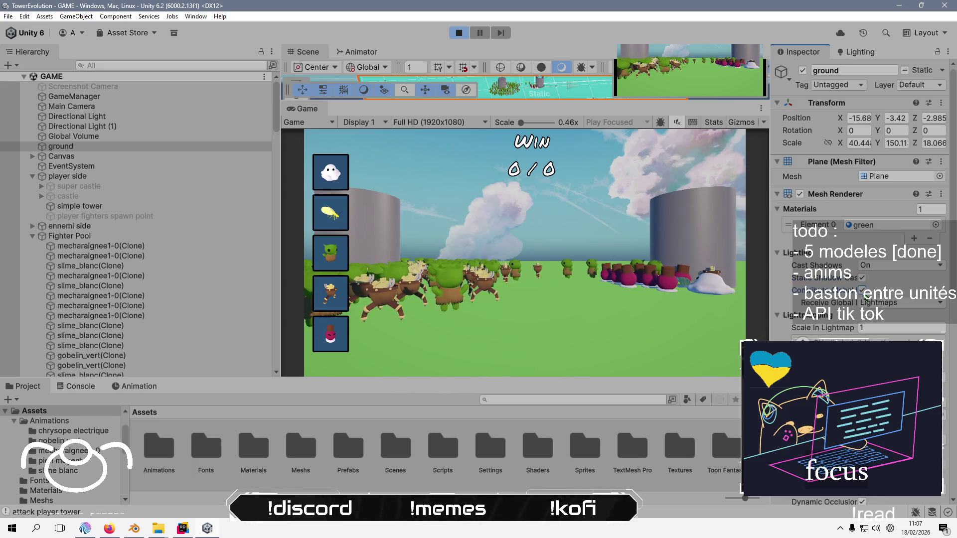
{"action": "left_click", "coordinate": [862, 290]}
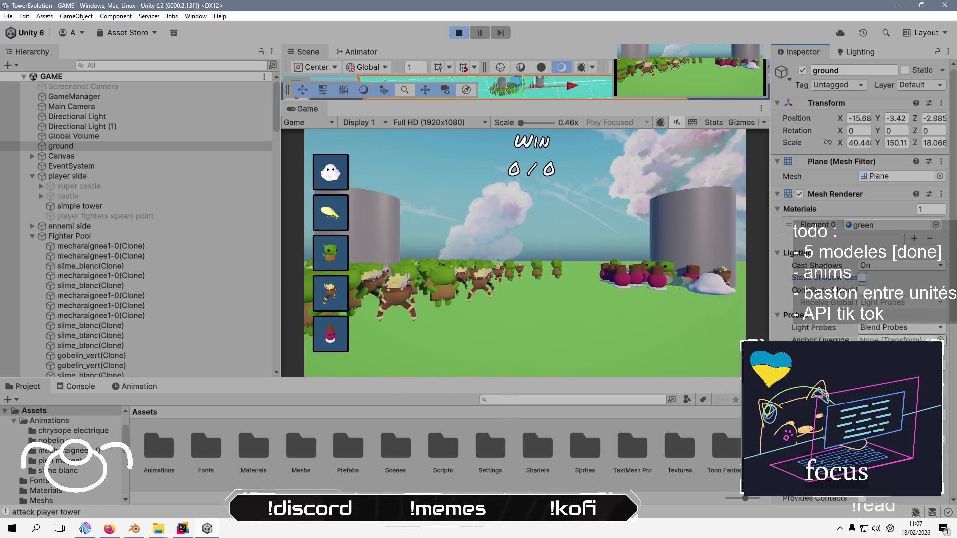
Locate the ground's green material in the Materials folder and view its settings.
{"action": "scroll", "coordinate": [860, 199], "scroll_direction": "down", "scroll_amount": 5}
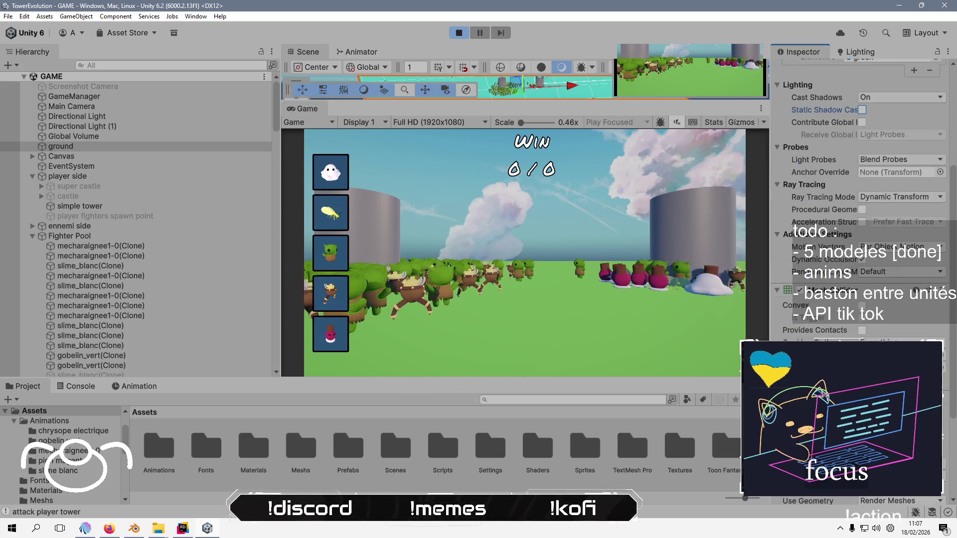
{"action": "scroll", "coordinate": [860, 199], "scroll_direction": "up", "scroll_amount": 5}
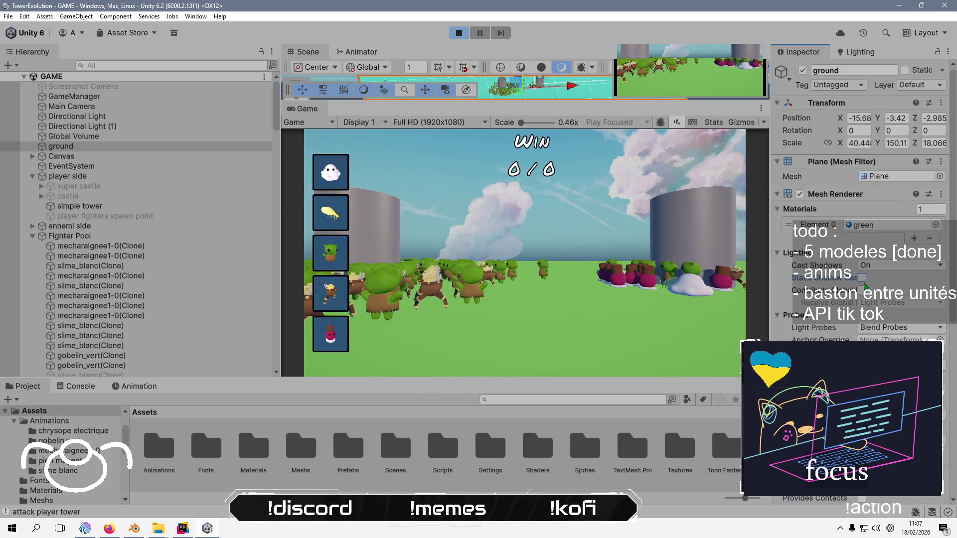
{"action": "left_click", "coordinate": [892, 225]}
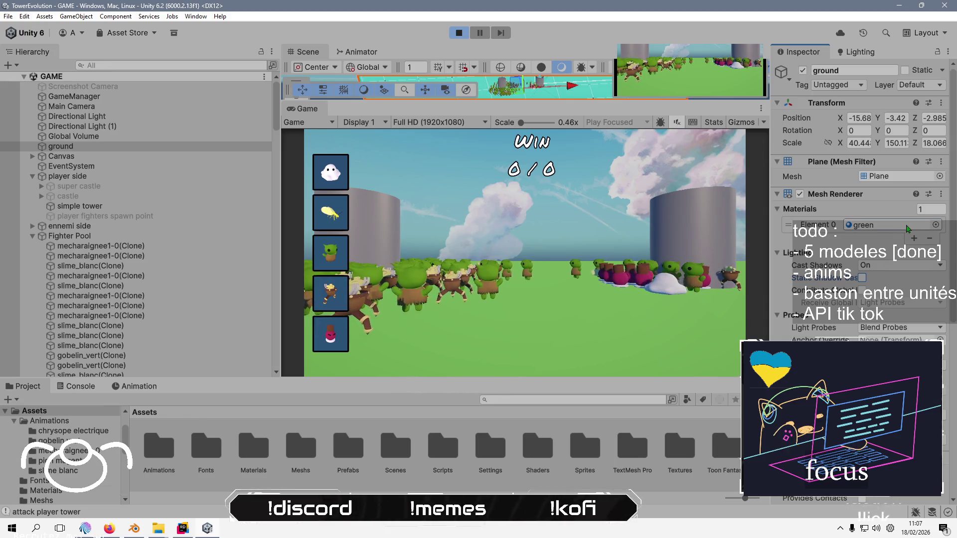
{"action": "left_click", "coordinate": [167, 446]}
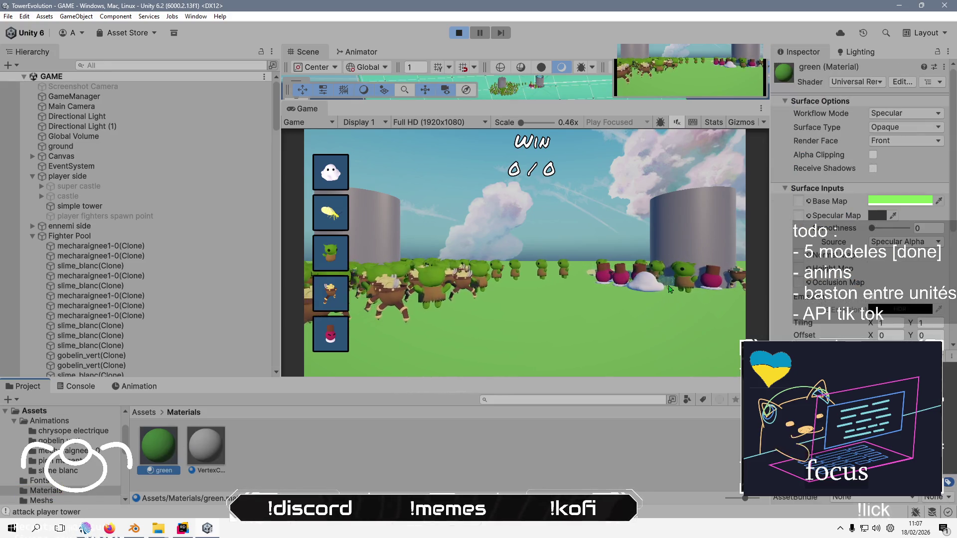
{"action": "left_click", "coordinate": [913, 118]}
{"action": "left_click", "coordinate": [900, 141]}
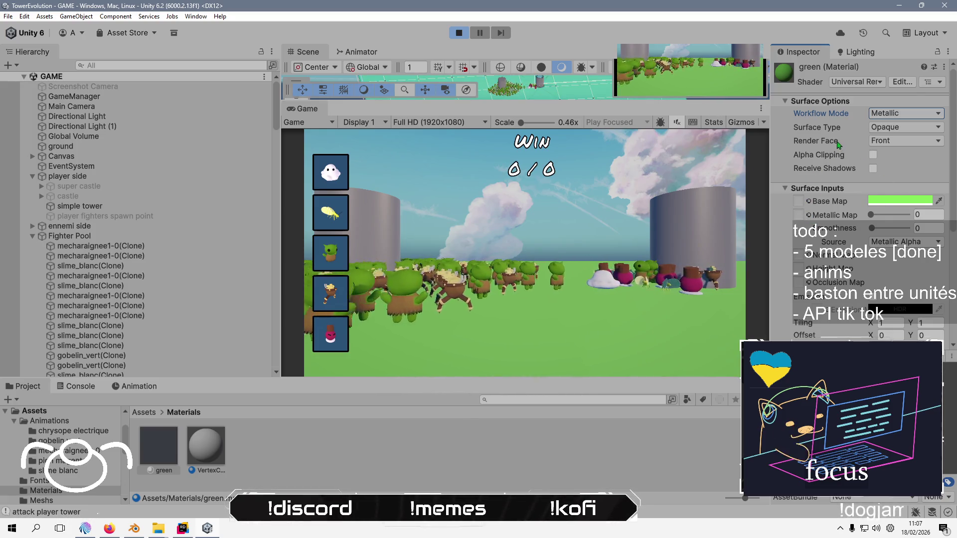
{"action": "scroll", "coordinate": [827, 187], "scroll_direction": "down", "scroll_amount": 3}
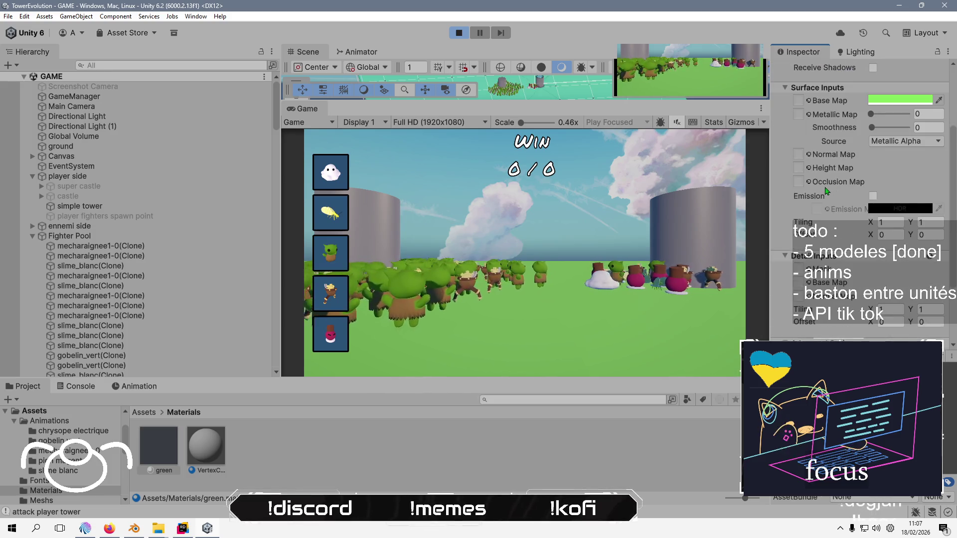
{"action": "scroll", "coordinate": [827, 191], "scroll_direction": "down", "scroll_amount": 3}
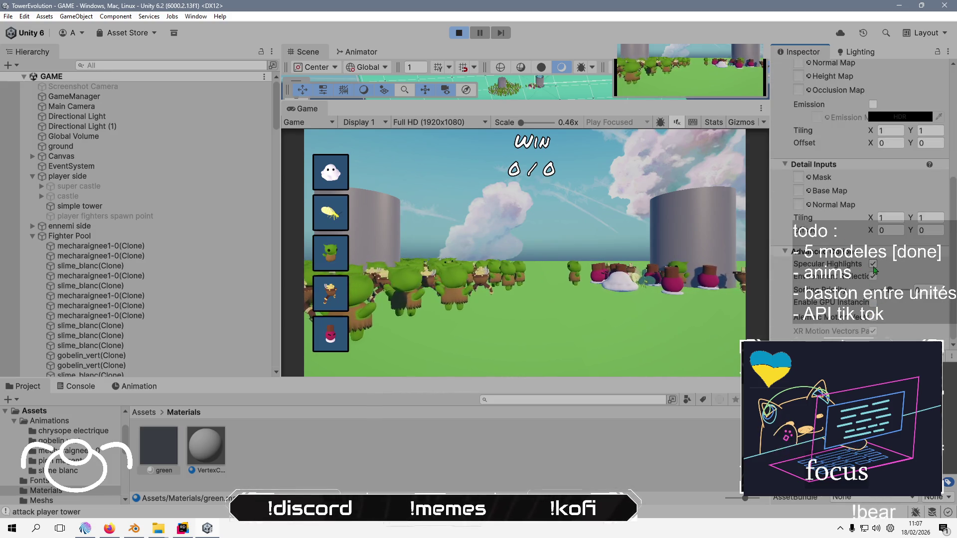
{"action": "scroll", "coordinate": [899, 265], "scroll_direction": "up", "scroll_amount": 5}
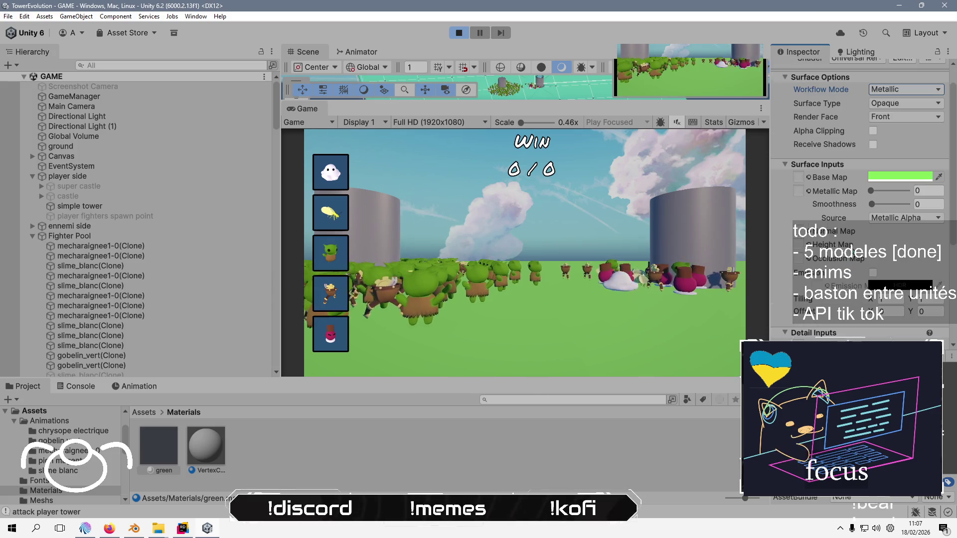
{"action": "scroll", "coordinate": [848, 200], "scroll_direction": "up", "scroll_amount": 2}
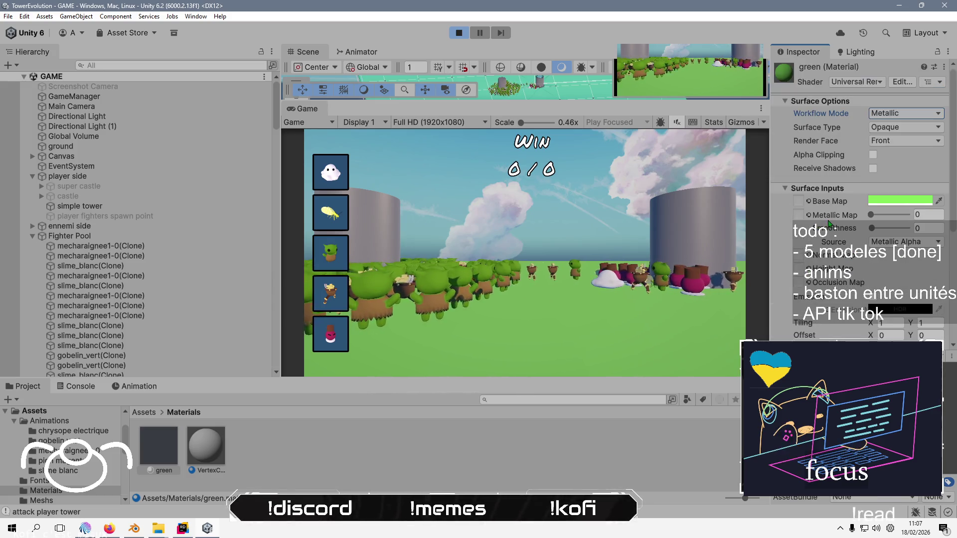
{"action": "left_click", "coordinate": [922, 127]}
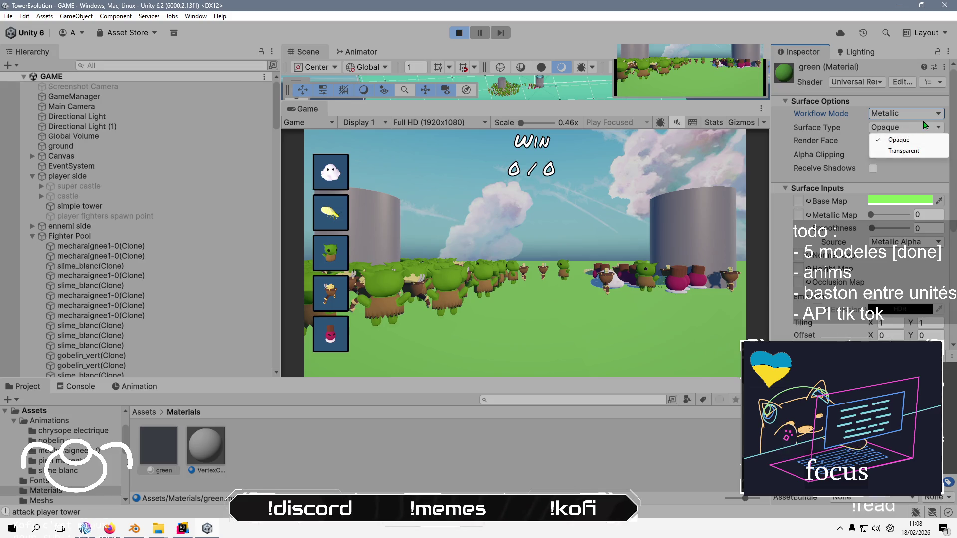
{"action": "left_click", "coordinate": [924, 125]}
{"action": "left_click", "coordinate": [932, 140]}
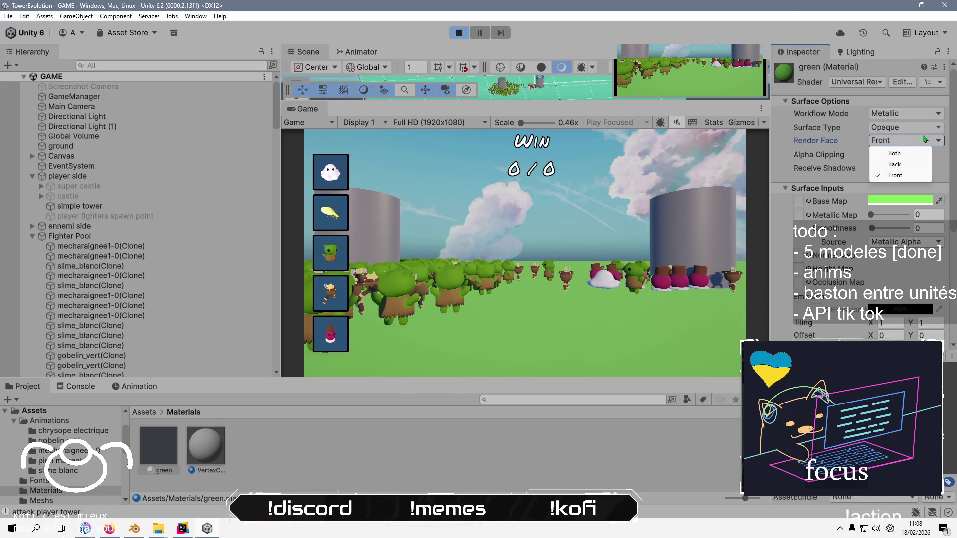
{"action": "left_click", "coordinate": [922, 127]}
{"action": "left_click", "coordinate": [902, 151]}
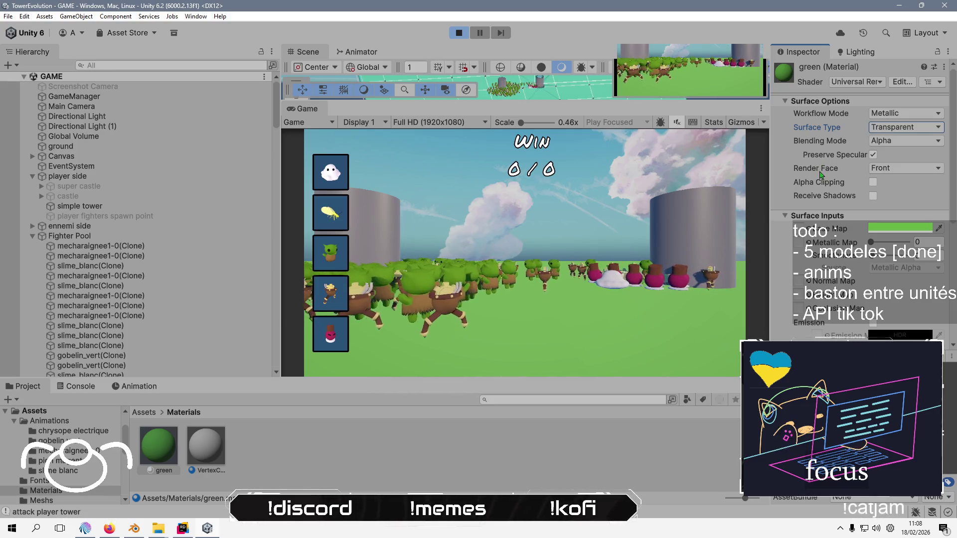
{"action": "left_click", "coordinate": [928, 128]}
{"action": "left_click", "coordinate": [900, 140]}
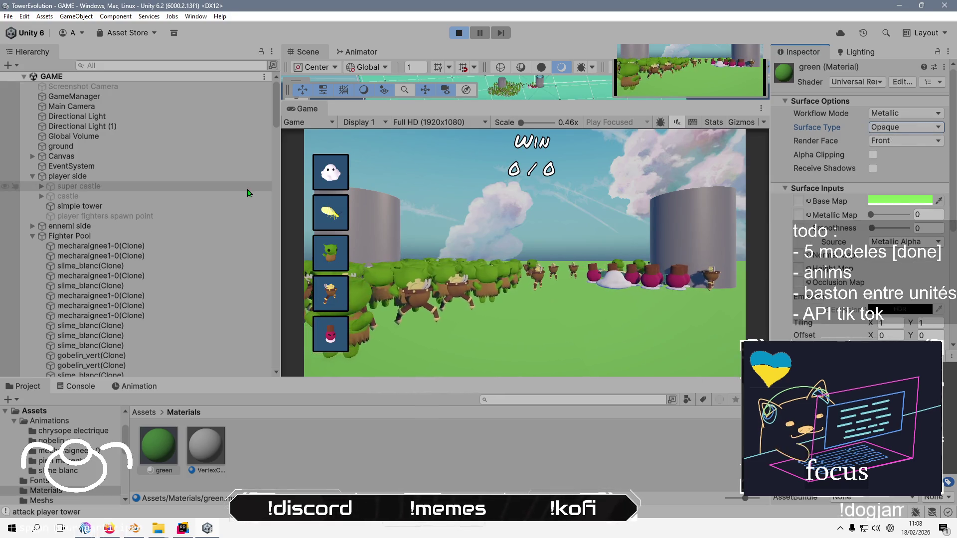
{"action": "left_click", "coordinate": [212, 130]}
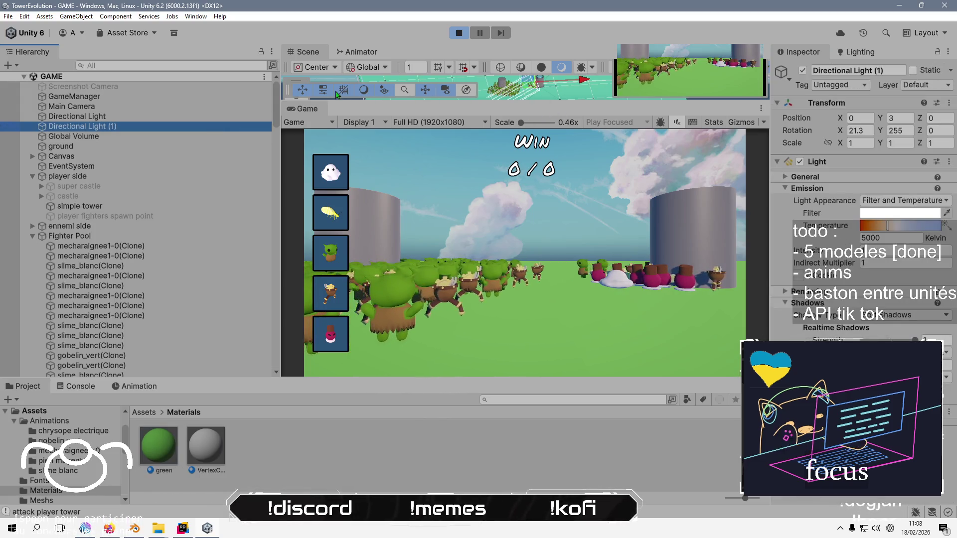
Enlarge the Scene view, tilt Directional Light (1) with the gizmo, then undo the rotation.
{"action": "left_click_drag", "start_coordinate": [418, 102], "coordinate": [418, 265]}
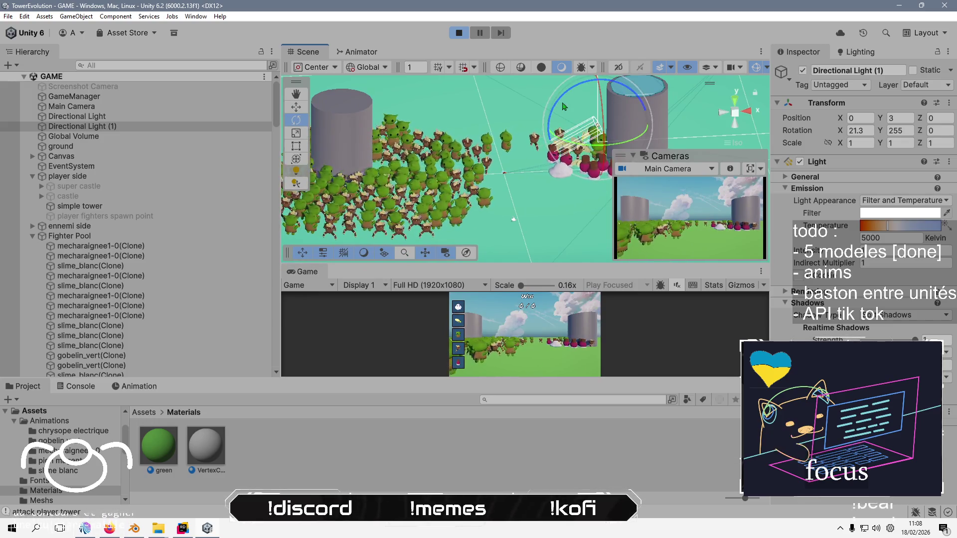
{"action": "mouse_move", "coordinate": [558, 111]}
{"action": "left_mouse_down"}
{"action": "mouse_move", "coordinate": [562, 103]}
{"action": "mouse_move", "coordinate": [572, 136]}
{"action": "mouse_move", "coordinate": [565, 185]}
{"action": "left_mouse_up"}
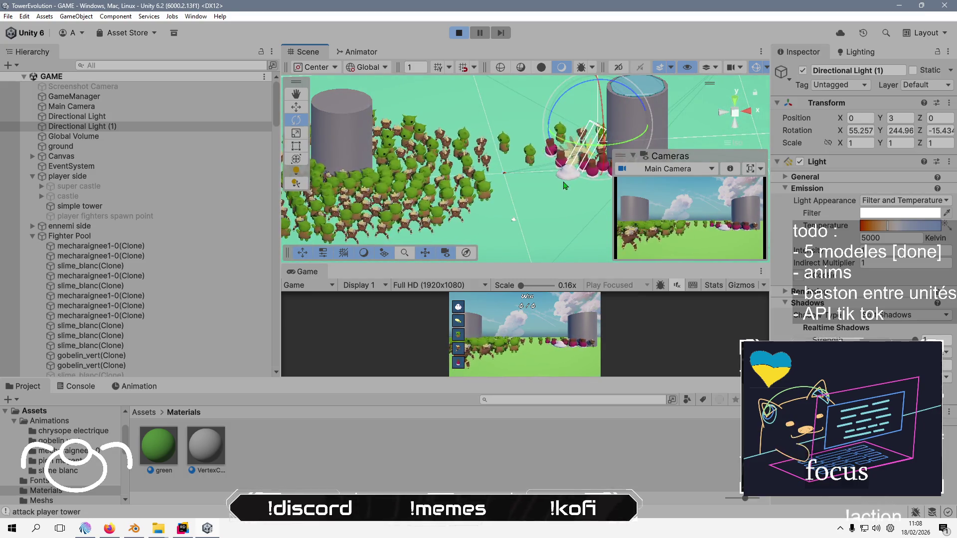
{"action": "key", "text": "ctrl+z"}
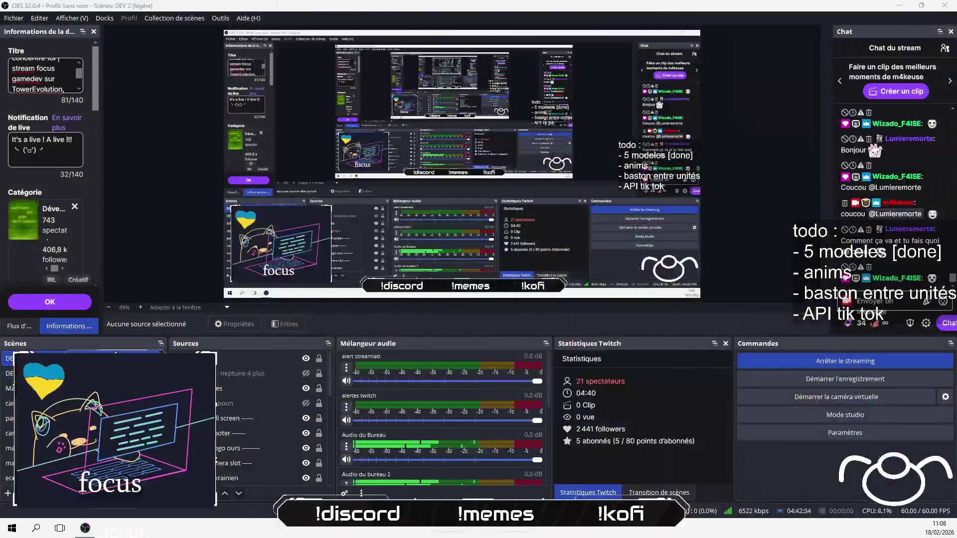
Send a French chat reply about the ground having no shadow, then return to Unity.
{"action": "type", "text": "ça va comme qu"}
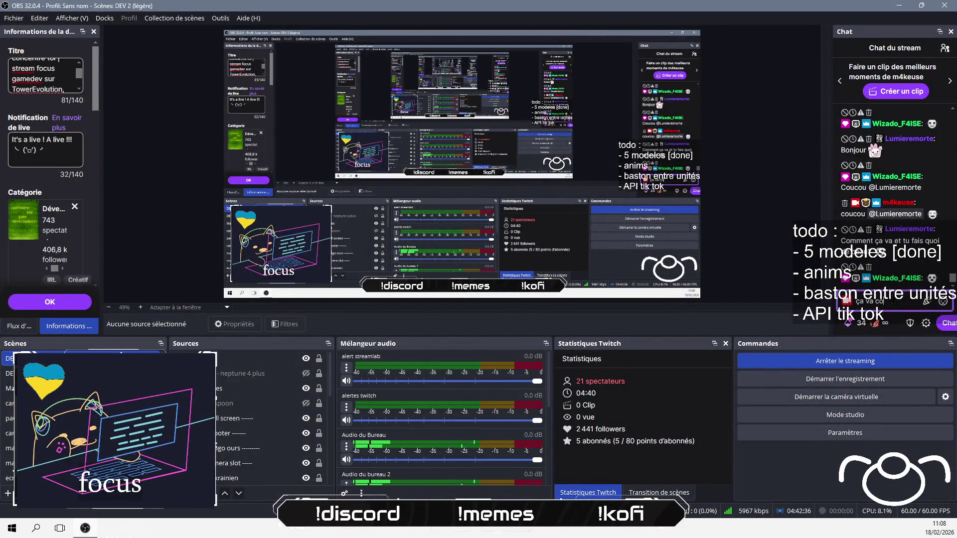
{"action": "type", "text": "elqu'un qui e"}
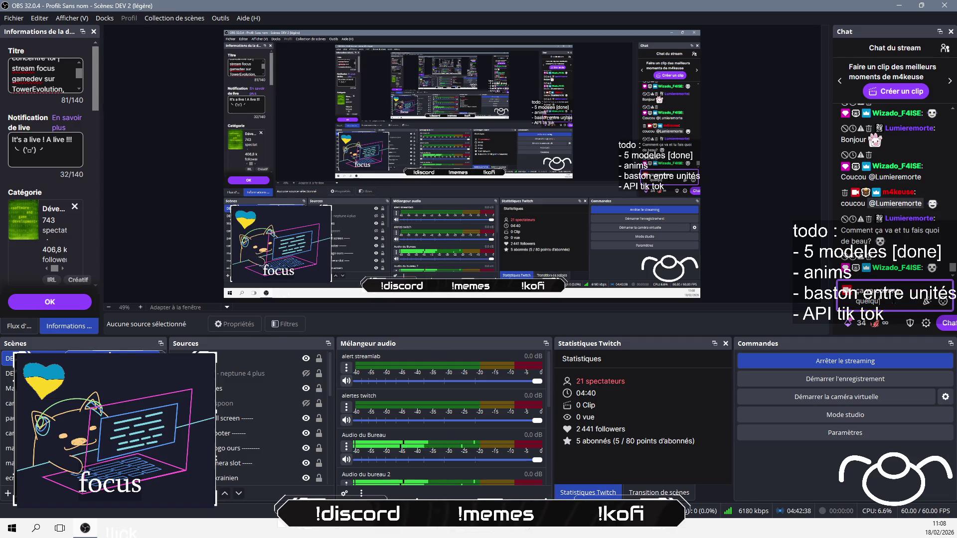
{"action": "type", "text": "ssaie de comprend"}
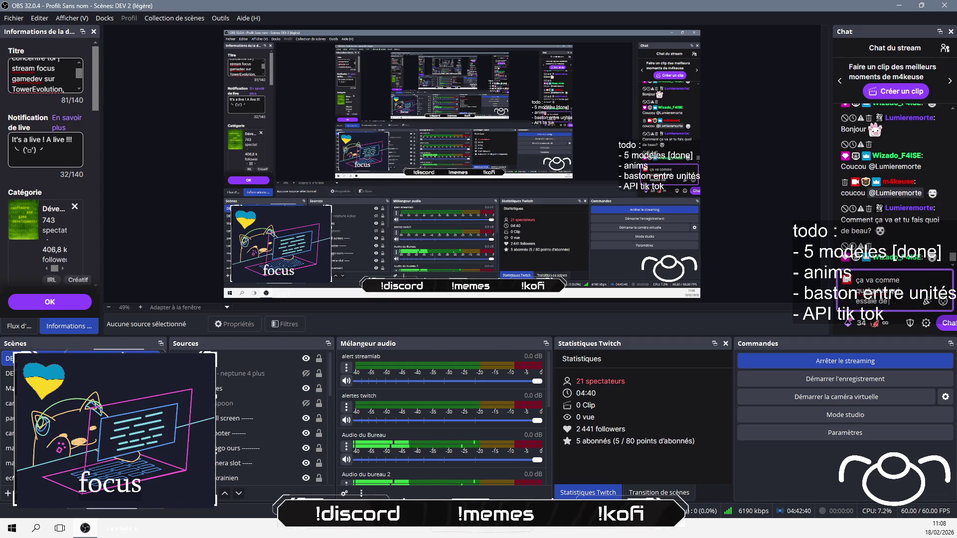
{"action": "type", "text": "re pourquo"}
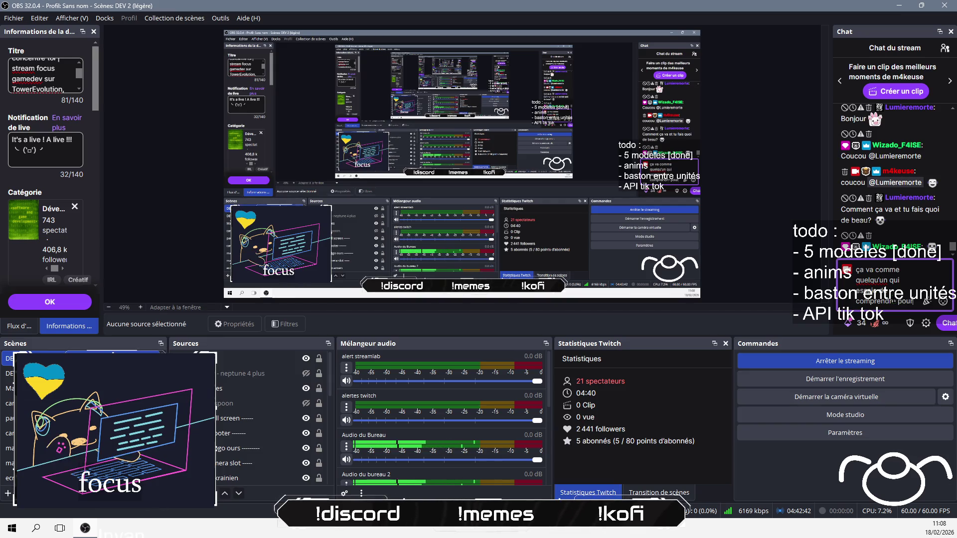
{"action": "type", "text": "i il n'a pas o"}
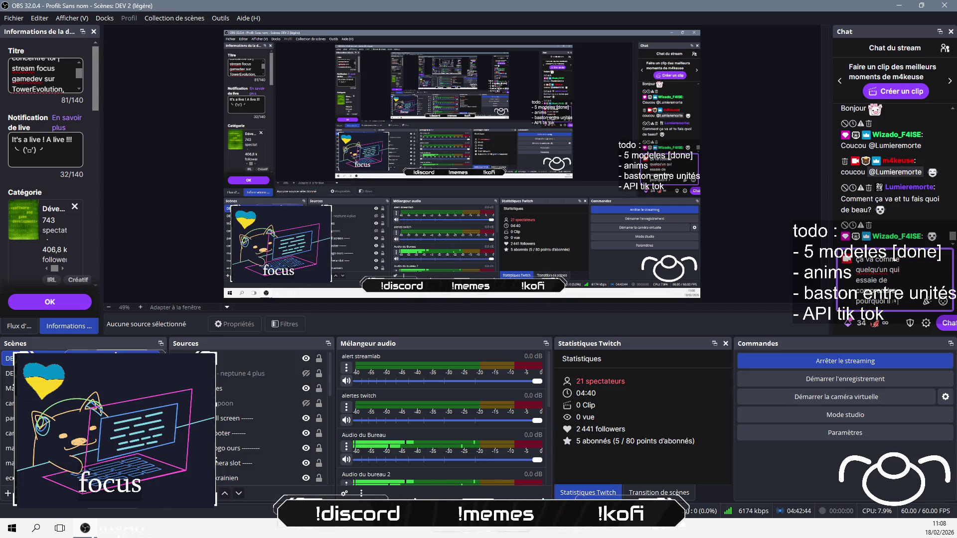
{"action": "type", "text": "mbre sur son"}
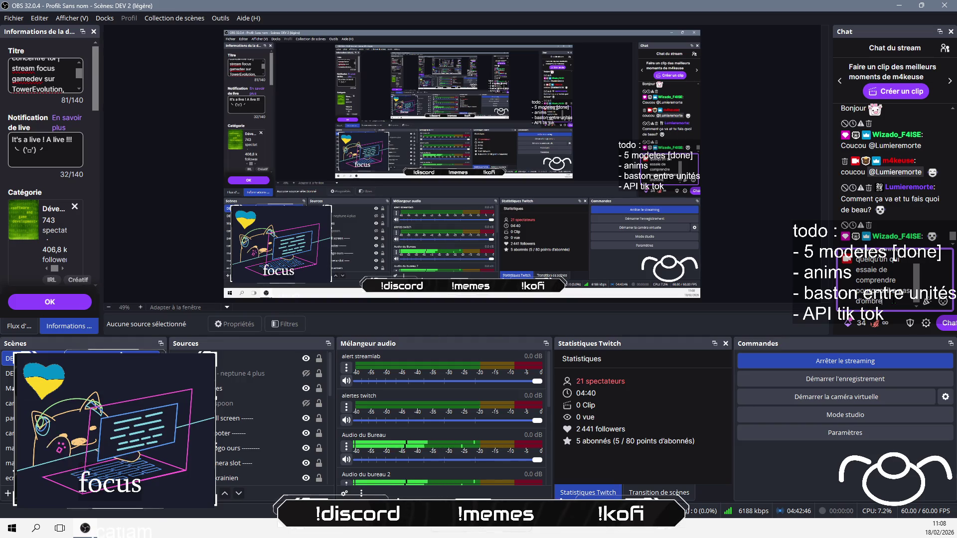
{"action": "type", "text": " sol XD"}
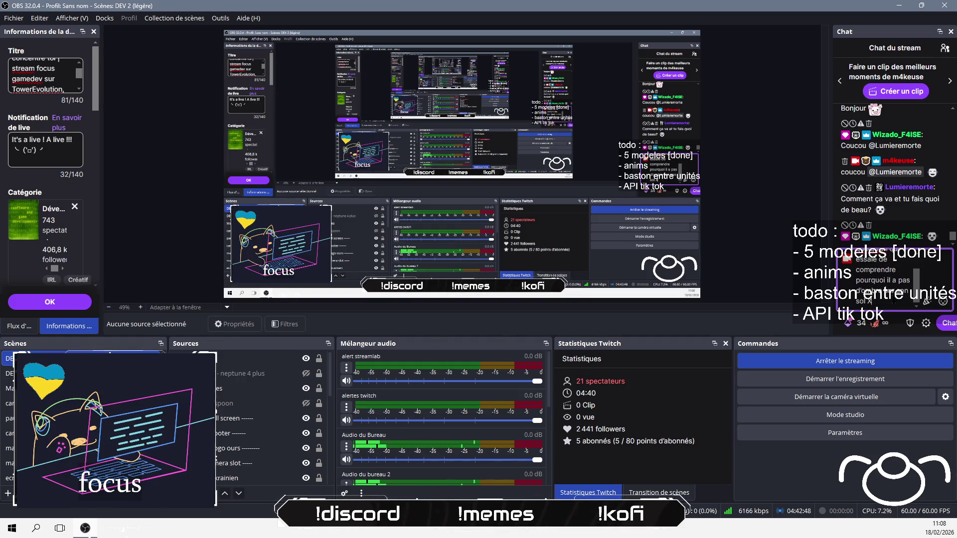
{"action": "key", "text": "Return"}
{"action": "key", "text": "alt+Tab"}
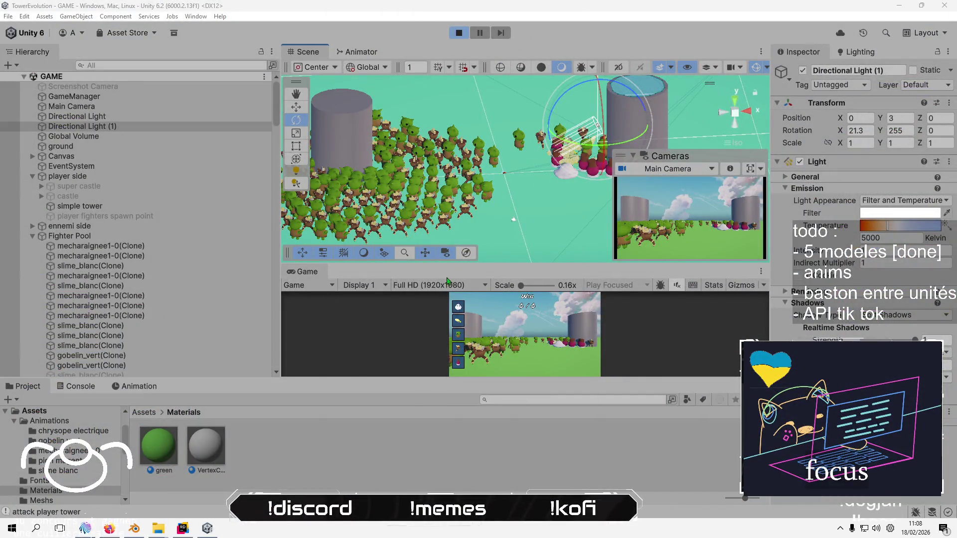
Enlarge the Game preview, check the VertexColors material, and drag it onto the ground.
{"action": "left_click_drag", "start_coordinate": [572, 262], "coordinate": [594, 146]}
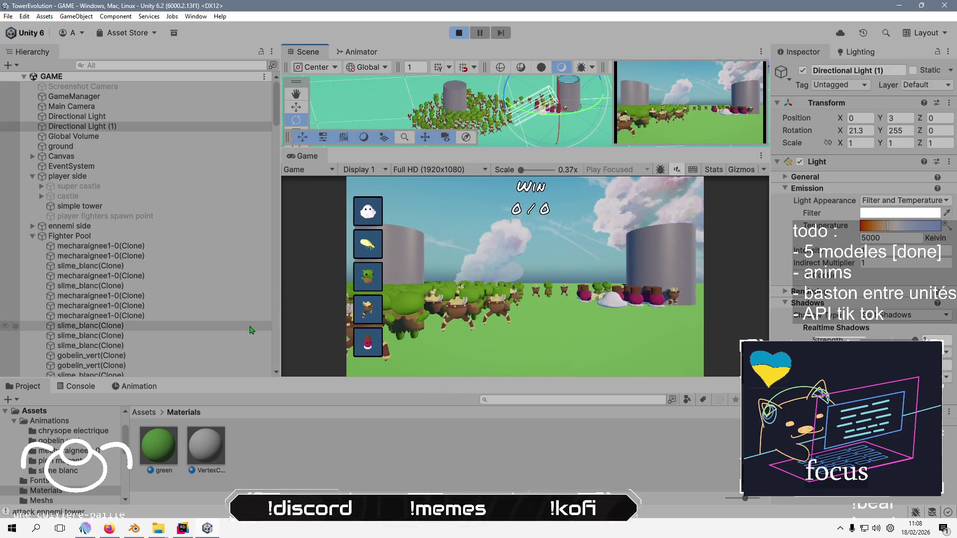
{"action": "left_click", "coordinate": [214, 450]}
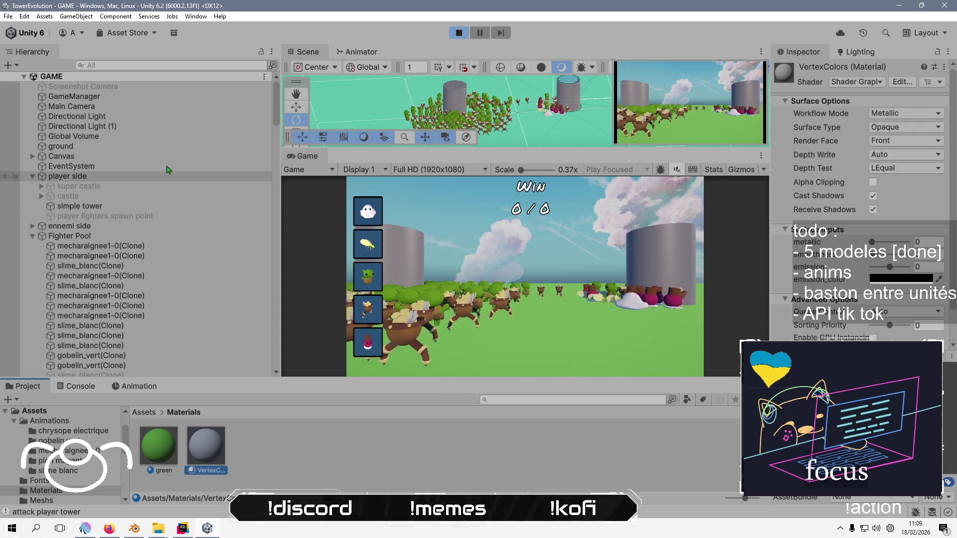
{"action": "left_click", "coordinate": [131, 147]}
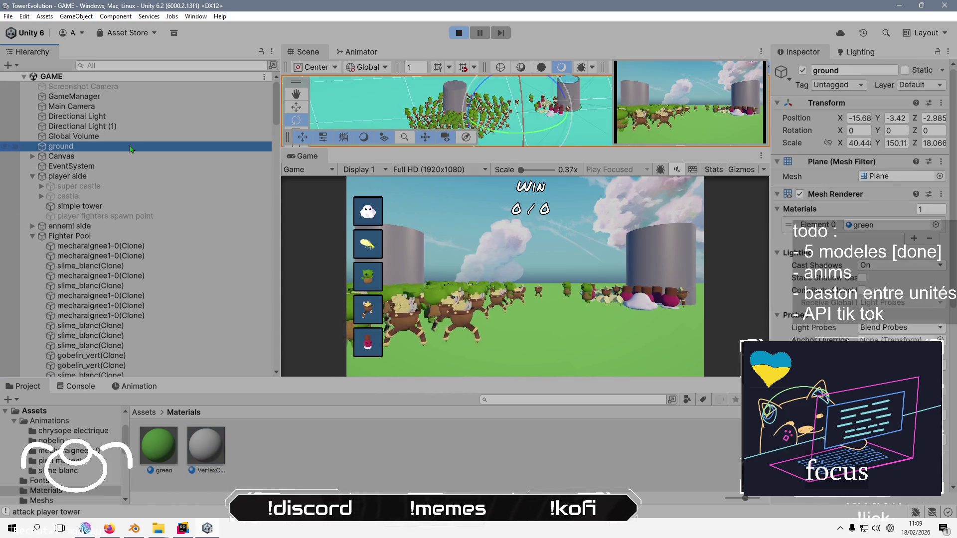
{"action": "left_click_drag", "start_coordinate": [206, 445], "coordinate": [394, 114]}
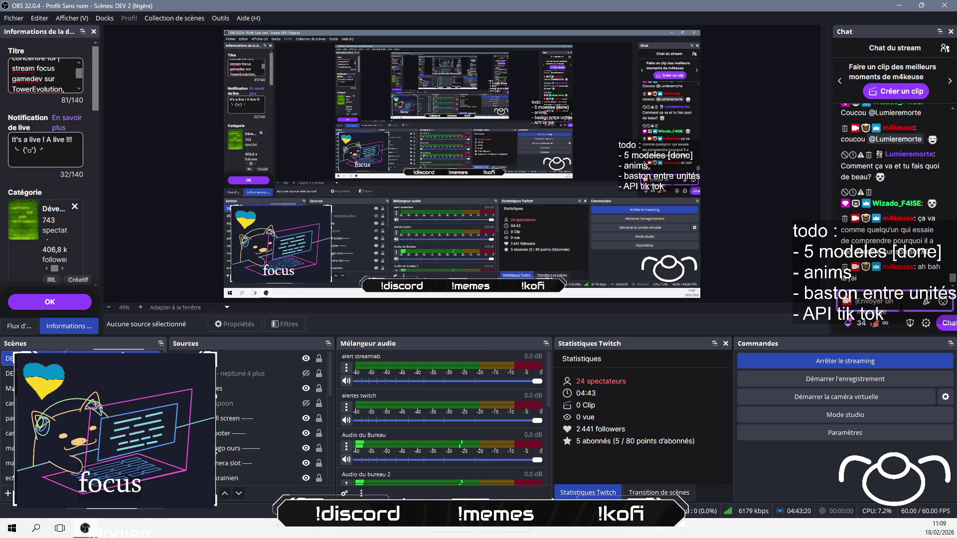
Exit Play mode, delete the green material asset, and switch to Blender.
{"action": "type", "text": "a"}
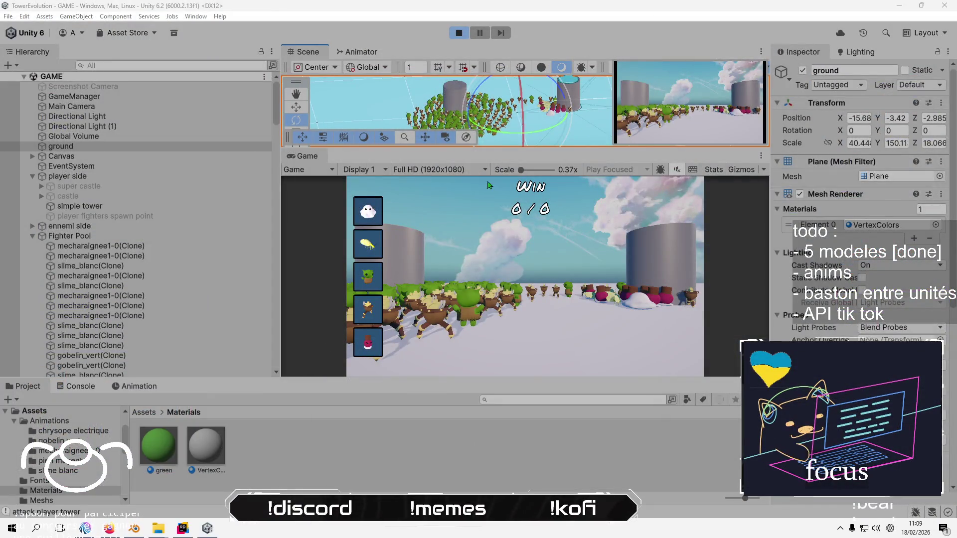
{"action": "key", "text": "ctrl+p"}
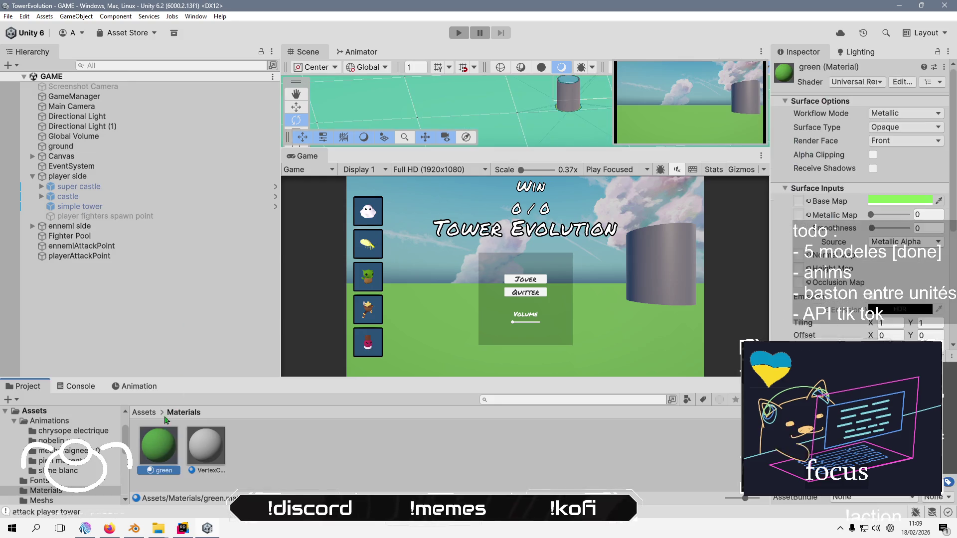
{"action": "key", "text": "Delete"}
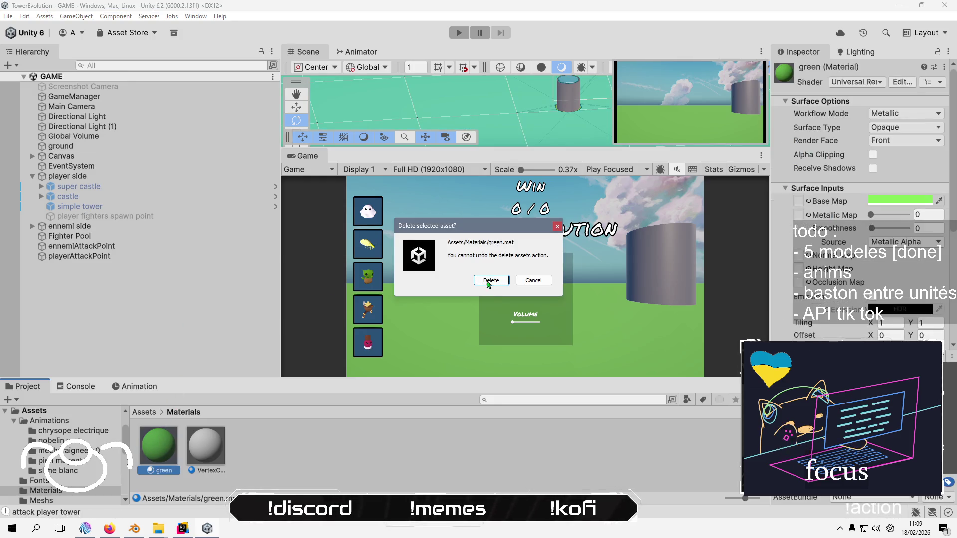
{"action": "left_click", "coordinate": [489, 281]}
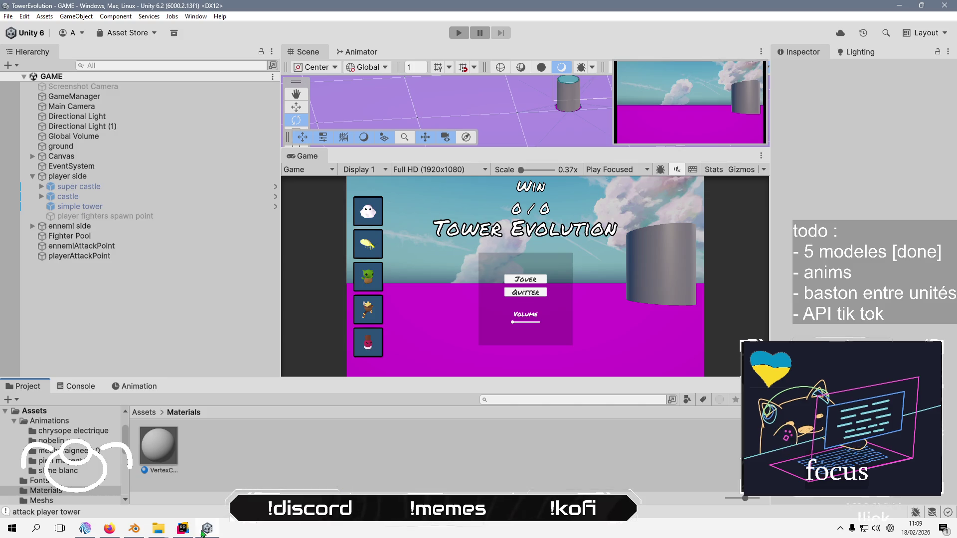
{"action": "left_click", "coordinate": [134, 529]}
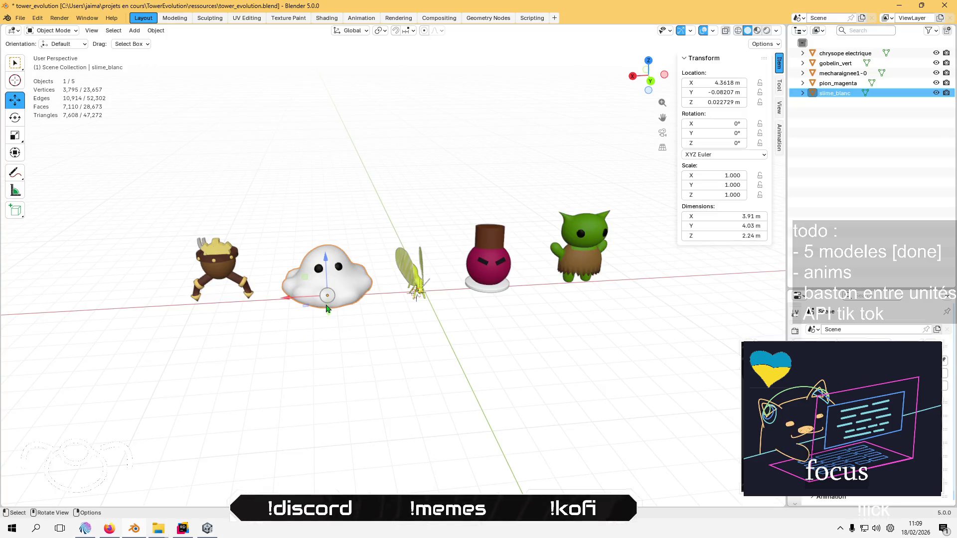
Add a new plane to the scene and slide it about 5.5 m along Y.
{"action": "left_click", "coordinate": [209, 171]}
{"action": "left_click", "coordinate": [135, 34]}
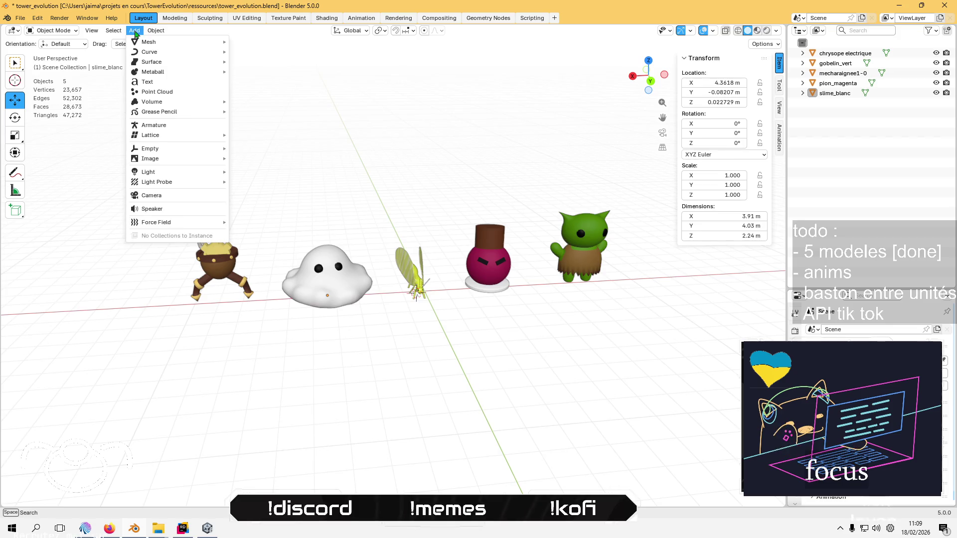
{"action": "mouse_move", "coordinate": [166, 44]}
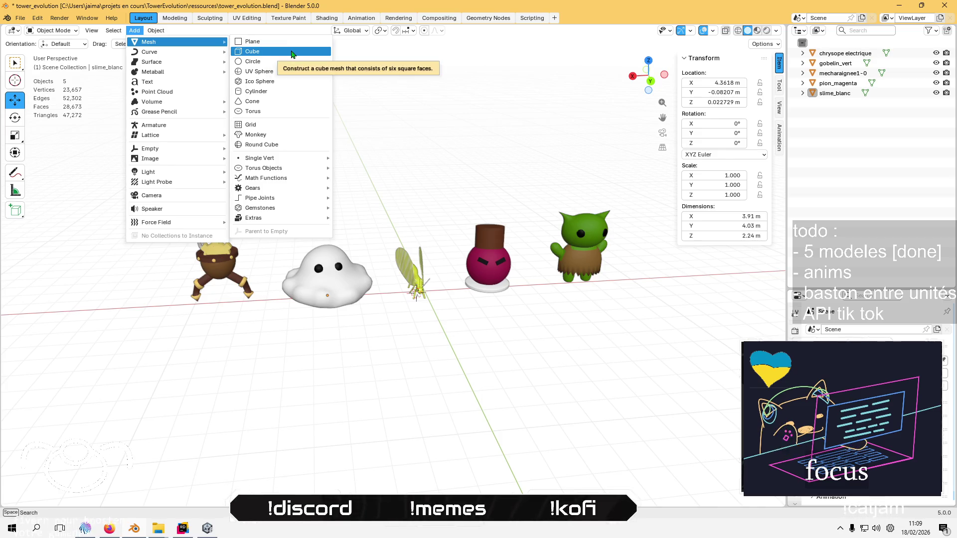
{"action": "left_click", "coordinate": [297, 45]}
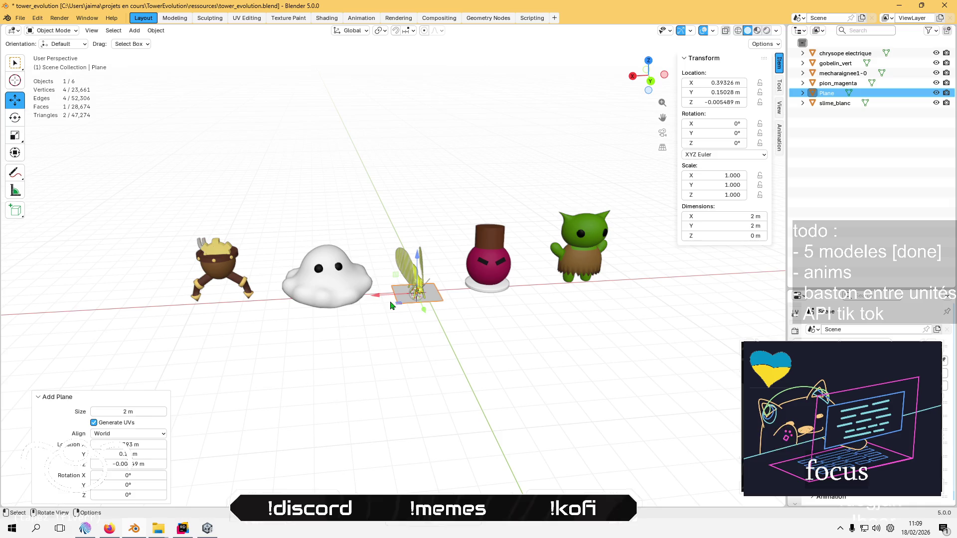
{"action": "left_click_drag", "start_coordinate": [424, 310], "coordinate": [445, 383]}
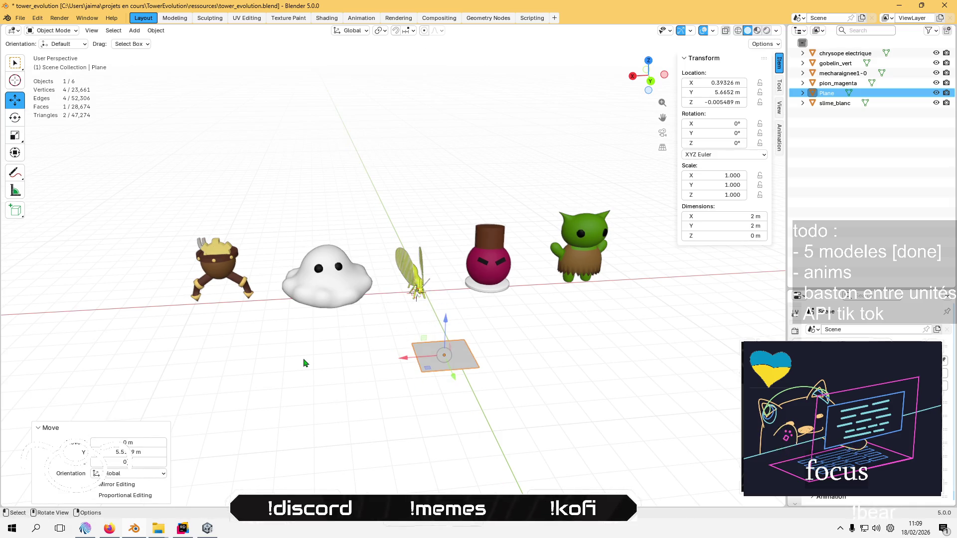
Move the plane along X and scale it up to about 30.444, a 60.9 m square.
{"action": "scroll", "coordinate": [305, 365], "scroll_direction": "down", "scroll_amount": 4}
{"action": "scroll", "coordinate": [305, 366], "scroll_direction": "up", "scroll_amount": 3}
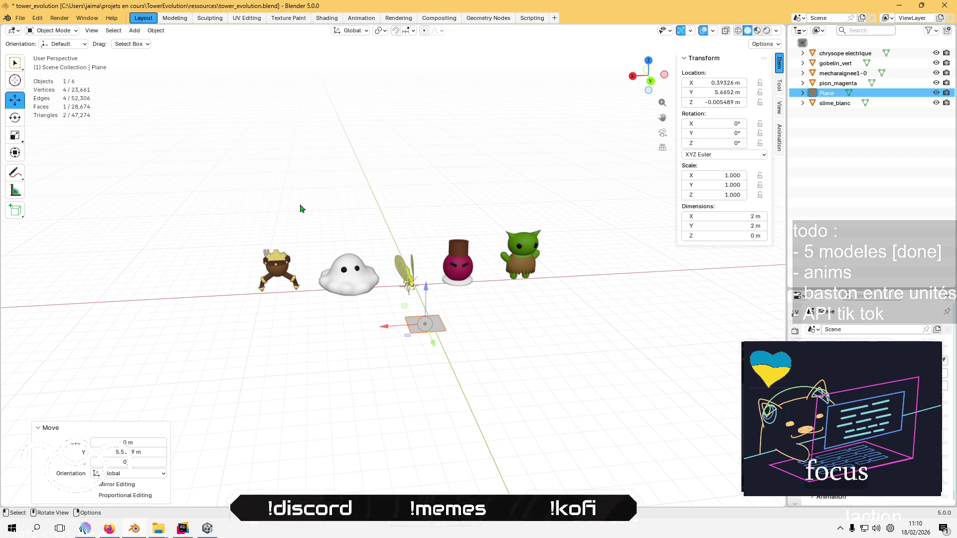
{"action": "scroll", "coordinate": [325, 306], "scroll_direction": "down", "scroll_amount": 4}
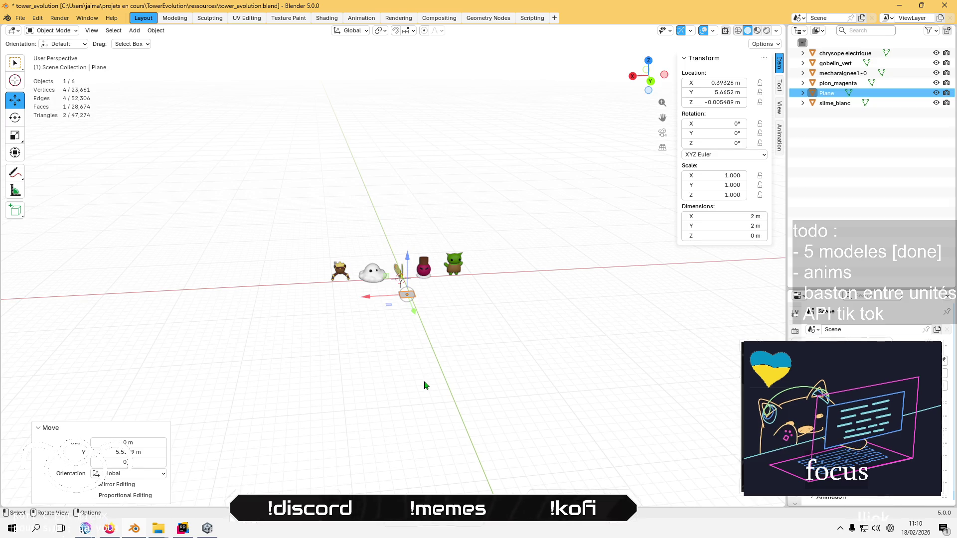
{"action": "scroll", "coordinate": [426, 385], "scroll_direction": "down", "scroll_amount": 2}
{"action": "scroll", "coordinate": [347, 307], "scroll_direction": "down", "scroll_amount": 2}
{"action": "left_click_drag", "start_coordinate": [361, 291], "coordinate": [210, 312]}
{"action": "key", "text": "s"}
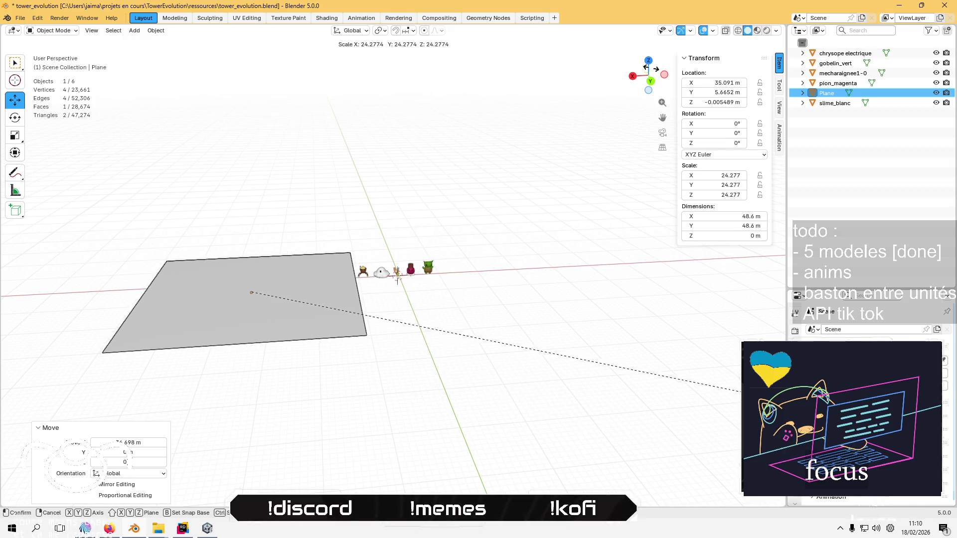
{"action": "left_click", "coordinate": [447, 150]}
{"action": "key", "text": "s"}
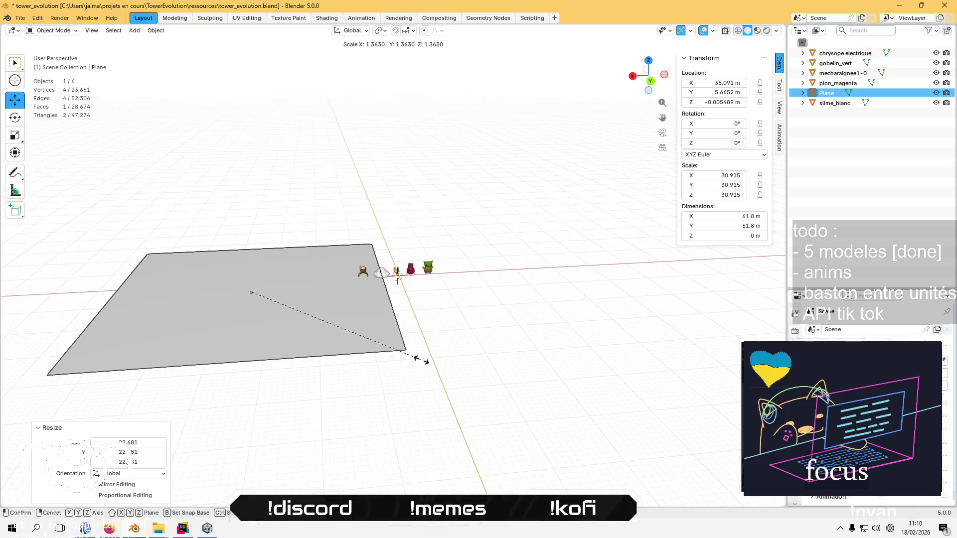
{"action": "left_click", "coordinate": [409, 361]}
{"action": "mouse_move", "coordinate": [209, 302]}
{"action": "left_mouse_down"}
{"action": "mouse_move", "coordinate": [139, 299]}
{"action": "mouse_move", "coordinate": [187, 274]}
{"action": "left_mouse_up"}
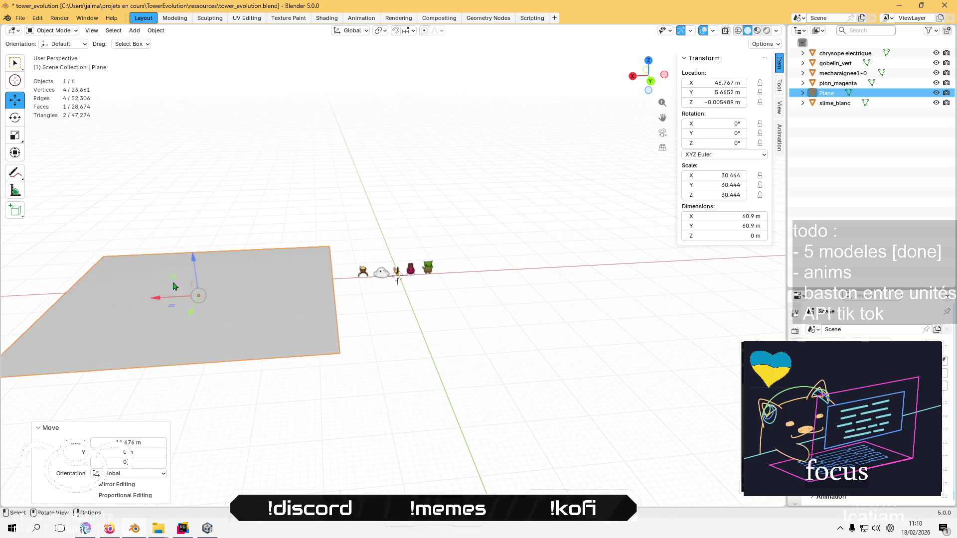
{"action": "right_click", "coordinate": [320, 264]}
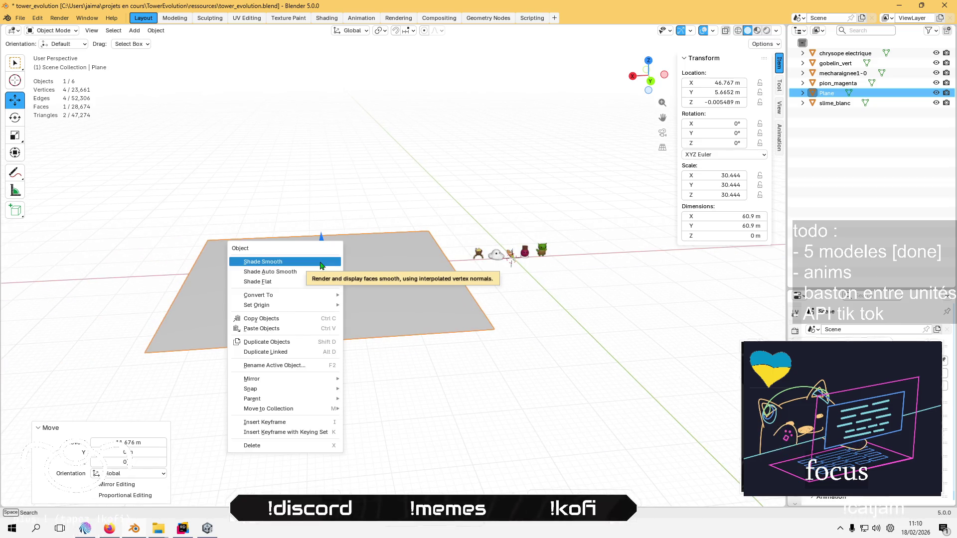
Shade the plane smooth and subdivide its mesh with 10 cuts into an 11×11 grid.
{"action": "left_click", "coordinate": [320, 261]}
{"action": "key", "text": "Tab"}
{"action": "right_click", "coordinate": [321, 264]}
{"action": "left_click", "coordinate": [321, 261]}
{"action": "double_click", "coordinate": [148, 430]}
{"action": "type", "text": "10"}
{"action": "key", "text": "Return"}
{"action": "mouse_move", "coordinate": [280, 379]}
{"action": "left_mouse_down"}
{"action": "mouse_move", "coordinate": [314, 272]}
{"action": "mouse_move", "coordinate": [267, 278]}
{"action": "left_mouse_up"}
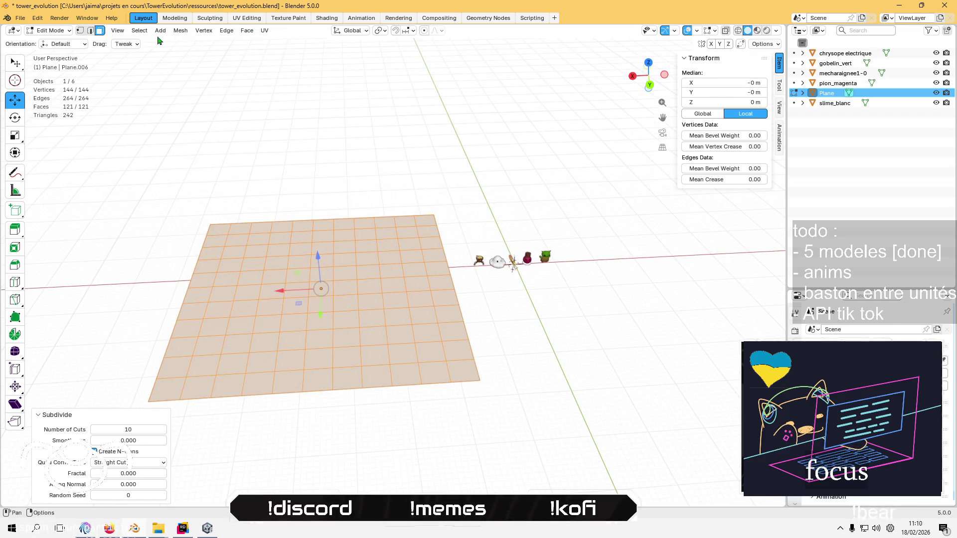
{"action": "left_click", "coordinate": [140, 31]}
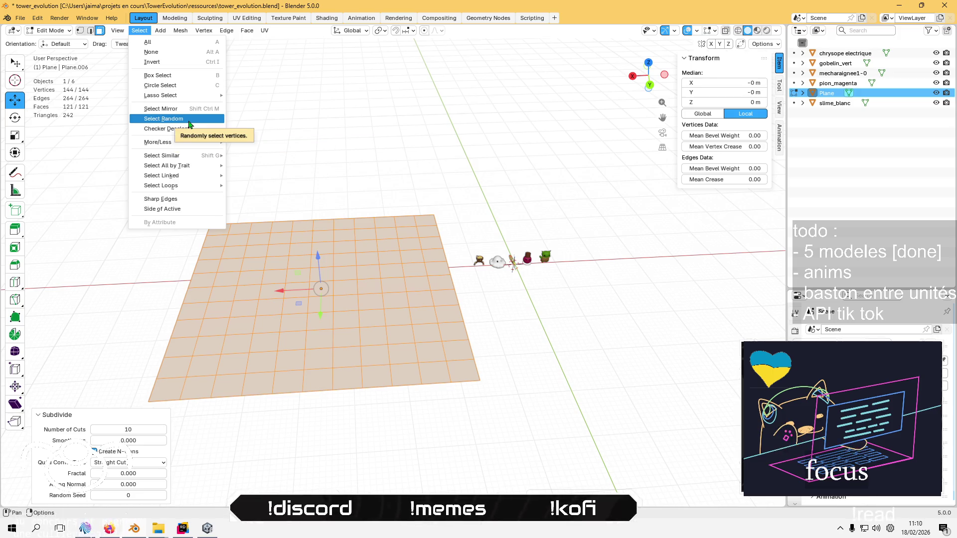
Randomly select grid vertices and raise them along Z with proportional falloff.
{"action": "left_click", "coordinate": [188, 120]}
{"action": "left_click", "coordinate": [243, 150]}
{"action": "left_click", "coordinate": [140, 31]}
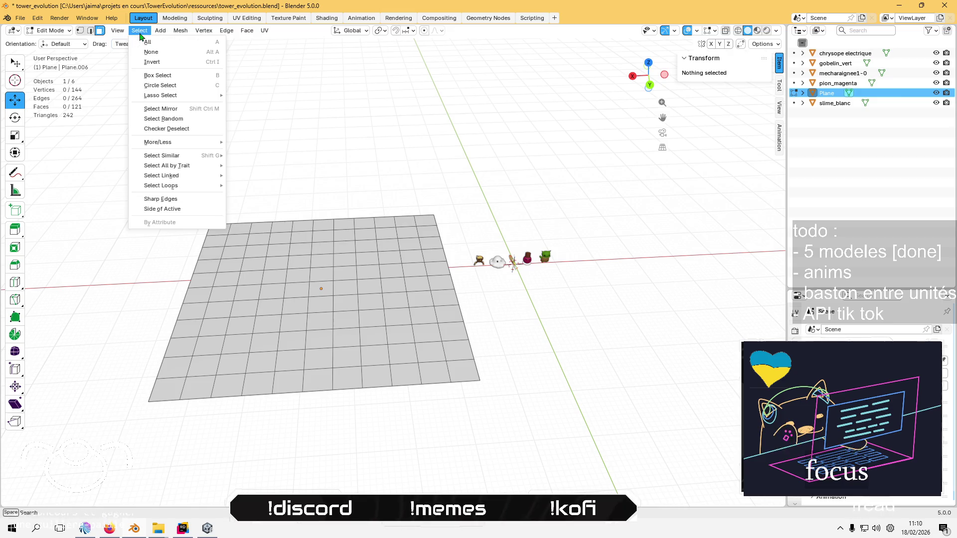
{"action": "left_click", "coordinate": [183, 118]}
{"action": "key", "text": "1"}
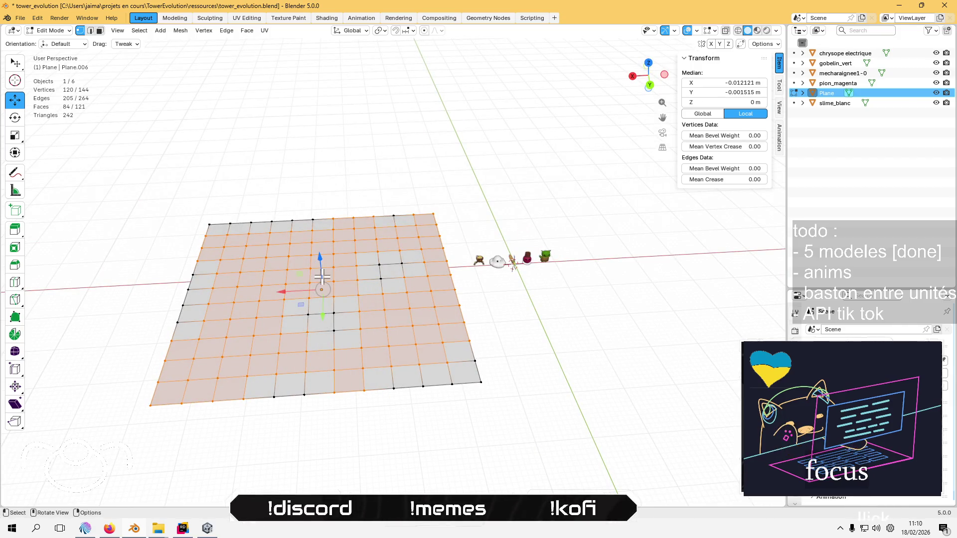
{"action": "scroll", "coordinate": [315, 272], "scroll_direction": "up", "scroll_amount": 3}
{"action": "mouse_move", "coordinate": [283, 270]}
{"action": "left_mouse_down"}
{"action": "mouse_move", "coordinate": [283, 260]}
{"action": "mouse_move", "coordinate": [301, 293]}
{"action": "left_mouse_up"}
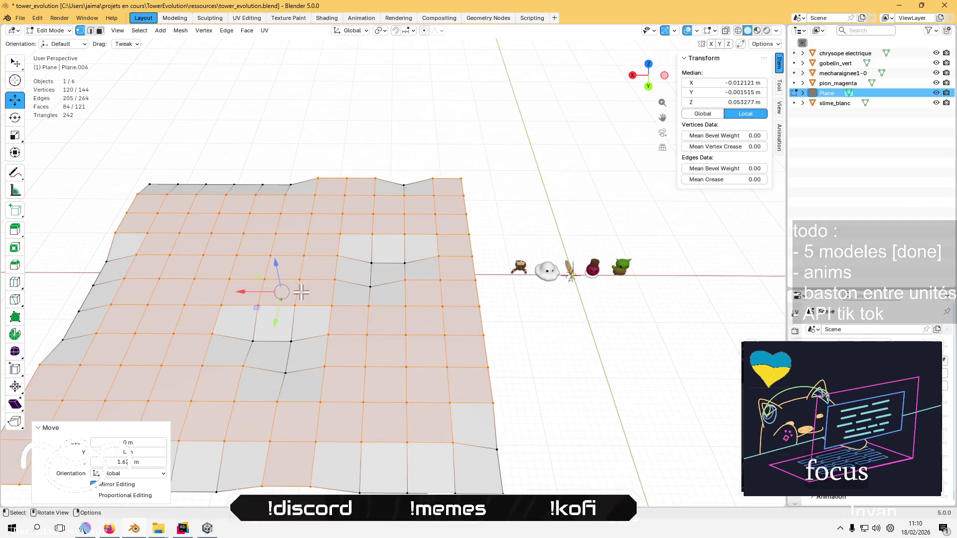
Reselect random halves of the vertices with new seeds, then return to Object Mode to check the terrain.
{"action": "left_click", "coordinate": [139, 31]}
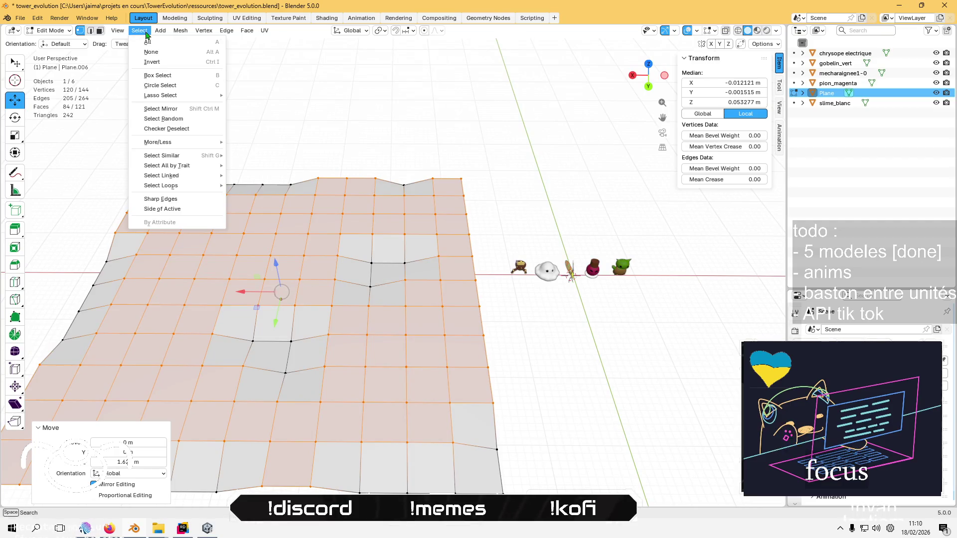
{"action": "left_click", "coordinate": [176, 118]}
{"action": "left_click", "coordinate": [285, 155]}
{"action": "scroll", "coordinate": [253, 246], "scroll_direction": "down", "scroll_amount": 2}
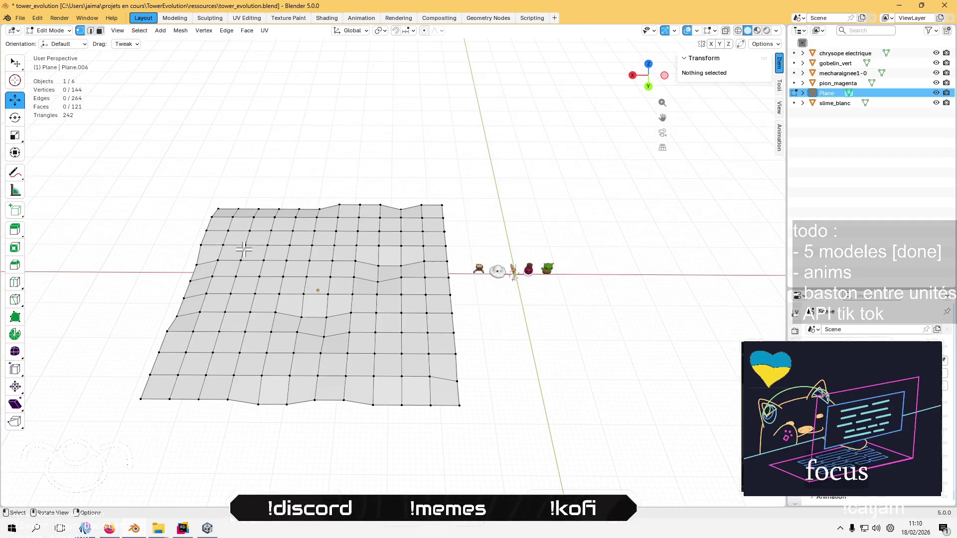
{"action": "key", "text": "a"}
{"action": "left_click", "coordinate": [139, 30]}
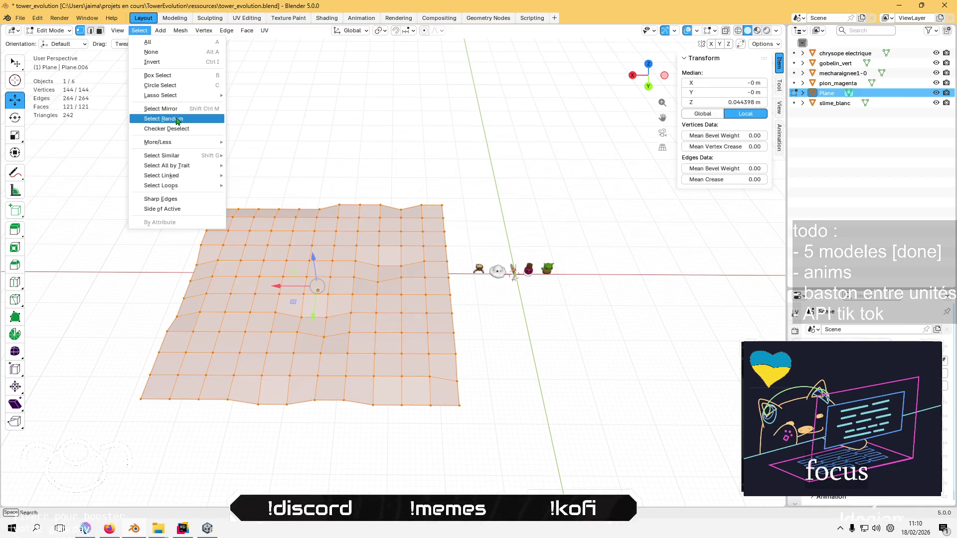
{"action": "left_click", "coordinate": [176, 118]}
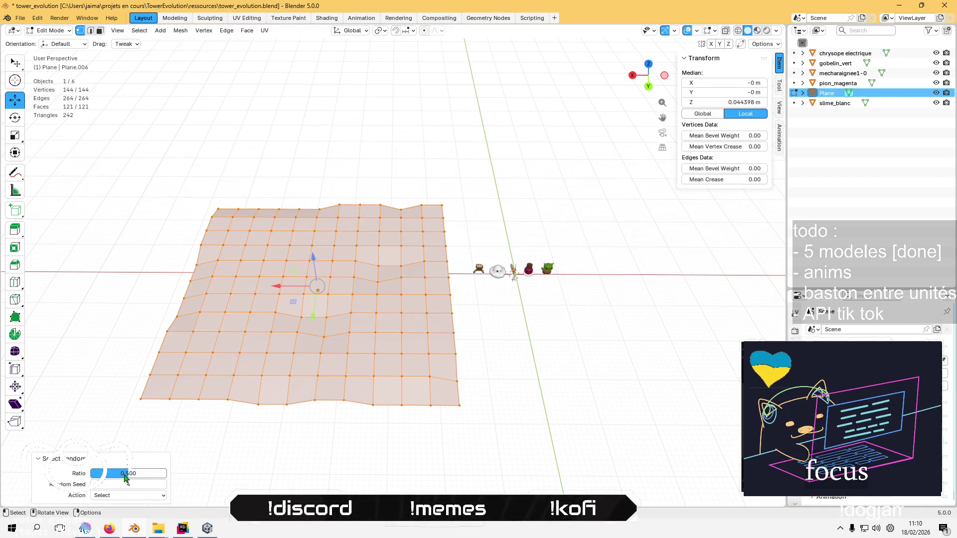
{"action": "left_click", "coordinate": [123, 292]}
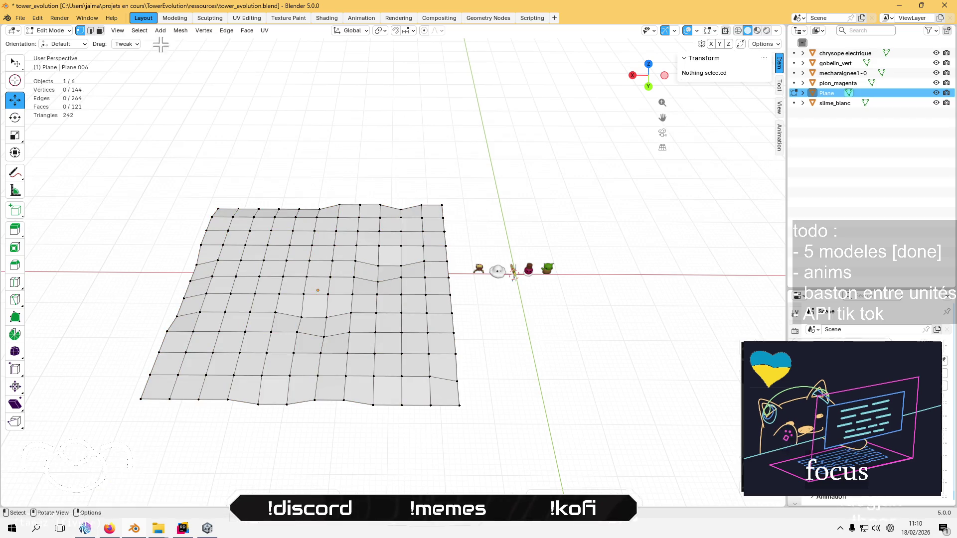
{"action": "left_click", "coordinate": [140, 31]}
{"action": "left_click", "coordinate": [176, 119]}
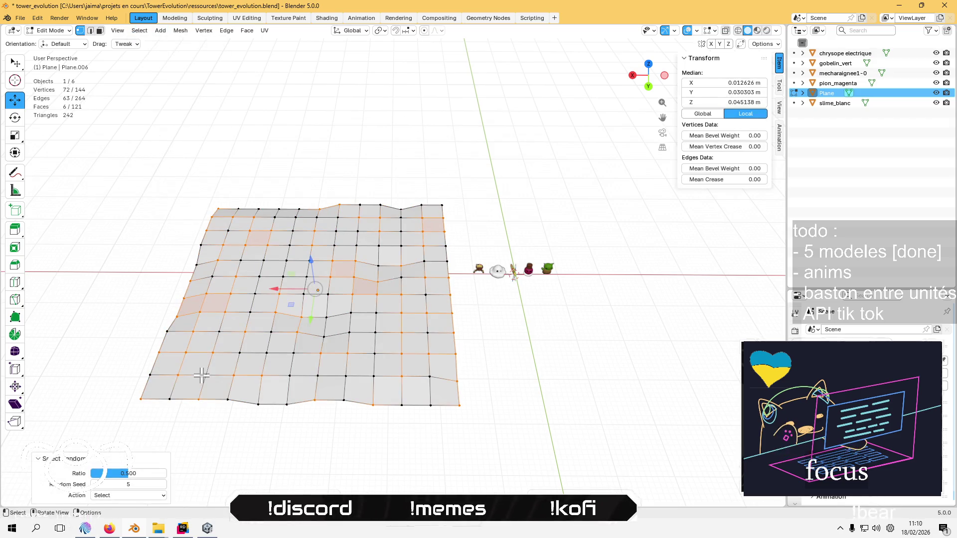
{"action": "left_click_drag", "start_coordinate": [309, 333], "coordinate": [284, 234]}
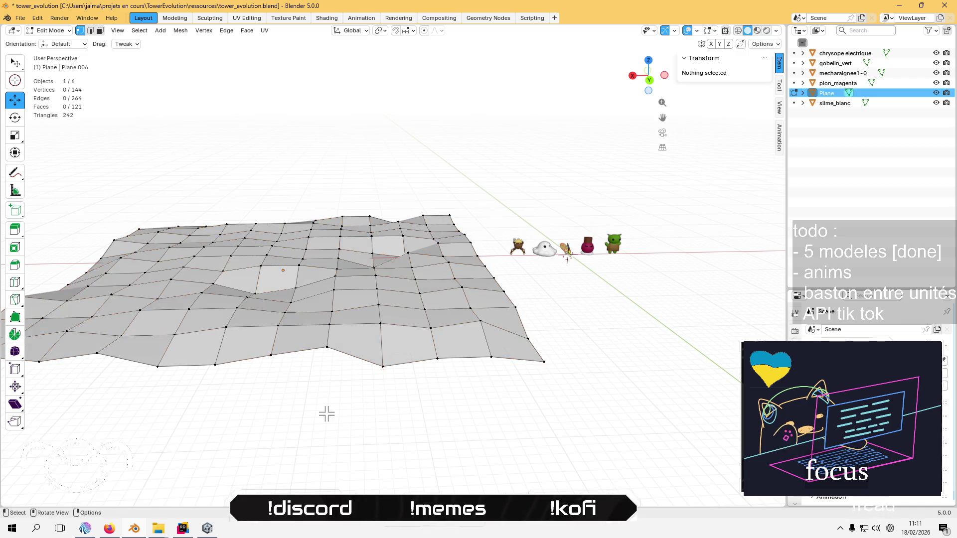
{"action": "key", "text": "Tab"}
{"action": "mouse_move", "coordinate": [345, 403]}
{"action": "left_mouse_down"}
{"action": "mouse_move", "coordinate": [359, 297]}
{"action": "mouse_move", "coordinate": [359, 336]}
{"action": "mouse_move", "coordinate": [337, 339]}
{"action": "mouse_move", "coordinate": [346, 278]}
{"action": "mouse_move", "coordinate": [332, 299]}
{"action": "mouse_move", "coordinate": [334, 342]}
{"action": "left_mouse_up"}
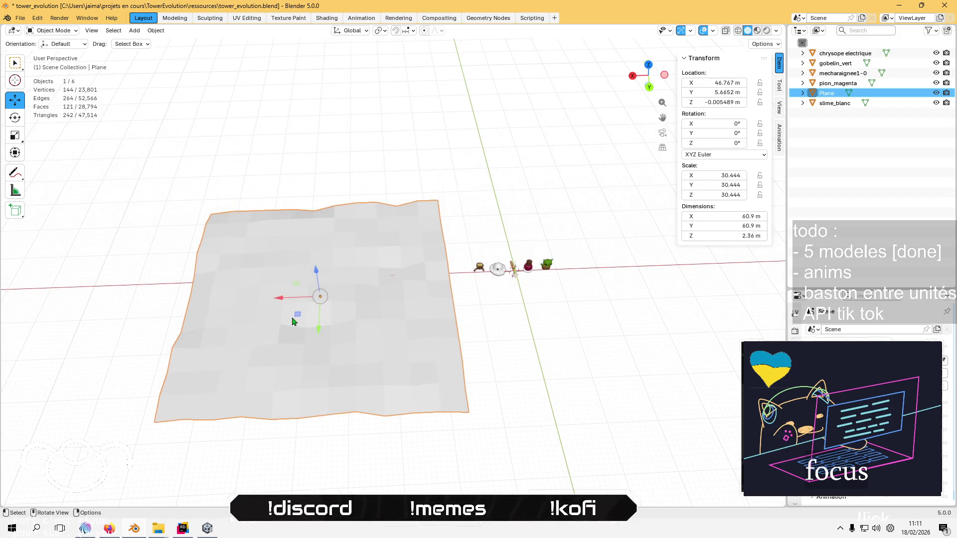
Switch the bumpy plane into Vertex Paint mode.
{"action": "mouse_move", "coordinate": [292, 321]}
{"action": "left_mouse_down"}
{"action": "mouse_move", "coordinate": [285, 272]}
{"action": "mouse_move", "coordinate": [316, 264]}
{"action": "mouse_move", "coordinate": [329, 335]}
{"action": "mouse_move", "coordinate": [322, 347]}
{"action": "left_mouse_up"}
{"action": "key", "text": "Tab"}
{"action": "left_click", "coordinate": [50, 30]}
{"action": "left_click", "coordinate": [45, 76]}
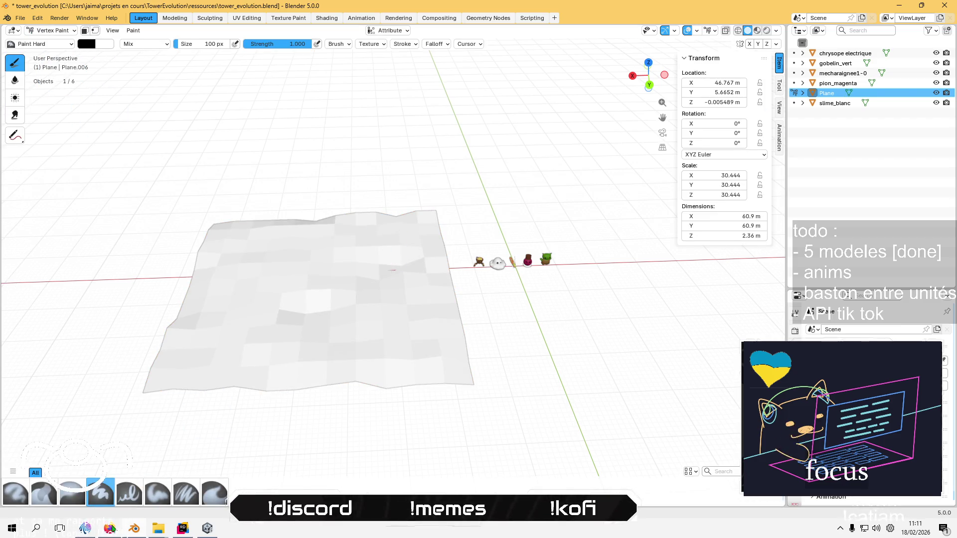
Close the Unity login, Asset Store and Super Mario video browser tabs and minimize the browser.
{"action": "left_click", "coordinate": [110, 529]}
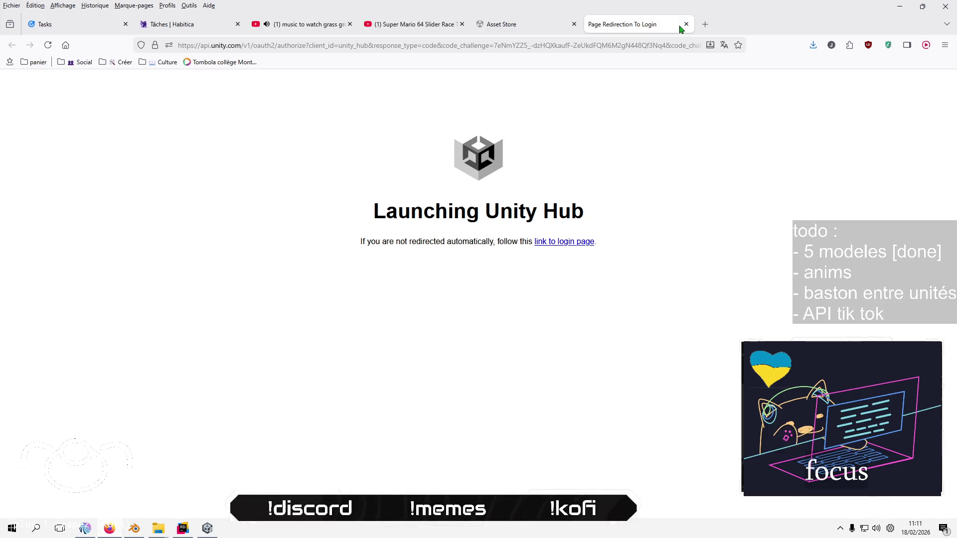
{"action": "left_click", "coordinate": [686, 25]}
{"action": "left_click", "coordinate": [574, 24]}
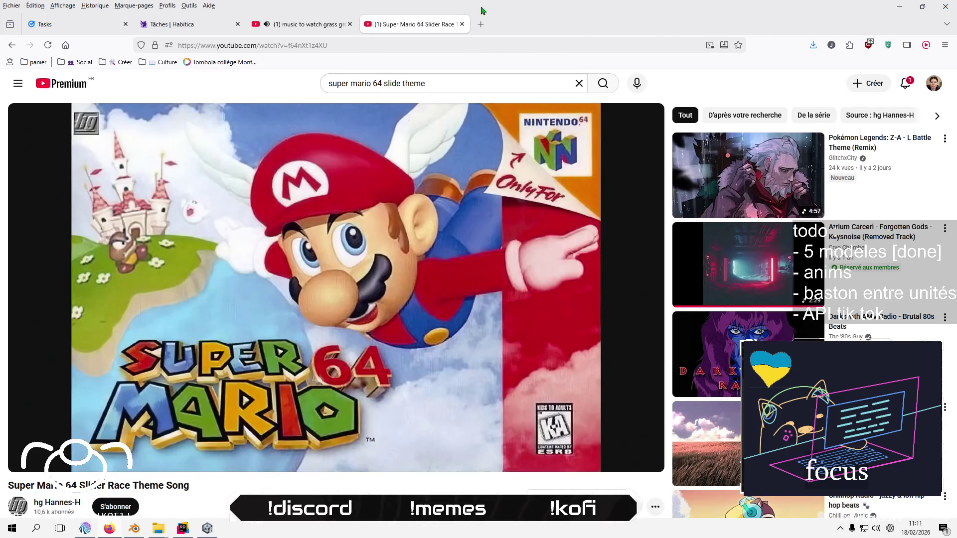
{"action": "left_click", "coordinate": [462, 23]}
{"action": "left_click", "coordinate": [900, 6]}
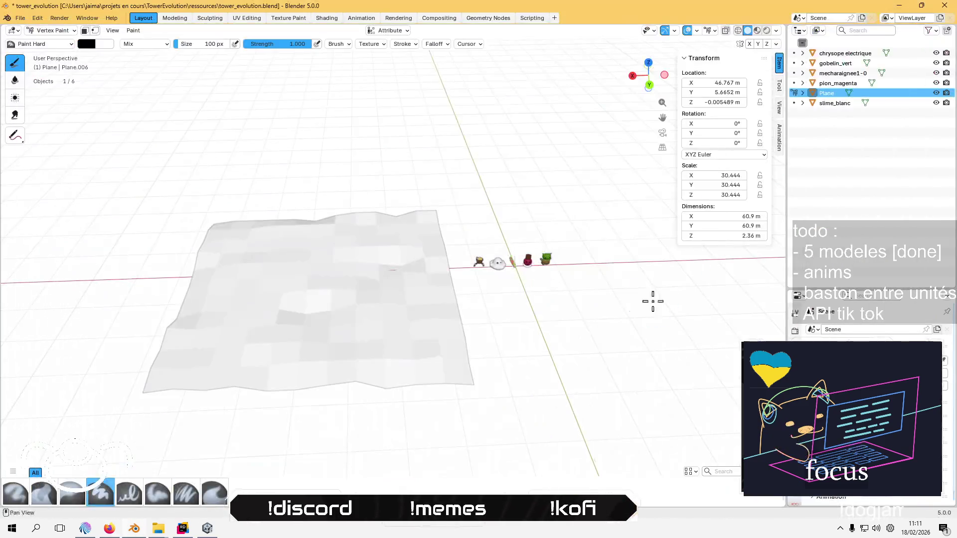
Pick a light green brush colour (#71DA6B) and fill the whole plane with it via Set Vertex Colors.
{"action": "left_click", "coordinate": [92, 46]}
{"action": "left_click", "coordinate": [172, 89]}
{"action": "mouse_move", "coordinate": [106, 69]}
{"action": "left_mouse_down"}
{"action": "mouse_move", "coordinate": [114, 73]}
{"action": "mouse_move", "coordinate": [104, 77]}
{"action": "left_mouse_up"}
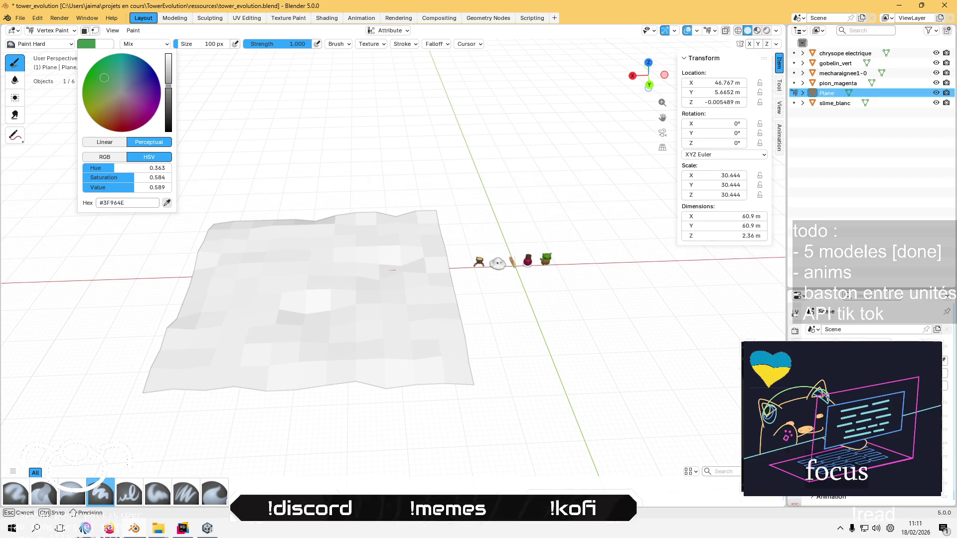
{"action": "left_click_drag", "start_coordinate": [168, 85], "coordinate": [169, 62]}
{"action": "mouse_move", "coordinate": [104, 77]}
{"action": "left_mouse_down"}
{"action": "mouse_move", "coordinate": [109, 88]}
{"action": "mouse_move", "coordinate": [95, 87]}
{"action": "mouse_move", "coordinate": [106, 86]}
{"action": "left_mouse_up"}
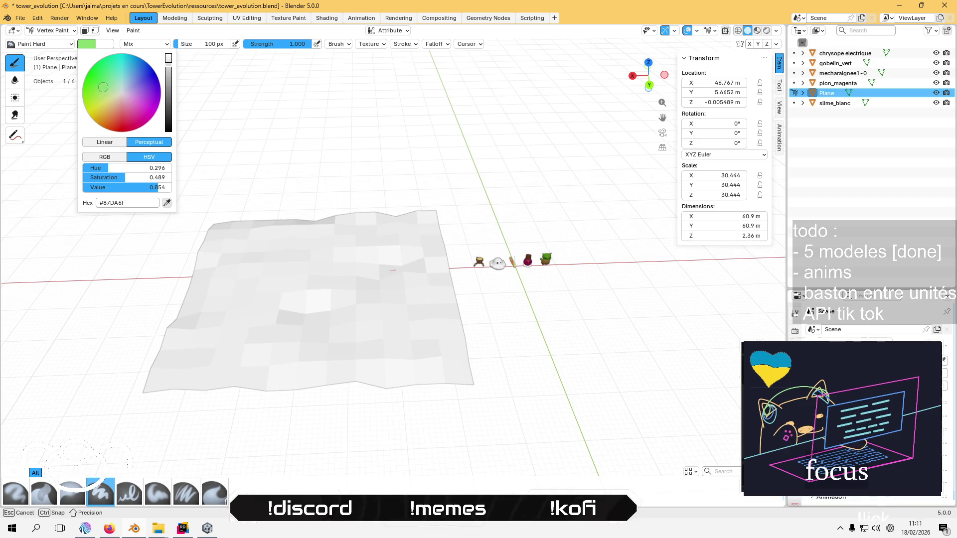
{"action": "left_click_drag", "start_coordinate": [104, 87], "coordinate": [103, 84]}
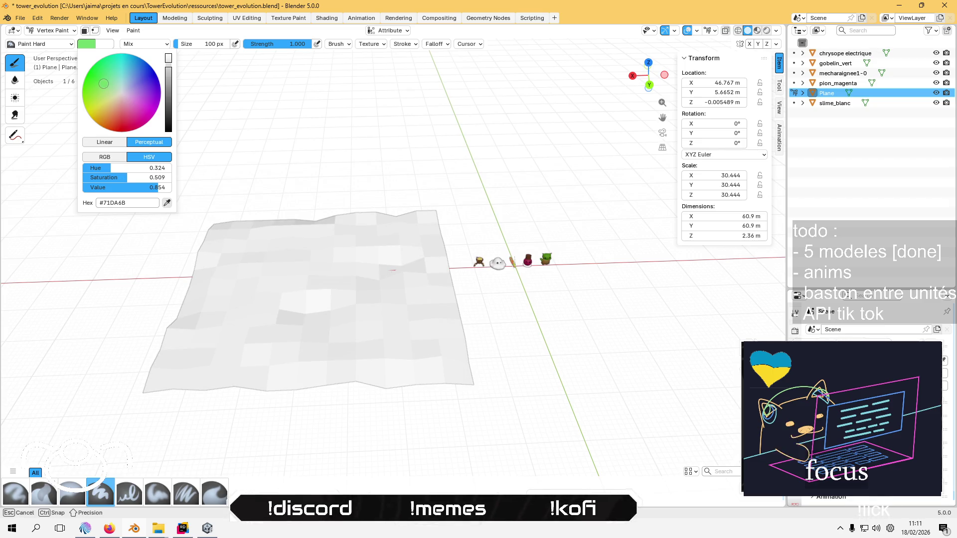
{"action": "left_click", "coordinate": [133, 31]}
{"action": "left_click", "coordinate": [165, 119]}
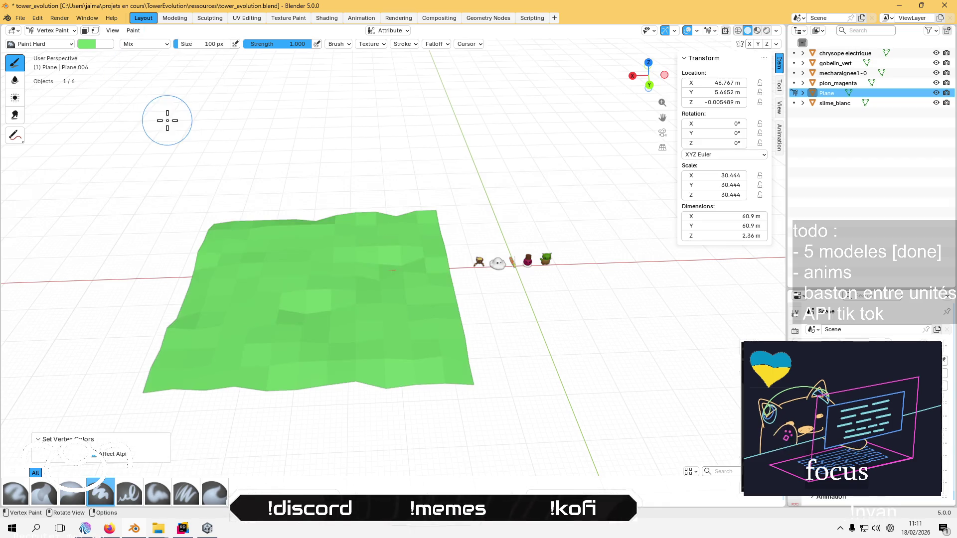
Rename the plane object to 'ground' and zoom in on its green surface.
{"action": "left_click_drag", "start_coordinate": [260, 296], "coordinate": [271, 213]}
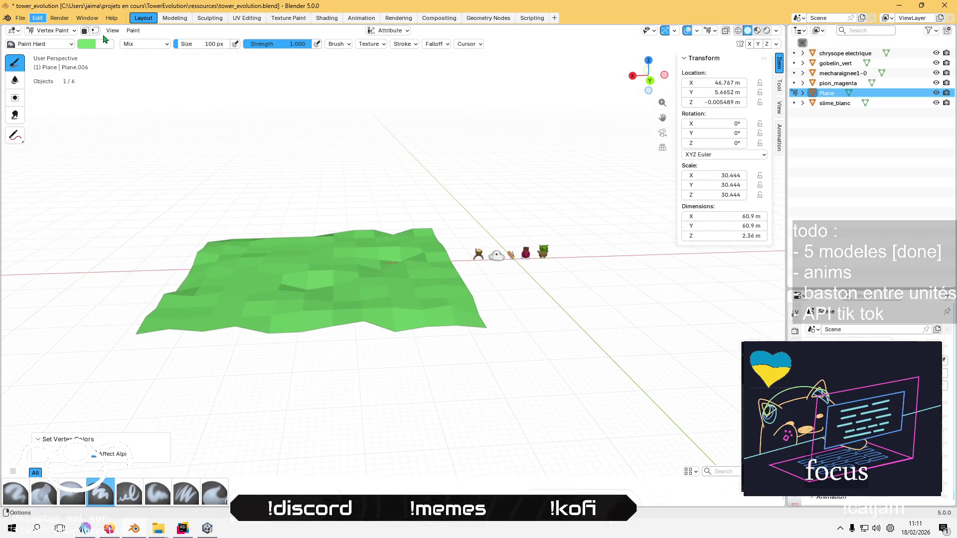
{"action": "key", "text": "F2"}
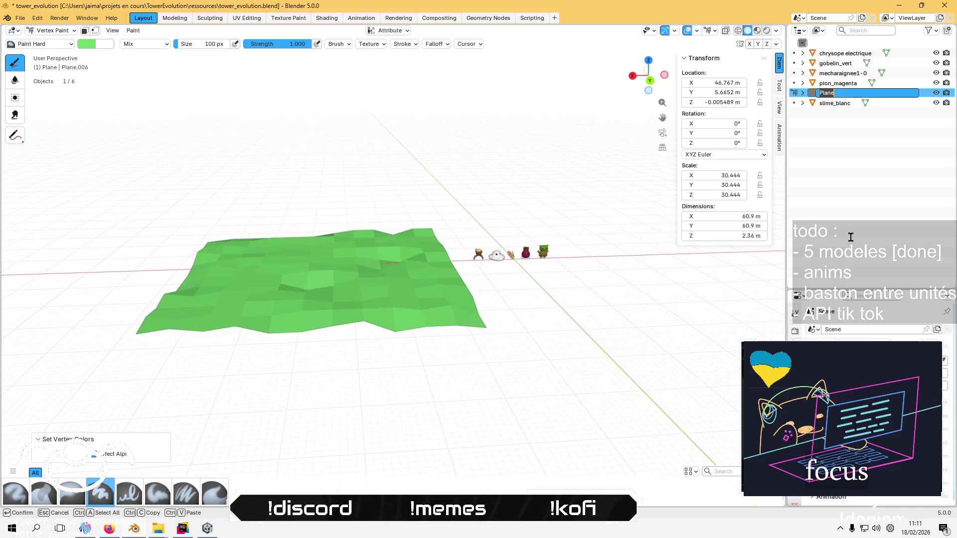
{"action": "type", "text": "und"}
{"action": "key", "text": "Return"}
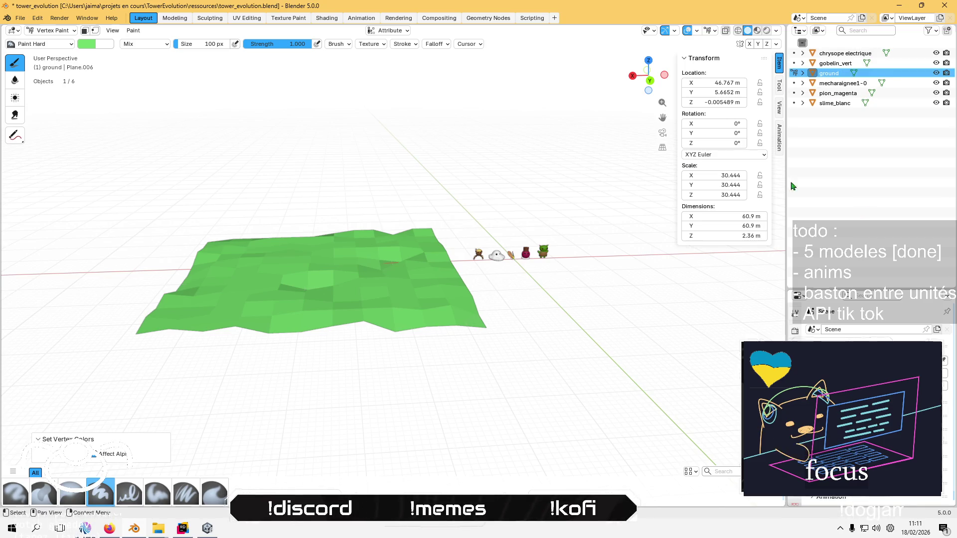
{"action": "mouse_move", "coordinate": [242, 207]}
{"action": "left_mouse_down"}
{"action": "mouse_move", "coordinate": [241, 298]}
{"action": "mouse_move", "coordinate": [239, 239]}
{"action": "left_mouse_up"}
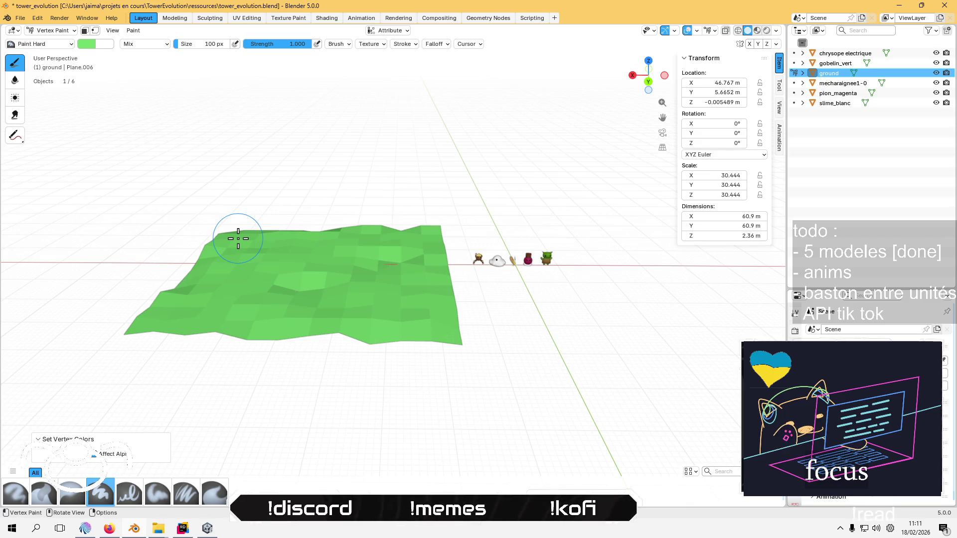
{"action": "key", "text": "Tab"}
{"action": "key", "text": "Tab"}
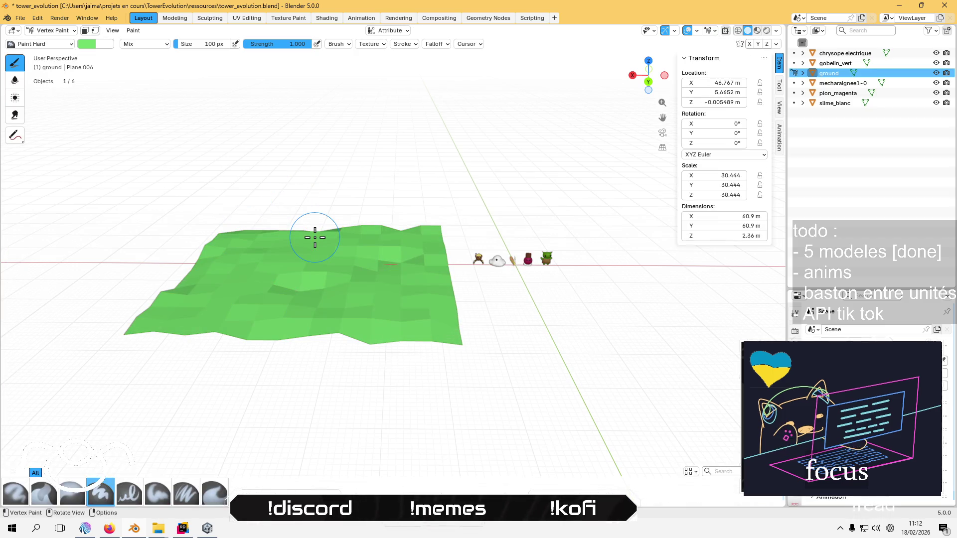
{"action": "mouse_move", "coordinate": [308, 263]}
{"action": "left_mouse_down"}
{"action": "mouse_move", "coordinate": [282, 272]}
{"action": "mouse_move", "coordinate": [488, 263]}
{"action": "left_mouse_up"}
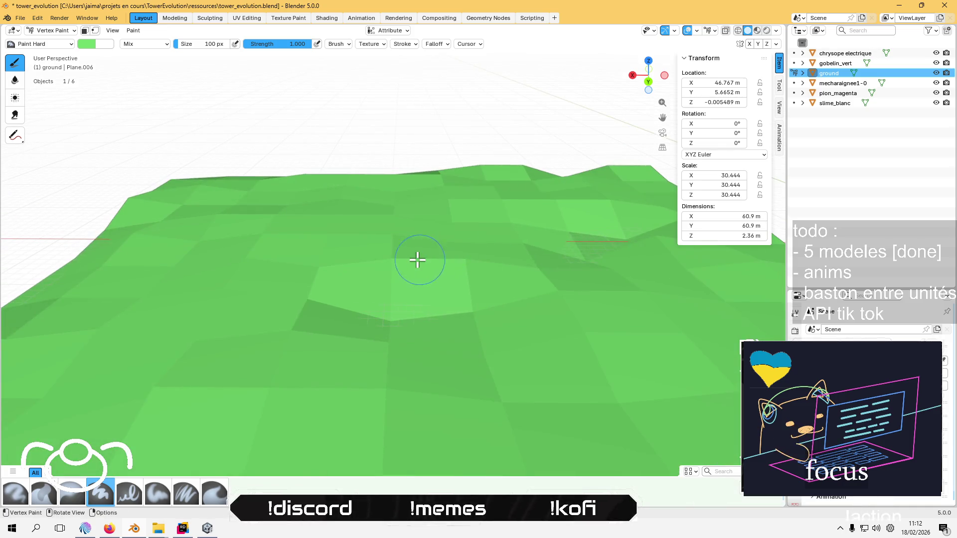
In Edit Mode, switch to a top orthographic view centred on the ground.
{"action": "key", "text": "Tab"}
{"action": "left_click", "coordinate": [394, 99]}
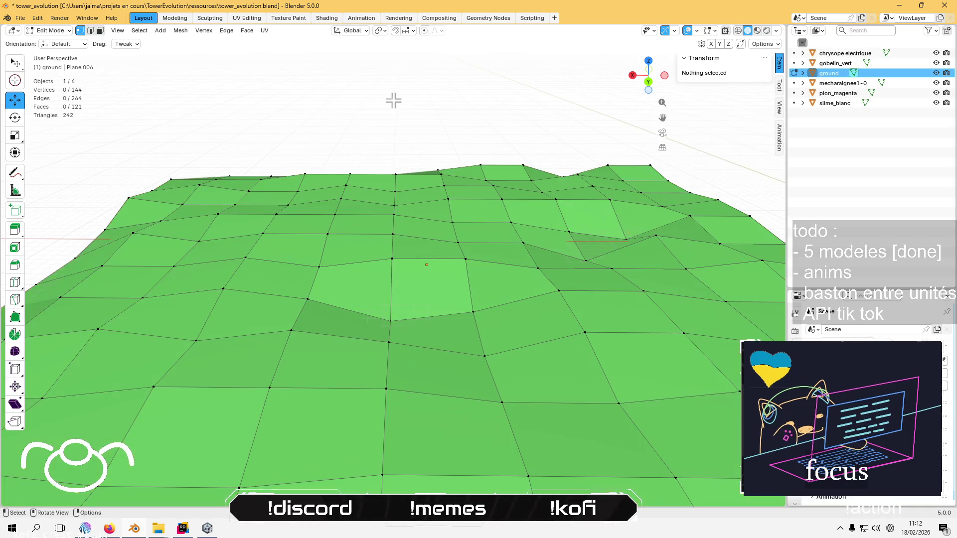
{"action": "scroll", "coordinate": [380, 273], "scroll_direction": "down", "scroll_amount": 5}
{"action": "mouse_move", "coordinate": [380, 274]}
{"action": "left_mouse_down"}
{"action": "mouse_move", "coordinate": [389, 314]}
{"action": "mouse_move", "coordinate": [412, 252]}
{"action": "mouse_move", "coordinate": [399, 254]}
{"action": "left_mouse_up"}
{"action": "left_click", "coordinate": [395, 218]}
{"action": "left_click_drag", "start_coordinate": [393, 214], "coordinate": [400, 335]}
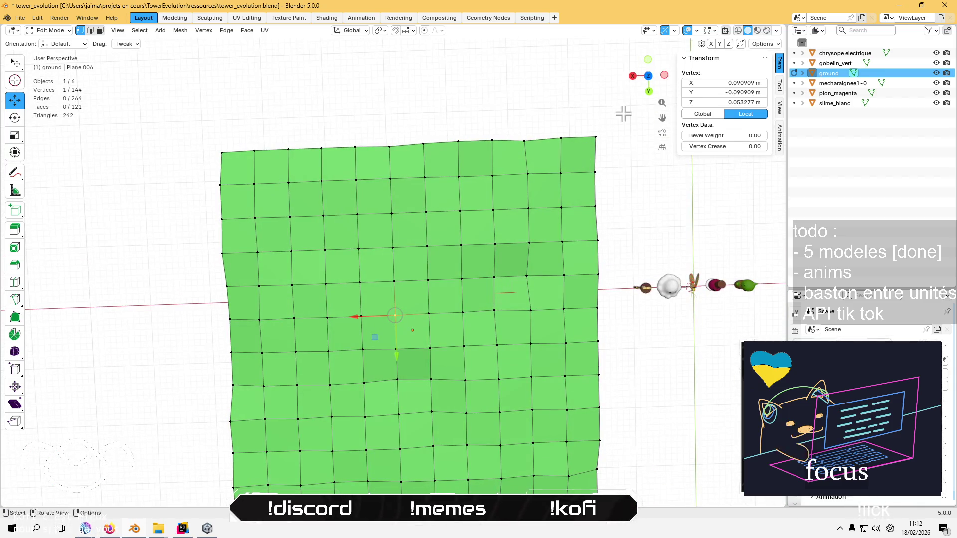
{"action": "left_click", "coordinate": [649, 75]}
{"action": "scroll", "coordinate": [437, 289], "scroll_direction": "down", "scroll_amount": 2}
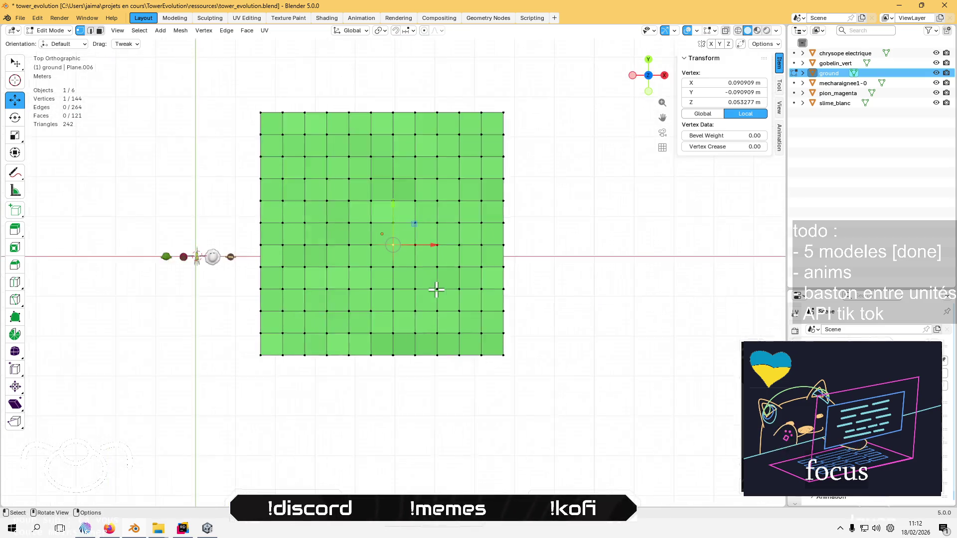
{"action": "scroll", "coordinate": [419, 279], "scroll_direction": "up", "scroll_amount": 2}
{"action": "left_click_drag", "start_coordinate": [400, 267], "coordinate": [453, 299]}
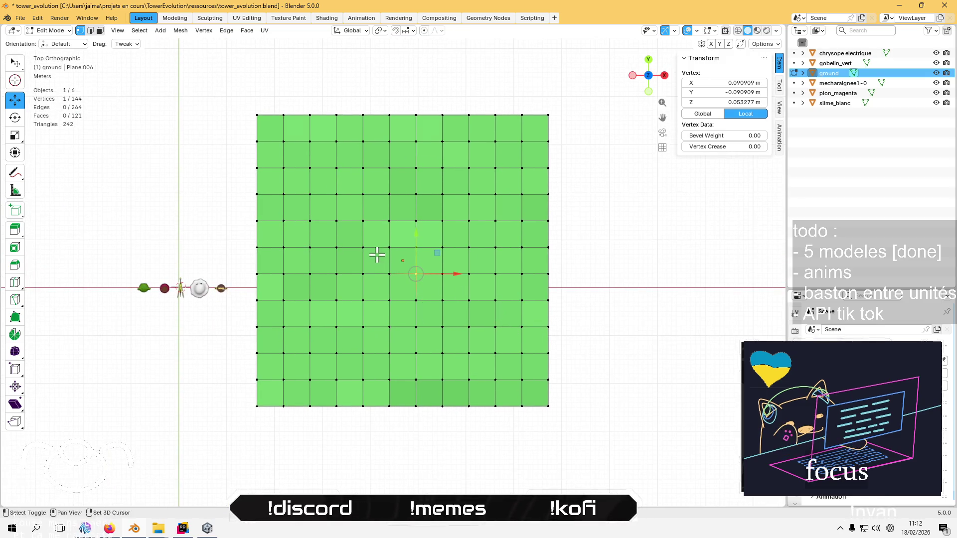
Select a rectangular patch of about ten faces near the ground's centre in face mode.
{"action": "key", "text": "3"}
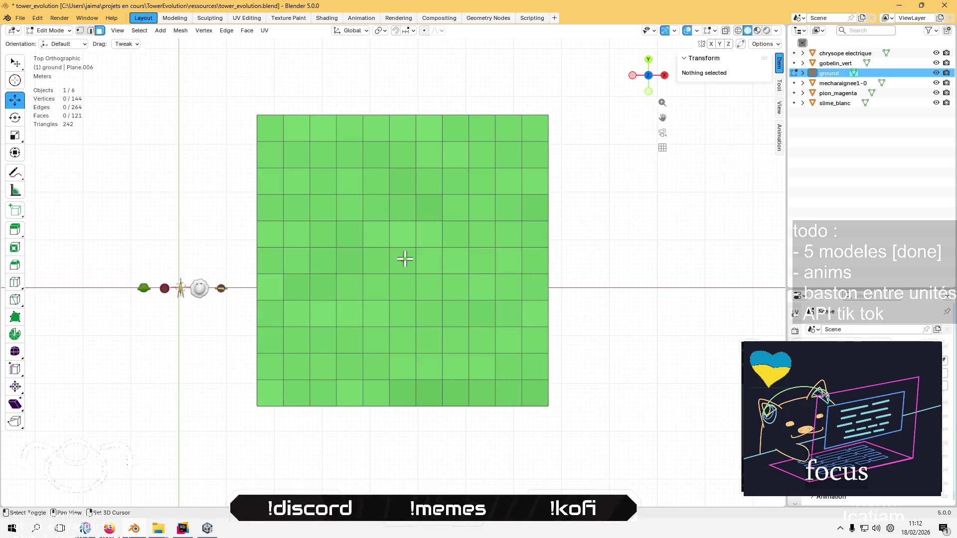
{"action": "left_click", "coordinate": [376, 260]}
{"action": "left_click", "coordinate": [402, 261], "text": "shift"}
{"action": "left_click", "coordinate": [349, 260], "text": "shift"}
{"action": "left_click", "coordinate": [429, 260], "text": "shift"}
{"action": "left_click", "coordinate": [429, 286], "text": "shift"}
{"action": "left_click", "coordinate": [403, 287], "text": "shift"}
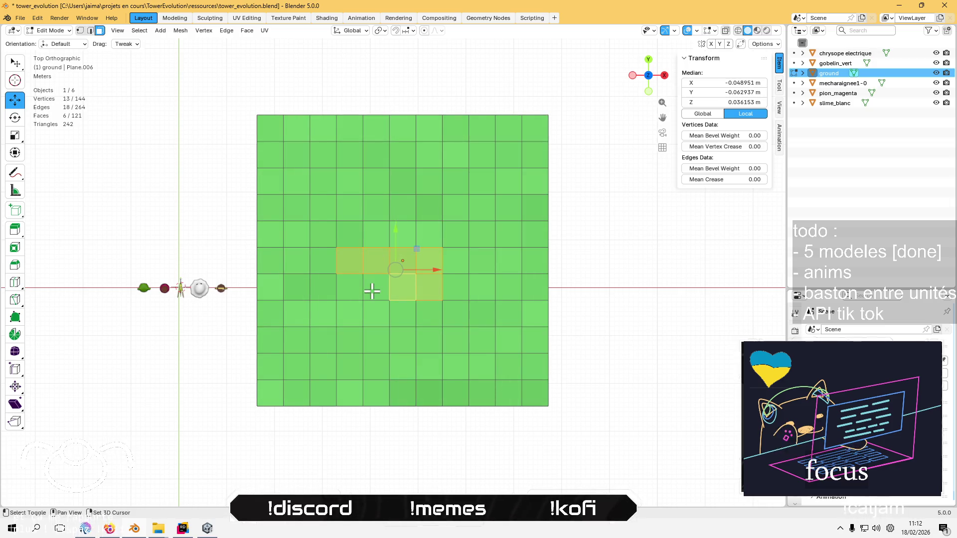
{"action": "left_click", "coordinate": [373, 291], "text": "shift"}
{"action": "left_click", "coordinate": [360, 291], "text": "shift"}
{"action": "left_click", "coordinate": [465, 260], "text": "shift"}
{"action": "left_click", "coordinate": [464, 294], "text": "shift"}
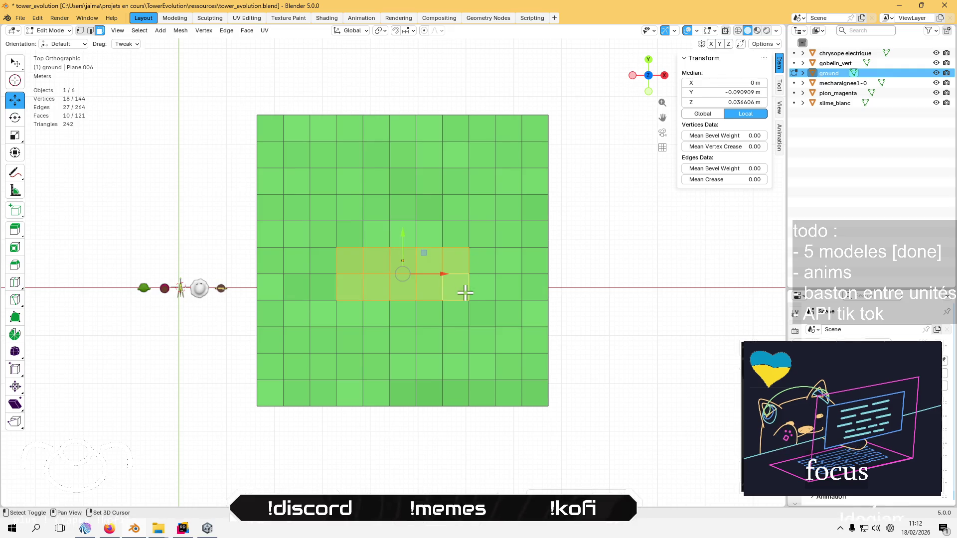
Flatten the selected faces with a Z scale of 0, then return to Object Mode.
{"action": "left_click_drag", "start_coordinate": [399, 291], "coordinate": [406, 234]}
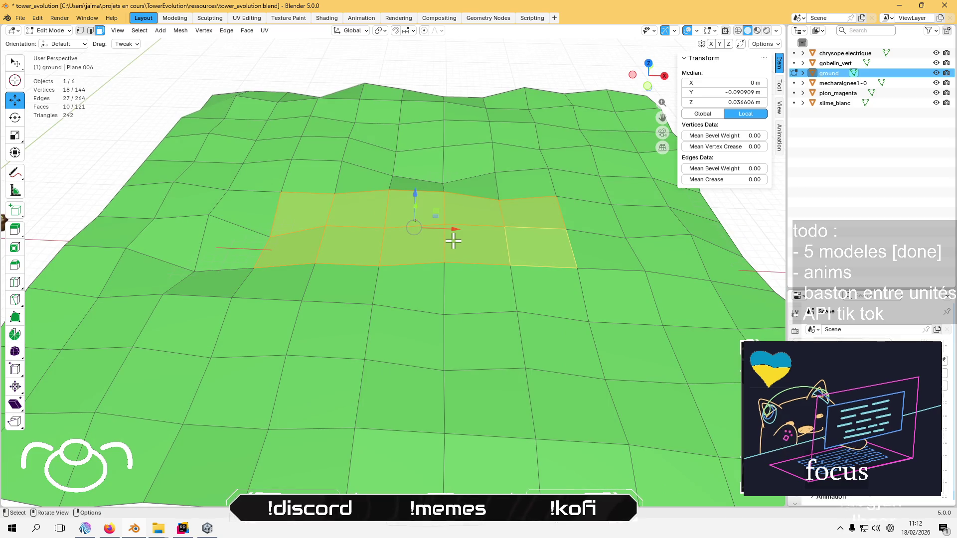
{"action": "type", "text": "sz0"}
{"action": "key", "text": "Return"}
{"action": "left_click_drag", "start_coordinate": [449, 219], "coordinate": [320, 220]}
{"action": "scroll", "coordinate": [321, 219], "scroll_direction": "down", "scroll_amount": 4}
{"action": "left_click", "coordinate": [274, 133]}
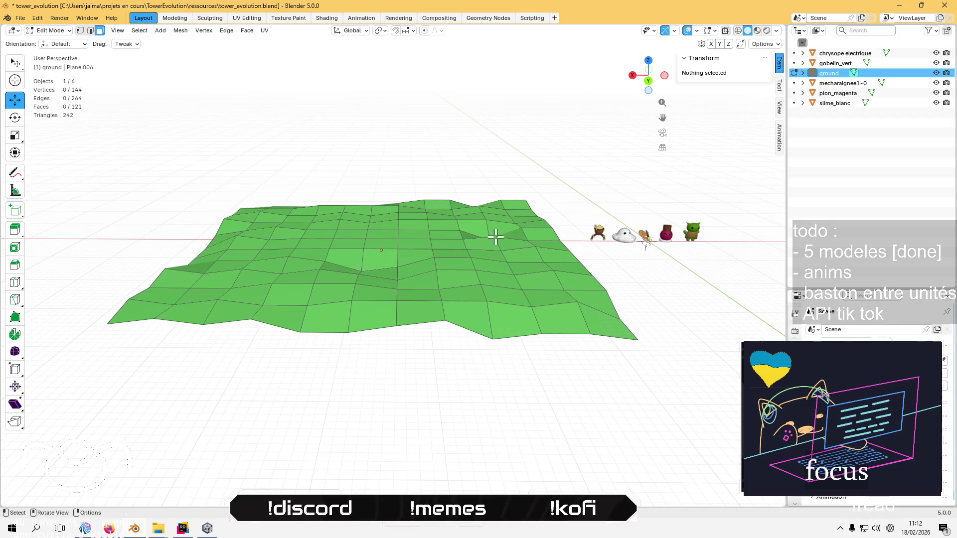
{"action": "mouse_move", "coordinate": [492, 248]}
{"action": "left_mouse_down"}
{"action": "mouse_move", "coordinate": [382, 287]}
{"action": "mouse_move", "coordinate": [382, 274]}
{"action": "left_mouse_up"}
{"action": "key", "text": "Tab"}
{"action": "key", "text": "Tab"}
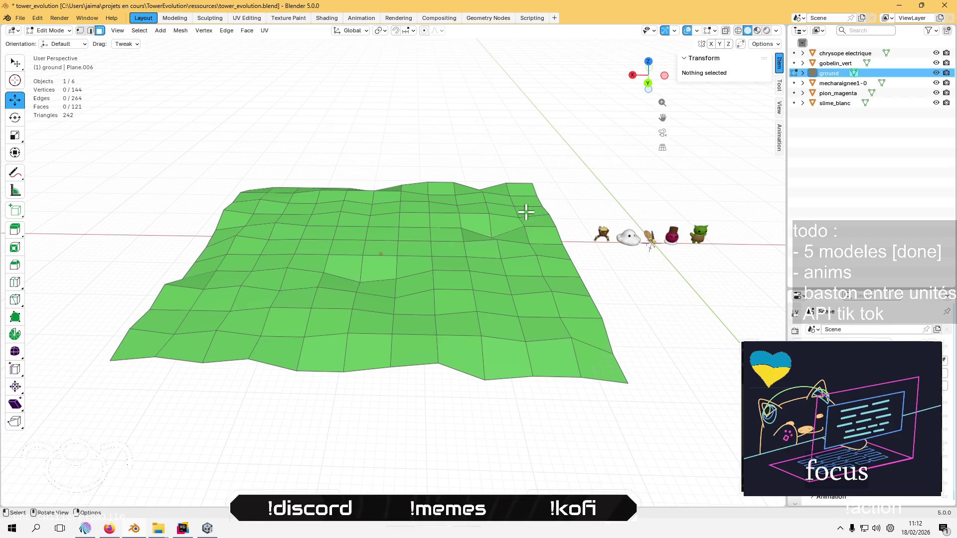
{"action": "left_click", "coordinate": [19, 18]}
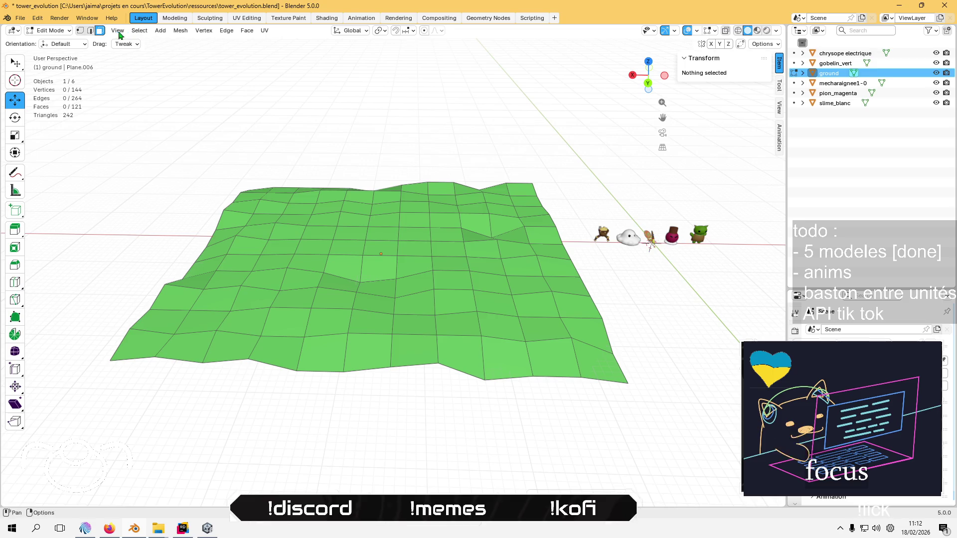
{"action": "left_click", "coordinate": [50, 30]}
{"action": "left_click", "coordinate": [47, 40]}
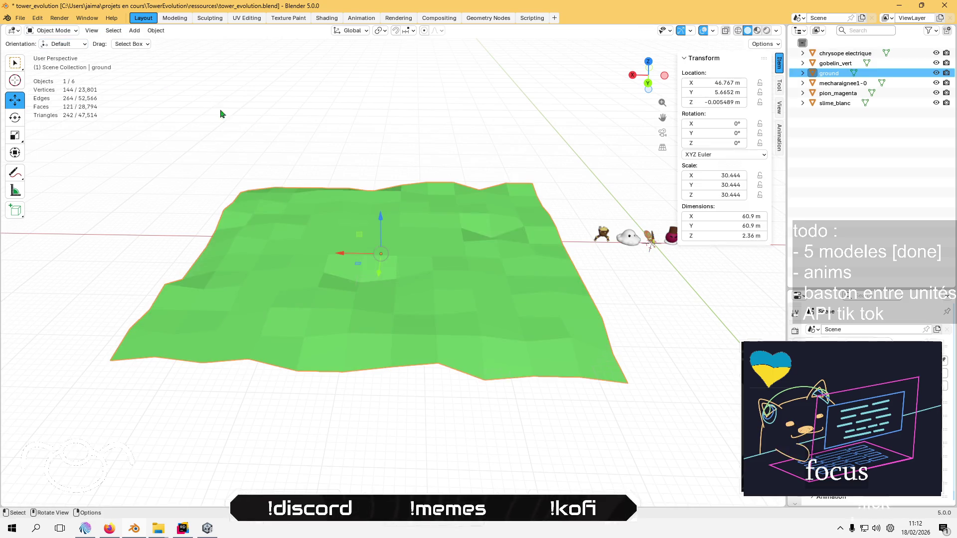
Apply the ground object's scale to its mesh.
{"action": "left_click", "coordinate": [157, 30]}
{"action": "mouse_move", "coordinate": [202, 73]}
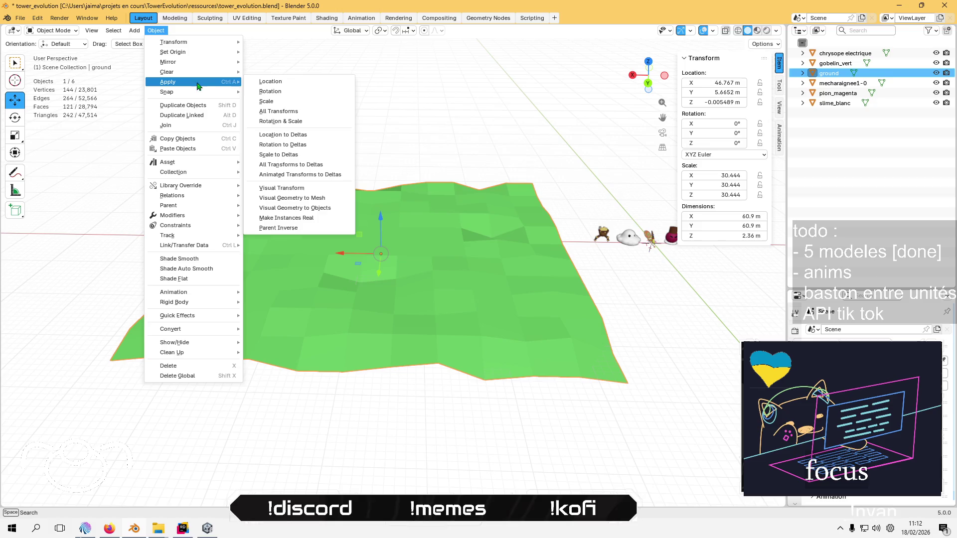
{"action": "left_click", "coordinate": [283, 102]}
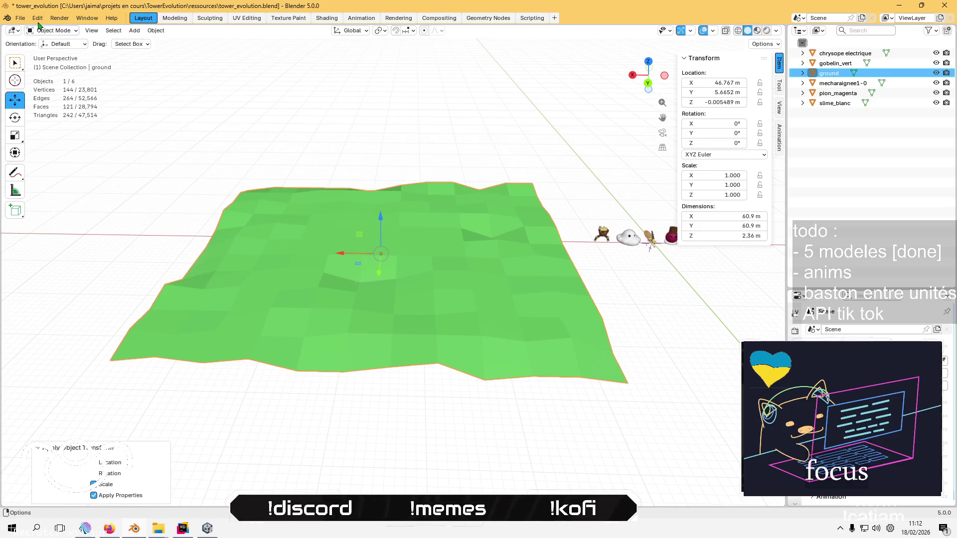
Start an FBX export and browse to the TowerEvolution ressources\Environnement folder.
{"action": "left_click", "coordinate": [20, 18]}
{"action": "mouse_move", "coordinate": [79, 171]}
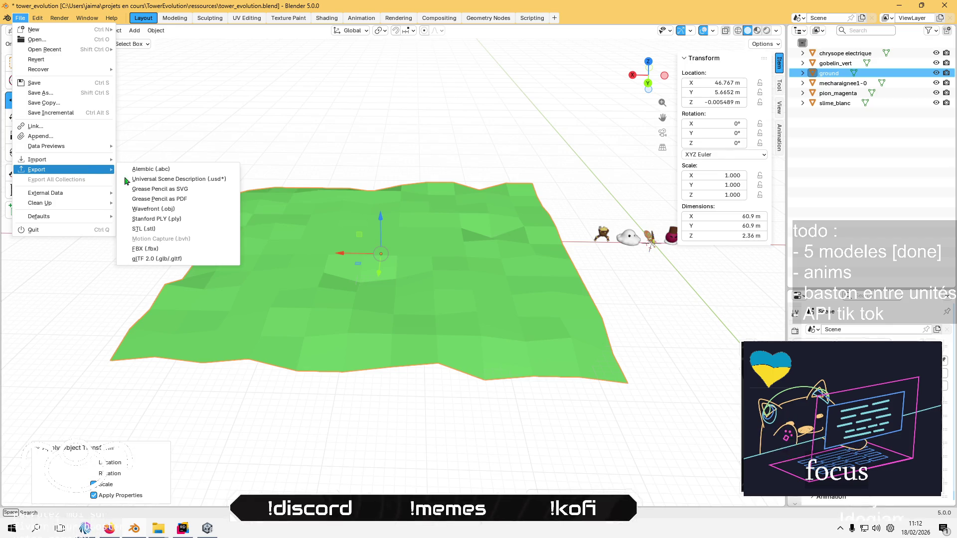
{"action": "left_click", "coordinate": [175, 251]}
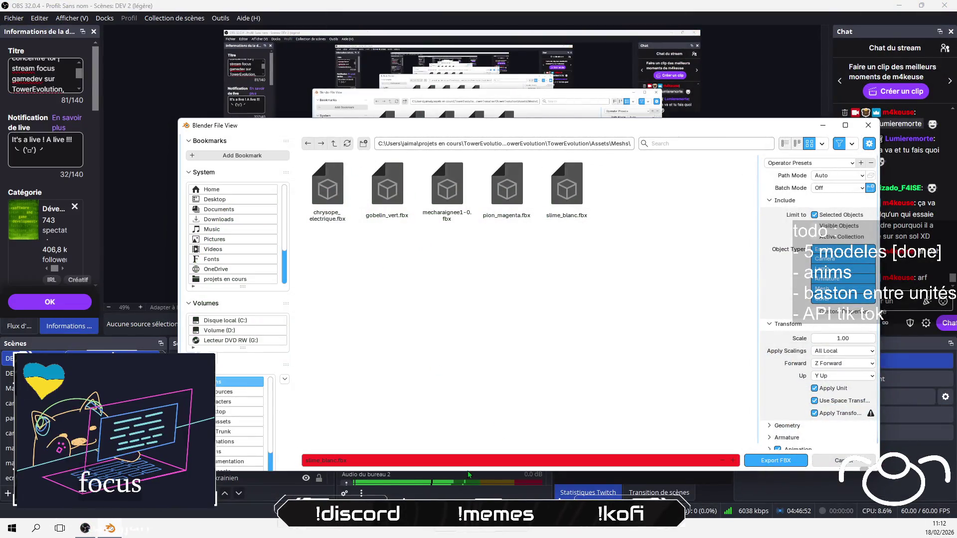
{"action": "left_click", "coordinate": [334, 143]}
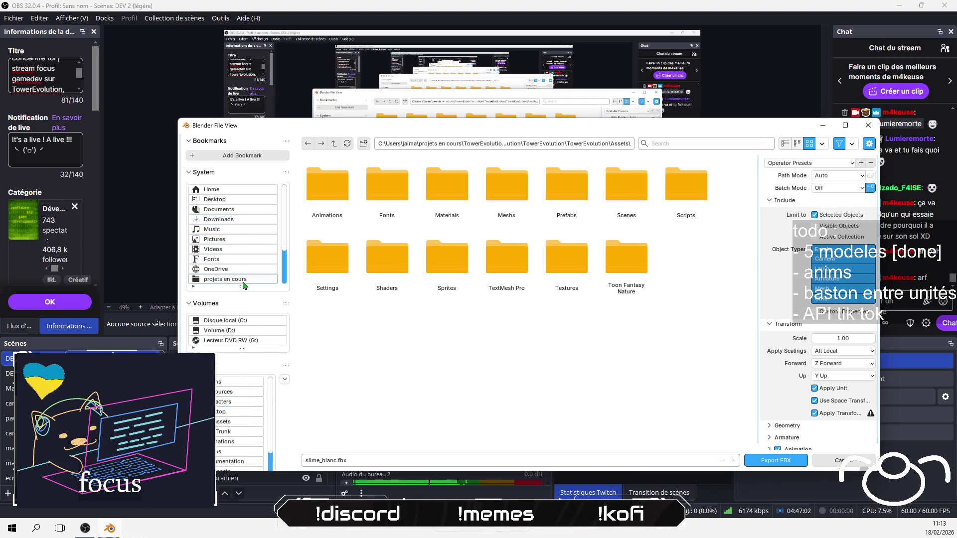
{"action": "left_click", "coordinate": [334, 144]}
{"action": "left_click", "coordinate": [334, 144]}
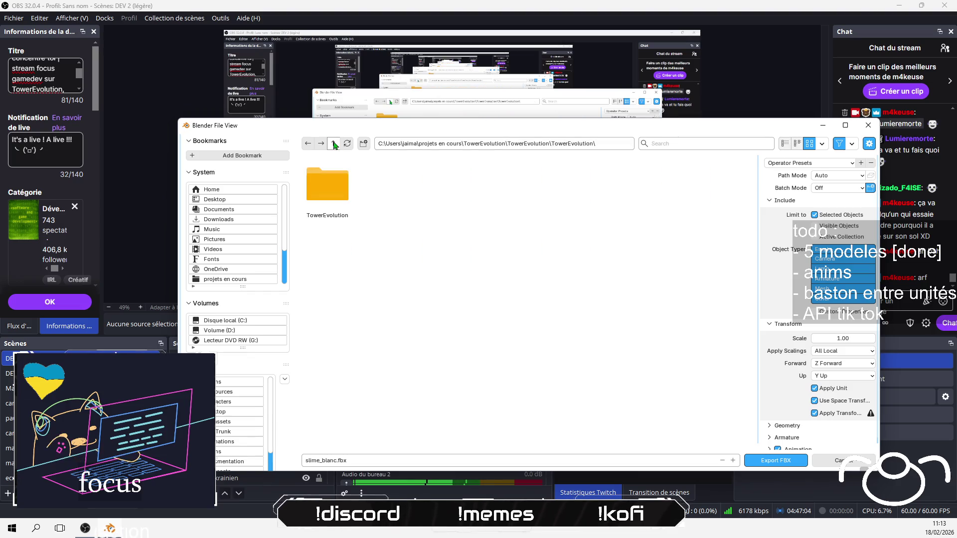
{"action": "left_click", "coordinate": [334, 144]}
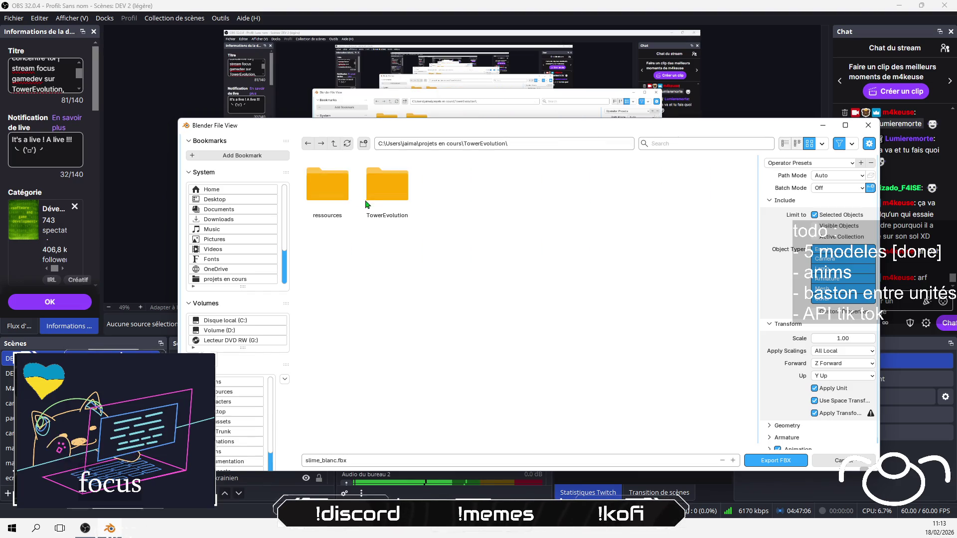
{"action": "double_click", "coordinate": [327, 184]}
{"action": "double_click", "coordinate": [387, 197]}
Name the export file ground.fbx and export it.
{"action": "left_click", "coordinate": [408, 460]}
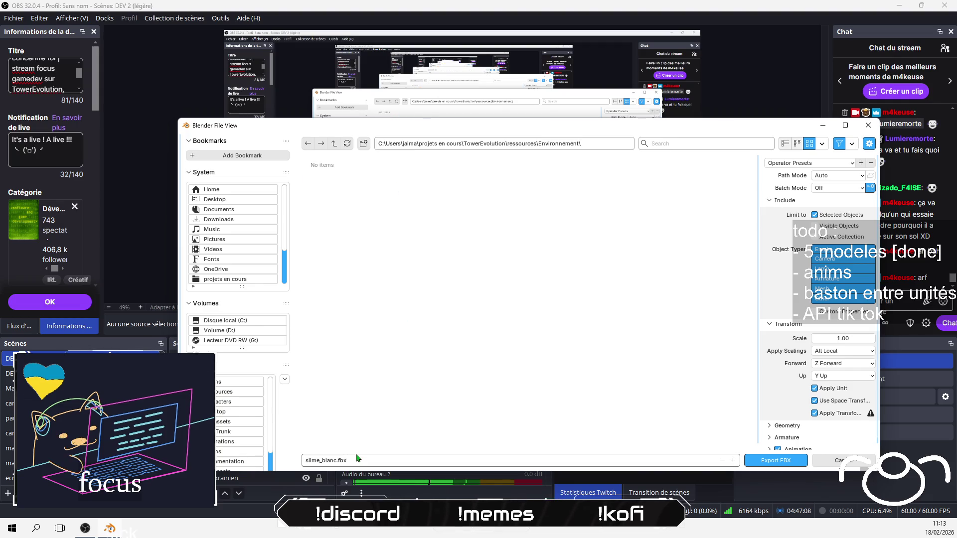
{"action": "key", "text": "ctrl+a"}
{"action": "key", "text": "shift+Left"}
{"action": "key", "text": "shift+Left"}
{"action": "key", "text": "shift+Left"}
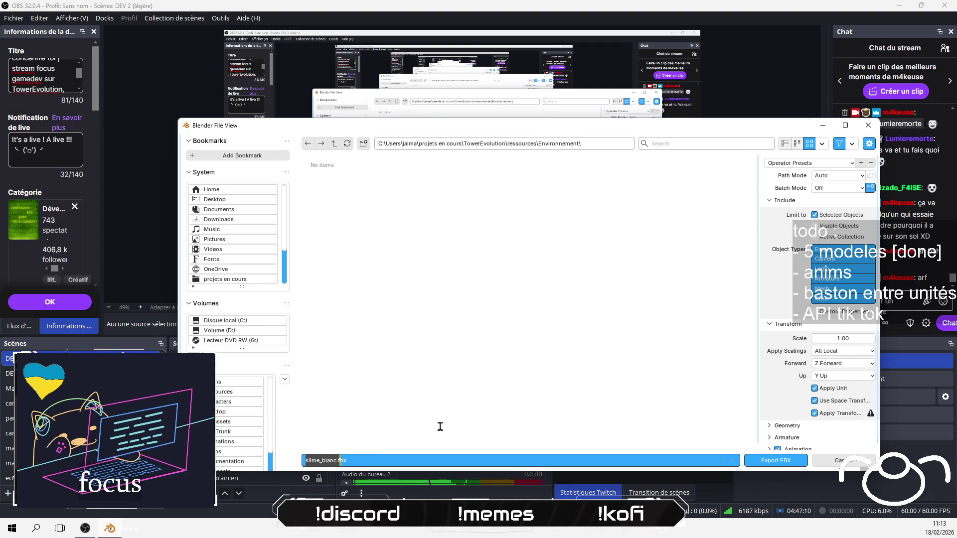
{"action": "type", "text": "round"}
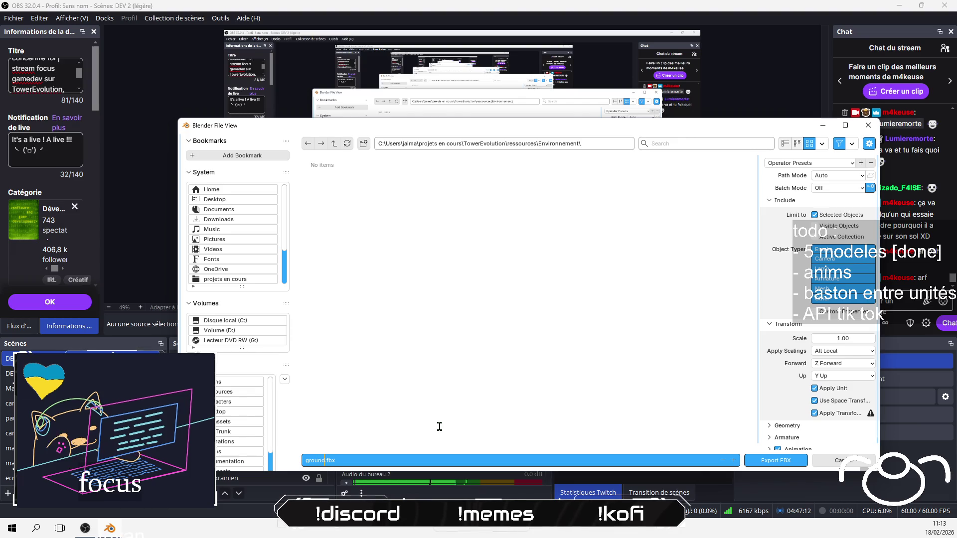
{"action": "left_click", "coordinate": [806, 161]}
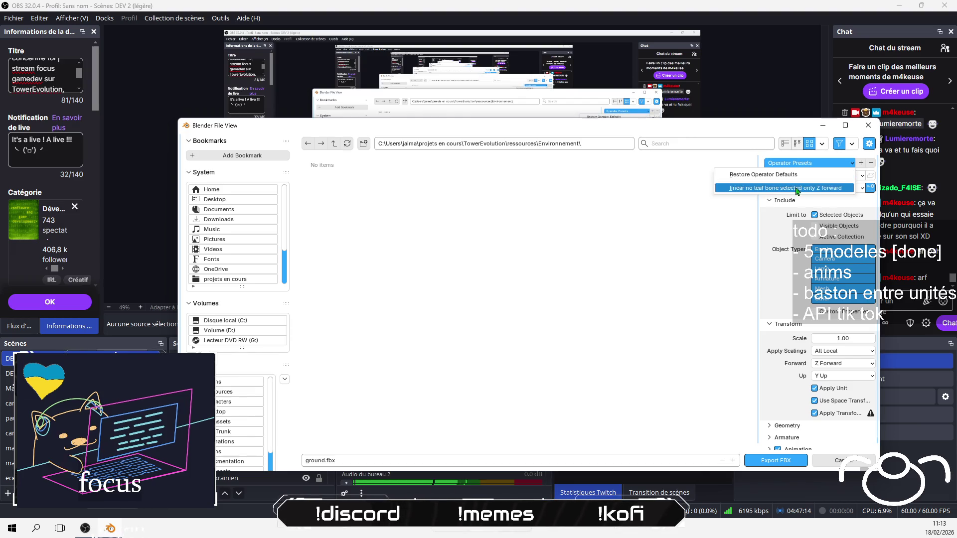
{"action": "left_click", "coordinate": [776, 461]}
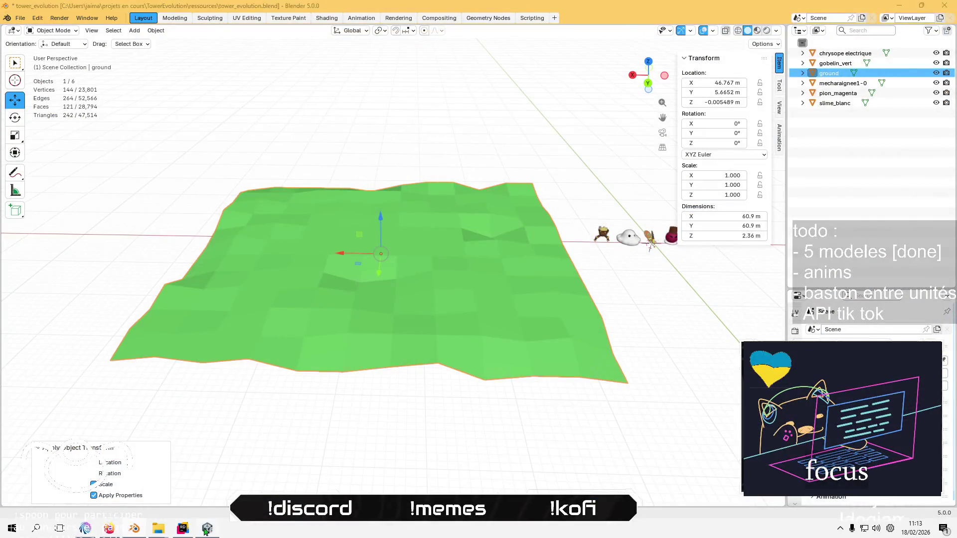
{"action": "left_click", "coordinate": [206, 529]}
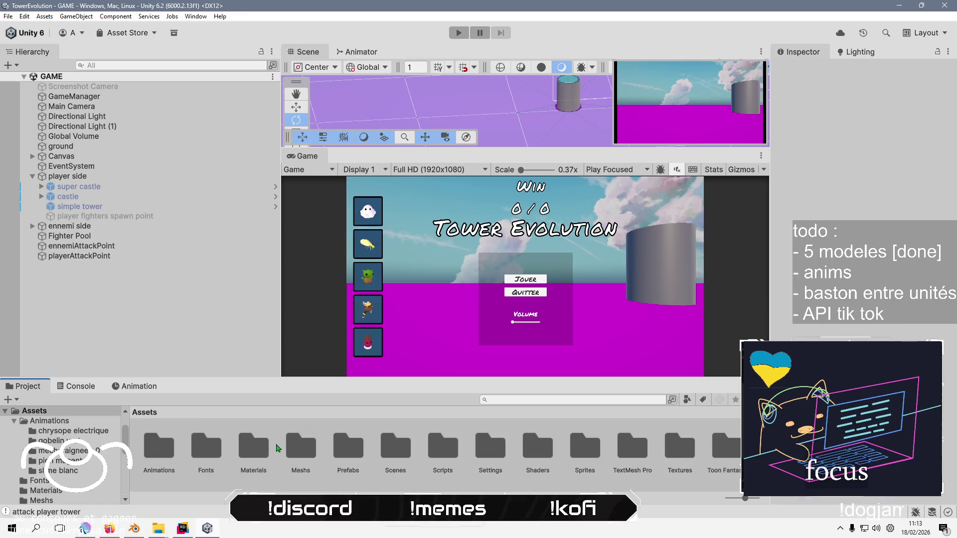
Create a mobs folder inside Assets/Meshs and move the five creature meshes into it.
{"action": "double_click", "coordinate": [309, 443]}
{"action": "right_click", "coordinate": [465, 426]}
{"action": "right_click", "coordinate": [427, 449]}
{"action": "right_click", "coordinate": [410, 438]}
{"action": "mouse_move", "coordinate": [436, 174]}
{"action": "left_click", "coordinate": [585, 174]}
{"action": "type", "text": "mobs"}
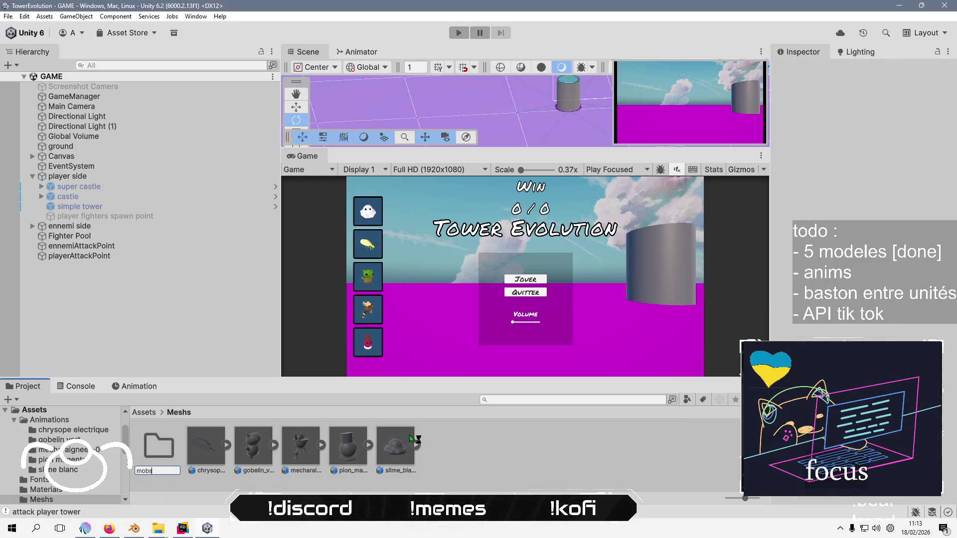
{"action": "key", "text": "Return"}
{"action": "left_click", "coordinate": [410, 438], "text": "shift"}
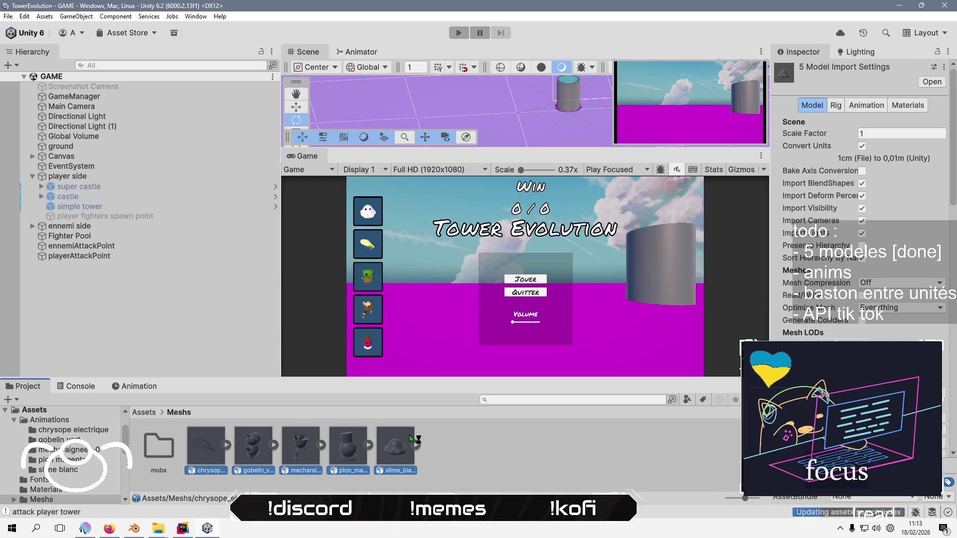
{"action": "left_click_drag", "start_coordinate": [212, 448], "coordinate": [159, 446]}
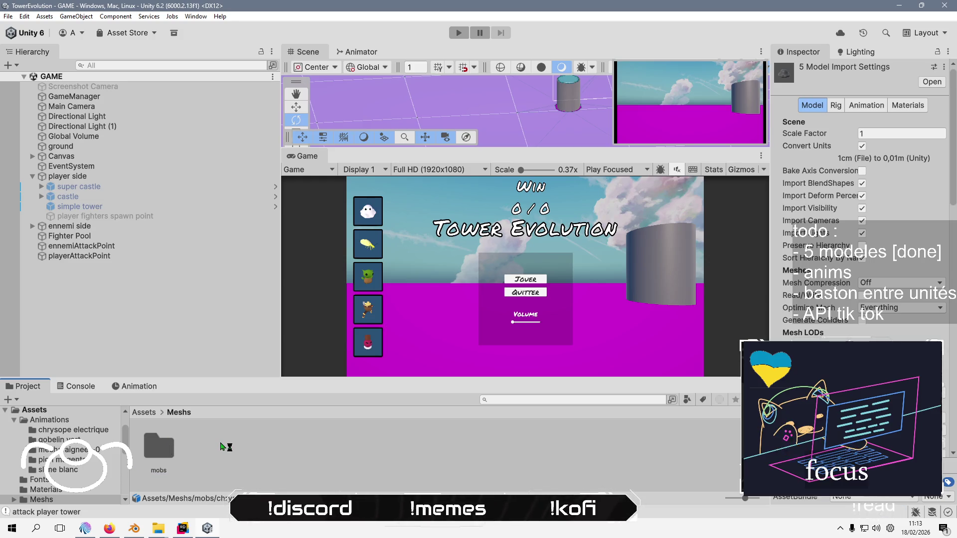
Open the Import New Asset dialog from the Meshs folder's context menu.
{"action": "right_click", "coordinate": [221, 445]}
{"action": "key", "text": "Down"}
{"action": "key", "text": "i"}
{"action": "key", "text": "i"}
{"action": "key", "text": "Return"}
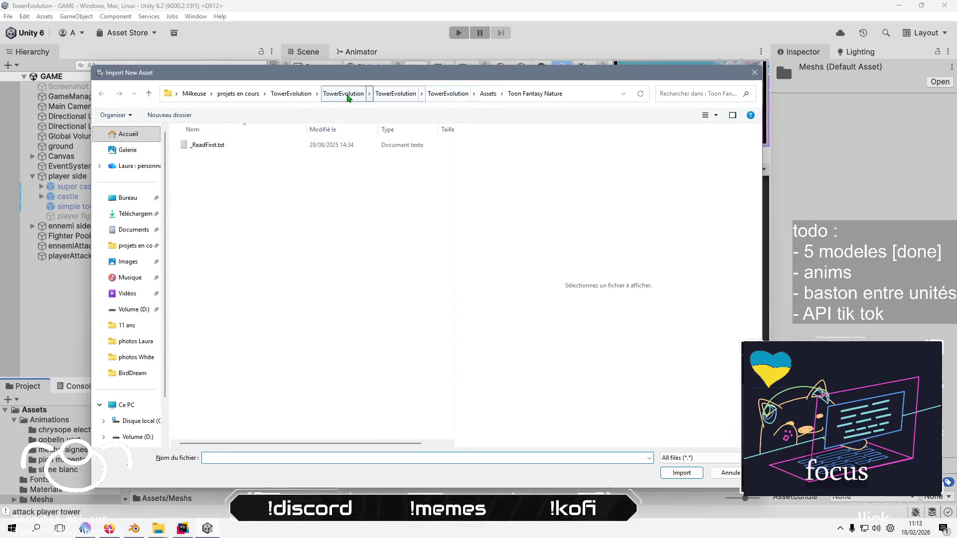
Import ground.fbx from the ressources\Environnement folder into the Meshs assets.
{"action": "left_click", "coordinate": [351, 98]}
{"action": "left_click", "coordinate": [291, 94]}
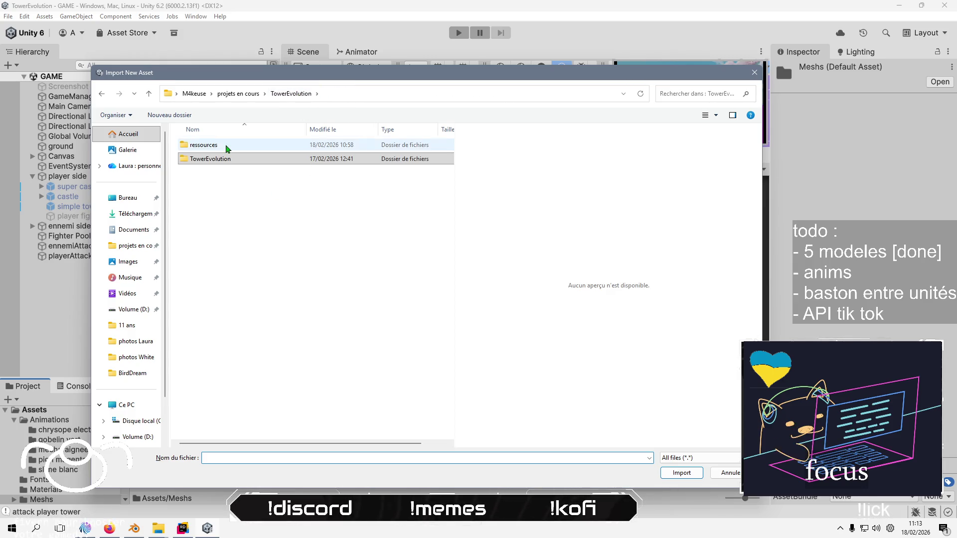
{"action": "double_click", "coordinate": [226, 149]}
{"action": "double_click", "coordinate": [222, 159]}
{"action": "left_click", "coordinate": [259, 155]}
{"action": "left_click", "coordinate": [681, 472]}
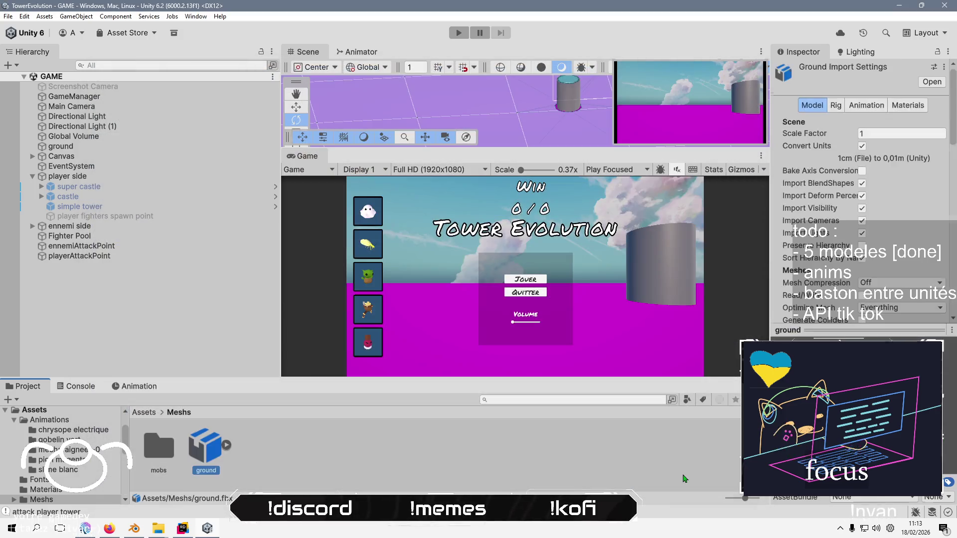
Add the ground model to the scene as ground (1) and delete the old flat ground.
{"action": "mouse_move", "coordinate": [197, 400]}
{"action": "left_mouse_down"}
{"action": "mouse_move", "coordinate": [143, 323]}
{"action": "mouse_move", "coordinate": [152, 317]}
{"action": "left_mouse_up"}
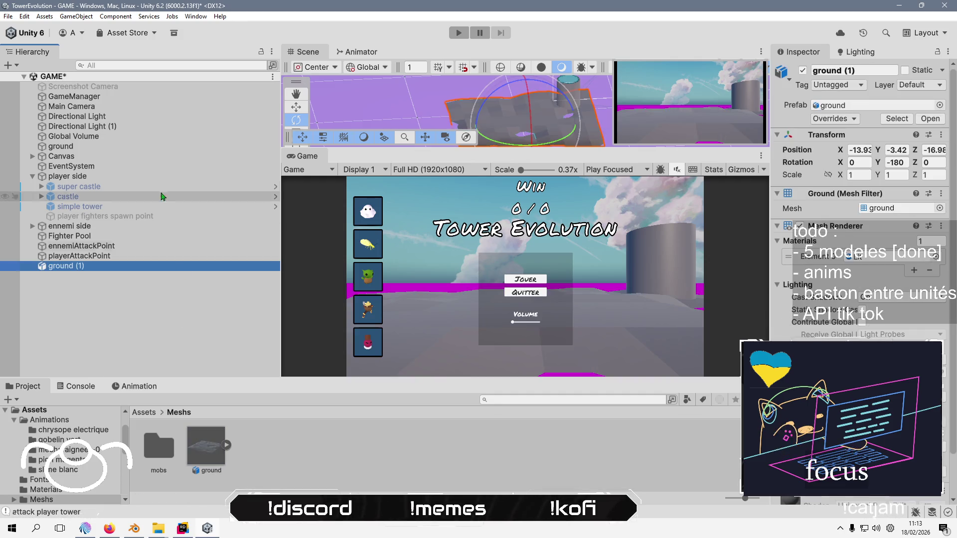
{"action": "left_click", "coordinate": [129, 149]}
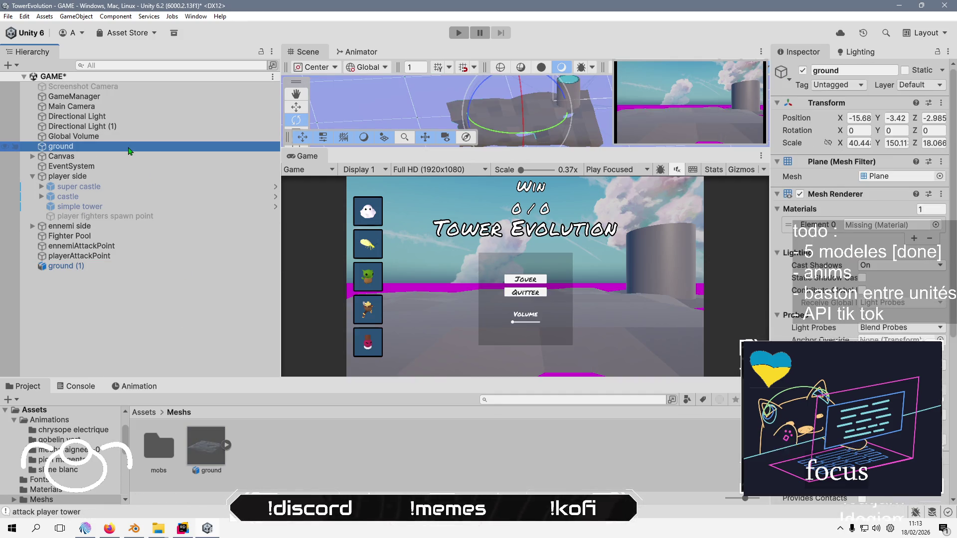
{"action": "scroll", "coordinate": [863, 199], "scroll_direction": "down", "scroll_amount": 10}
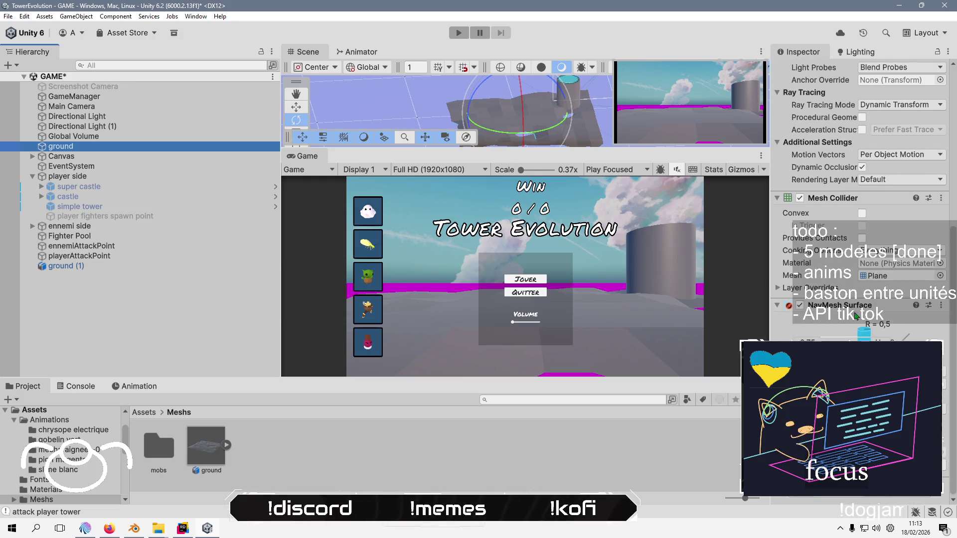
{"action": "left_click", "coordinate": [350, 275]}
{"action": "left_click", "coordinate": [211, 266]}
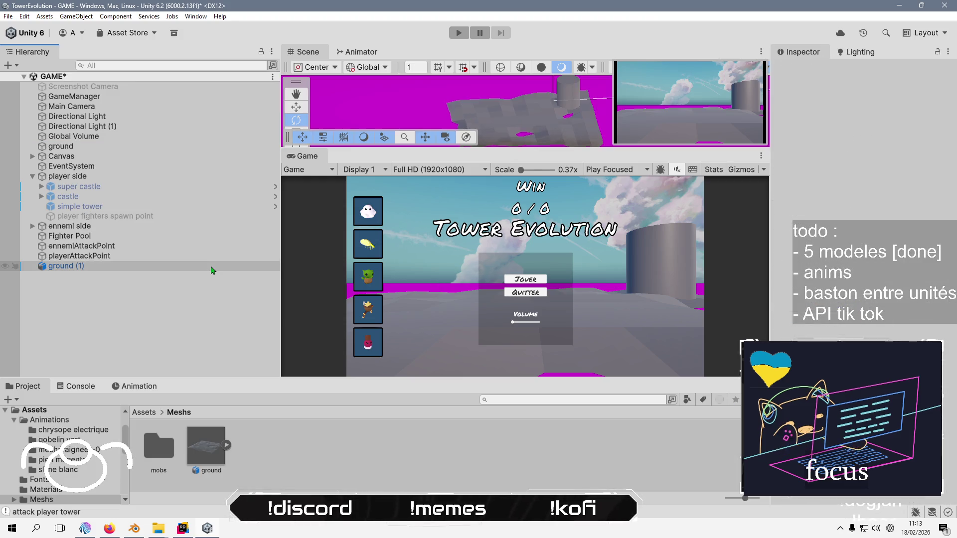
{"action": "left_click", "coordinate": [153, 148]}
{"action": "key", "text": "Delete"}
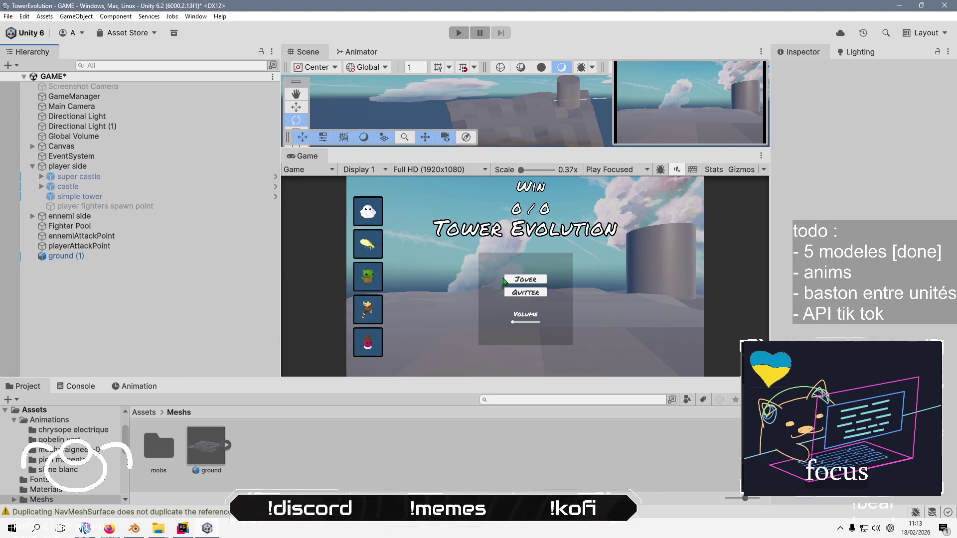
{"action": "left_click_drag", "start_coordinate": [509, 154], "coordinate": [498, 222]}
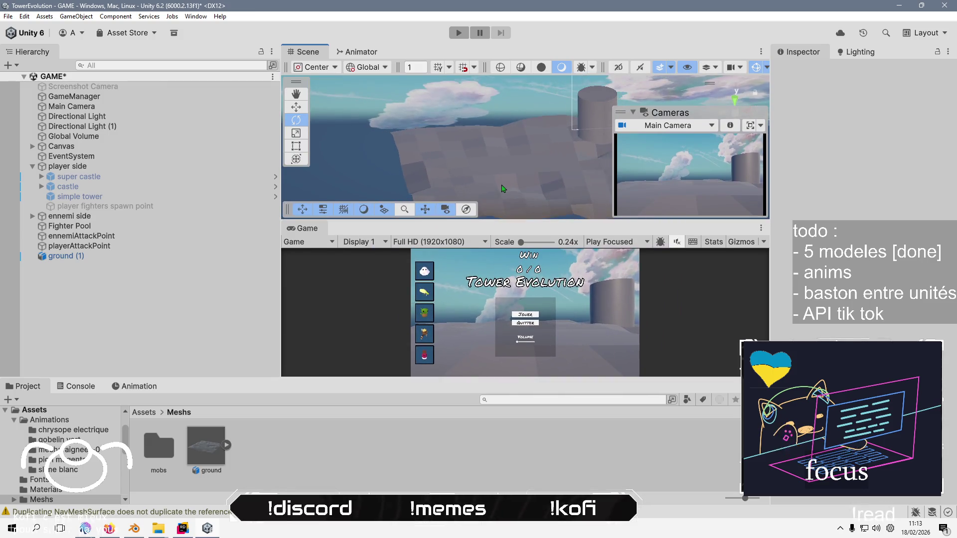
Make the simple tower visible by enabling its active checkbox.
{"action": "left_click_drag", "start_coordinate": [479, 157], "coordinate": [486, 124]}
{"action": "key", "text": "e"}
{"action": "left_click", "coordinate": [439, 146]}
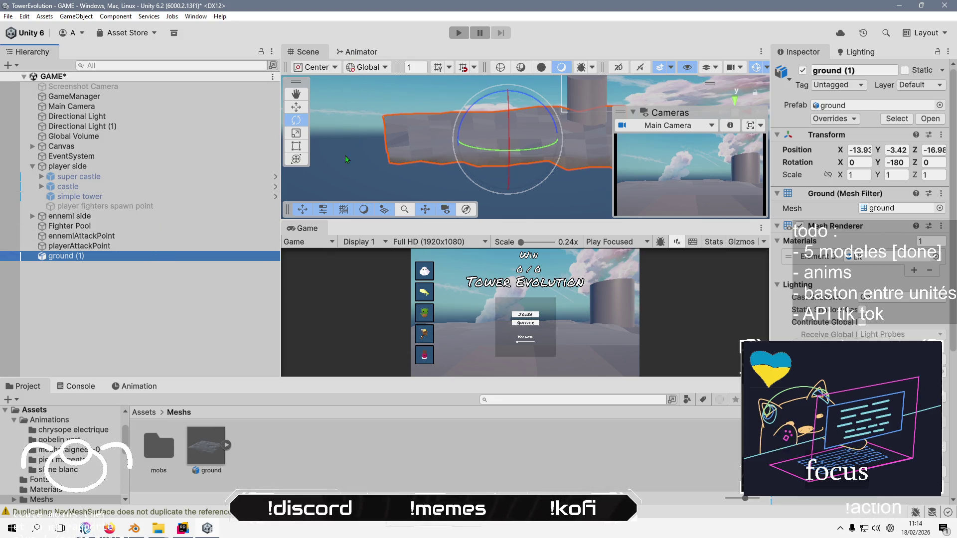
{"action": "left_click", "coordinate": [80, 197]}
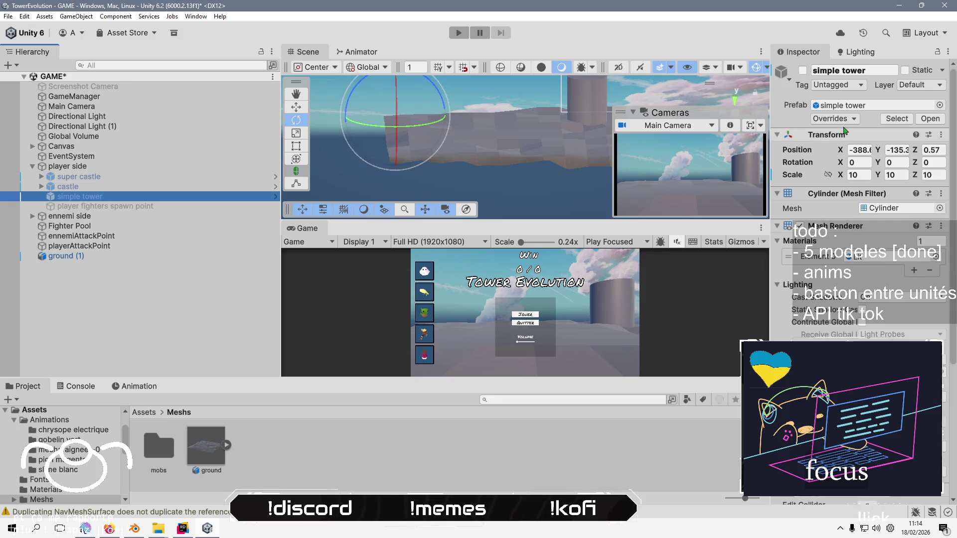
{"action": "left_click", "coordinate": [803, 70]}
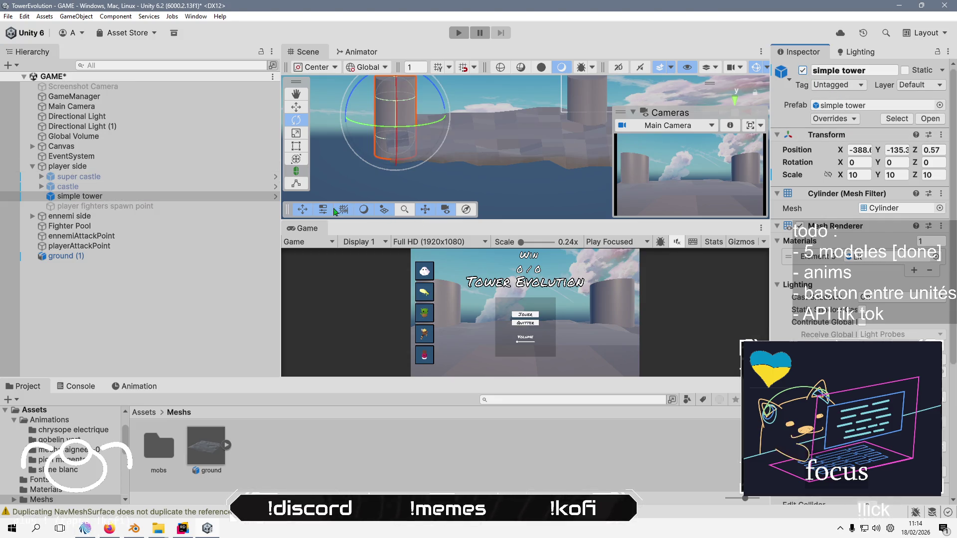
Lower ground (1) to about Y -12.3 and shift it along Z under the towers.
{"action": "left_click", "coordinate": [66, 256]}
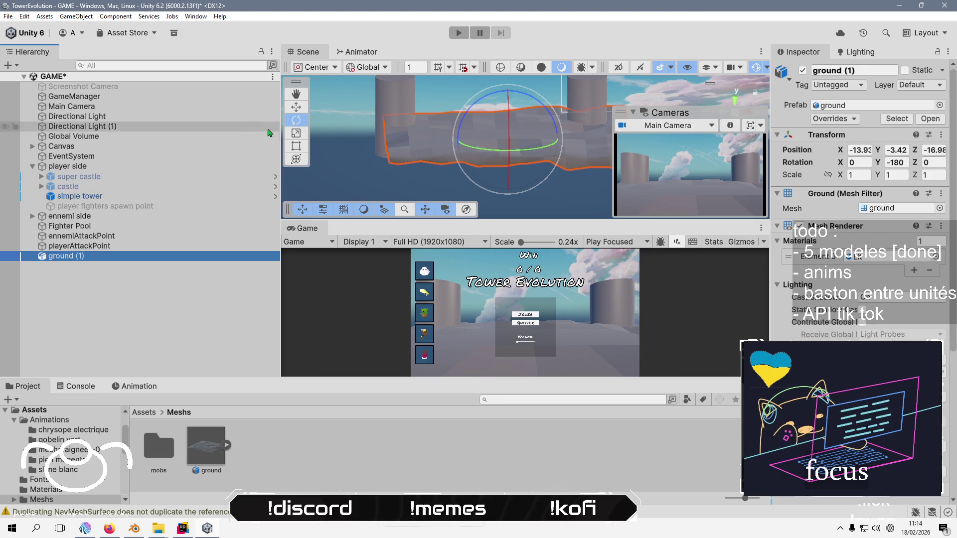
{"action": "left_click", "coordinate": [297, 107]}
{"action": "scroll", "coordinate": [369, 124], "scroll_direction": "up", "scroll_amount": 1}
{"action": "mouse_move", "coordinate": [505, 91]}
{"action": "left_mouse_down"}
{"action": "mouse_move", "coordinate": [510, 141]}
{"action": "mouse_move", "coordinate": [453, 153]}
{"action": "mouse_move", "coordinate": [495, 170]}
{"action": "left_mouse_up"}
{"action": "left_click_drag", "start_coordinate": [506, 138], "coordinate": [504, 71]}
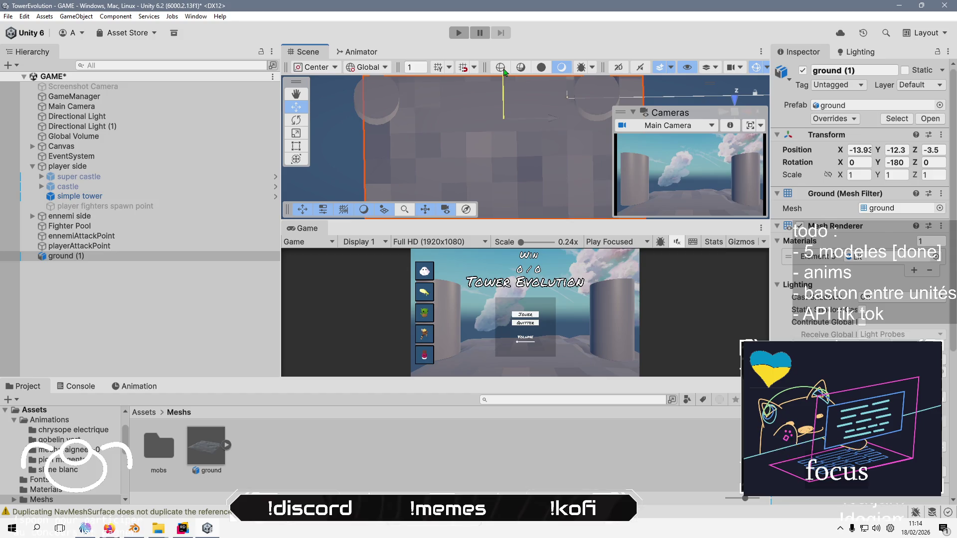
{"action": "mouse_move", "coordinate": [487, 135]}
{"action": "left_mouse_down"}
{"action": "mouse_move", "coordinate": [523, 168]}
{"action": "mouse_move", "coordinate": [518, 149]}
{"action": "left_mouse_up"}
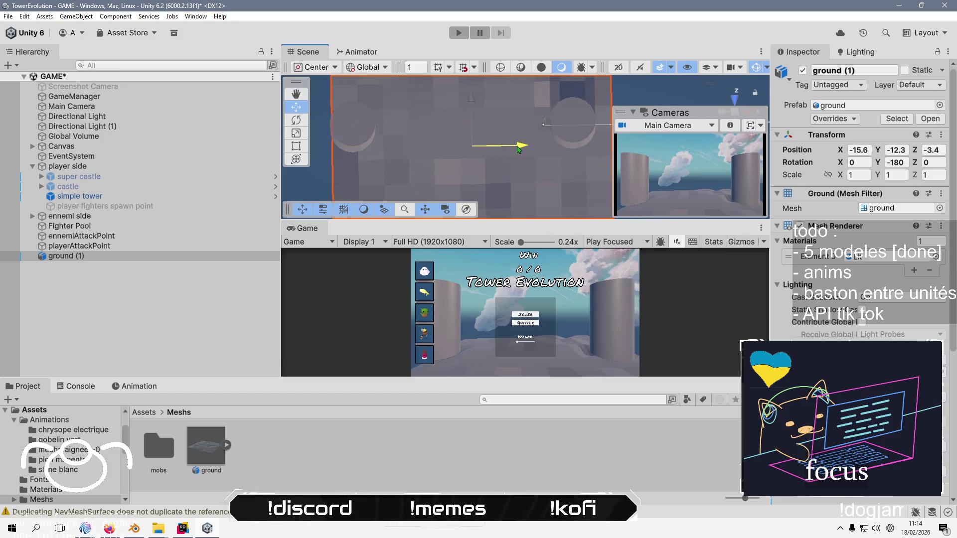
Scale ground (1) to about 1.35 and fine-tune it to roughly -17.4, -11.7, -3.4.
{"action": "left_click", "coordinate": [295, 134]}
{"action": "left_click_drag", "start_coordinate": [471, 150], "coordinate": [496, 147]}
{"action": "left_click", "coordinate": [296, 108]}
{"action": "left_click_drag", "start_coordinate": [518, 149], "coordinate": [503, 151]}
{"action": "mouse_move", "coordinate": [459, 111]}
{"action": "left_mouse_down"}
{"action": "mouse_move", "coordinate": [459, 145]}
{"action": "mouse_move", "coordinate": [464, 131]}
{"action": "mouse_move", "coordinate": [417, 117]}
{"action": "left_mouse_up"}
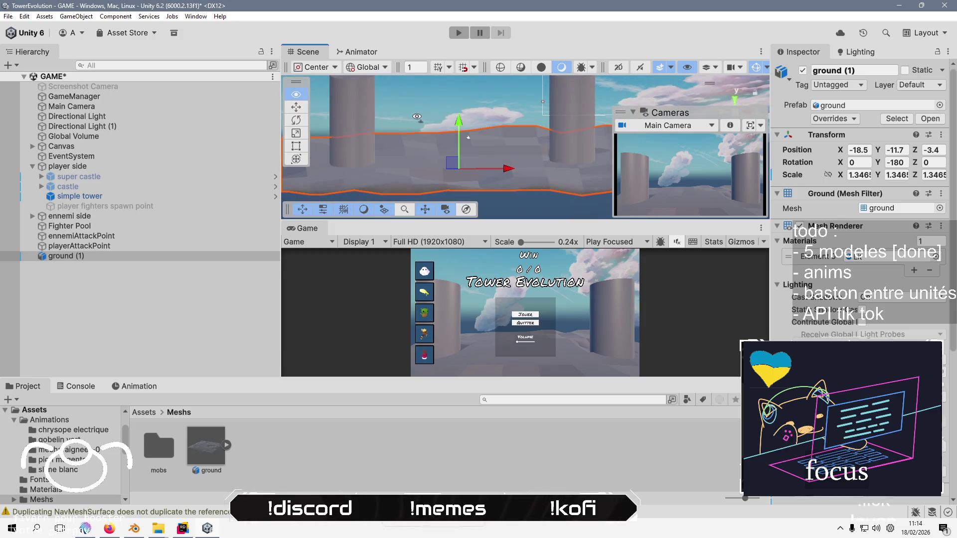
{"action": "left_click_drag", "start_coordinate": [498, 170], "coordinate": [509, 171]}
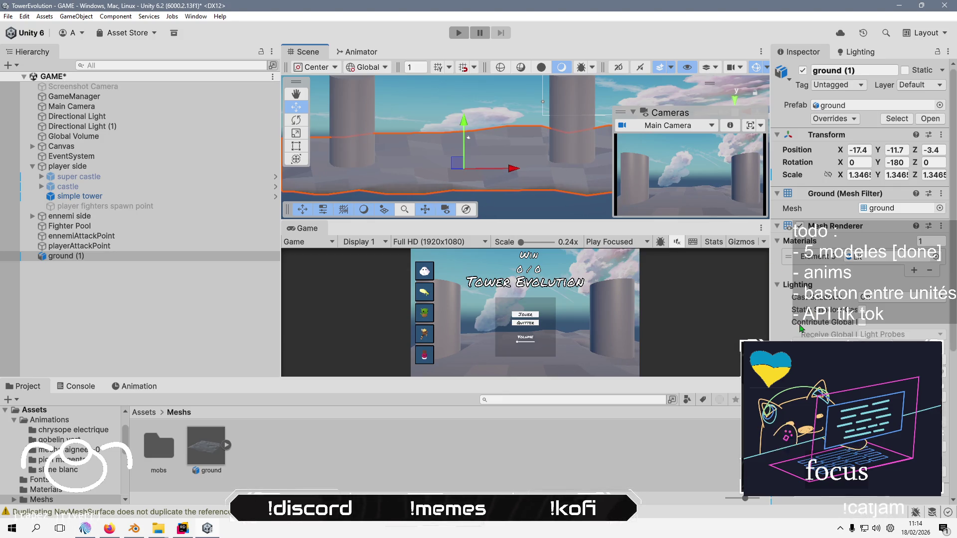
{"action": "scroll", "coordinate": [801, 329], "scroll_direction": "down", "scroll_amount": 8}
Bake the NavMesh Surface on ground (1) and check the cyan walkable overlay beneath the towers.
{"action": "left_click", "coordinate": [917, 463]}
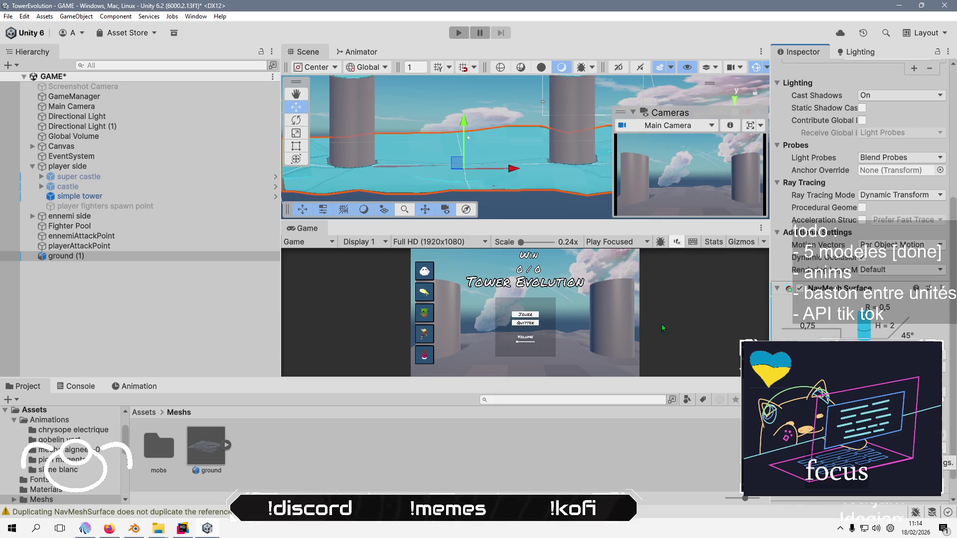
{"action": "left_click_drag", "start_coordinate": [493, 220], "coordinate": [493, 348]}
{"action": "scroll", "coordinate": [572, 195], "scroll_direction": "up", "scroll_amount": 5}
{"action": "scroll", "coordinate": [571, 195], "scroll_direction": "down", "scroll_amount": 5}
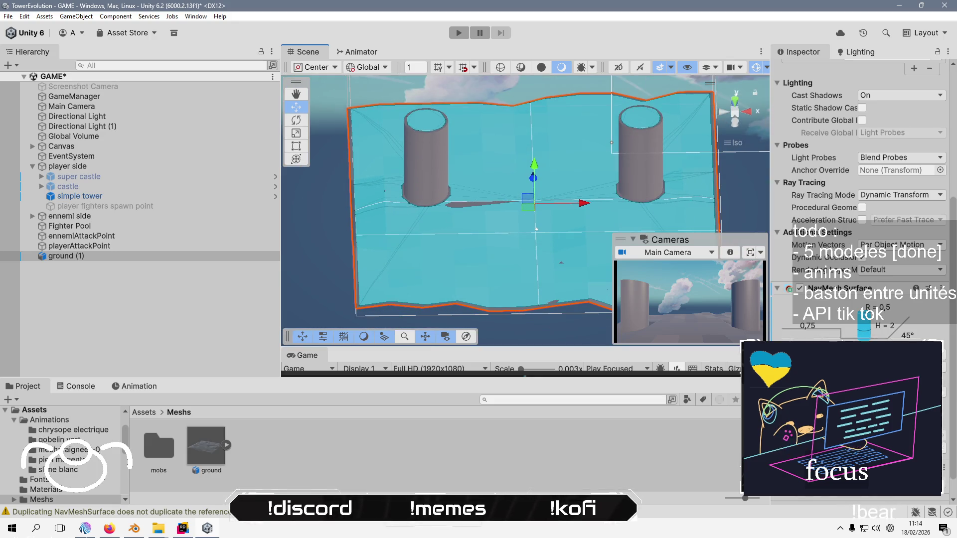
{"action": "mouse_move", "coordinate": [450, 243]}
{"action": "left_mouse_down"}
{"action": "mouse_move", "coordinate": [586, 31]}
{"action": "mouse_move", "coordinate": [437, 216]}
{"action": "left_mouse_up"}
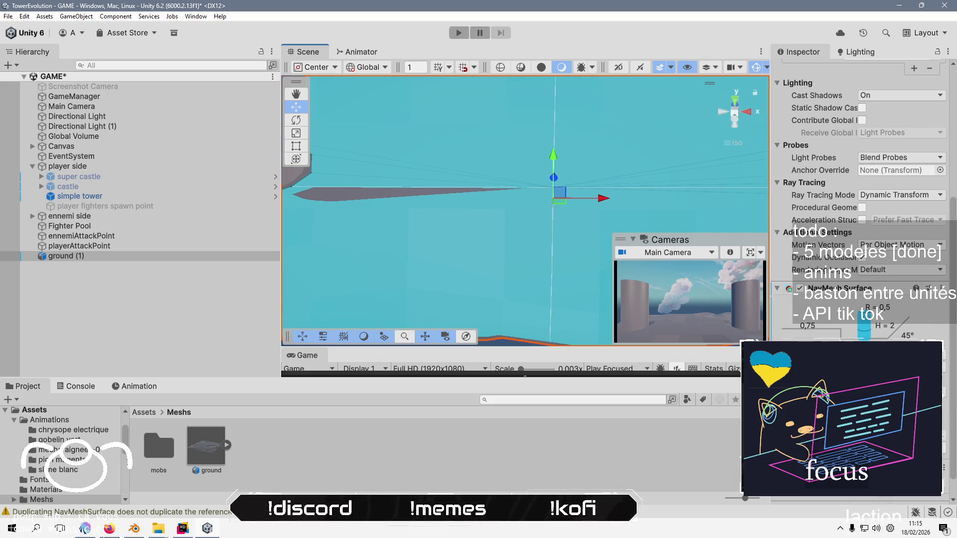